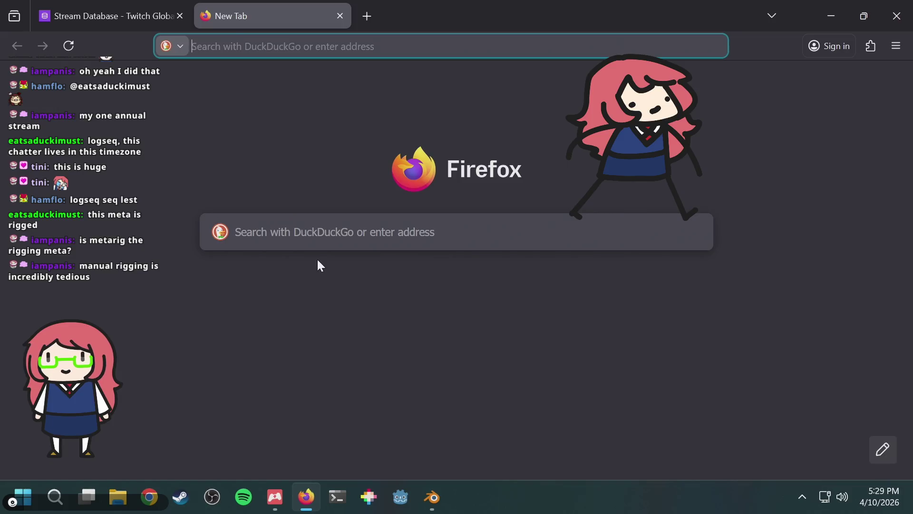
Step: Search the web for 'blender vrm' and scroll to the 'VRM format — Blender Extensions' result
{"action": "type", "text": "blen"}
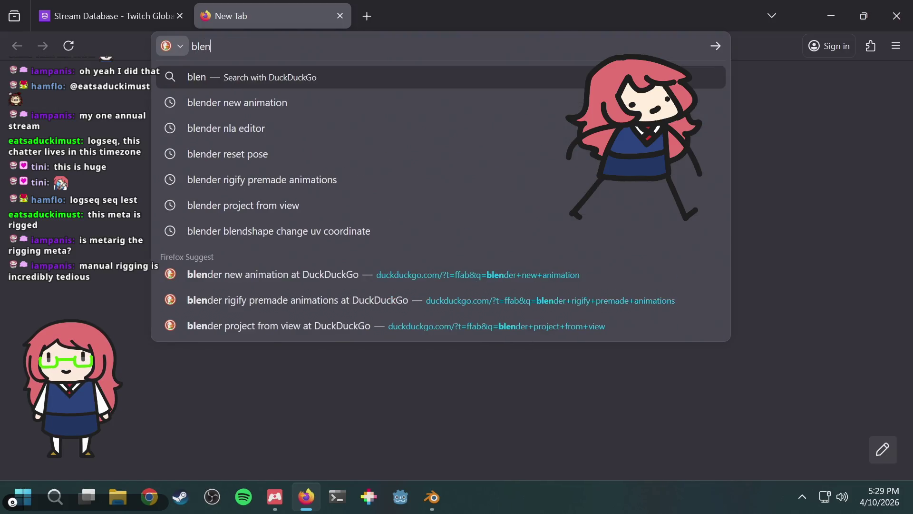
{"action": "type", "text": "der vrm"}
{"action": "key", "text": "Return"}
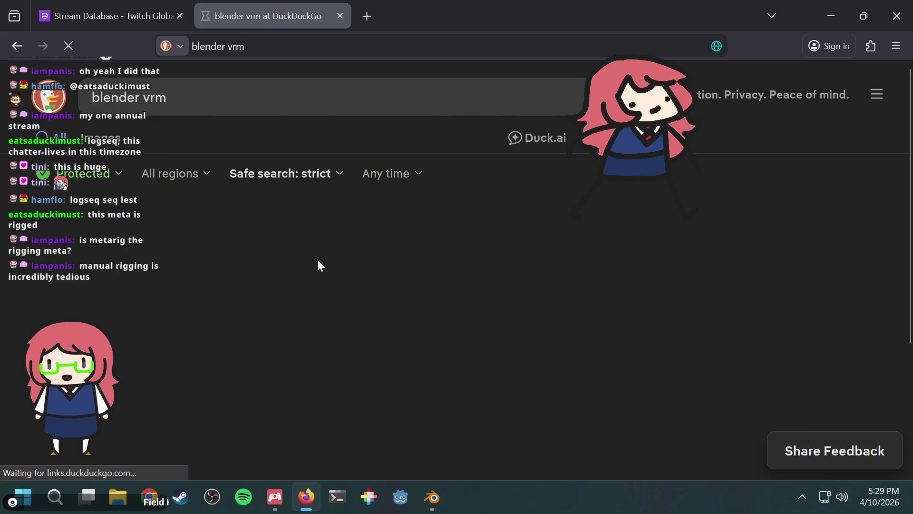
{"action": "scroll", "coordinate": [231, 262], "scroll_direction": "down", "scroll_amount": 5}
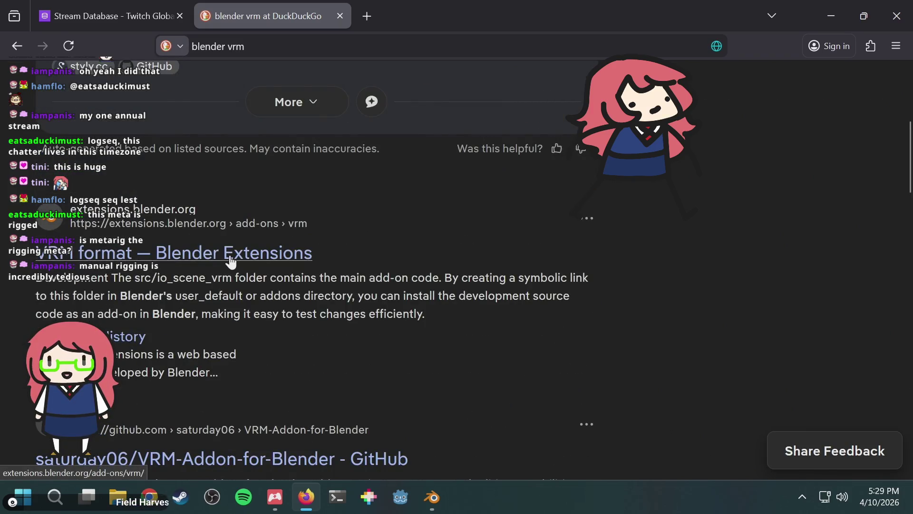
{"action": "scroll", "coordinate": [324, 245], "scroll_direction": "down", "scroll_amount": 2}
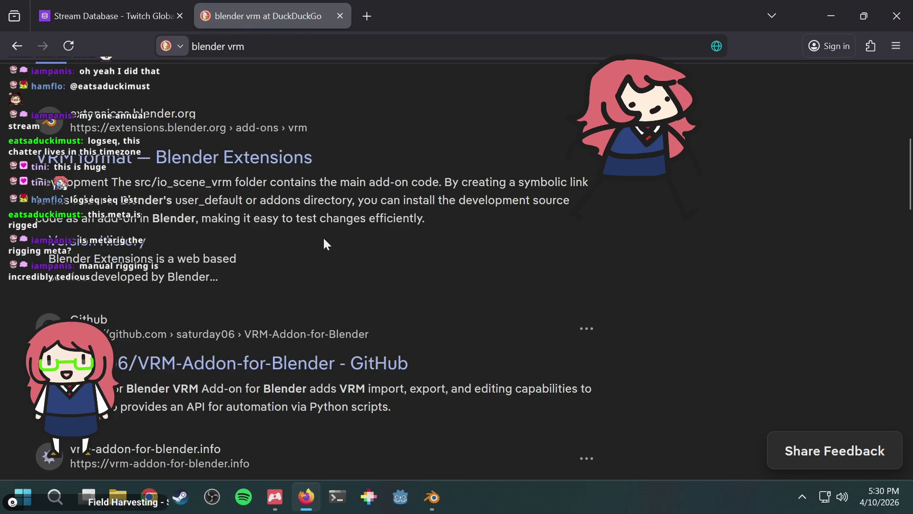
{"action": "scroll", "coordinate": [324, 245], "scroll_direction": "up", "scroll_amount": 2}
{"action": "scroll", "coordinate": [325, 245], "scroll_direction": "down", "scroll_amount": 5}
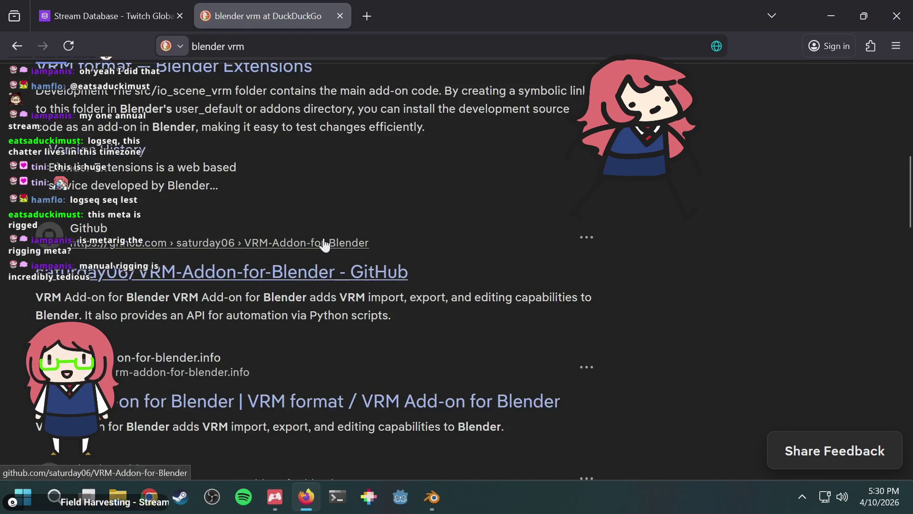
{"action": "scroll", "coordinate": [325, 242], "scroll_direction": "up", "scroll_amount": 7}
{"action": "scroll", "coordinate": [254, 293], "scroll_direction": "down", "scroll_amount": 2}
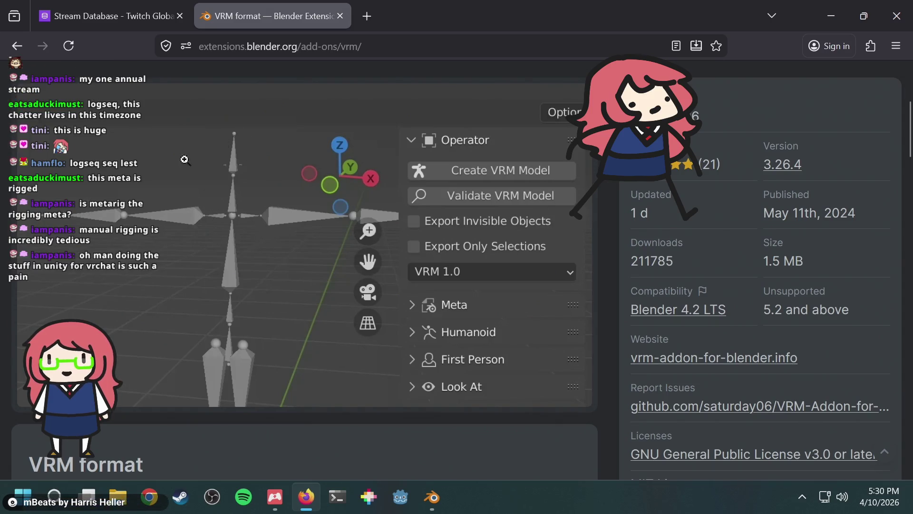
Step: Open the 'Create Humanoid VRM' tutorial from the Tutorials grid in a new tab
{"action": "scroll", "coordinate": [228, 199], "scroll_direction": "up", "scroll_amount": 5}
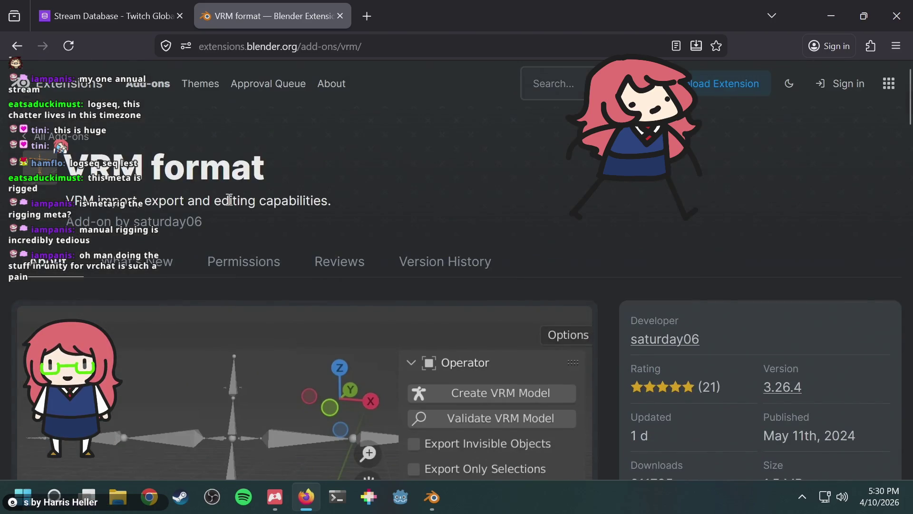
{"action": "scroll", "coordinate": [260, 237], "scroll_direction": "down", "scroll_amount": 10}
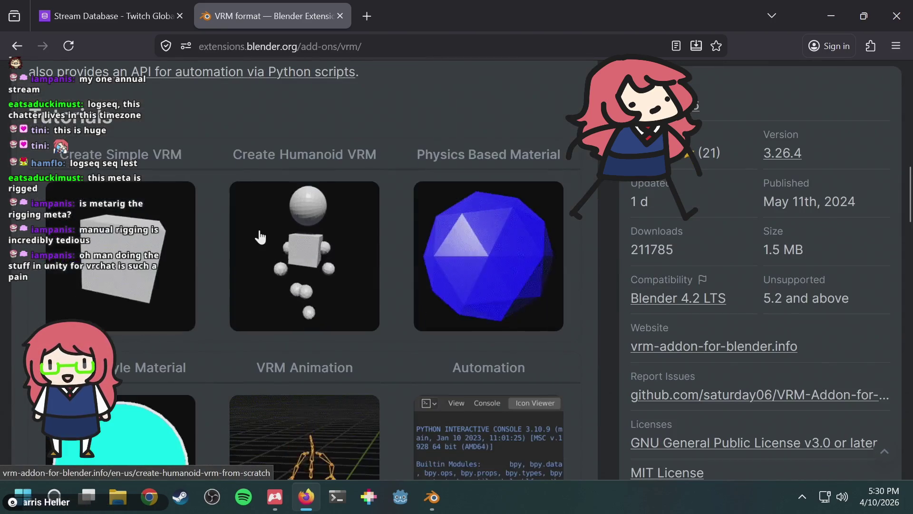
{"action": "scroll", "coordinate": [260, 236], "scroll_direction": "up", "scroll_amount": 10}
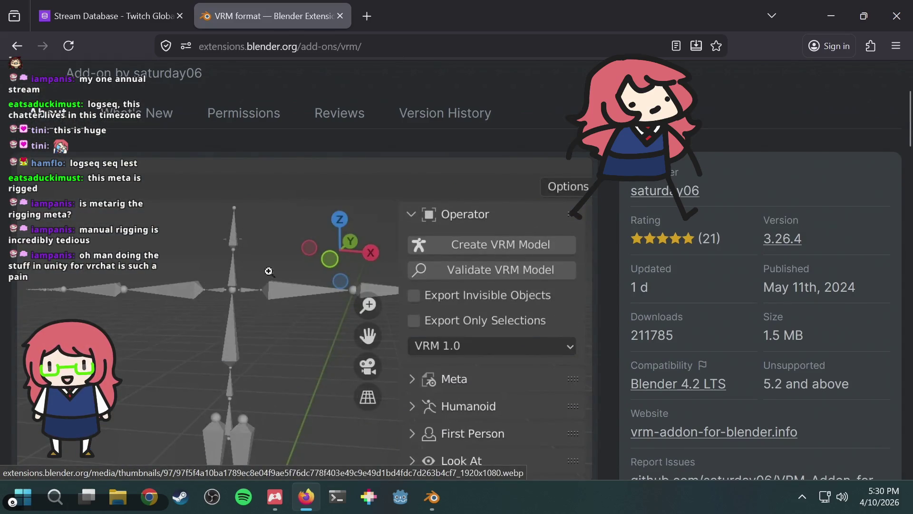
{"action": "scroll", "coordinate": [268, 292], "scroll_direction": "down", "scroll_amount": 5}
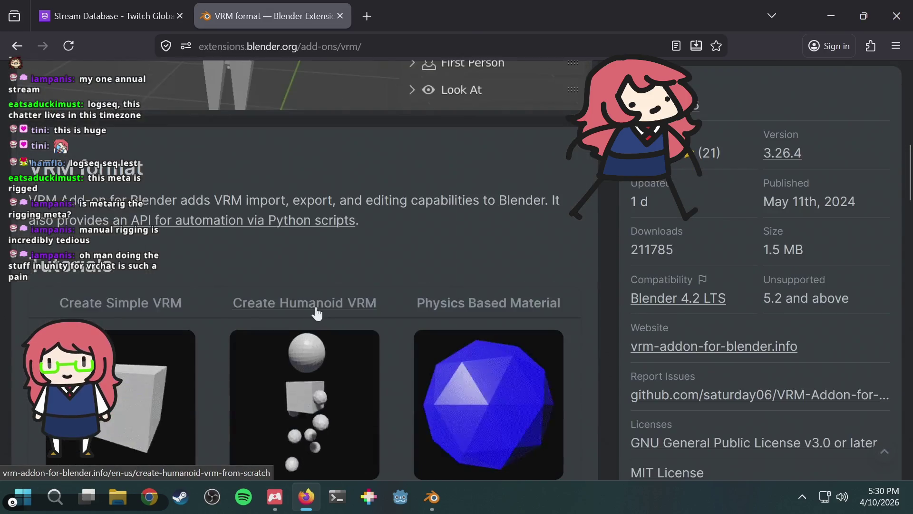
{"action": "middle_click", "coordinate": [316, 311]}
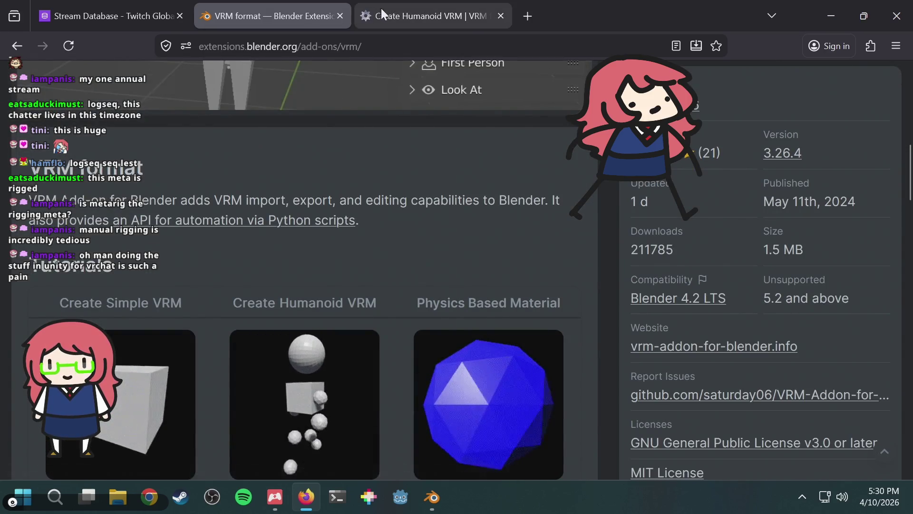
Step: Switch to the Create Humanoid VRM tutorial and read its Sidebar step
{"action": "left_click", "coordinate": [381, 9]}
{"action": "scroll", "coordinate": [692, 176], "scroll_direction": "down", "scroll_amount": 5}
{"action": "scroll", "coordinate": [693, 182], "scroll_direction": "up", "scroll_amount": 10}
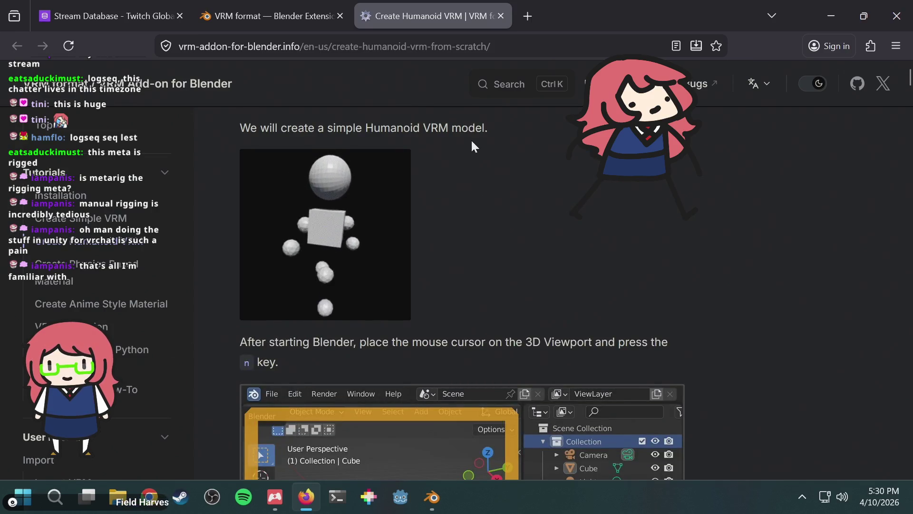
{"action": "left_click_drag", "start_coordinate": [462, 130], "coordinate": [473, 131]}
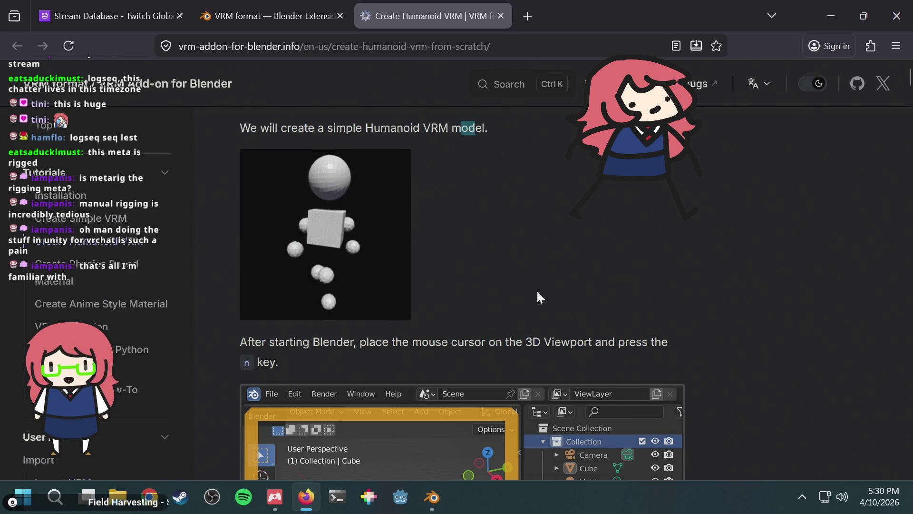
{"action": "left_click_drag", "start_coordinate": [517, 343], "coordinate": [525, 343]}
{"action": "left_click", "coordinate": [526, 342]}
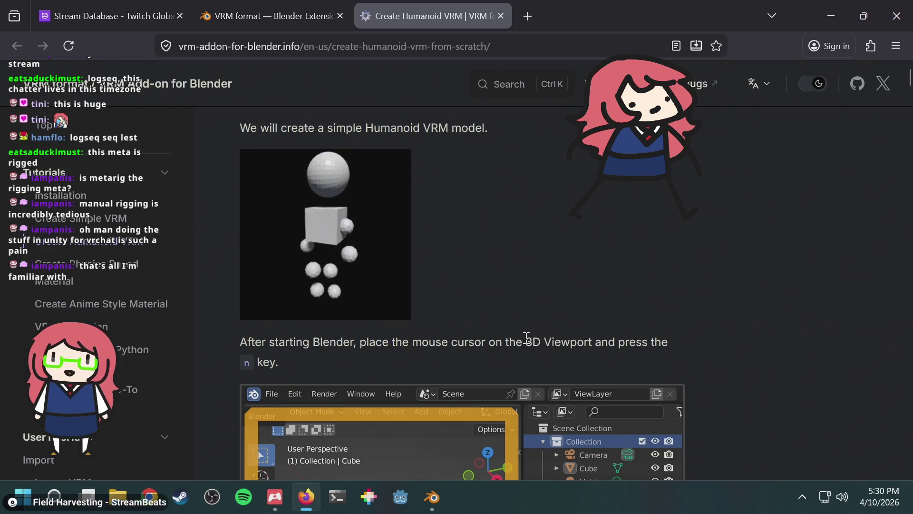
{"action": "left_click_drag", "start_coordinate": [526, 342], "coordinate": [531, 341]}
{"action": "left_click", "coordinate": [539, 276]}
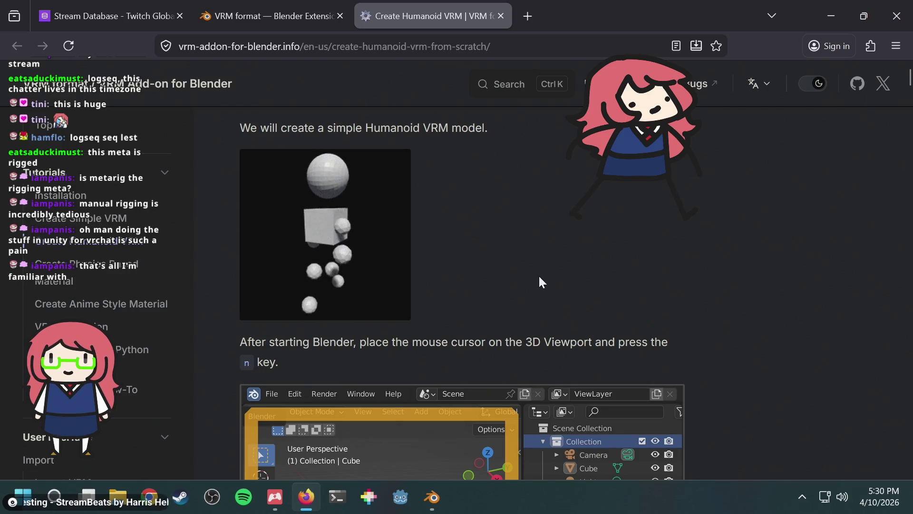
Step: Read through the Create VRM Model armature steps, then return to humanoid2.blend in Blender
{"action": "scroll", "coordinate": [538, 275], "scroll_direction": "down", "scroll_amount": 10}
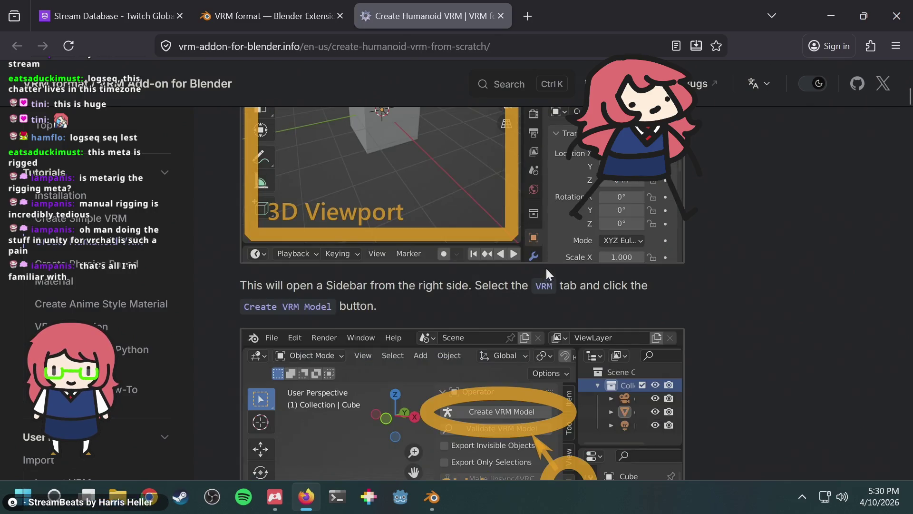
{"action": "scroll", "coordinate": [817, 225], "scroll_direction": "down", "scroll_amount": 7}
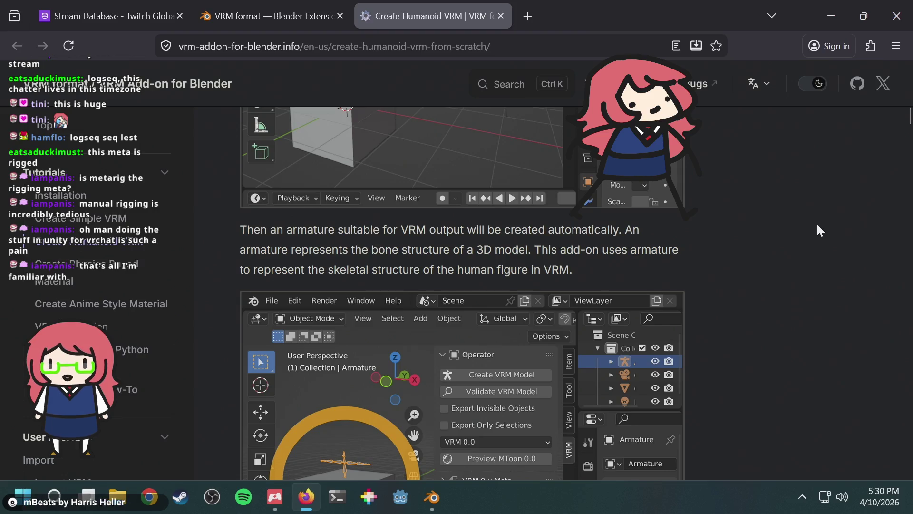
{"action": "scroll", "coordinate": [817, 225], "scroll_direction": "down", "scroll_amount": 4}
{"action": "scroll", "coordinate": [811, 227], "scroll_direction": "down", "scroll_amount": 6}
{"action": "scroll", "coordinate": [752, 236], "scroll_direction": "up", "scroll_amount": 20}
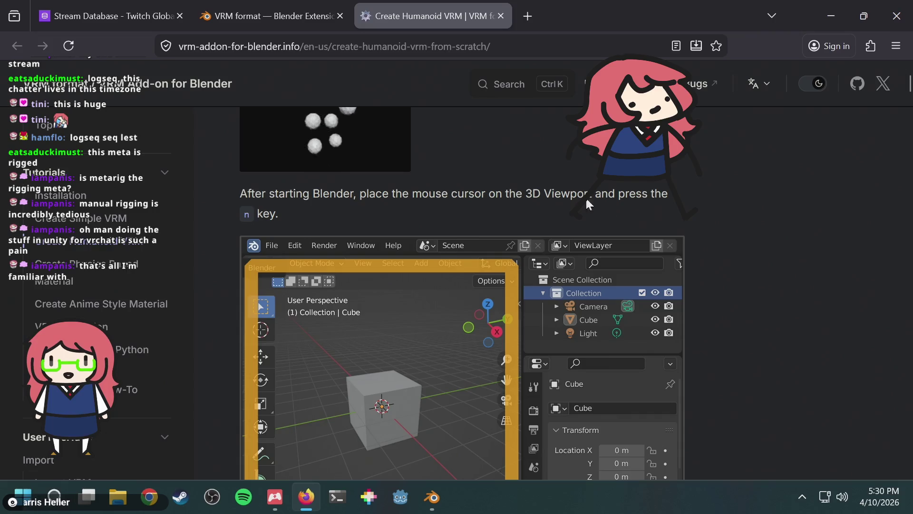
{"action": "left_click", "coordinate": [507, 181]}
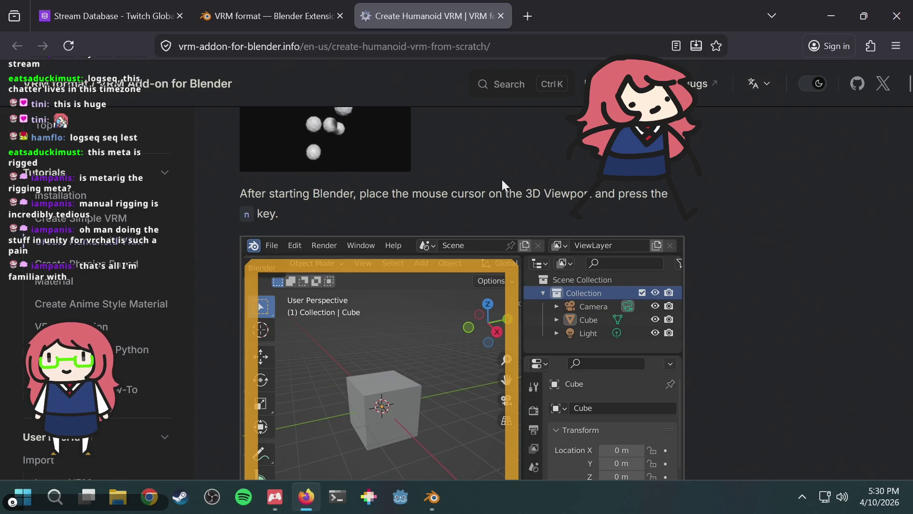
{"action": "left_click_drag", "start_coordinate": [490, 192], "coordinate": [496, 191]}
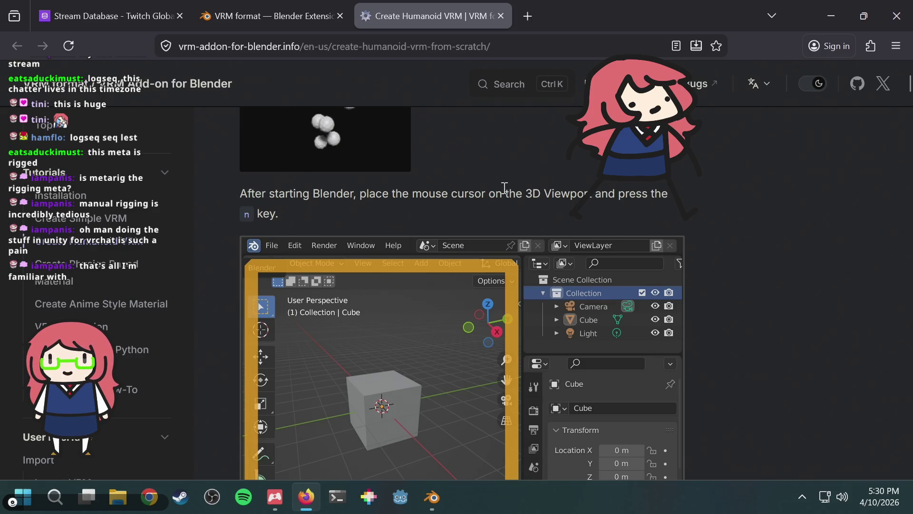
{"action": "scroll", "coordinate": [504, 187], "scroll_direction": "up", "scroll_amount": 3}
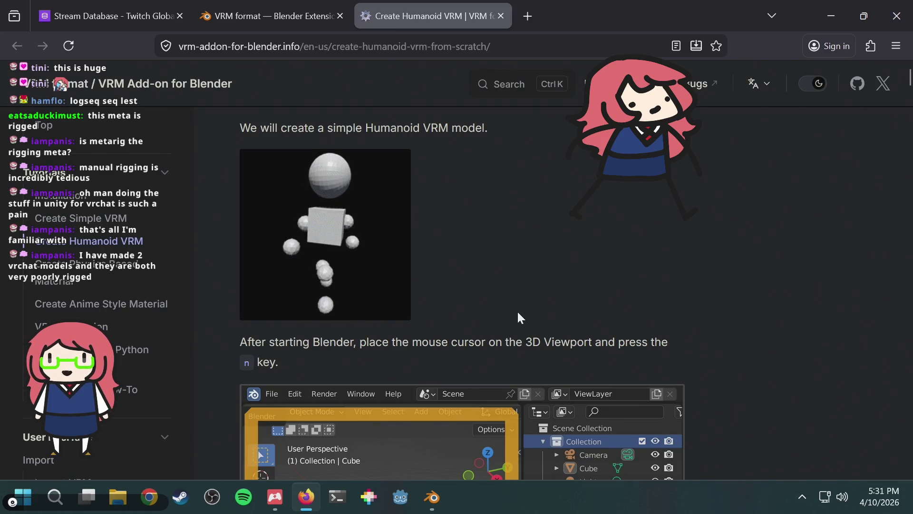
{"action": "left_click_drag", "start_coordinate": [509, 342], "coordinate": [515, 342]}
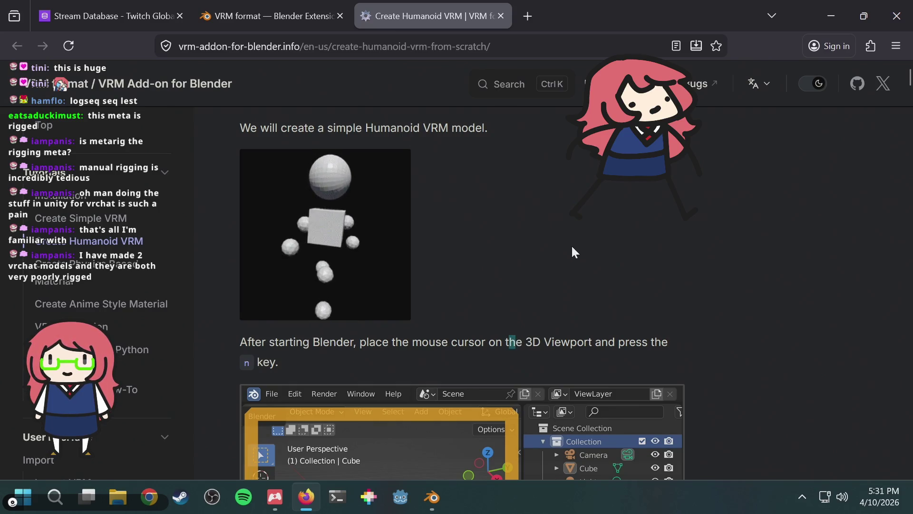
{"action": "left_click", "coordinate": [589, 202]}
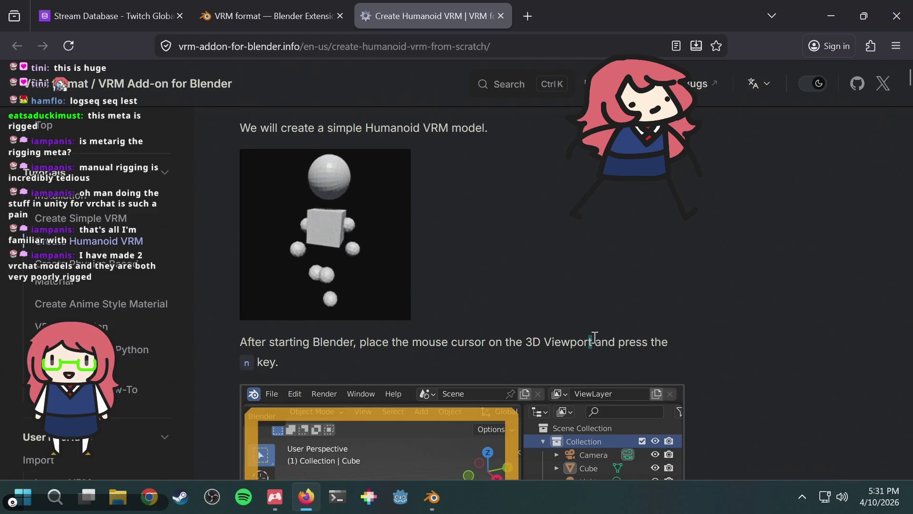
{"action": "scroll", "coordinate": [733, 229], "scroll_direction": "down", "scroll_amount": 5}
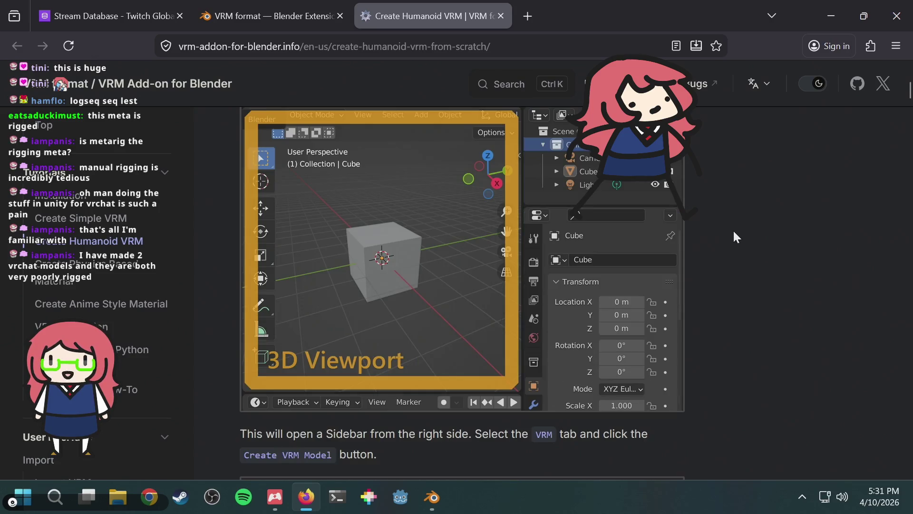
{"action": "scroll", "coordinate": [734, 232], "scroll_direction": "down", "scroll_amount": 3}
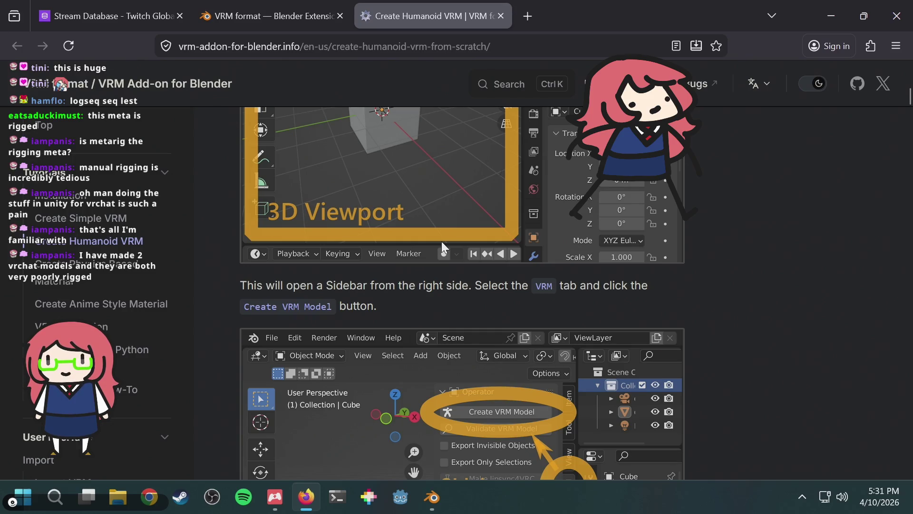
{"action": "key", "text": "alt+Tab"}
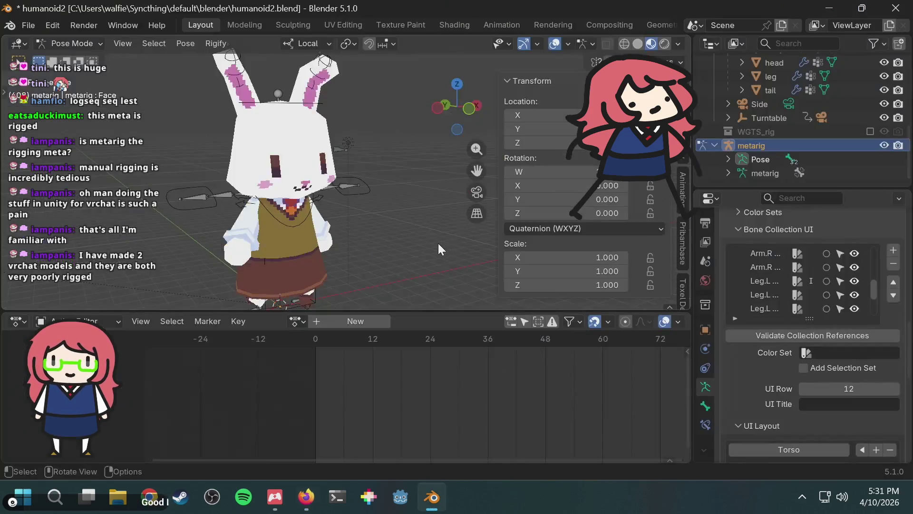
{"action": "mouse_move", "coordinate": [388, 209]}
{"action": "middle_mouse_down"}
{"action": "mouse_move", "coordinate": [404, 206]}
{"action": "mouse_move", "coordinate": [314, 196]}
{"action": "mouse_move", "coordinate": [348, 223]}
{"action": "mouse_move", "coordinate": [412, 196]}
{"action": "mouse_move", "coordinate": [379, 207]}
{"action": "mouse_move", "coordinate": [419, 203]}
{"action": "middle_mouse_up"}
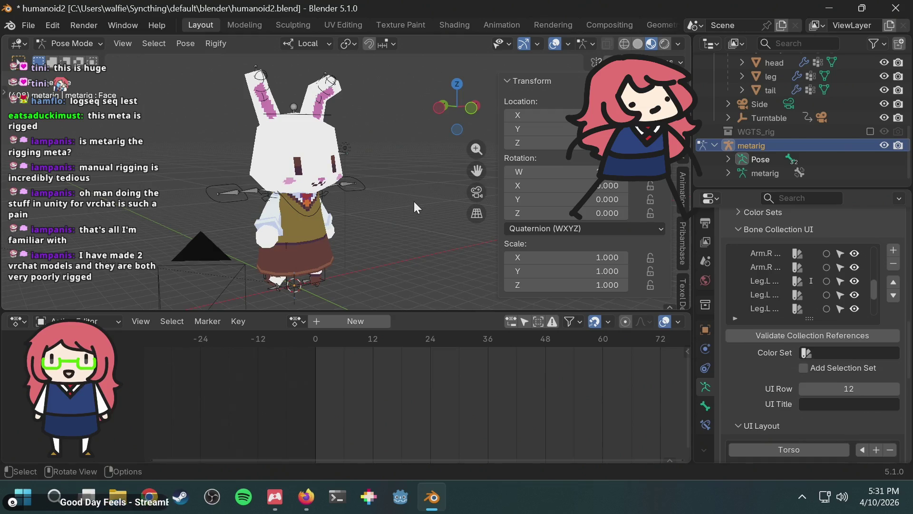
{"action": "right_click", "coordinate": [778, 142]}
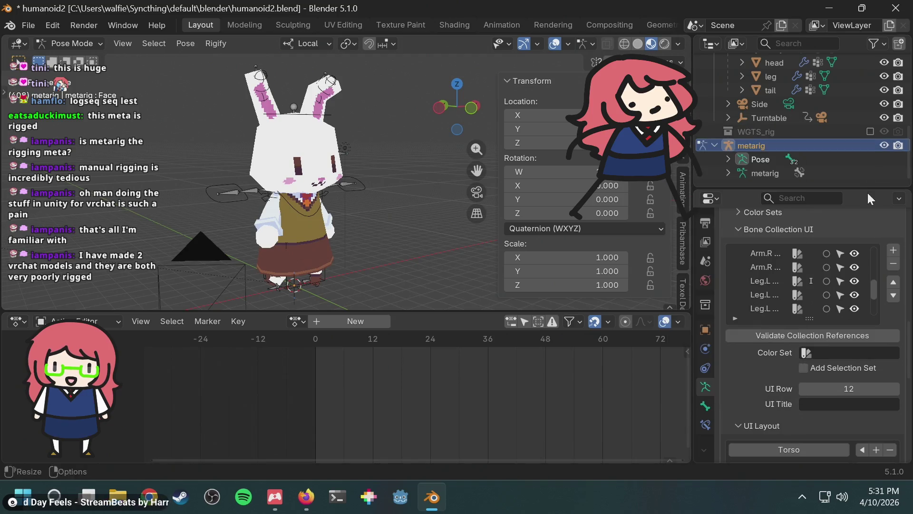
{"action": "left_click", "coordinate": [705, 406]}
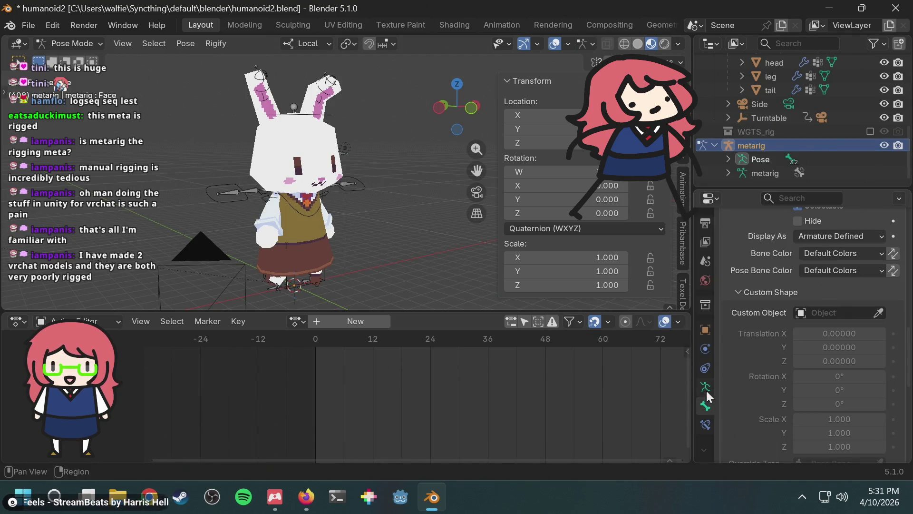
{"action": "left_click", "coordinate": [705, 386]}
{"action": "mouse_move", "coordinate": [393, 250]}
{"action": "middle_mouse_down"}
{"action": "mouse_move", "coordinate": [369, 230]}
{"action": "mouse_move", "coordinate": [431, 228]}
{"action": "mouse_move", "coordinate": [376, 233]}
{"action": "middle_mouse_up"}
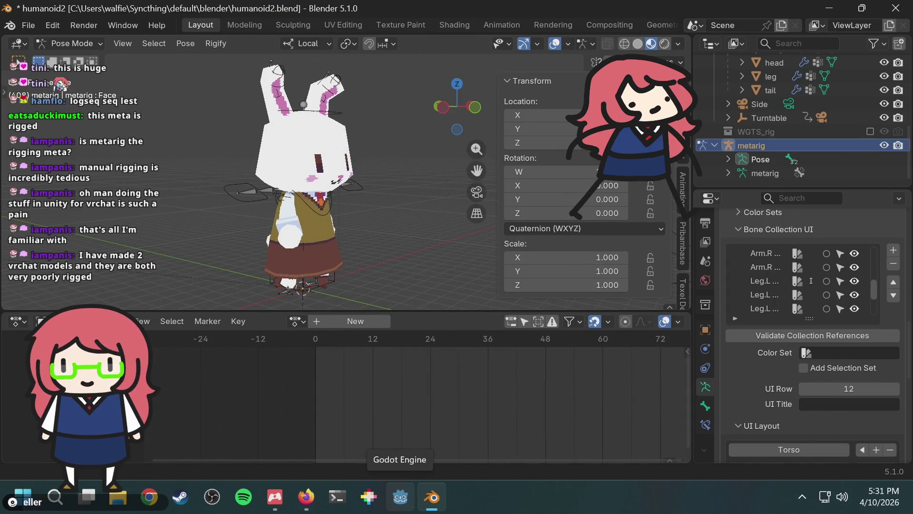
{"action": "middle_click_drag", "start_coordinate": [285, 157], "coordinate": [310, 151]}
{"action": "scroll", "coordinate": [295, 152], "scroll_direction": "up", "scroll_amount": 5}
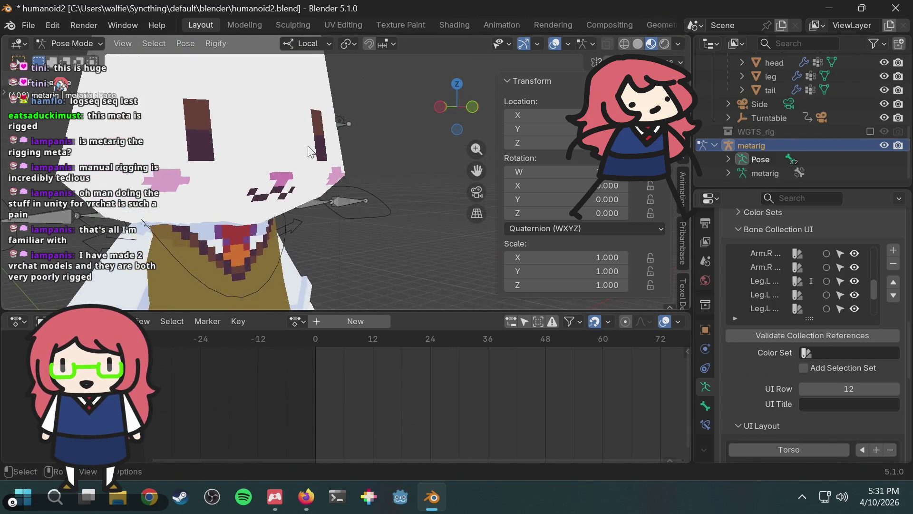
{"action": "scroll", "coordinate": [310, 151], "scroll_direction": "down", "scroll_amount": 5}
{"action": "mouse_move", "coordinate": [376, 179]}
{"action": "middle_mouse_down"}
{"action": "mouse_move", "coordinate": [429, 178]}
{"action": "mouse_move", "coordinate": [353, 178]}
{"action": "mouse_move", "coordinate": [468, 192]}
{"action": "mouse_move", "coordinate": [390, 171]}
{"action": "middle_mouse_up"}
{"action": "mouse_move", "coordinate": [297, 162]}
{"action": "middle_mouse_down"}
{"action": "mouse_move", "coordinate": [227, 180]}
{"action": "mouse_move", "coordinate": [446, 167]}
{"action": "mouse_move", "coordinate": [298, 173]}
{"action": "mouse_move", "coordinate": [351, 163]}
{"action": "mouse_move", "coordinate": [354, 179]}
{"action": "mouse_move", "coordinate": [345, 179]}
{"action": "mouse_move", "coordinate": [427, 175]}
{"action": "mouse_move", "coordinate": [428, 189]}
{"action": "middle_mouse_up"}
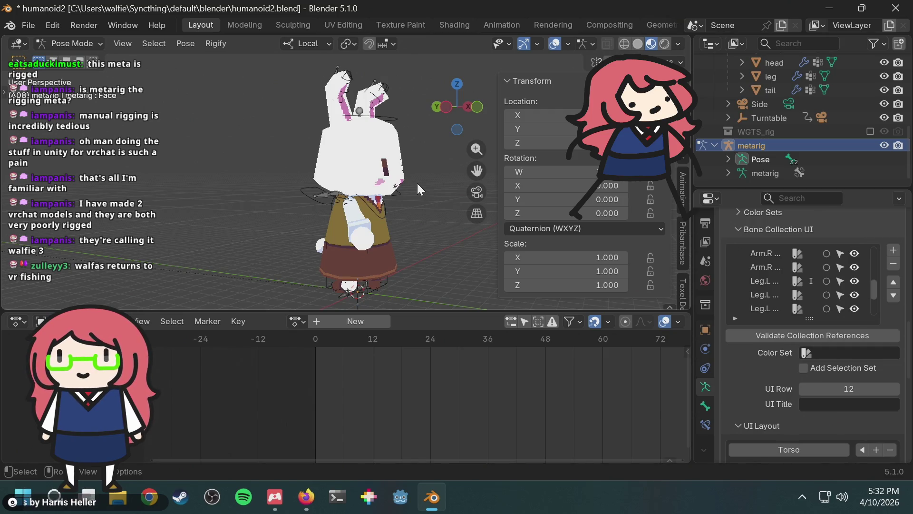
{"action": "mouse_move", "coordinate": [418, 184]}
{"action": "middle_mouse_down"}
{"action": "mouse_move", "coordinate": [389, 179]}
{"action": "mouse_move", "coordinate": [413, 184]}
{"action": "middle_mouse_up"}
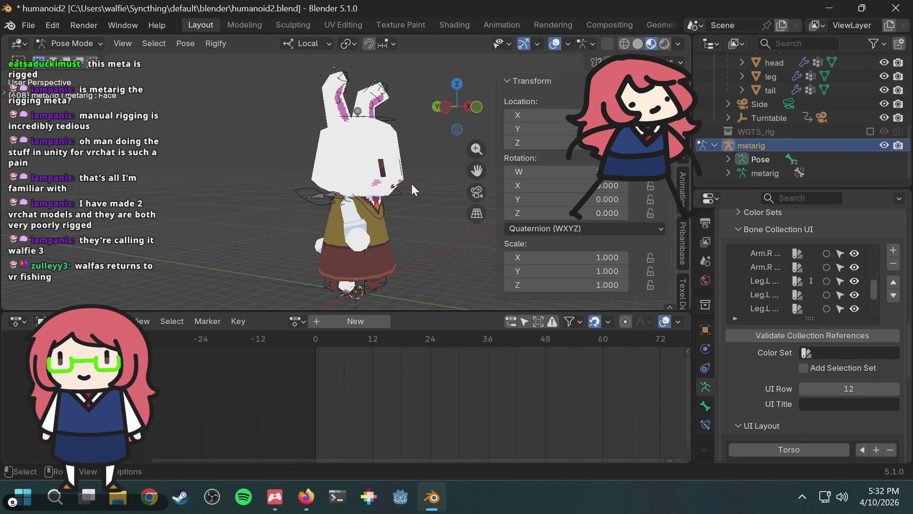
{"action": "middle_click_drag", "start_coordinate": [412, 186], "coordinate": [328, 172]}
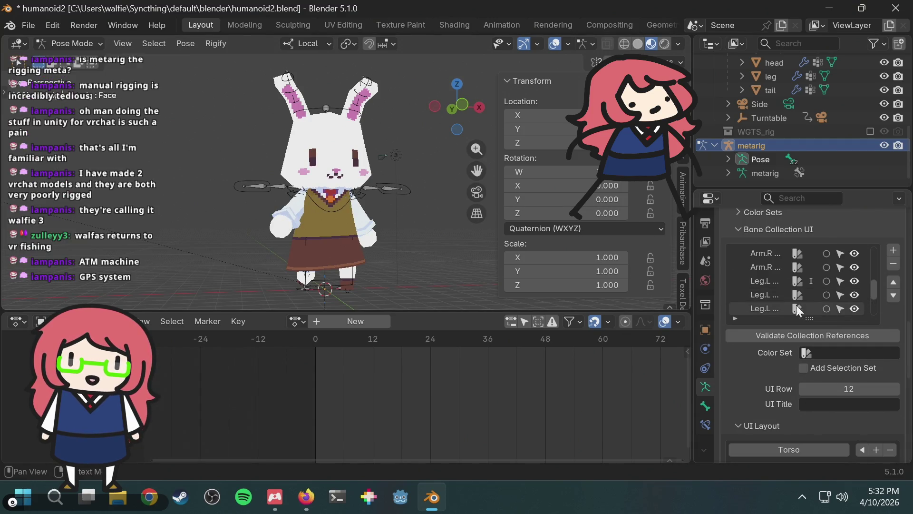
{"action": "mouse_move", "coordinate": [379, 232]}
{"action": "middle_mouse_down"}
{"action": "mouse_move", "coordinate": [380, 220]}
{"action": "mouse_move", "coordinate": [426, 213]}
{"action": "mouse_move", "coordinate": [427, 225]}
{"action": "mouse_move", "coordinate": [414, 231]}
{"action": "mouse_move", "coordinate": [308, 214]}
{"action": "middle_mouse_up"}
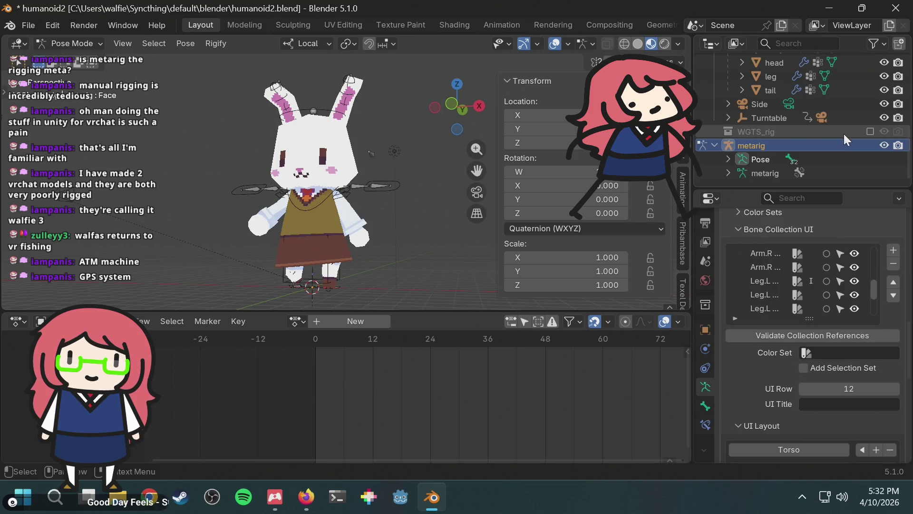
{"action": "scroll", "coordinate": [740, 390], "scroll_direction": "down", "scroll_amount": 15}
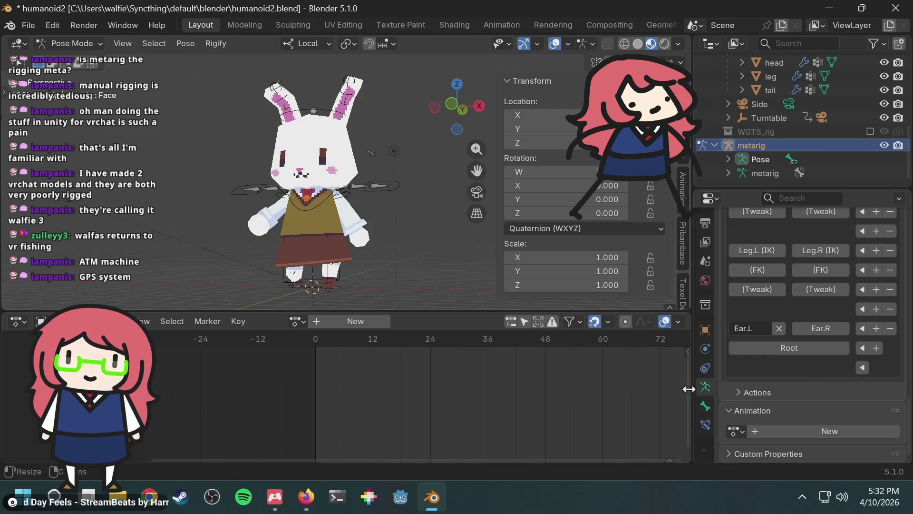
Step: Rebuild the bunny's rig with Re-Generate Rig in the metarig's Armature Rigify panel
{"action": "scroll", "coordinate": [814, 369], "scroll_direction": "up", "scroll_amount": 15}
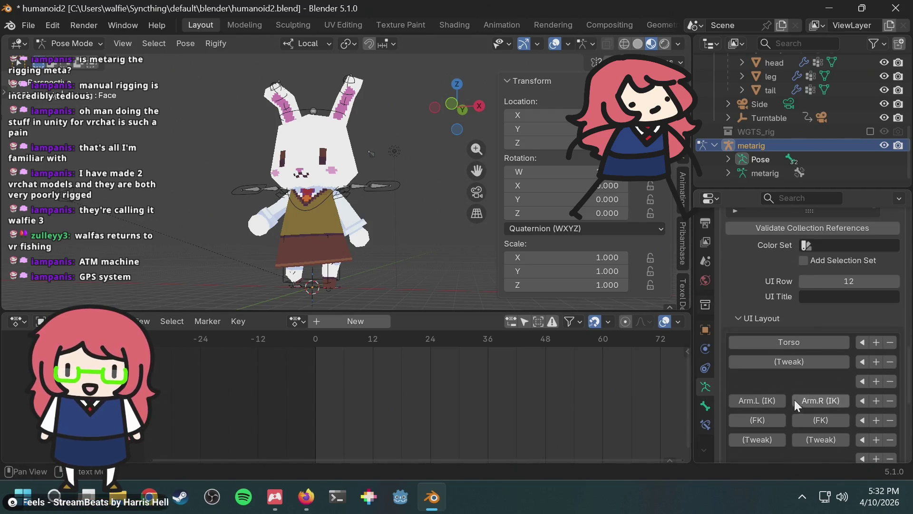
{"action": "left_click", "coordinate": [705, 406]}
{"action": "left_click", "coordinate": [705, 387]}
{"action": "scroll", "coordinate": [764, 350], "scroll_direction": "down", "scroll_amount": 12}
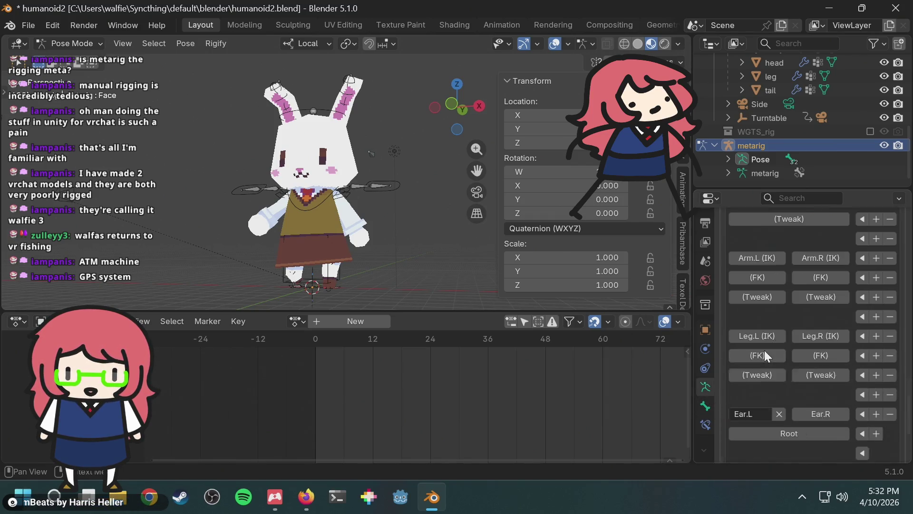
{"action": "scroll", "coordinate": [764, 351], "scroll_direction": "down", "scroll_amount": 4}
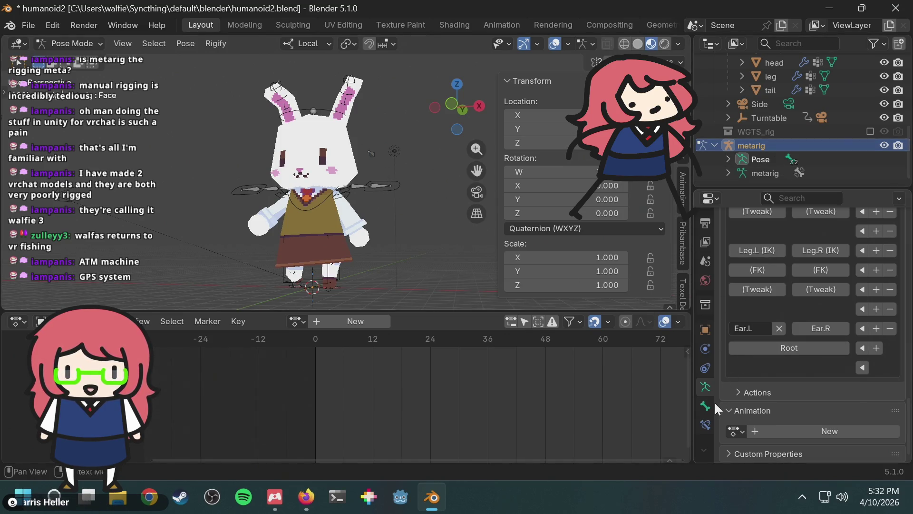
{"action": "scroll", "coordinate": [828, 397], "scroll_direction": "up", "scroll_amount": 10}
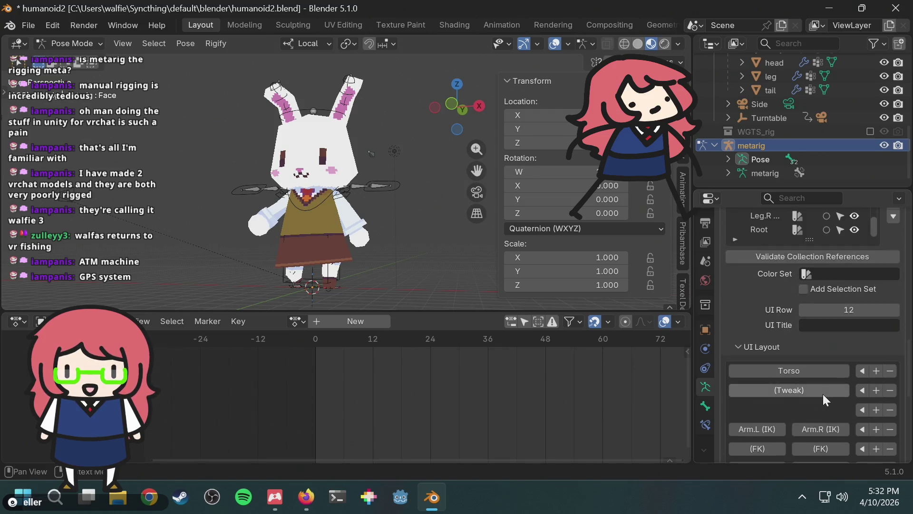
{"action": "scroll", "coordinate": [823, 395], "scroll_direction": "up", "scroll_amount": 3}
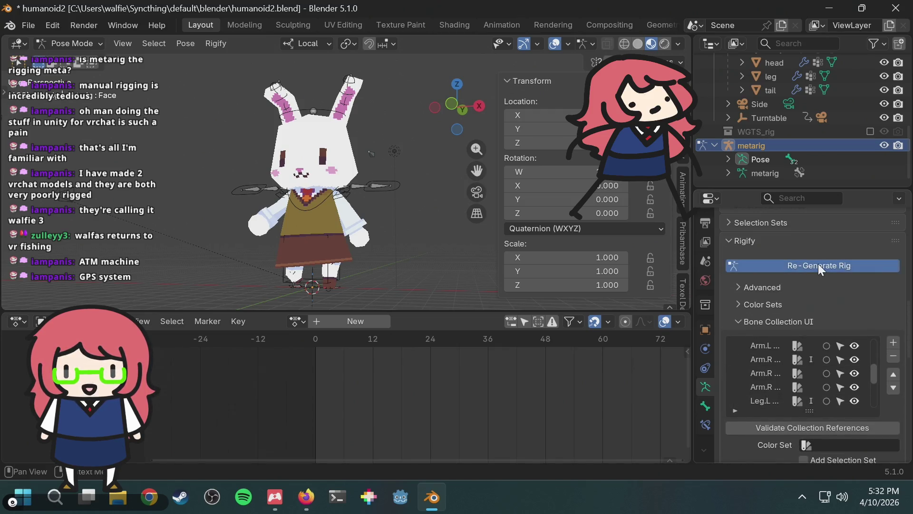
{"action": "left_click", "coordinate": [818, 263]}
{"action": "scroll", "coordinate": [281, 114], "scroll_direction": "up", "scroll_amount": 5}
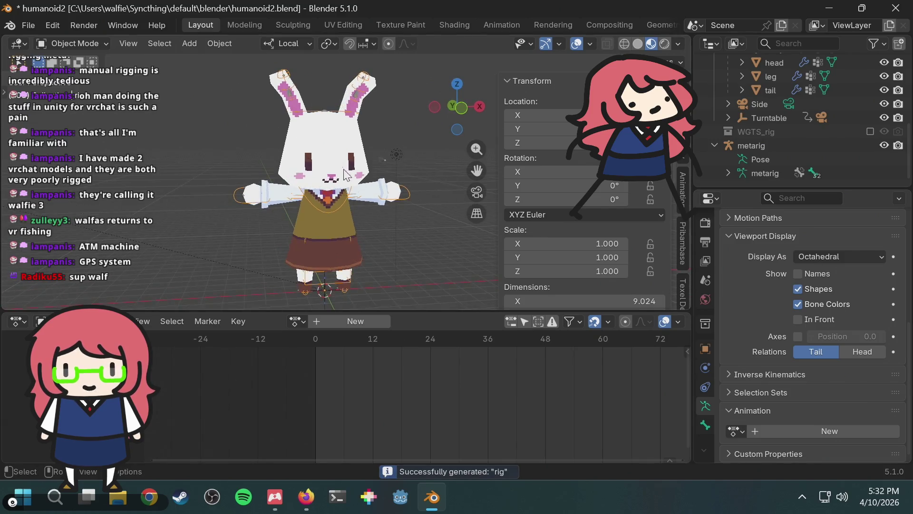
{"action": "middle_click_drag", "start_coordinate": [343, 186], "coordinate": [383, 202]}
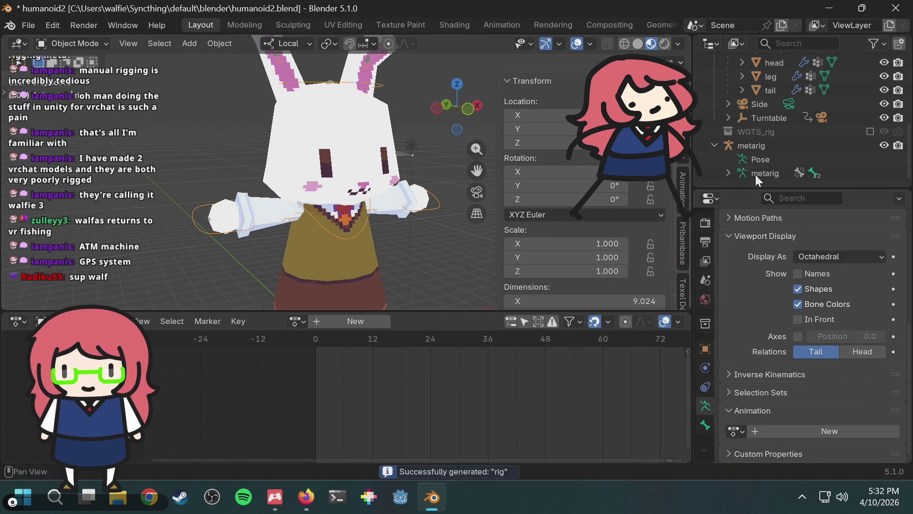
{"action": "scroll", "coordinate": [820, 127], "scroll_direction": "up", "scroll_amount": 5}
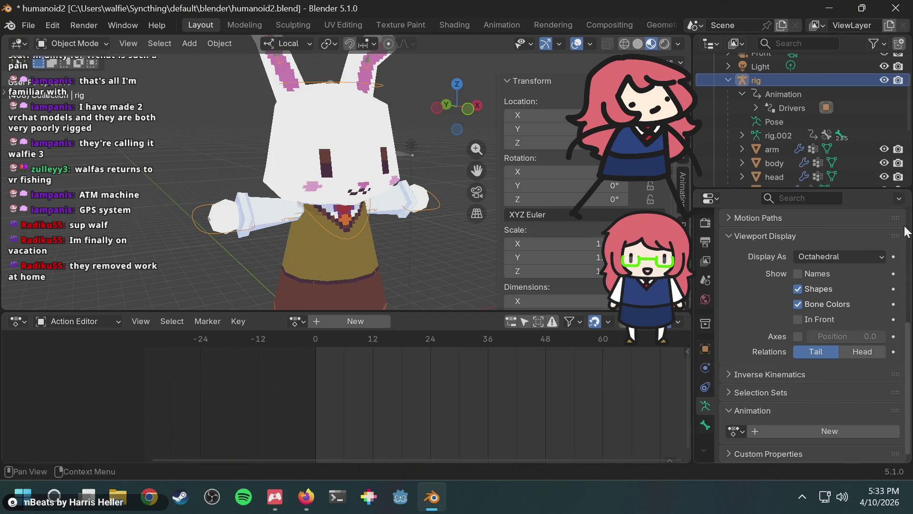
{"action": "scroll", "coordinate": [907, 241], "scroll_direction": "up", "scroll_amount": 1}
{"action": "scroll", "coordinate": [907, 241], "scroll_direction": "up", "scroll_amount": 7}
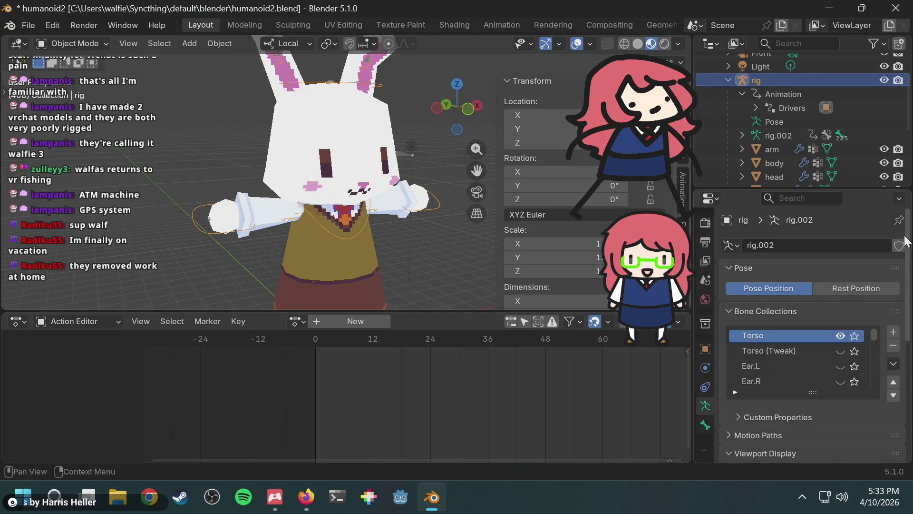
{"action": "scroll", "coordinate": [907, 241], "scroll_direction": "down", "scroll_amount": 5}
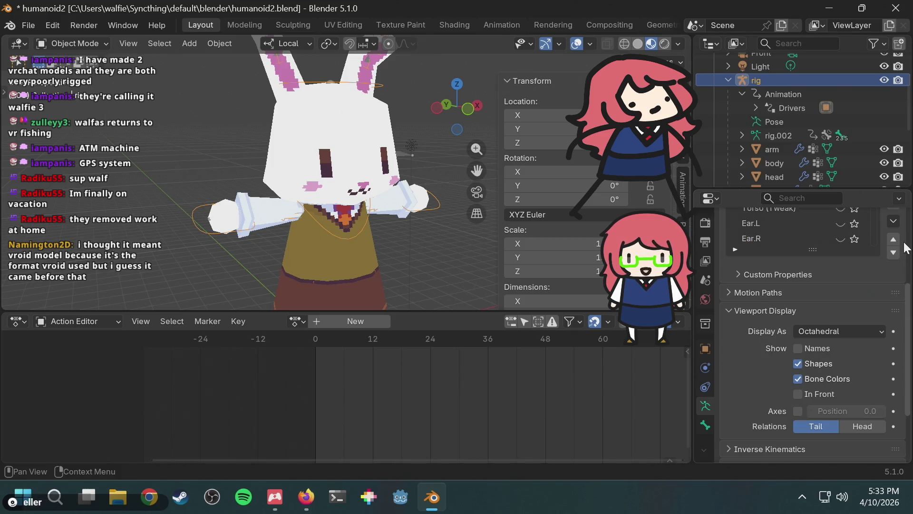
{"action": "left_click", "coordinate": [315, 495]}
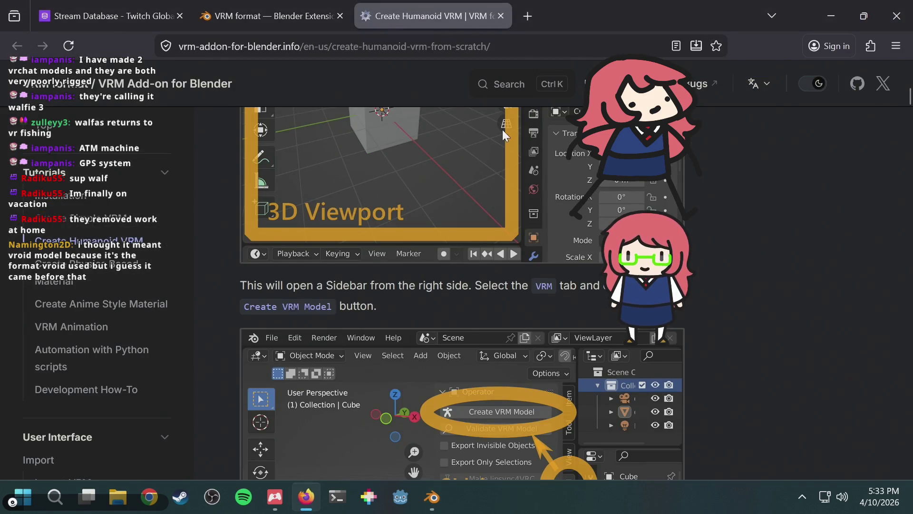
Step: Search 'vrm format' in a new tab and scroll through the results, highlighting 'Virtual Reality'
{"action": "key", "text": "ctrl+t"}
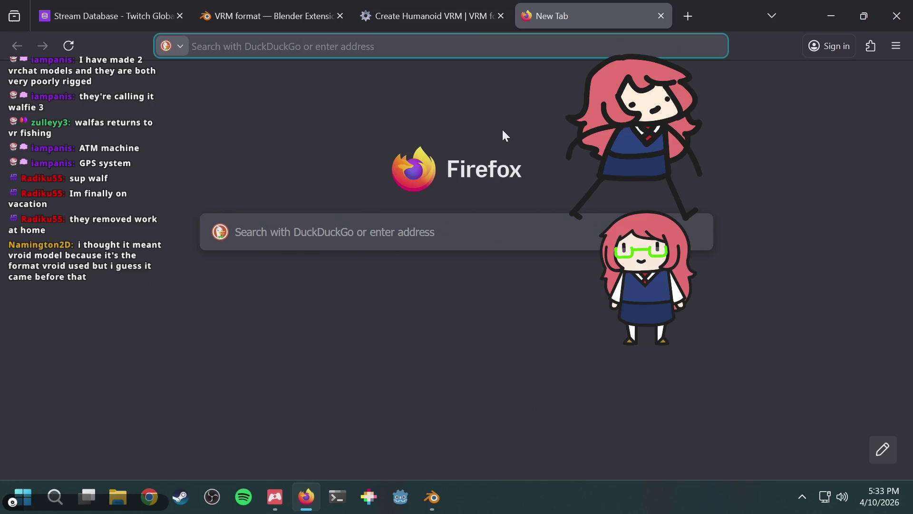
{"action": "type", "text": "vrm "}
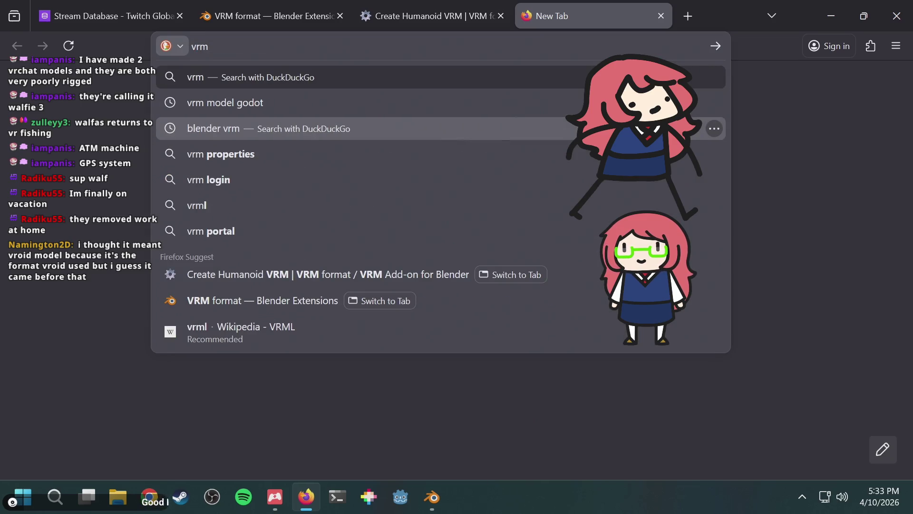
{"action": "type", "text": "format"}
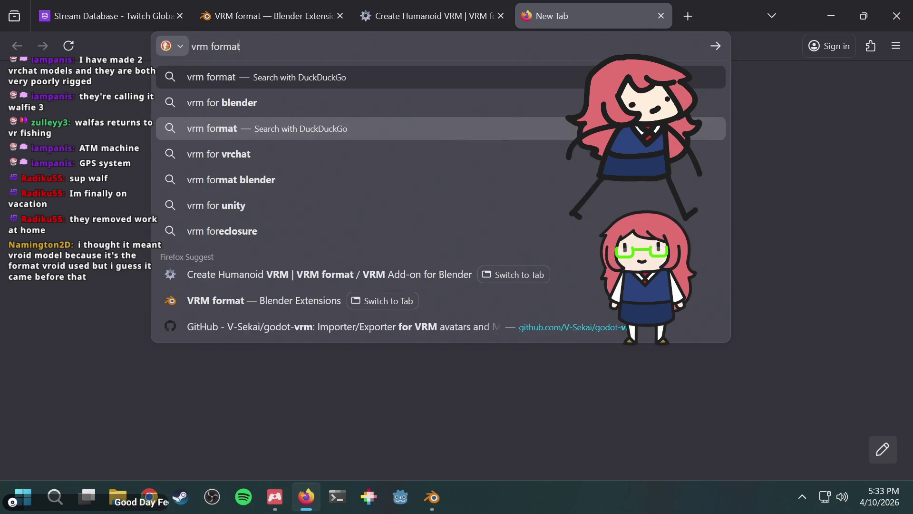
{"action": "key", "text": "Return"}
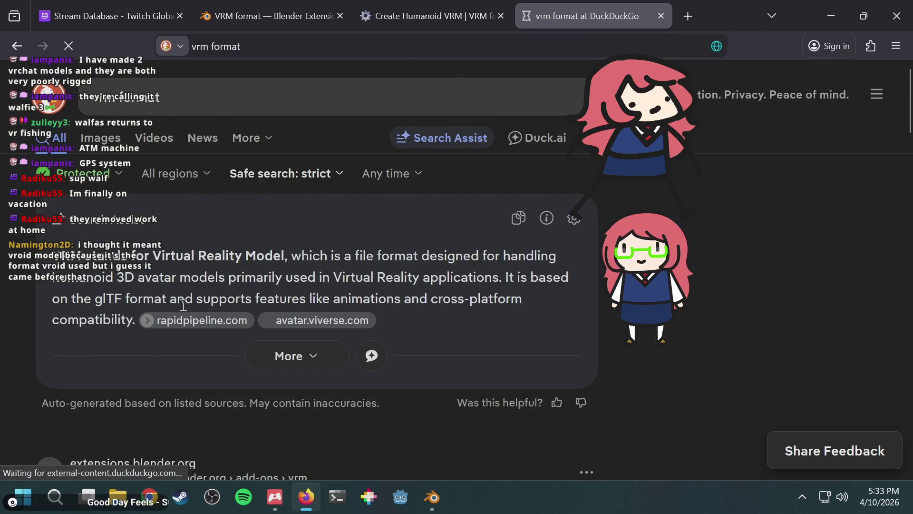
{"action": "scroll", "coordinate": [183, 307], "scroll_direction": "down", "scroll_amount": 2}
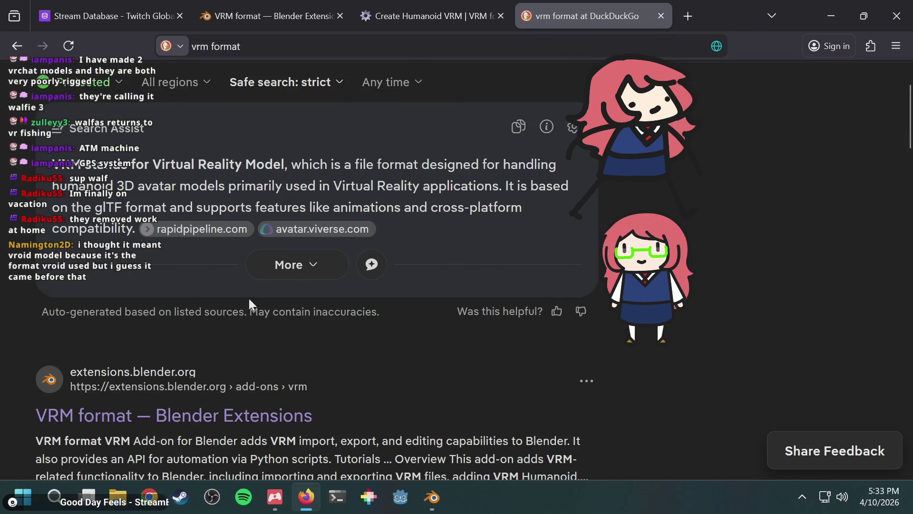
{"action": "scroll", "coordinate": [249, 298], "scroll_direction": "up", "scroll_amount": 2}
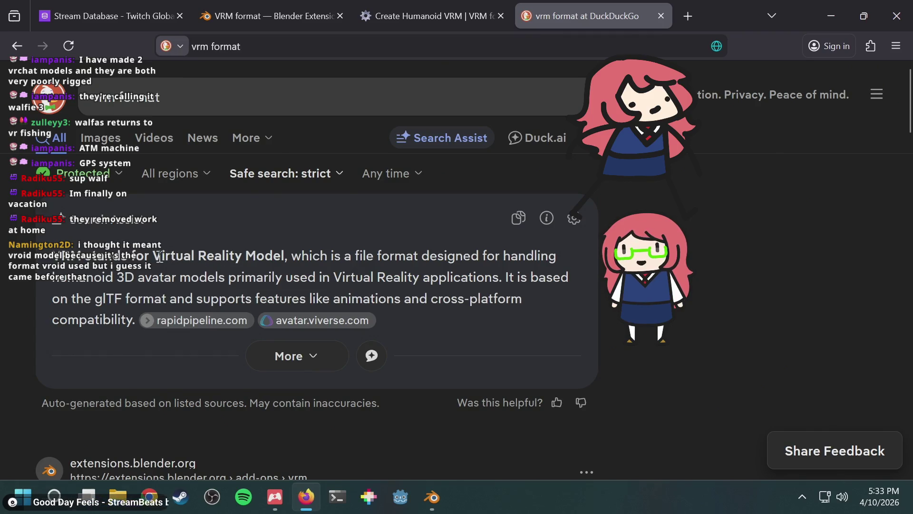
{"action": "left_click_drag", "start_coordinate": [153, 256], "coordinate": [242, 256]}
{"action": "mouse_move", "coordinate": [306, 497]}
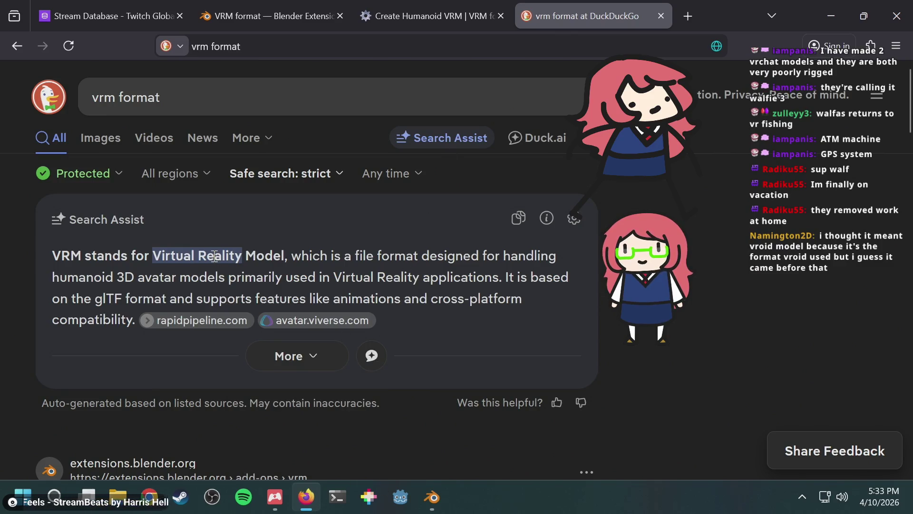
{"action": "scroll", "coordinate": [446, 272], "scroll_direction": "down", "scroll_amount": 8}
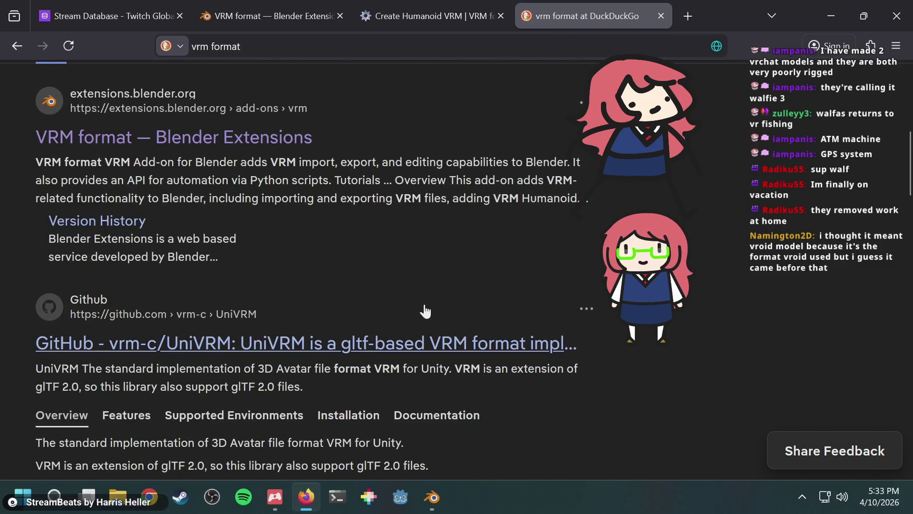
{"action": "scroll", "coordinate": [426, 311], "scroll_direction": "down", "scroll_amount": 4}
{"action": "scroll", "coordinate": [398, 326], "scroll_direction": "down", "scroll_amount": 4}
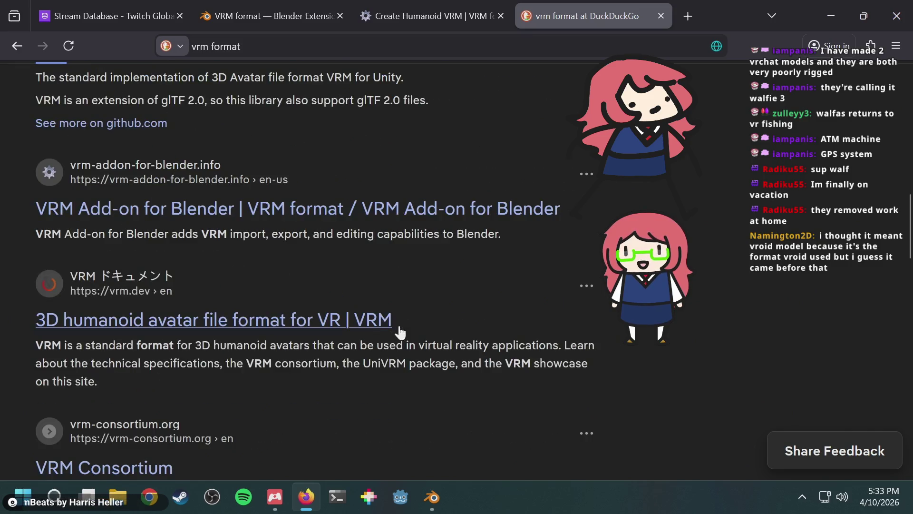
{"action": "scroll", "coordinate": [400, 332], "scroll_direction": "down", "scroll_amount": 4}
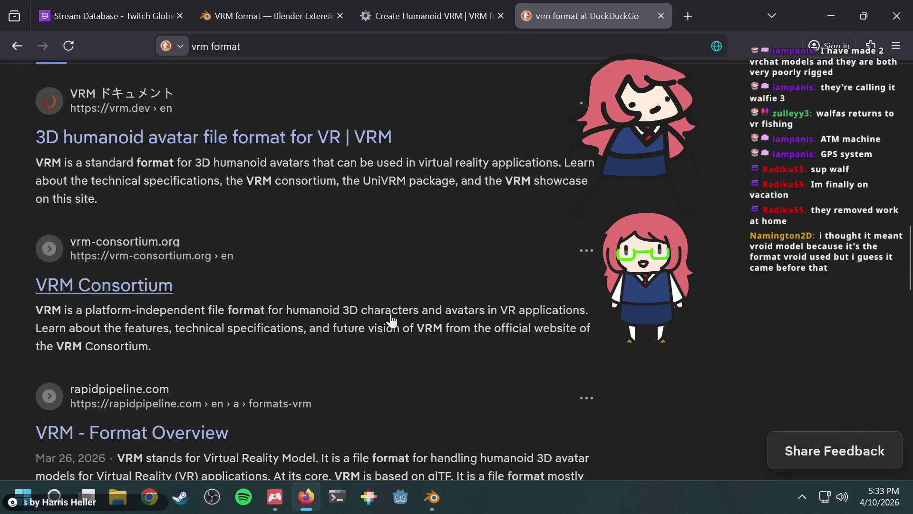
Step: Read the VRM Consortium site's What is VRM? and Technical Specifications sections, then go back to the results
{"action": "left_click", "coordinate": [97, 285]}
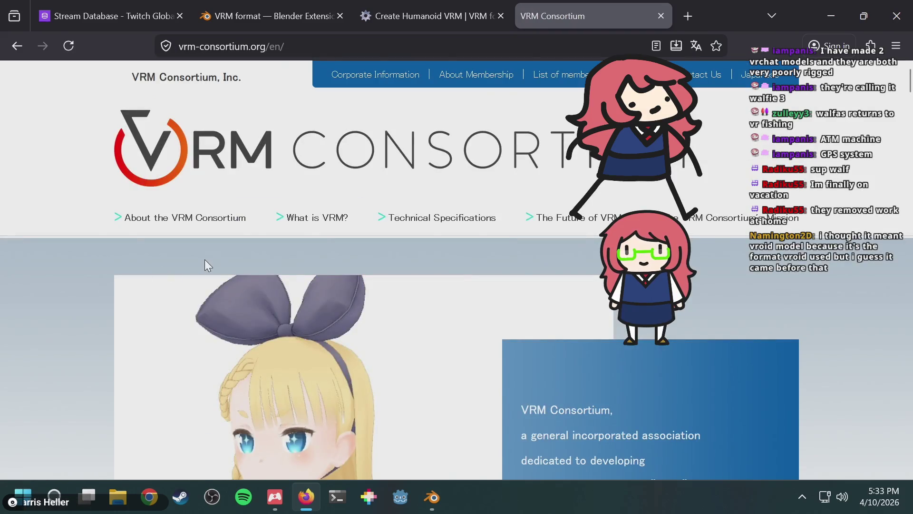
{"action": "left_click", "coordinate": [308, 218]}
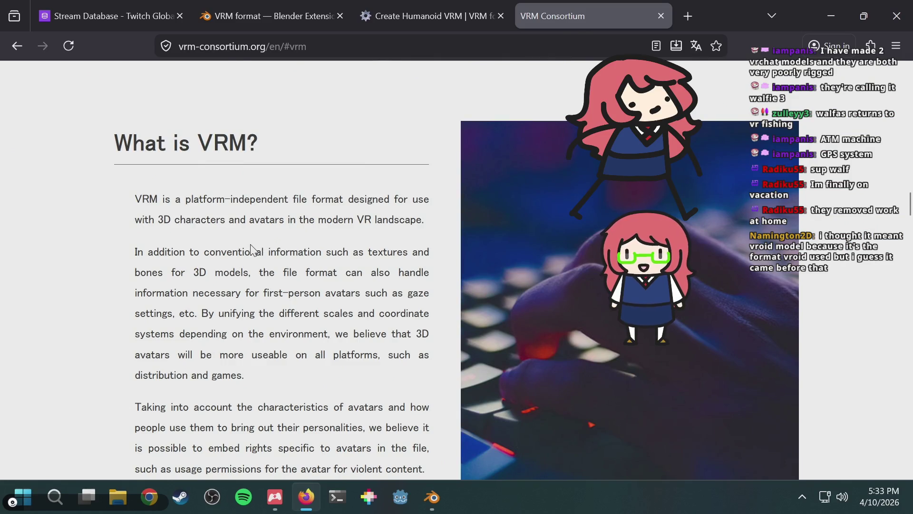
{"action": "scroll", "coordinate": [252, 249], "scroll_direction": "down", "scroll_amount": 10}
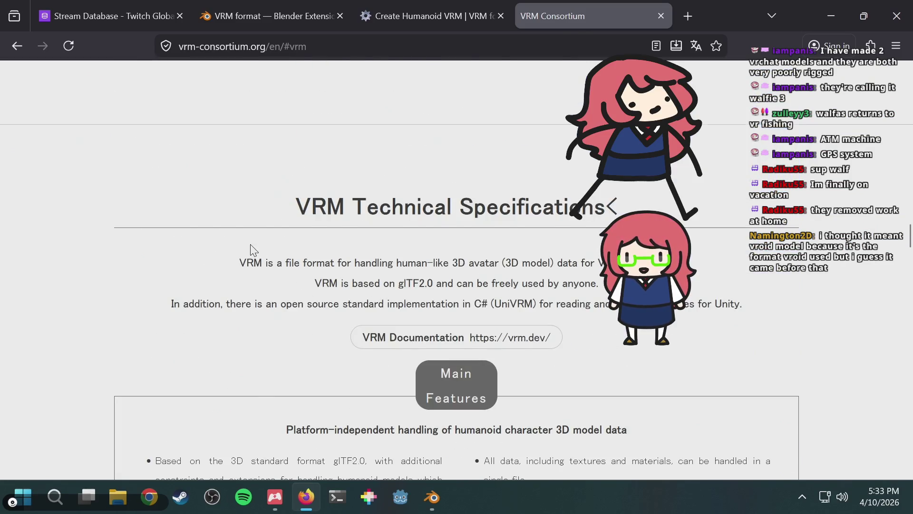
{"action": "scroll", "coordinate": [252, 249], "scroll_direction": "down", "scroll_amount": 3}
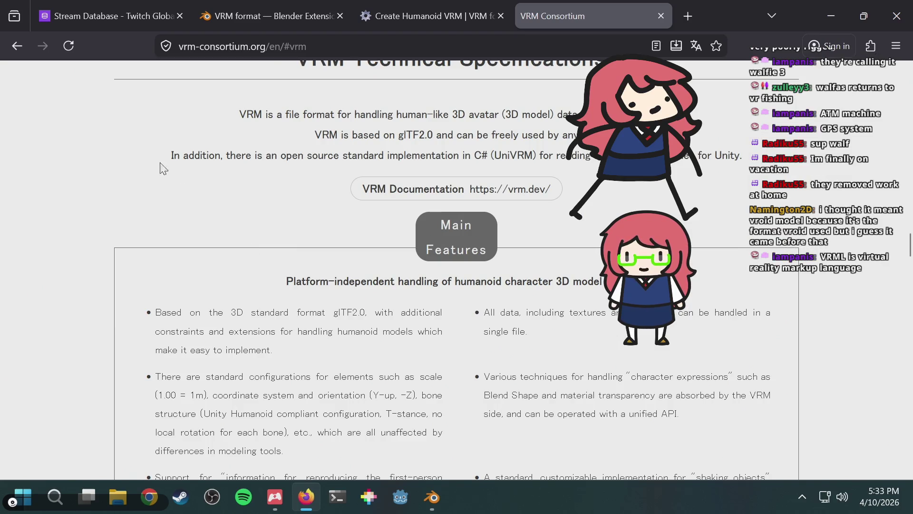
{"action": "left_click", "coordinate": [16, 46]}
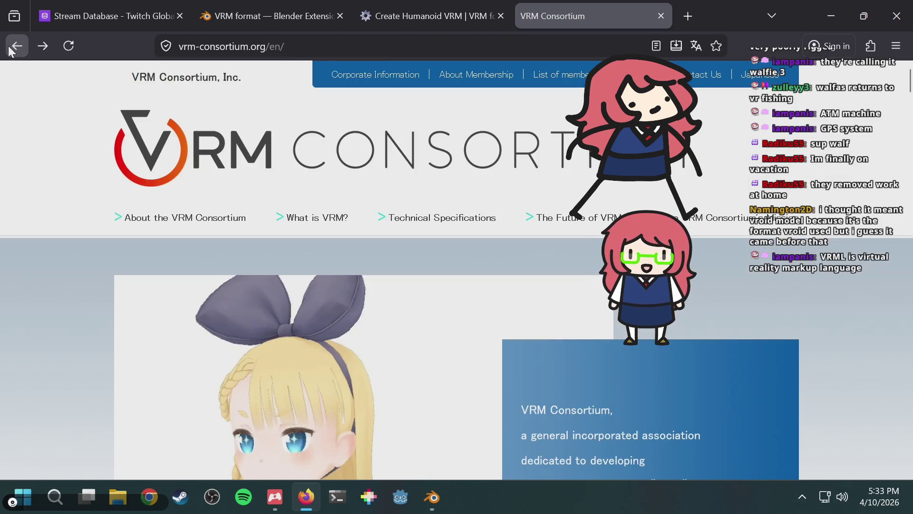
{"action": "left_click", "coordinate": [17, 45]}
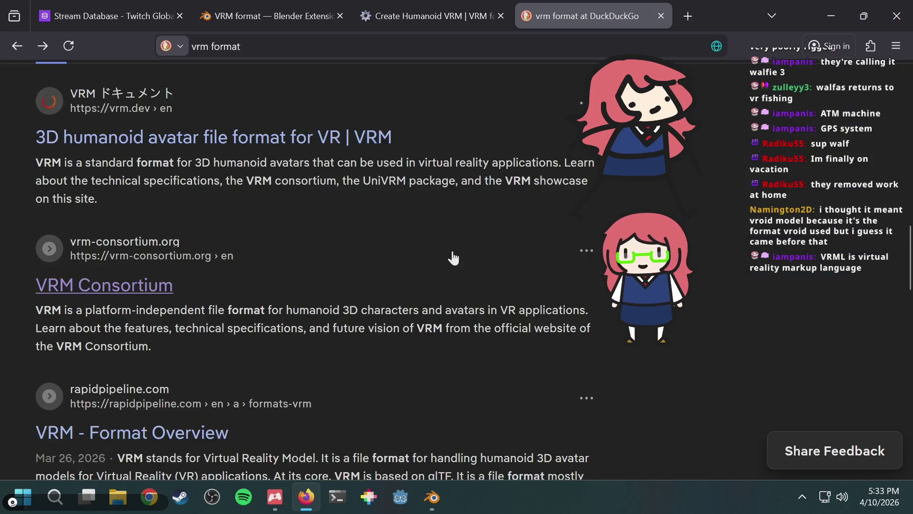
Step: Scroll down to the Library of Congress result, then switch back to the bunny rig in Blender
{"action": "scroll", "coordinate": [449, 259], "scroll_direction": "down", "scroll_amount": 2}
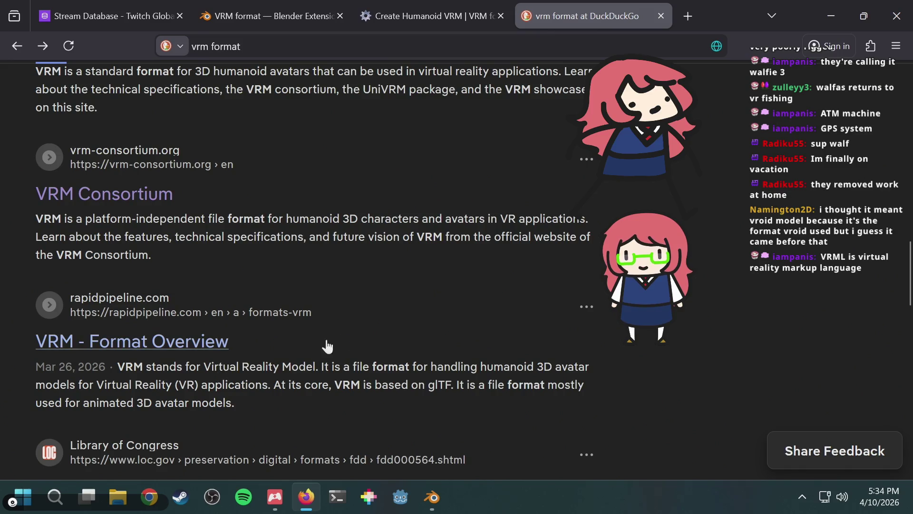
{"action": "scroll", "coordinate": [344, 338], "scroll_direction": "down", "scroll_amount": 2}
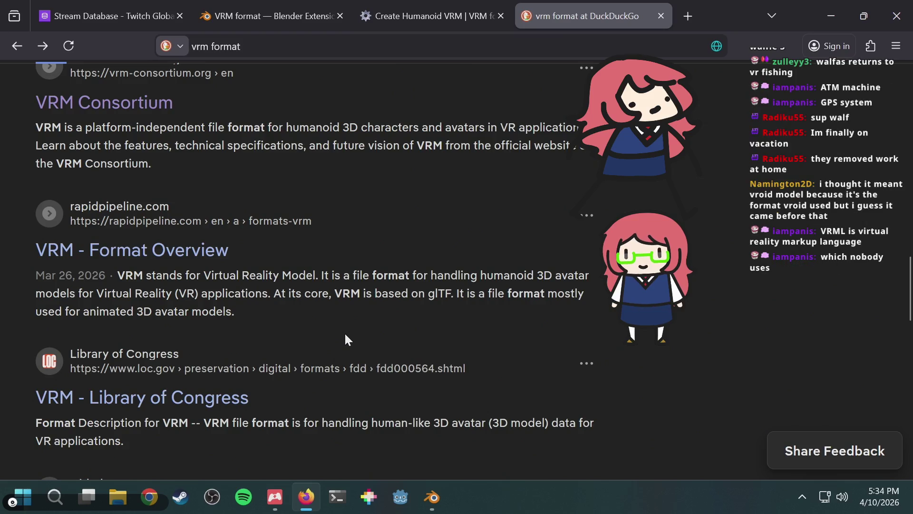
{"action": "key", "text": "alt+Tab"}
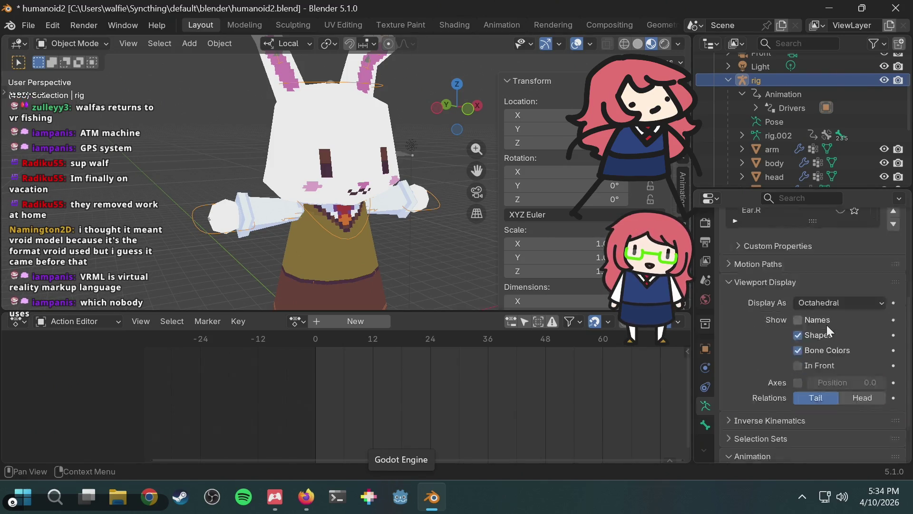
Step: Orbit and zoom around the bunny, toggling the metarig's viewport visibility off and on
{"action": "scroll", "coordinate": [440, 221], "scroll_direction": "up", "scroll_amount": 3}
{"action": "middle_click_drag", "start_coordinate": [428, 217], "coordinate": [393, 213]}
{"action": "scroll", "coordinate": [393, 213], "scroll_direction": "down", "scroll_amount": 1}
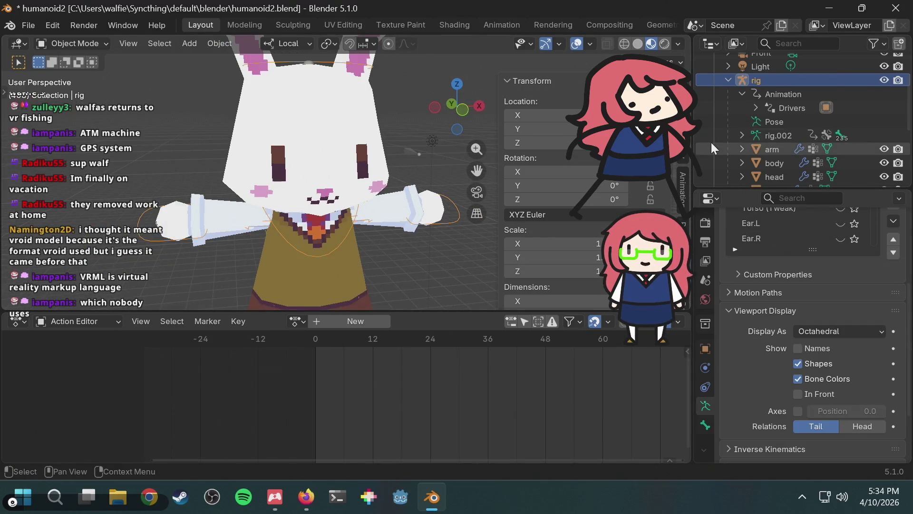
{"action": "scroll", "coordinate": [740, 126], "scroll_direction": "down", "scroll_amount": 4}
{"action": "scroll", "coordinate": [739, 133], "scroll_direction": "down", "scroll_amount": 2}
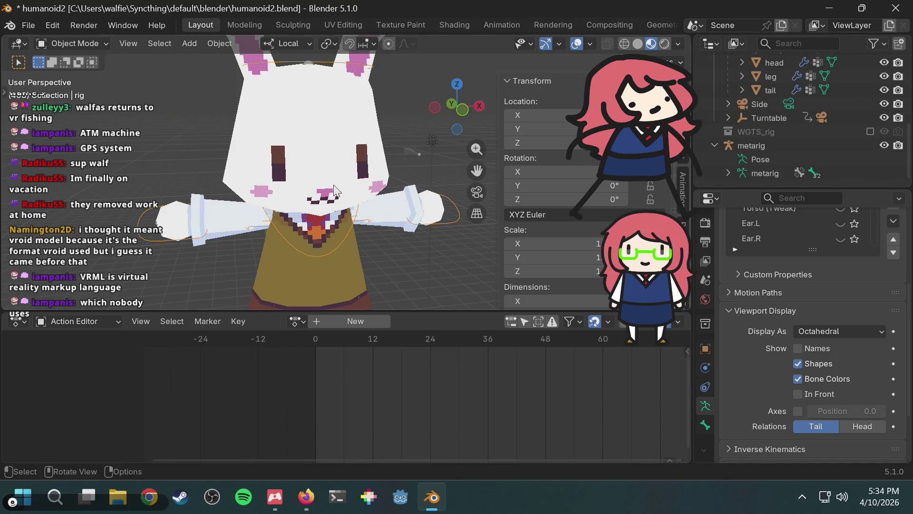
{"action": "scroll", "coordinate": [391, 168], "scroll_direction": "up", "scroll_amount": 4}
{"action": "scroll", "coordinate": [391, 169], "scroll_direction": "down", "scroll_amount": 4}
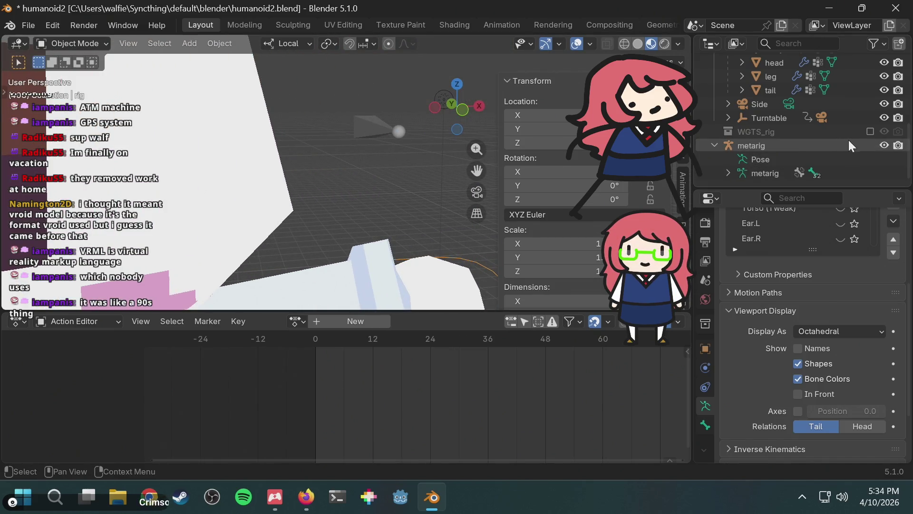
{"action": "left_click", "coordinate": [884, 145]}
{"action": "left_click", "coordinate": [884, 146]}
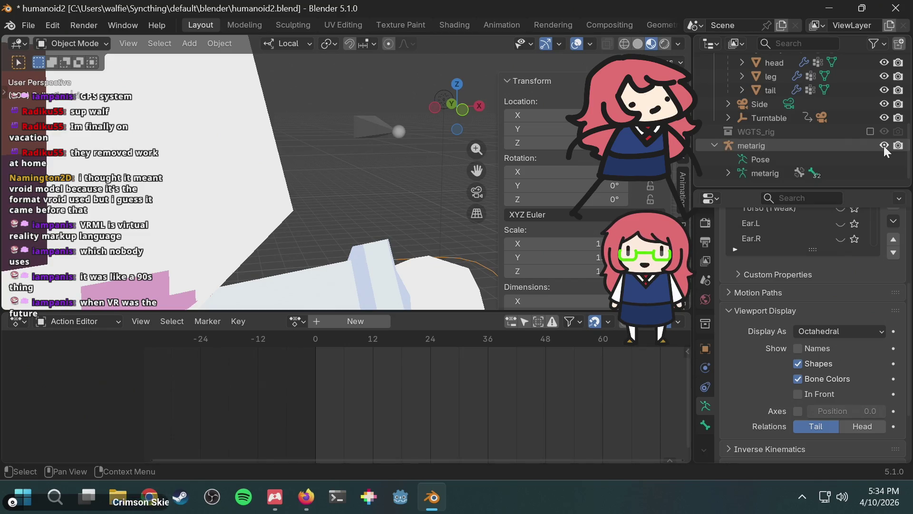
{"action": "scroll", "coordinate": [866, 123], "scroll_direction": "up", "scroll_amount": 5}
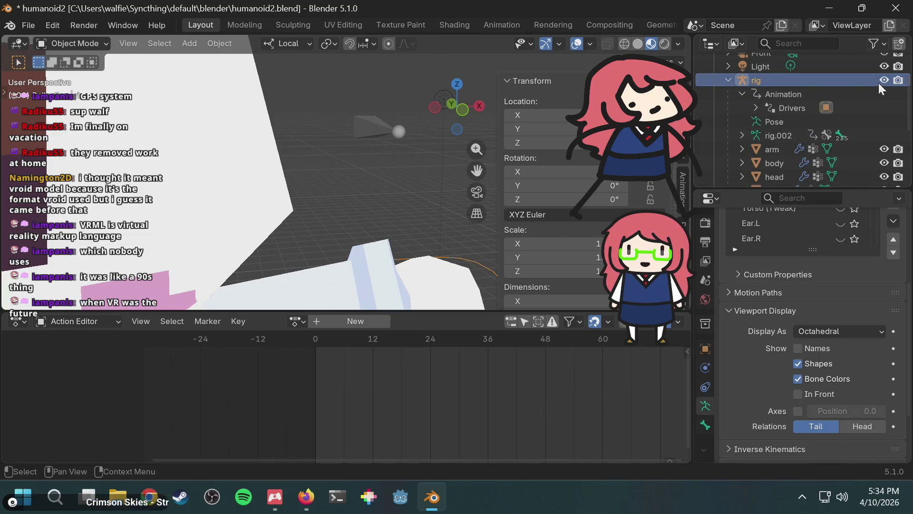
{"action": "scroll", "coordinate": [873, 102], "scroll_direction": "down", "scroll_amount": 5}
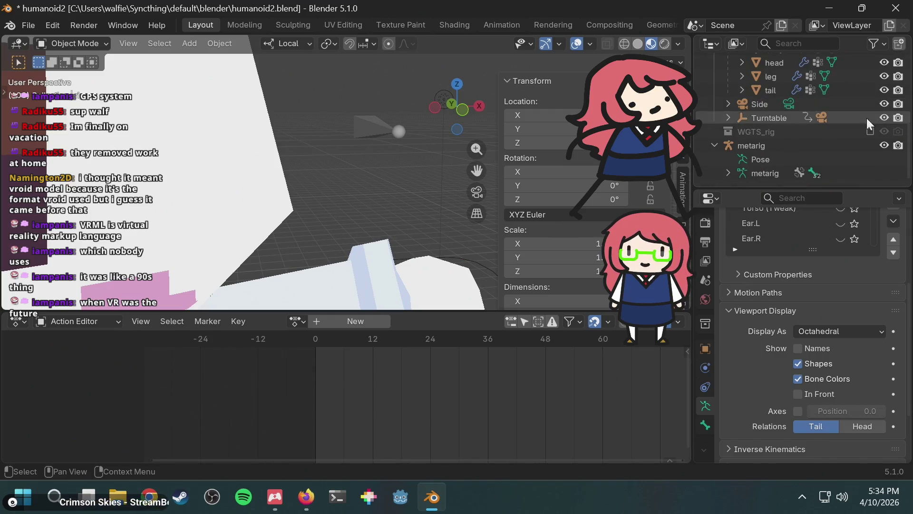
Step: Make the metarig active and scroll its Object Data properties to the Rigify Bone Collection UI
{"action": "left_click", "coordinate": [804, 148]}
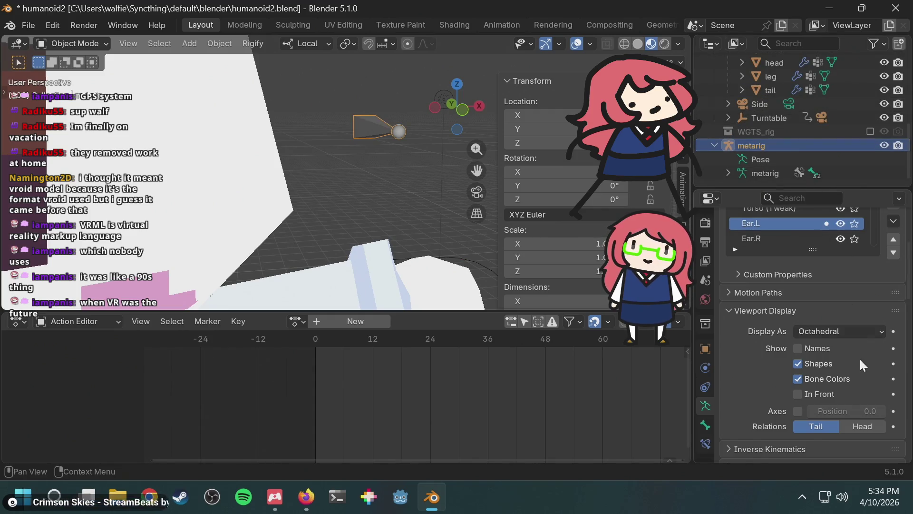
{"action": "scroll", "coordinate": [861, 357], "scroll_direction": "down", "scroll_amount": 10}
{"action": "scroll", "coordinate": [859, 355], "scroll_direction": "down", "scroll_amount": 15}
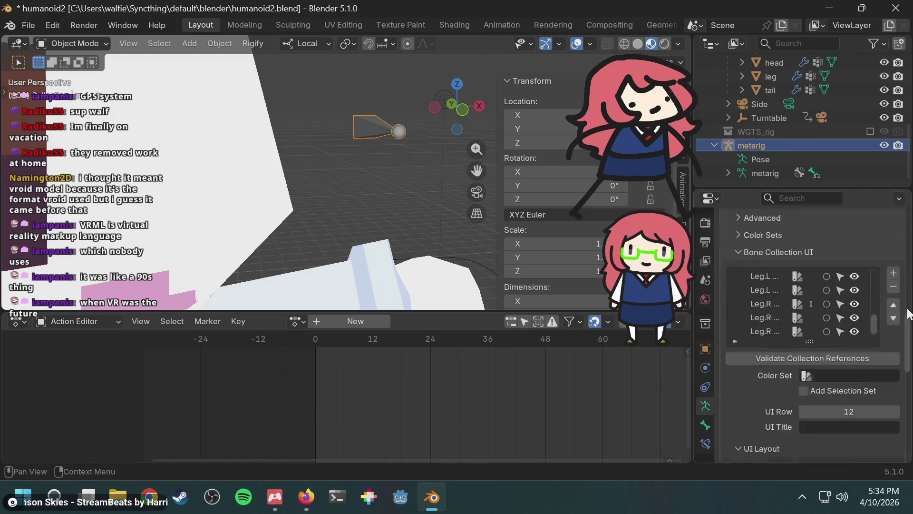
{"action": "scroll", "coordinate": [910, 314], "scroll_direction": "down", "scroll_amount": 5}
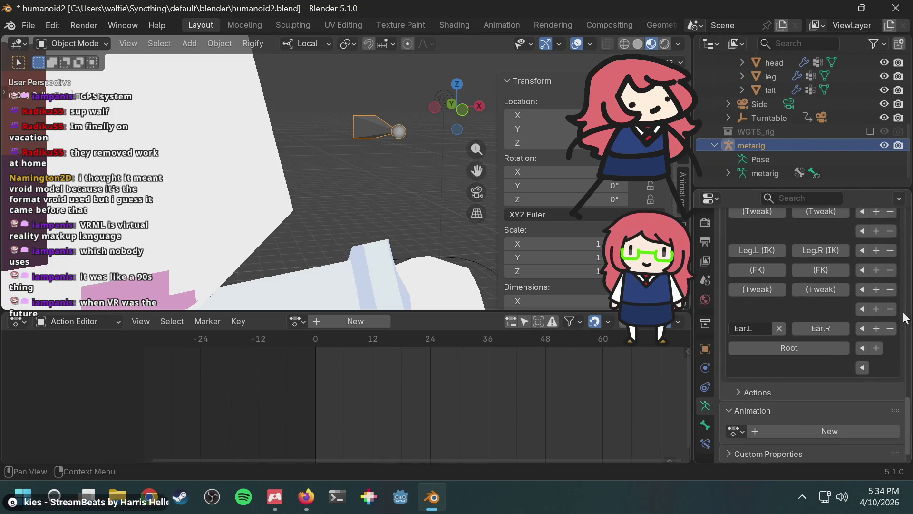
{"action": "scroll", "coordinate": [905, 318], "scroll_direction": "up", "scroll_amount": 6}
{"action": "scroll", "coordinate": [911, 298], "scroll_direction": "up", "scroll_amount": 8}
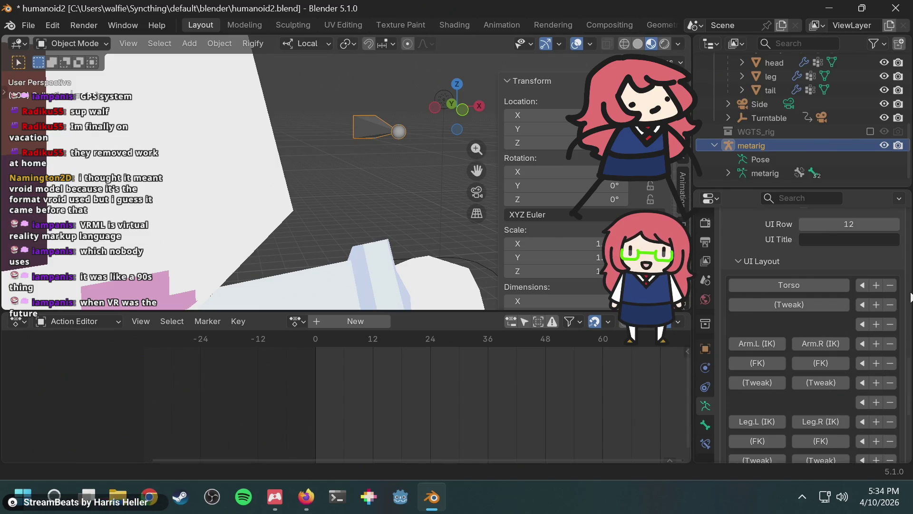
{"action": "key", "text": "alt+Tab"}
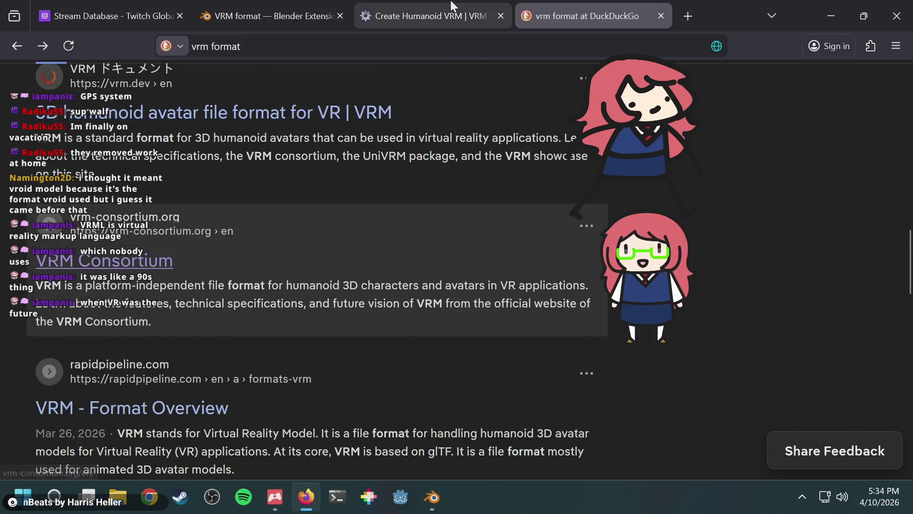
{"action": "key", "text": "alt+Tab"}
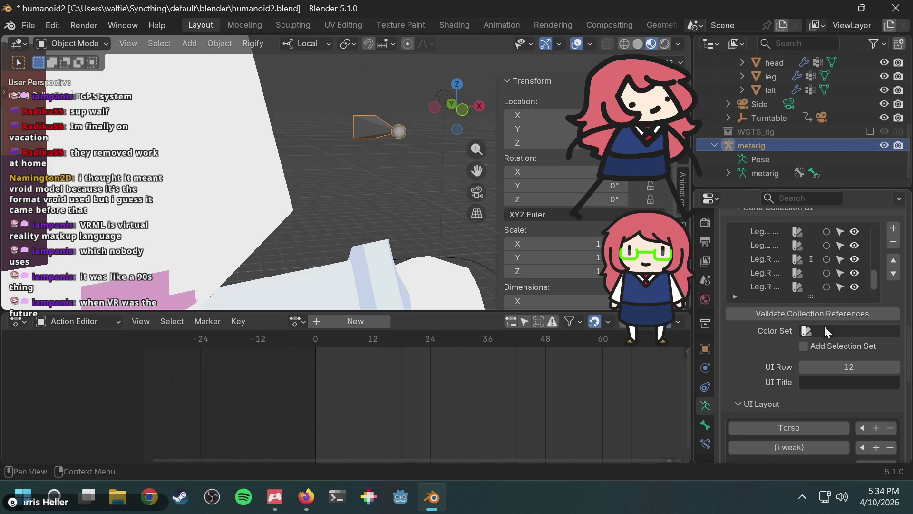
Step: Put the metarig in Pose Mode and view the bone's Rigify Type: basic.raw_copy with Relink Constraints
{"action": "left_click", "coordinate": [84, 41]}
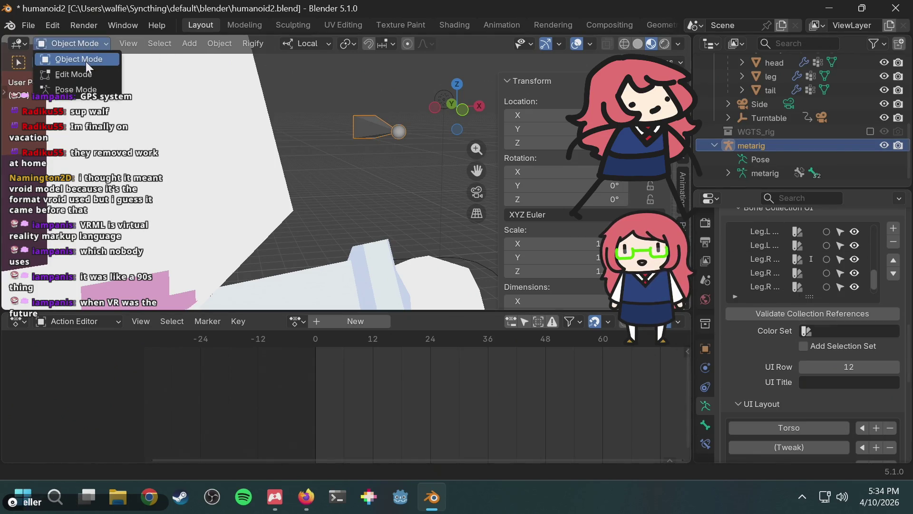
{"action": "left_click", "coordinate": [76, 90]}
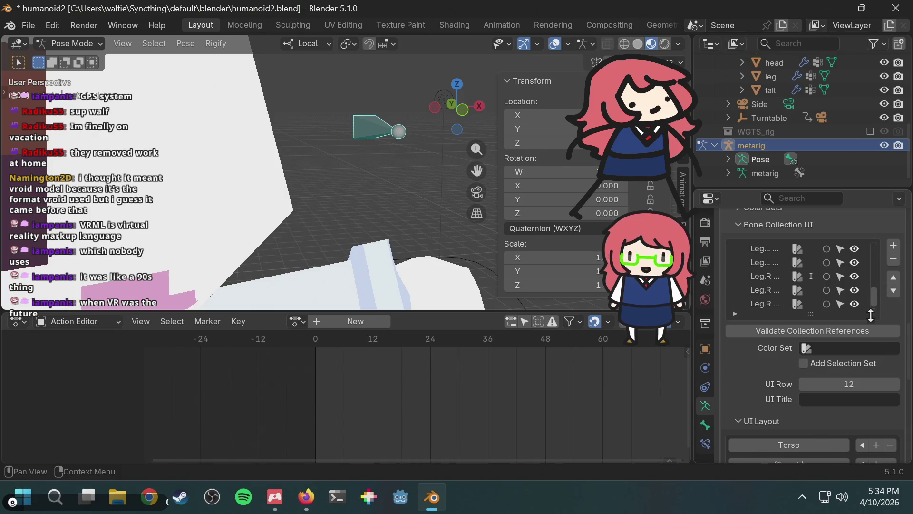
{"action": "left_click_drag", "start_coordinate": [907, 343], "coordinate": [907, 417]}
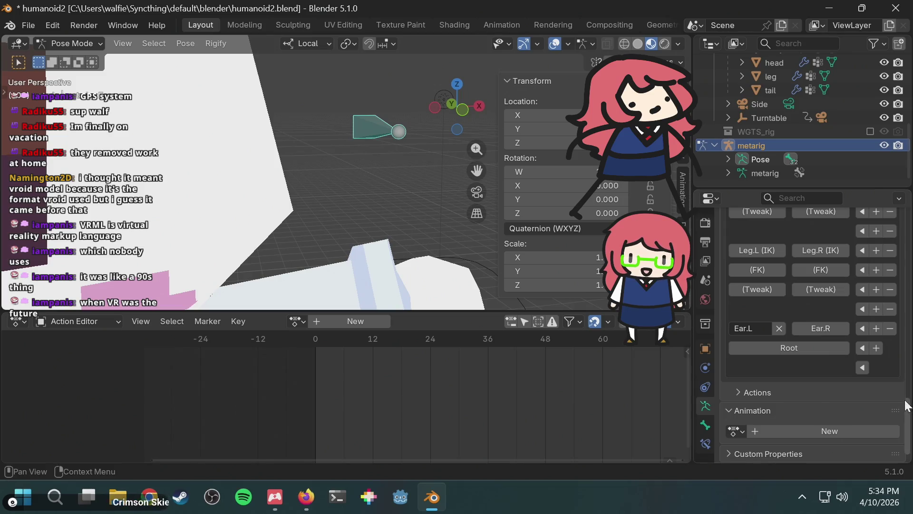
{"action": "left_click", "coordinate": [698, 424]}
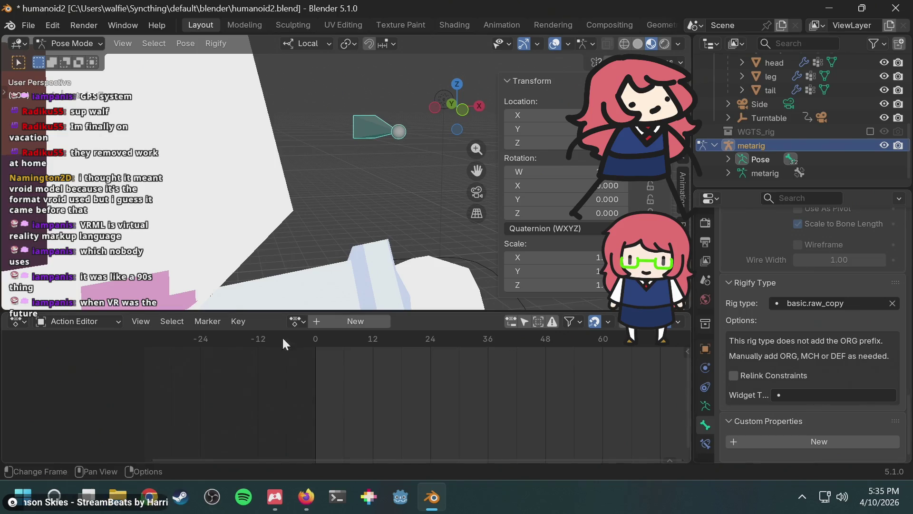
{"action": "left_click", "coordinate": [306, 496]}
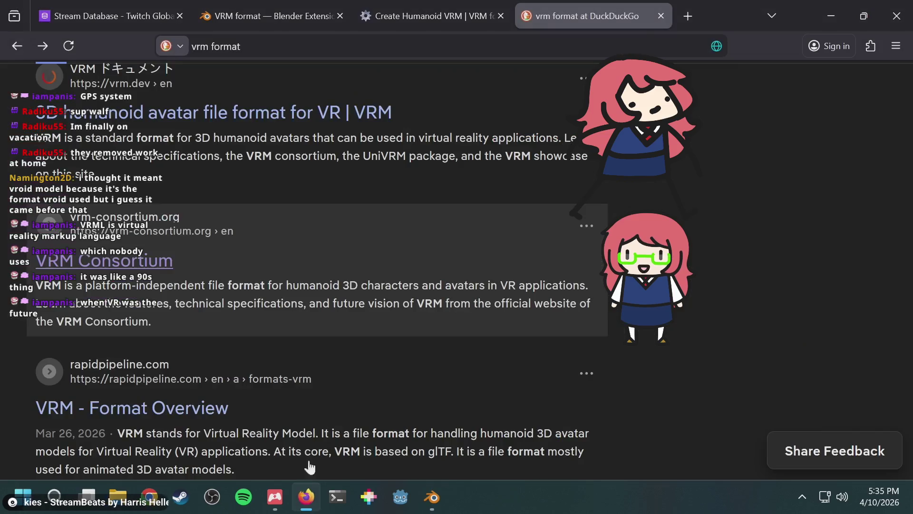
Step: Search DuckDuckGo for 'rigify add bone to metarig basic.raw_copy', checking the rig type in Blender meanwhile
{"action": "left_click", "coordinate": [496, 42]}
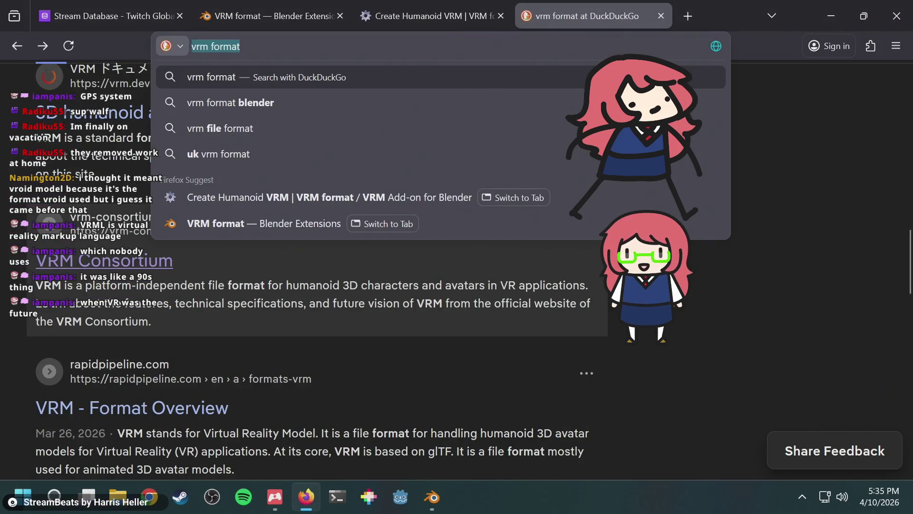
{"action": "type", "text": "rigify"}
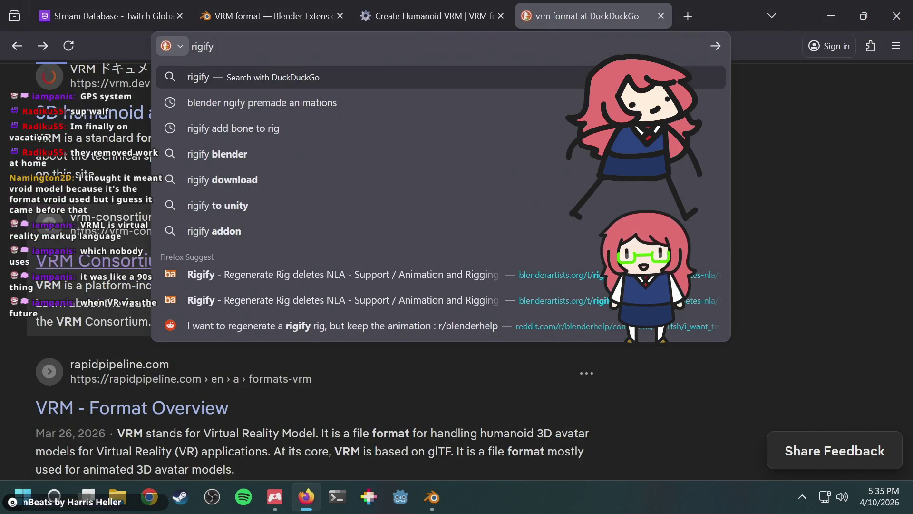
{"action": "type", "text": "add"}
{"action": "key", "text": "alt+Tab"}
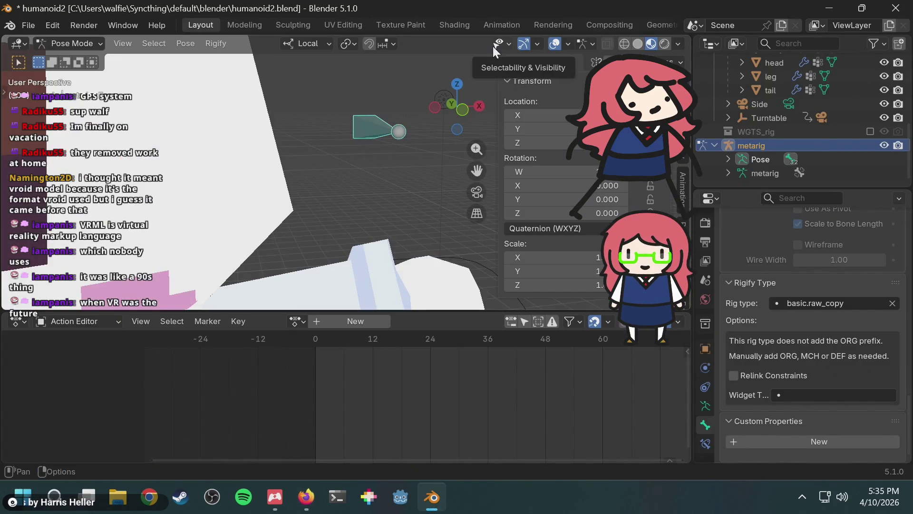
{"action": "key", "text": "alt+Tab"}
{"action": "type", "text": "bone to "}
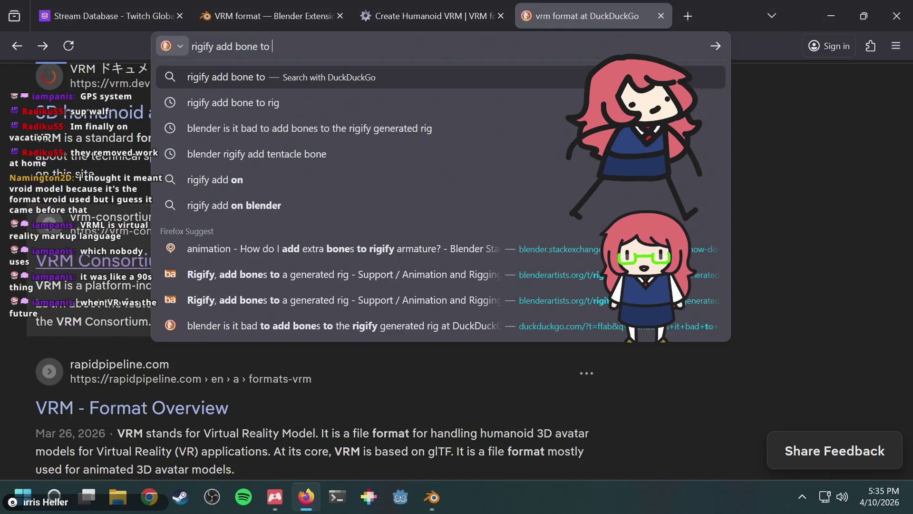
{"action": "type", "text": "metarig"}
{"action": "key", "text": "alt+Tab"}
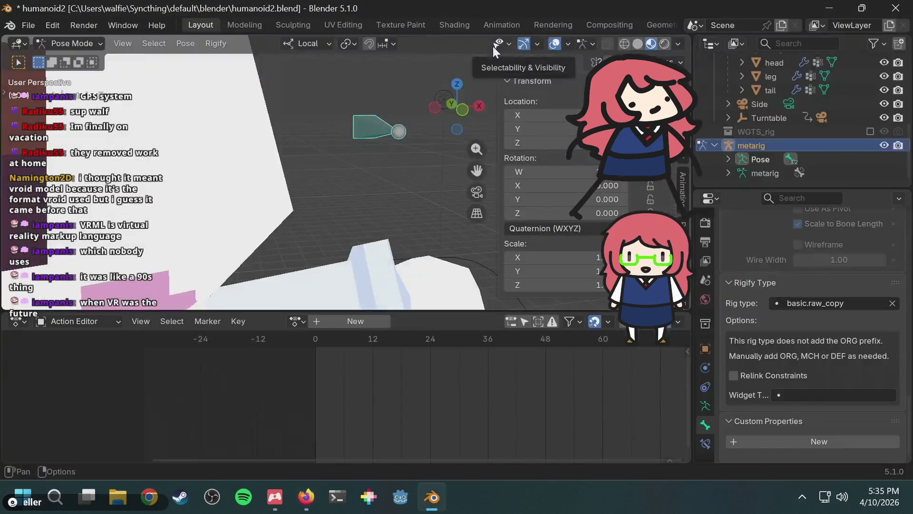
{"action": "key", "text": "alt+Tab"}
{"action": "type", "text": "basic.r"}
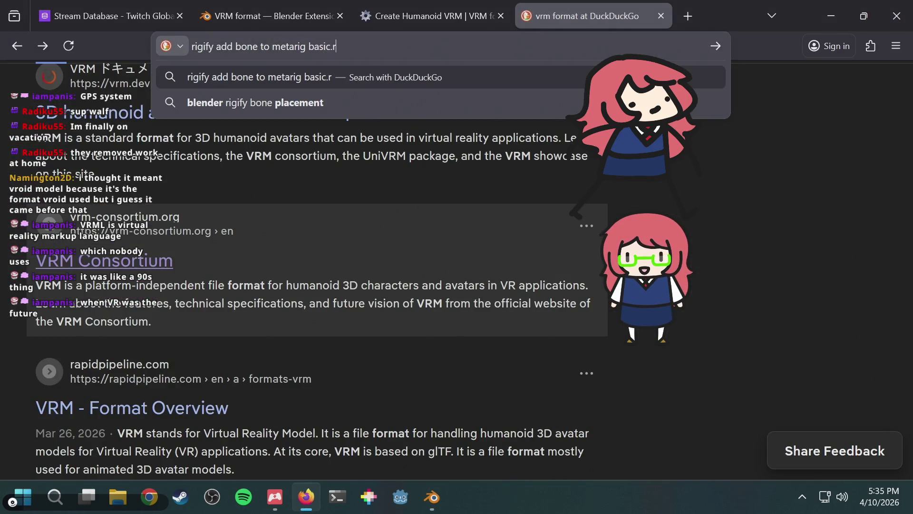
{"action": "type", "text": "aw_copy"}
{"action": "key", "text": "Return"}
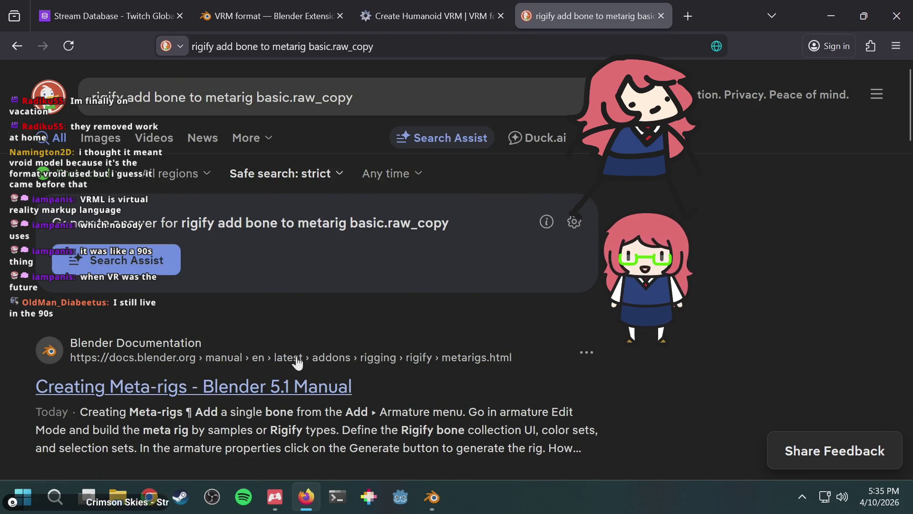
{"action": "scroll", "coordinate": [298, 363], "scroll_direction": "down", "scroll_amount": 3}
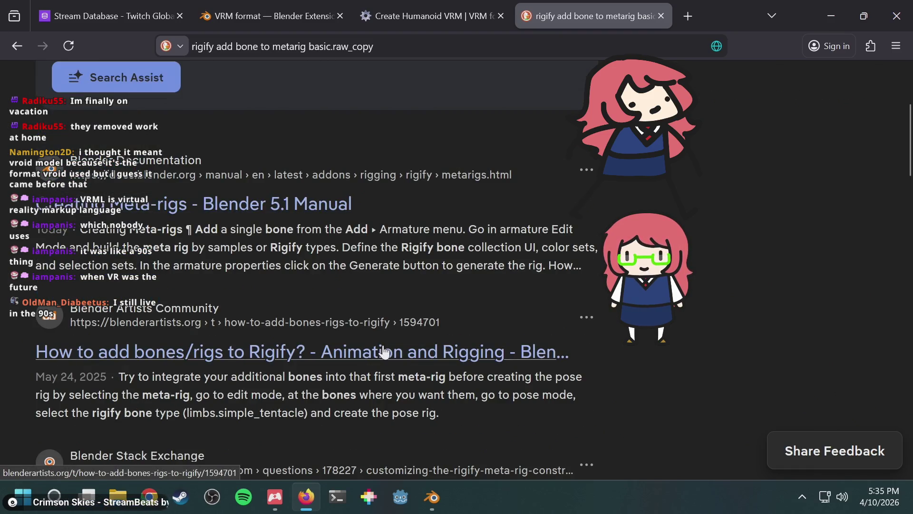
{"action": "scroll", "coordinate": [385, 352], "scroll_direction": "up", "scroll_amount": 2}
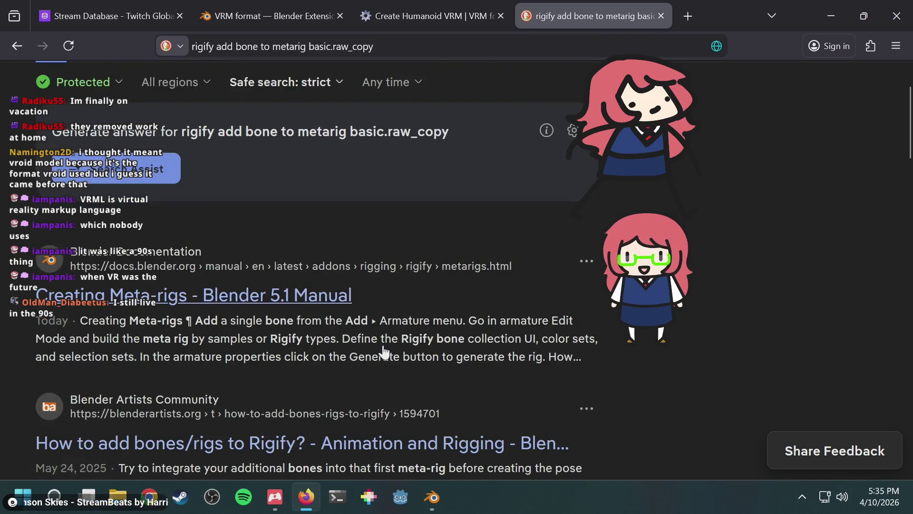
{"action": "scroll", "coordinate": [385, 351], "scroll_direction": "down", "scroll_amount": 5}
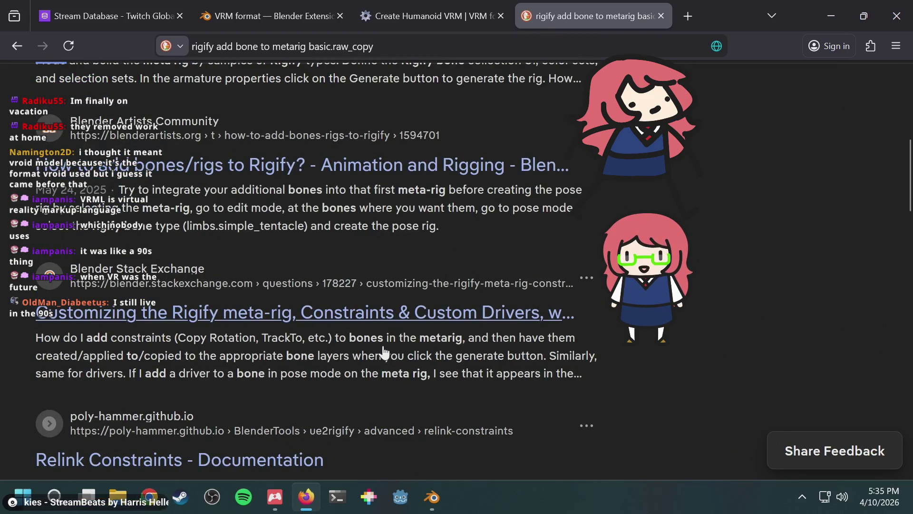
{"action": "scroll", "coordinate": [385, 352], "scroll_direction": "up", "scroll_amount": 2}
{"action": "scroll", "coordinate": [383, 344], "scroll_direction": "up", "scroll_amount": 2}
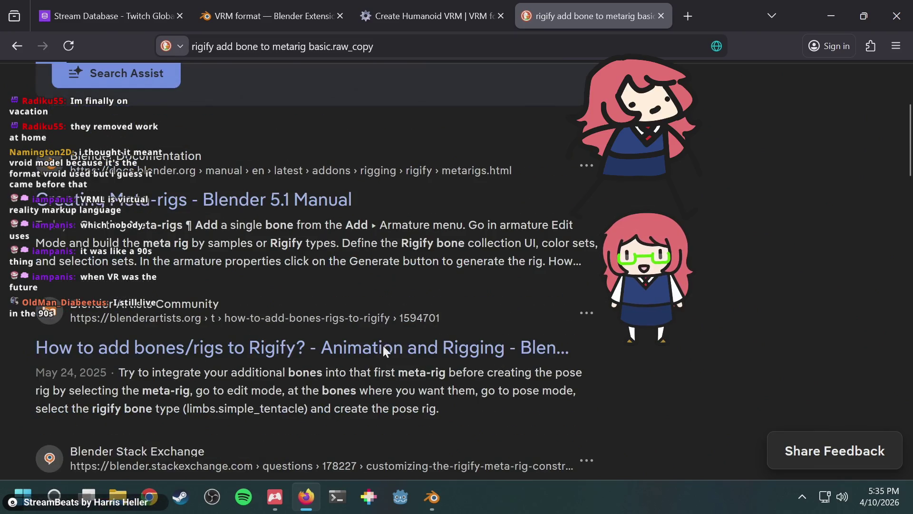
{"action": "left_click", "coordinate": [315, 351]}
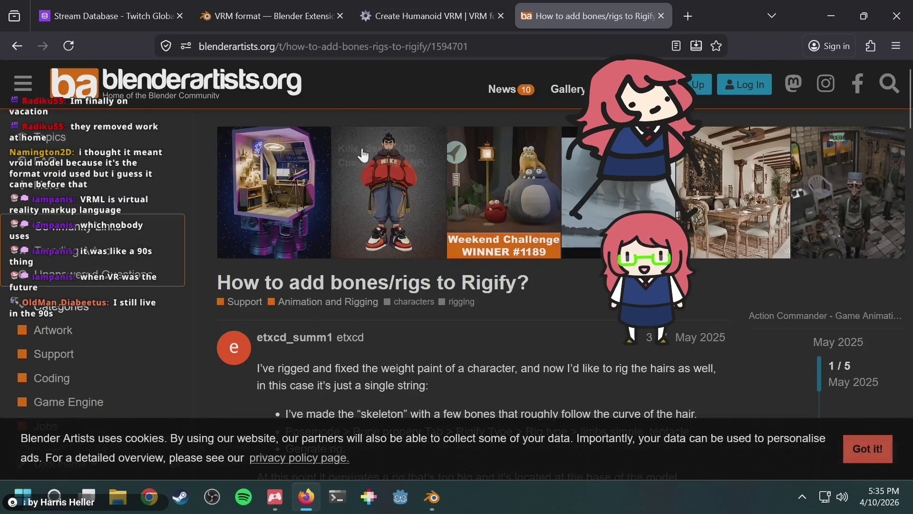
{"action": "scroll", "coordinate": [551, 309], "scroll_direction": "down", "scroll_amount": 4}
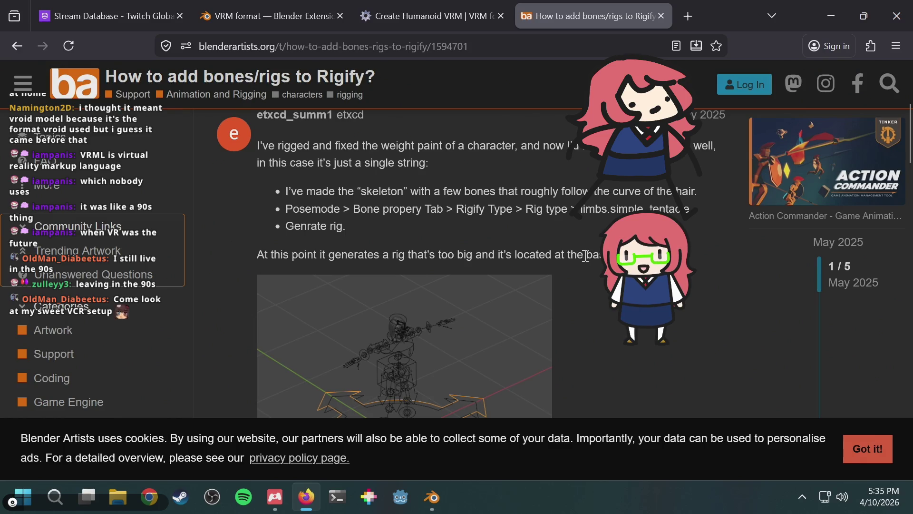
{"action": "scroll", "coordinate": [586, 255], "scroll_direction": "up", "scroll_amount": 3}
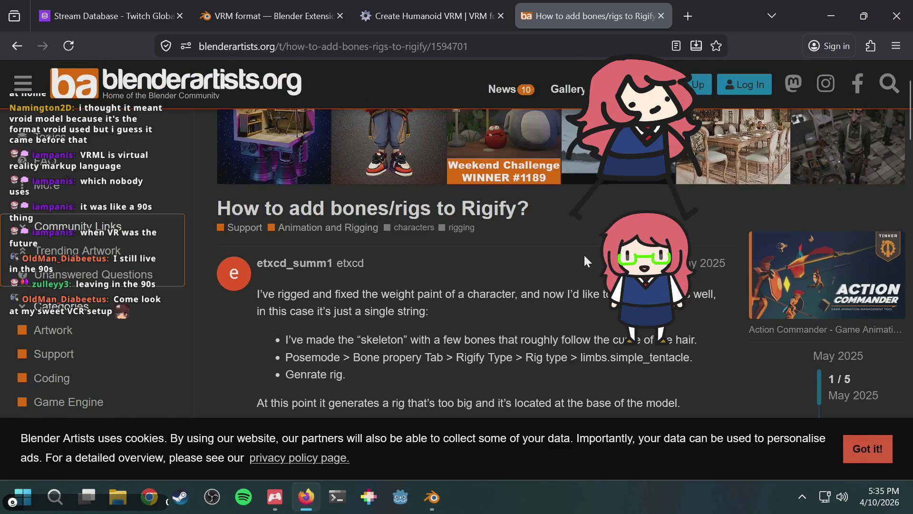
{"action": "scroll", "coordinate": [584, 257], "scroll_direction": "down", "scroll_amount": 3}
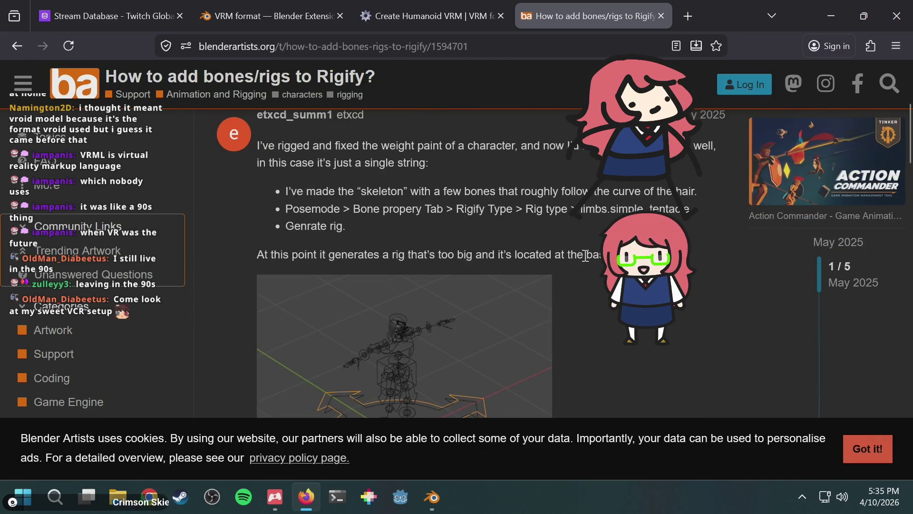
{"action": "scroll", "coordinate": [586, 255], "scroll_direction": "down", "scroll_amount": 2}
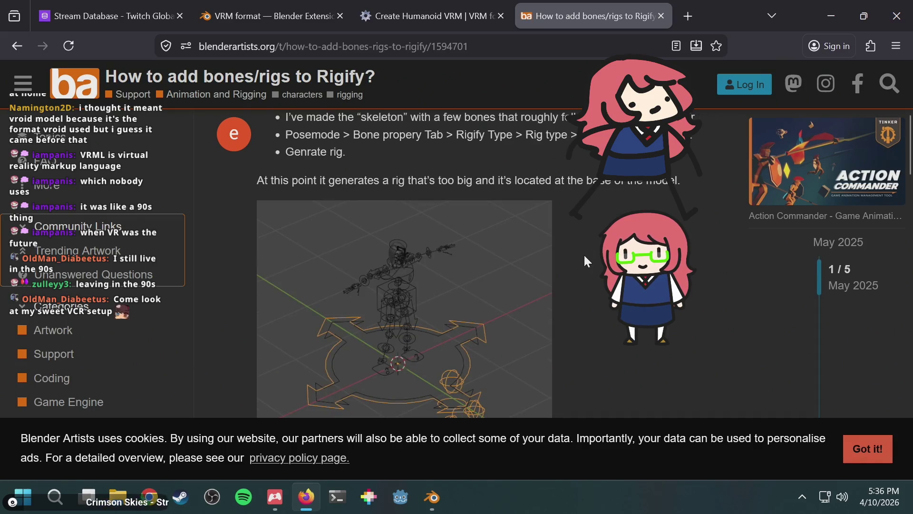
{"action": "scroll", "coordinate": [584, 253], "scroll_direction": "down", "scroll_amount": 5}
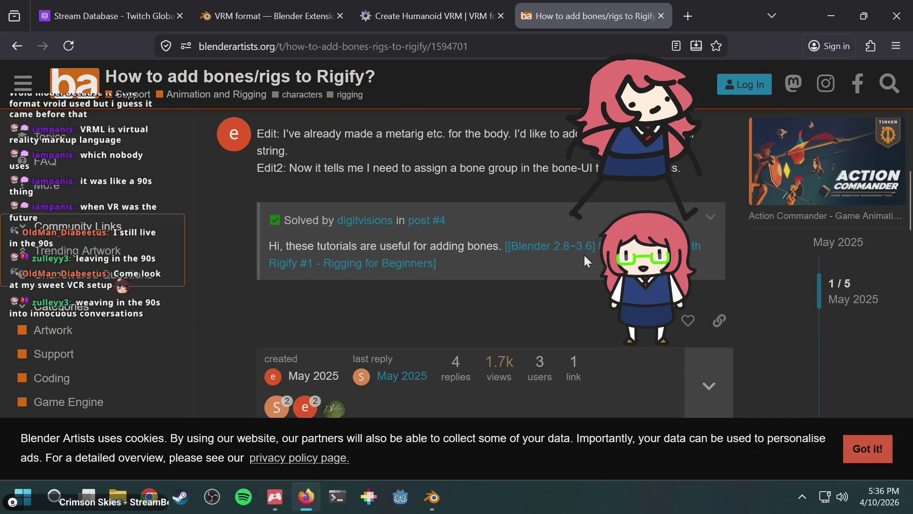
{"action": "scroll", "coordinate": [584, 255], "scroll_direction": "up", "scroll_amount": 5}
{"action": "scroll", "coordinate": [584, 256], "scroll_direction": "down", "scroll_amount": 15}
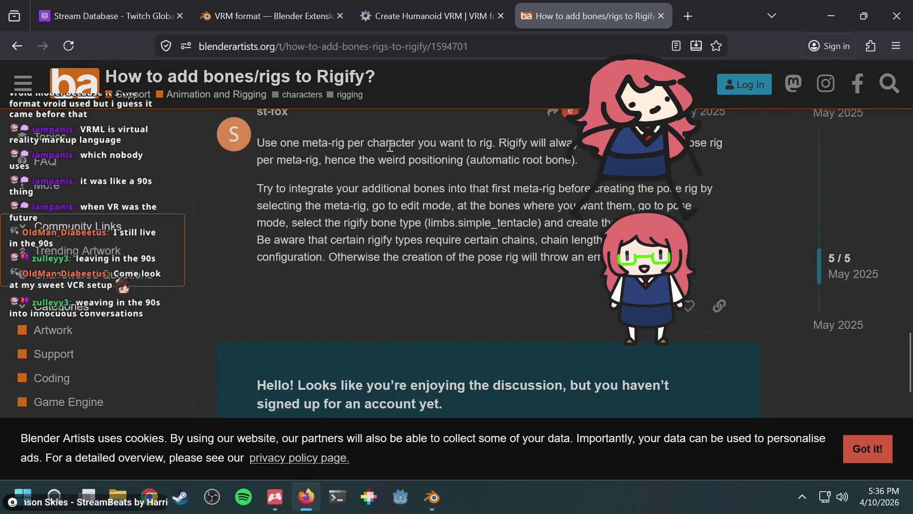
{"action": "left_click", "coordinate": [17, 46]}
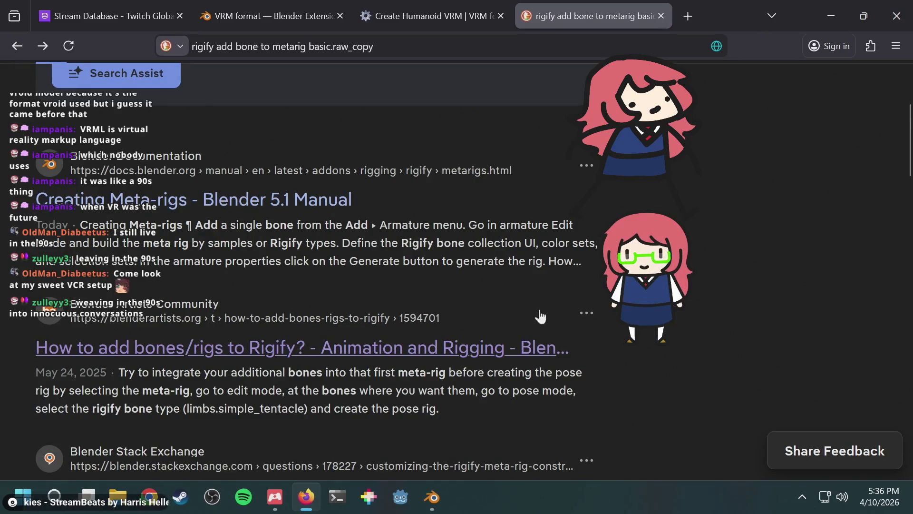
Step: Read through the 'rigify add bone to metarig basic.raw_copy' results, then open a blank tab
{"action": "scroll", "coordinate": [571, 320], "scroll_direction": "down", "scroll_amount": 4}
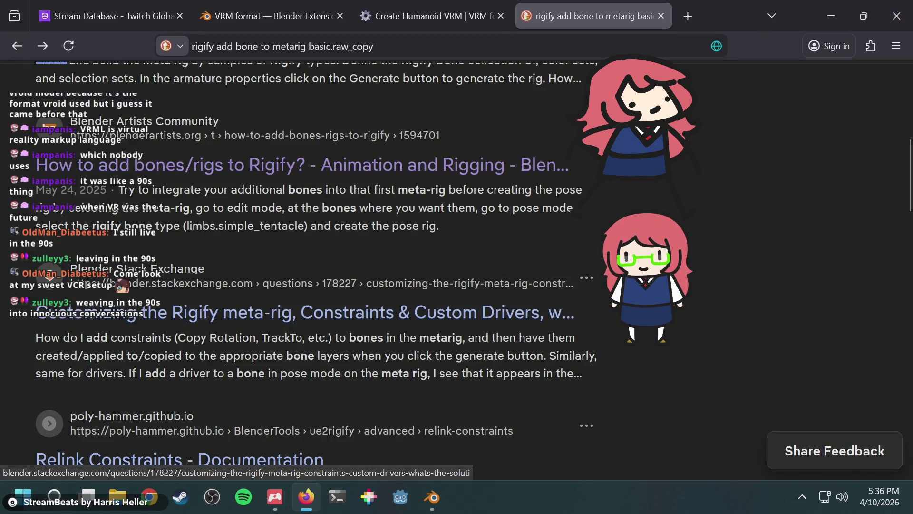
{"action": "scroll", "coordinate": [678, 308], "scroll_direction": "down", "scroll_amount": 4}
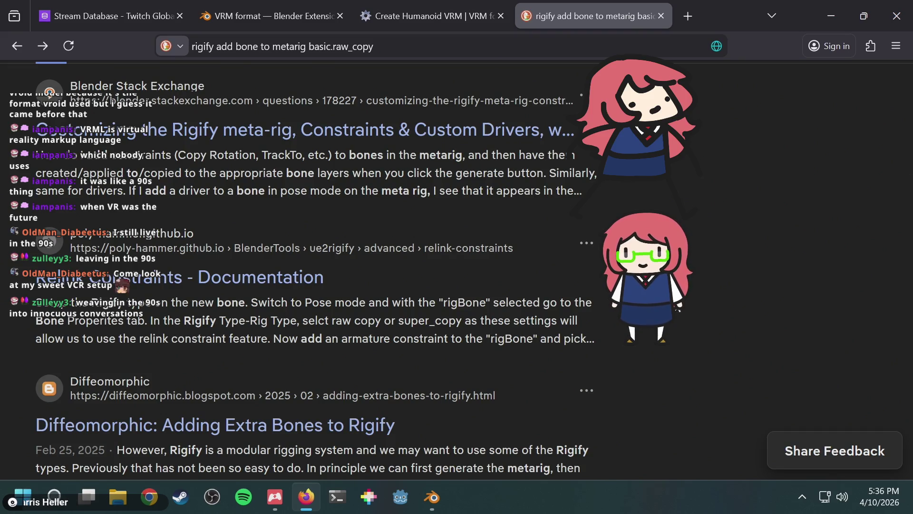
{"action": "scroll", "coordinate": [848, 209], "scroll_direction": "up", "scroll_amount": 6}
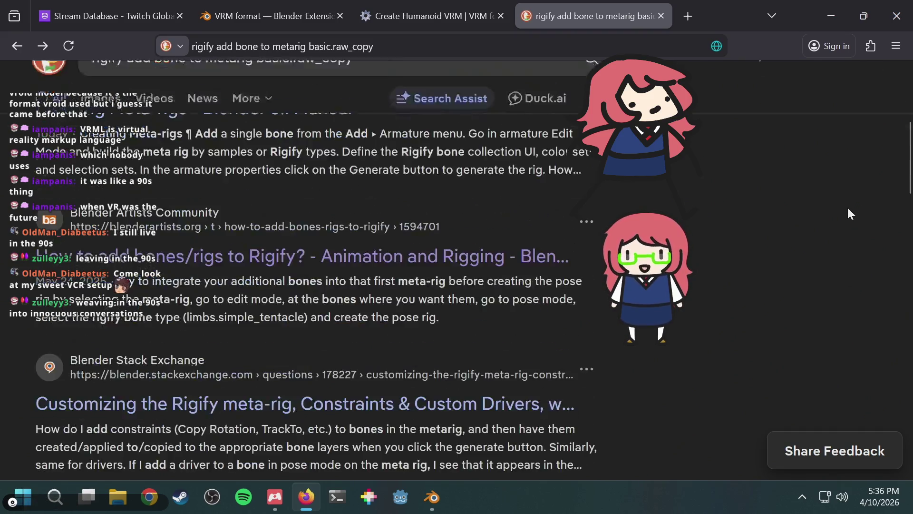
{"action": "scroll", "coordinate": [851, 213], "scroll_direction": "up", "scroll_amount": 5}
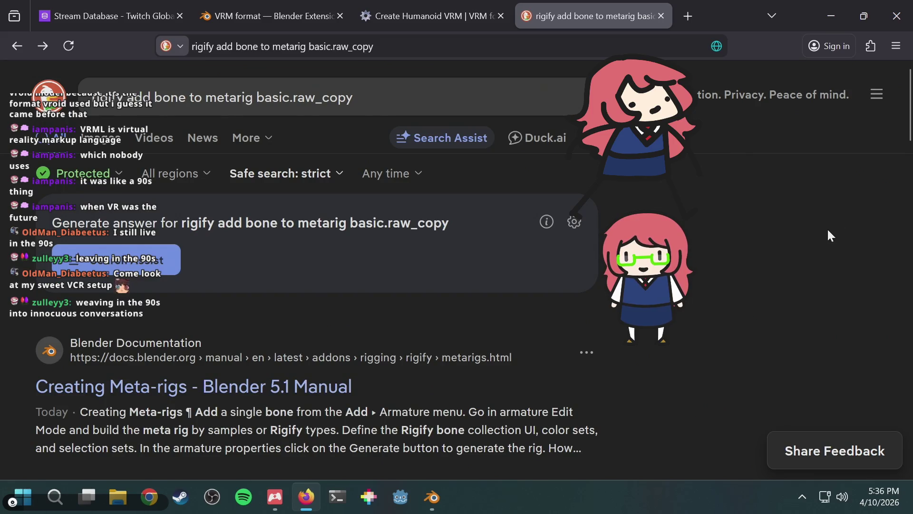
{"action": "scroll", "coordinate": [828, 231], "scroll_direction": "down", "scroll_amount": 5}
{"action": "scroll", "coordinate": [828, 231], "scroll_direction": "up", "scroll_amount": 5}
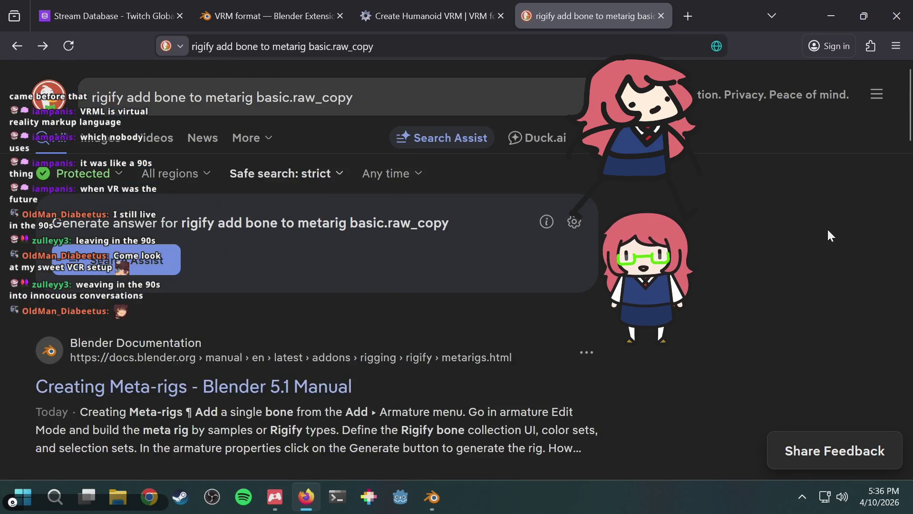
{"action": "scroll", "coordinate": [828, 231], "scroll_direction": "down", "scroll_amount": 3}
{"action": "scroll", "coordinate": [828, 232], "scroll_direction": "down", "scroll_amount": 5}
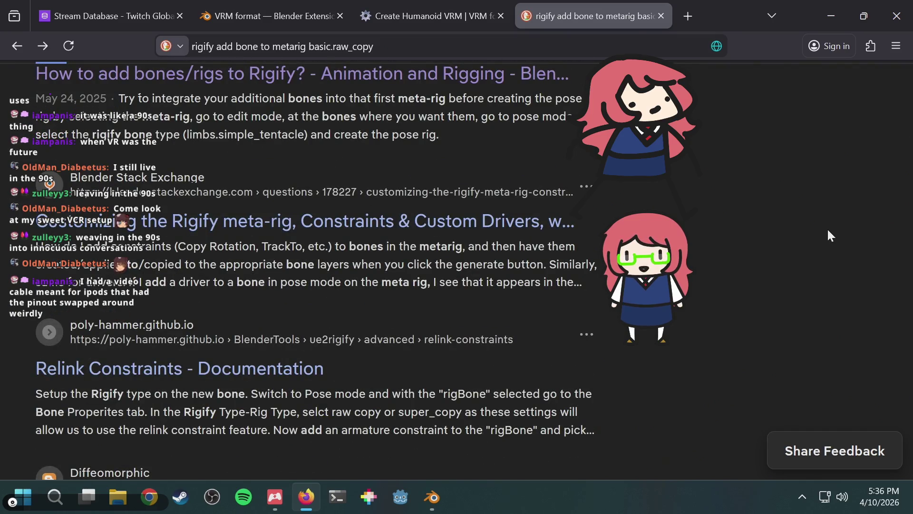
{"action": "scroll", "coordinate": [828, 231], "scroll_direction": "down", "scroll_amount": 6}
{"action": "scroll", "coordinate": [828, 231], "scroll_direction": "up", "scroll_amount": 7}
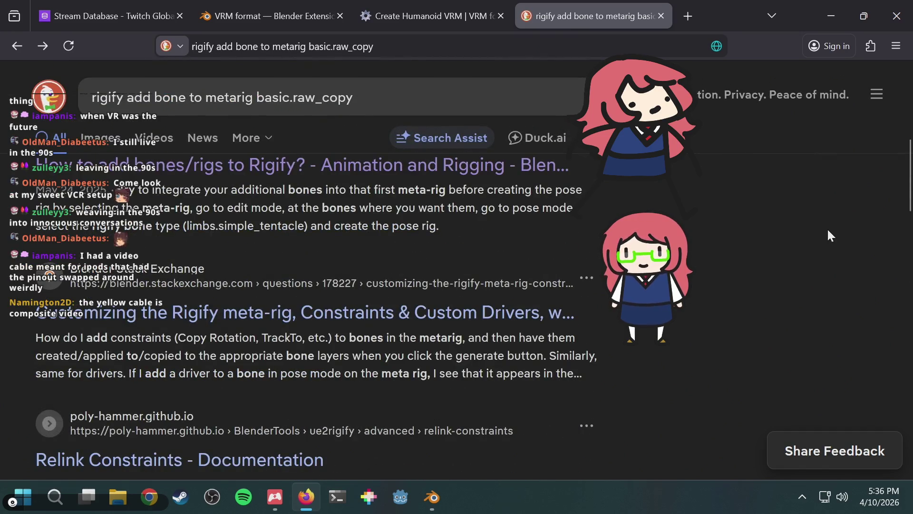
{"action": "scroll", "coordinate": [828, 231], "scroll_direction": "up", "scroll_amount": 5}
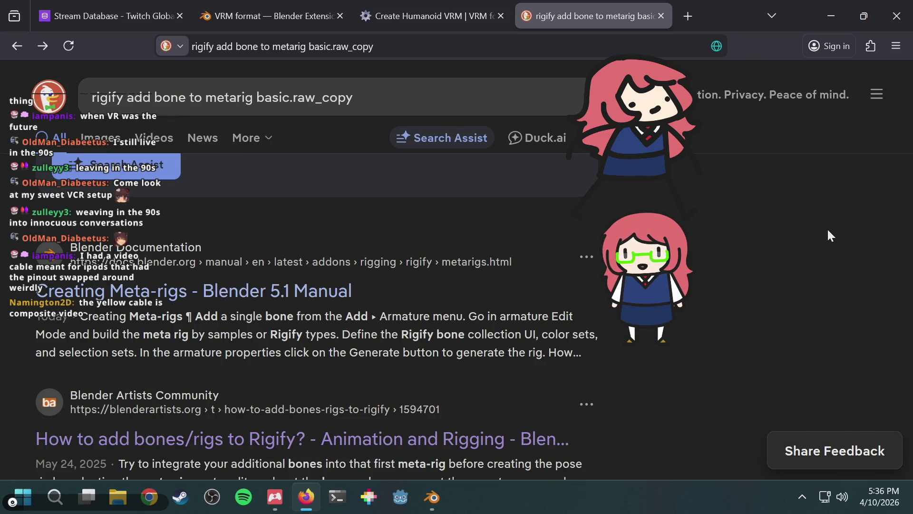
{"action": "scroll", "coordinate": [828, 231], "scroll_direction": "down", "scroll_amount": 2}
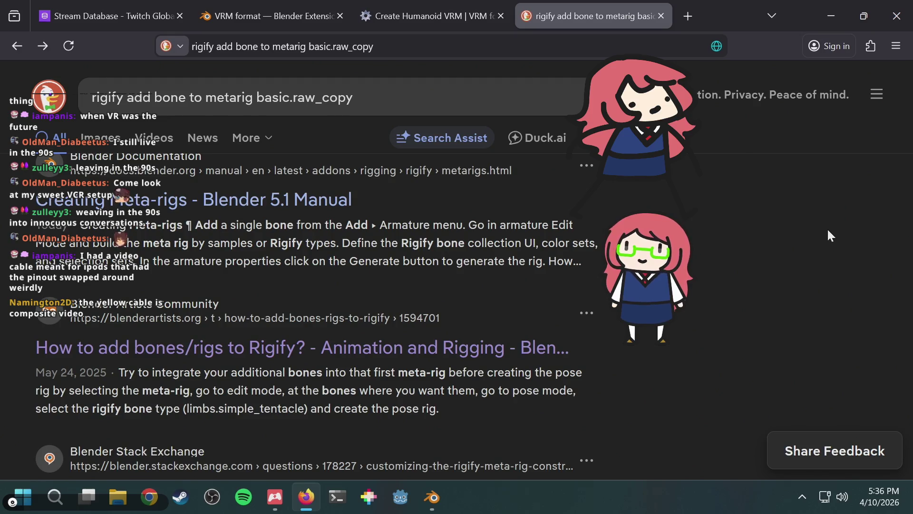
{"action": "scroll", "coordinate": [788, 324], "scroll_direction": "down", "scroll_amount": 2}
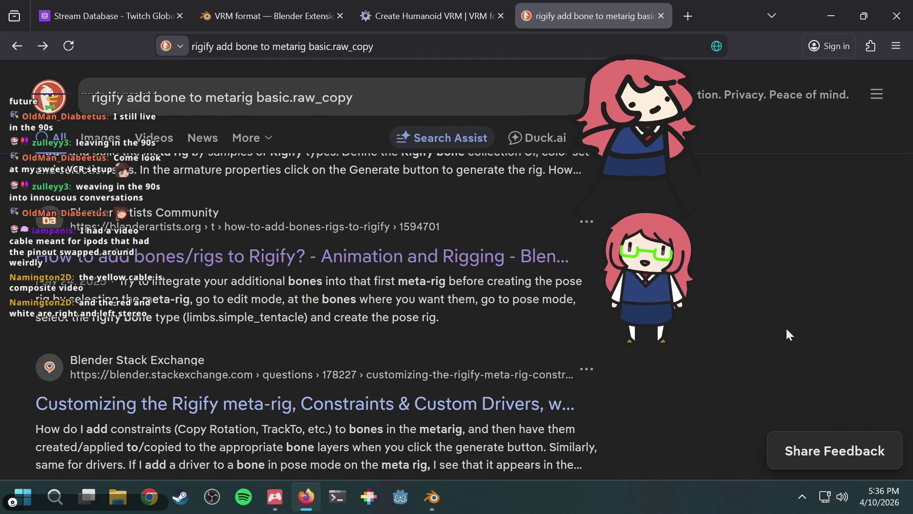
{"action": "scroll", "coordinate": [787, 330], "scroll_direction": "up", "scroll_amount": 4}
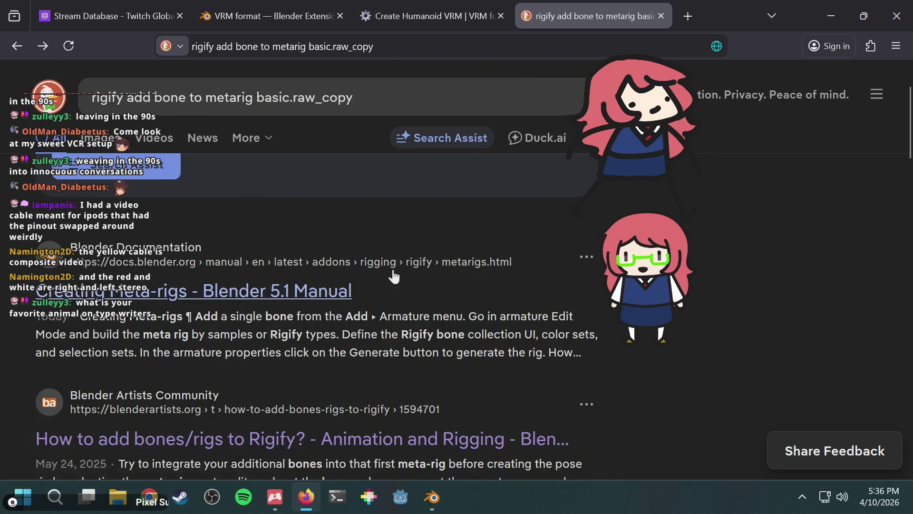
{"action": "scroll", "coordinate": [395, 275], "scroll_direction": "up", "scroll_amount": 2}
{"action": "scroll", "coordinate": [364, 318], "scroll_direction": "down", "scroll_amount": 2}
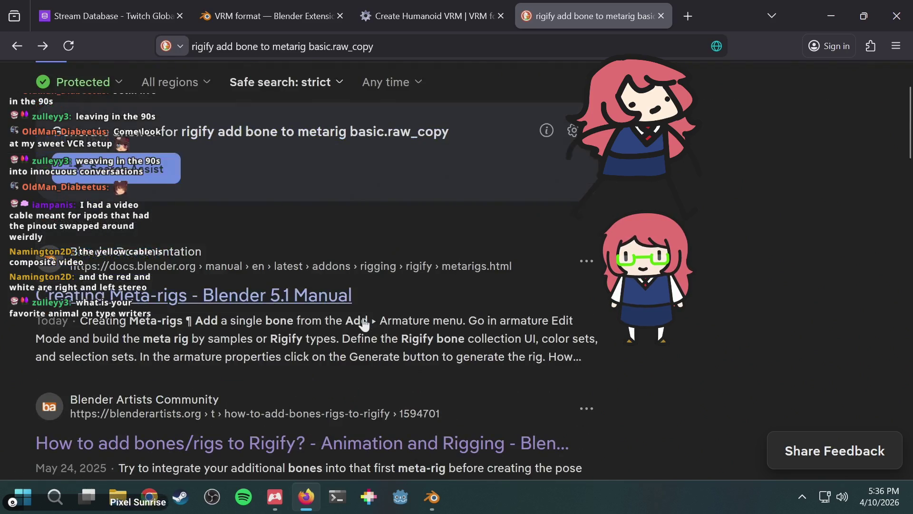
{"action": "scroll", "coordinate": [365, 317], "scroll_direction": "down", "scroll_amount": 6}
{"action": "scroll", "coordinate": [364, 326], "scroll_direction": "up", "scroll_amount": 8}
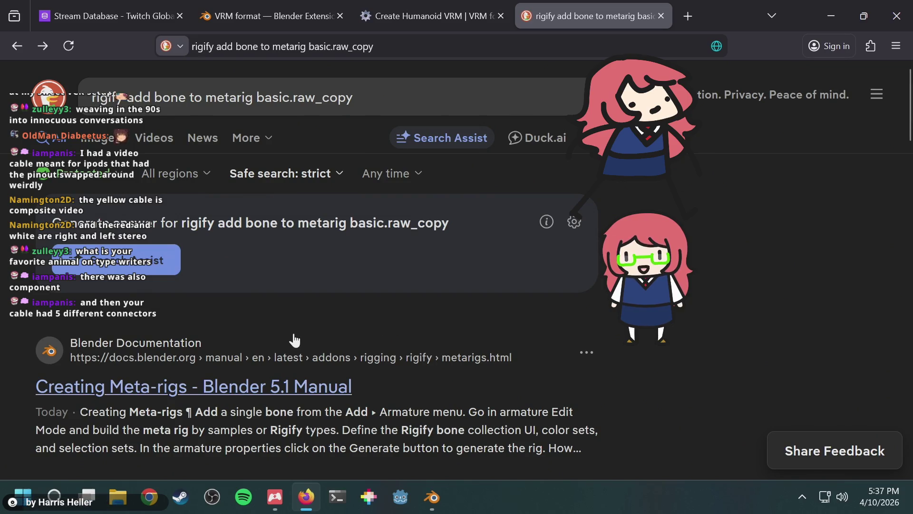
{"action": "scroll", "coordinate": [295, 339], "scroll_direction": "down", "scroll_amount": 5}
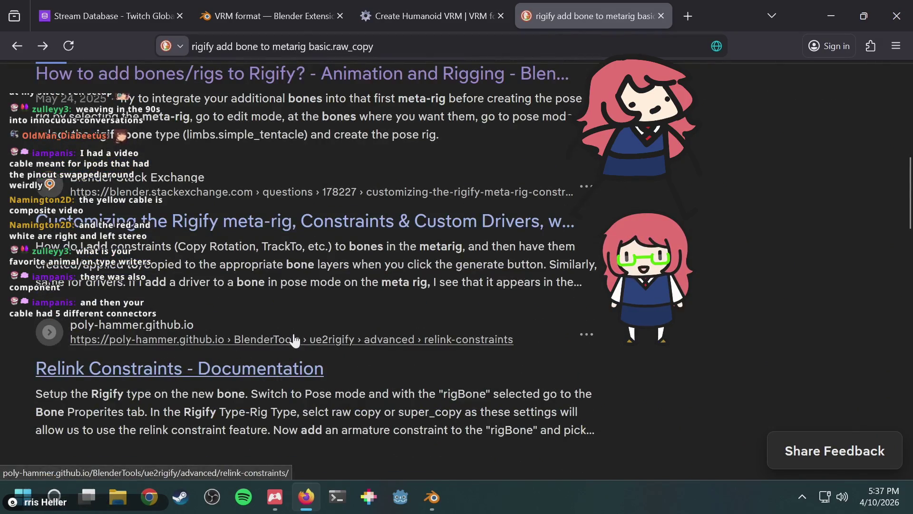
{"action": "scroll", "coordinate": [295, 339], "scroll_direction": "up", "scroll_amount": 4}
{"action": "scroll", "coordinate": [294, 339], "scroll_direction": "up", "scroll_amount": 2}
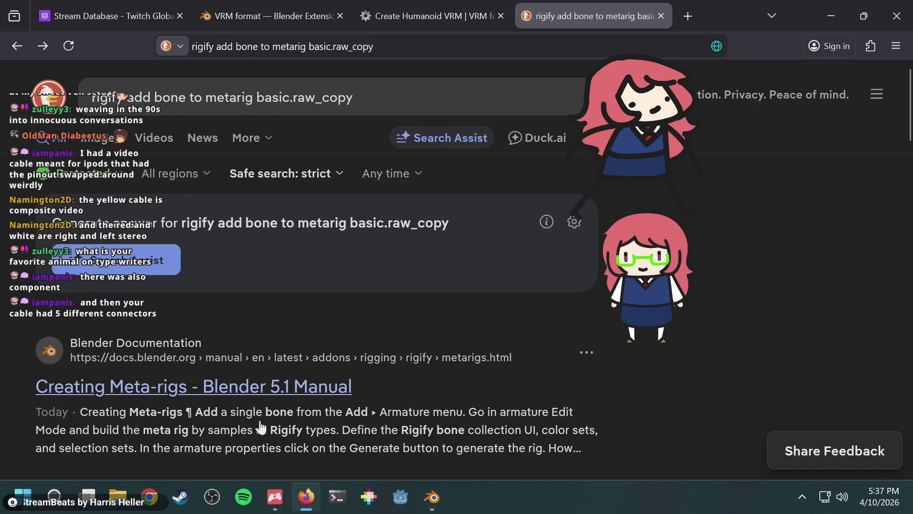
{"action": "key", "text": "ctrl+t"}
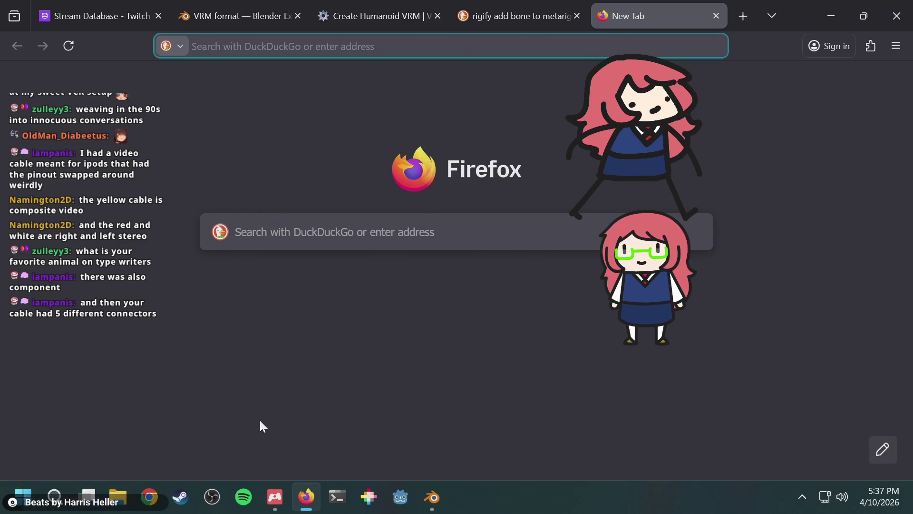
Step: Search 'old mouse keyboard connector', then show image results for 'ypbpr'
{"action": "type", "text": "old "}
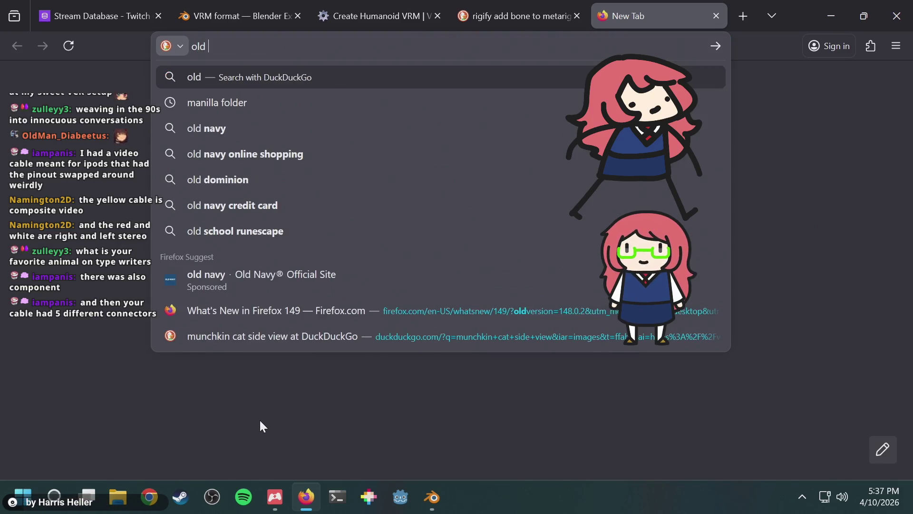
{"action": "type", "text": "mou"}
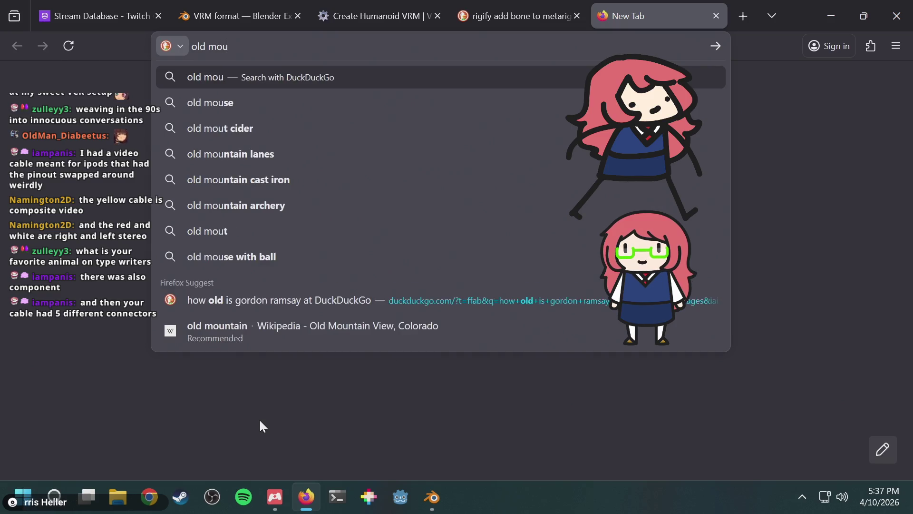
{"action": "type", "text": "se keyboard con"}
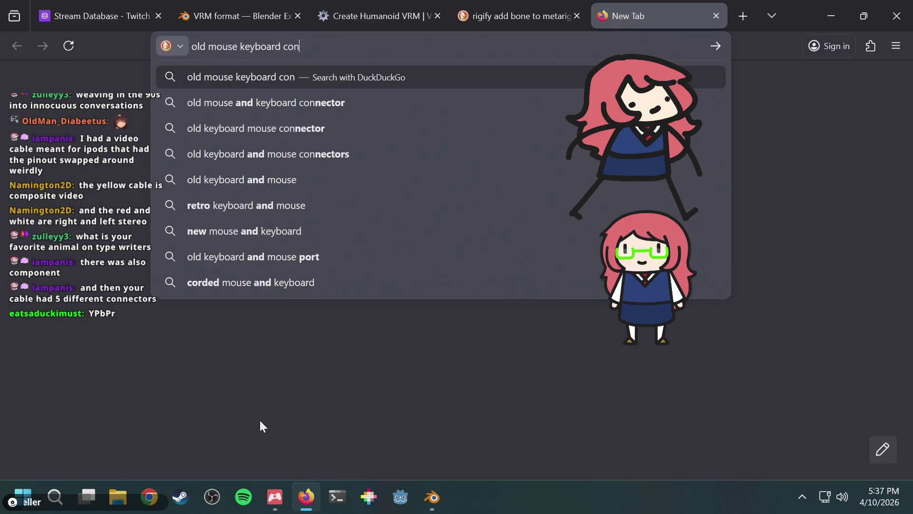
{"action": "type", "text": "nector"}
{"action": "key", "text": "Return"}
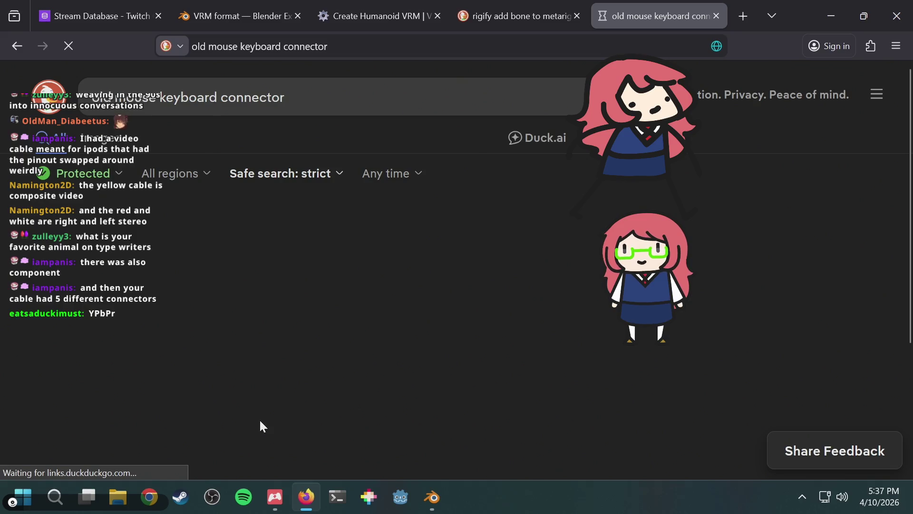
{"action": "key", "text": "ctrl+l"}
{"action": "type", "text": "ypbpr"}
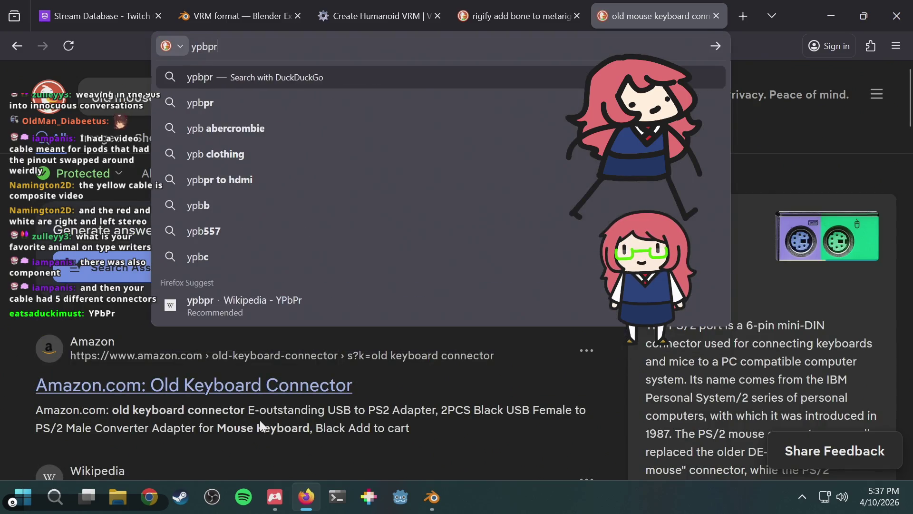
{"action": "key", "text": "Return"}
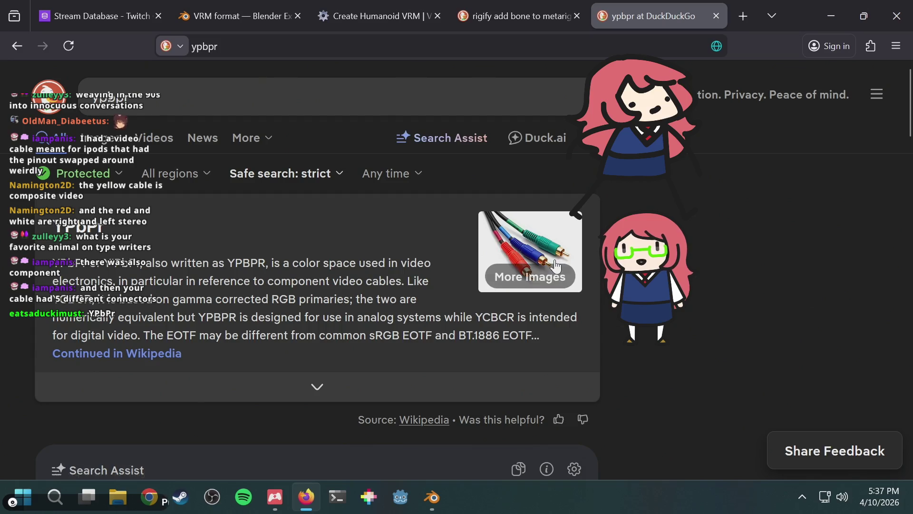
{"action": "left_click", "coordinate": [115, 156]}
{"action": "left_click", "coordinate": [135, 93]}
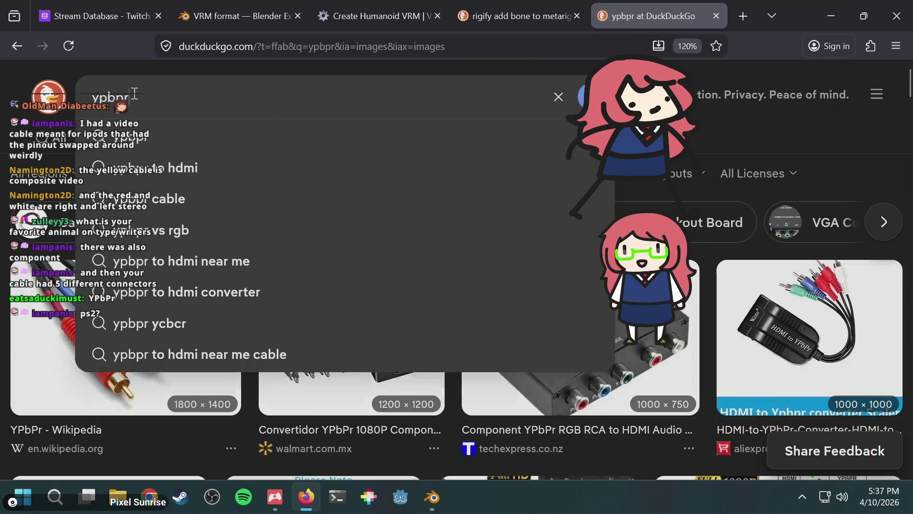
Step: Run an image search for 'ps2 connector' and scroll through the pictures
{"action": "type", "text": "ps2"}
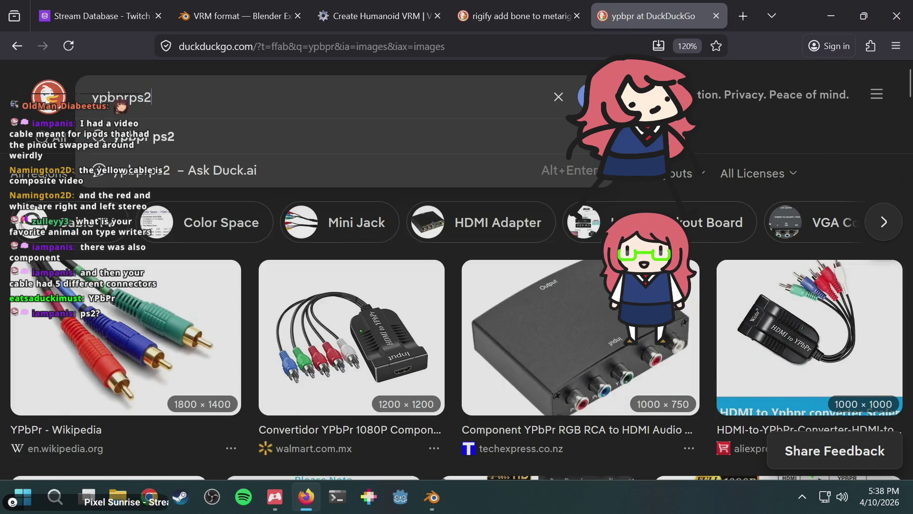
{"action": "key", "text": "BackSpace"}
{"action": "key", "text": "BackSpace"}
{"action": "key", "text": "BackSpace"}
{"action": "type", "text": "ps"}
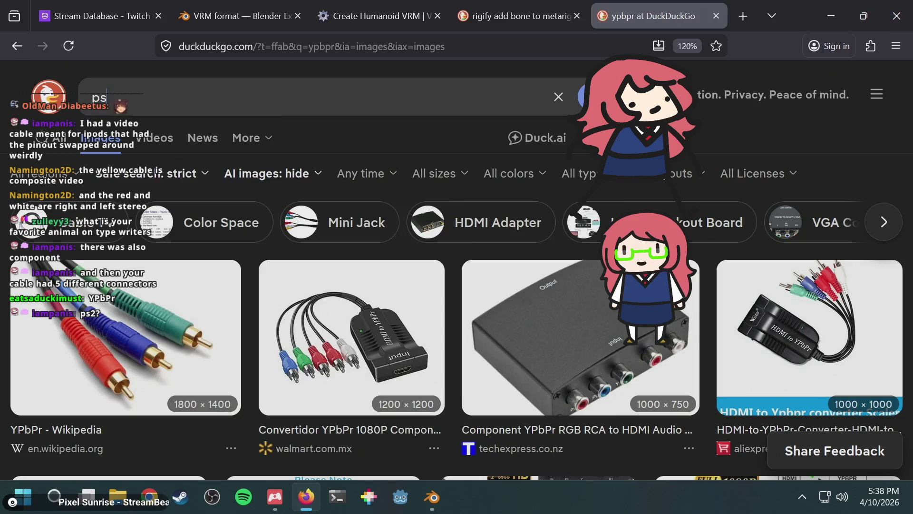
{"action": "type", "text": "2 connector"}
{"action": "key", "text": "Return"}
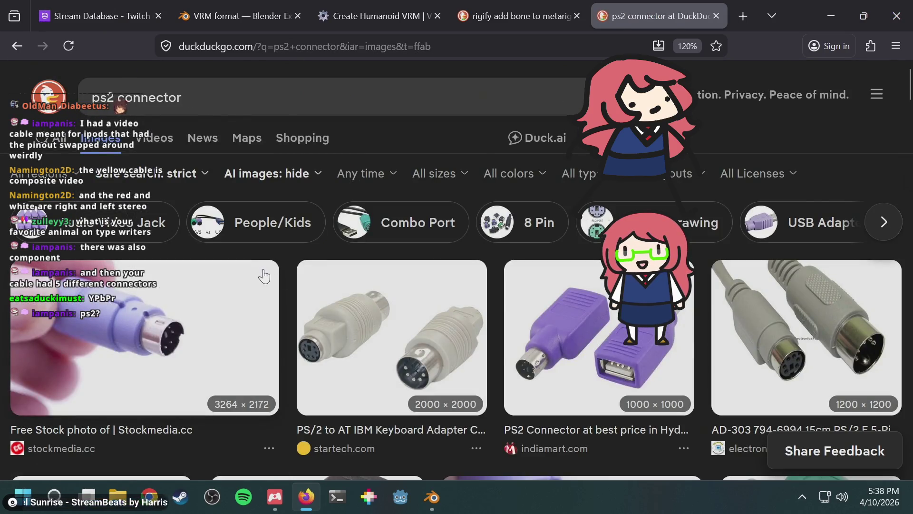
{"action": "scroll", "coordinate": [440, 269], "scroll_direction": "down", "scroll_amount": 4}
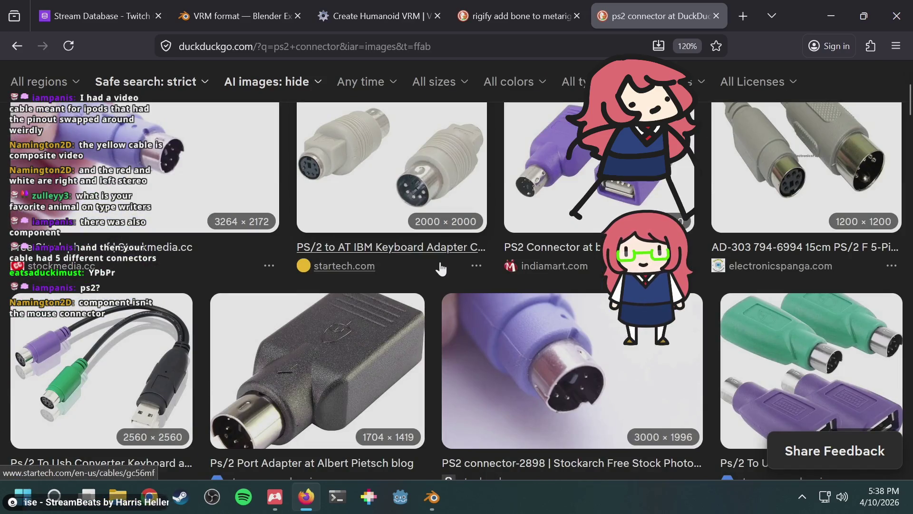
{"action": "scroll", "coordinate": [442, 267], "scroll_direction": "up", "scroll_amount": 4}
{"action": "scroll", "coordinate": [445, 269], "scroll_direction": "down", "scroll_amount": 6}
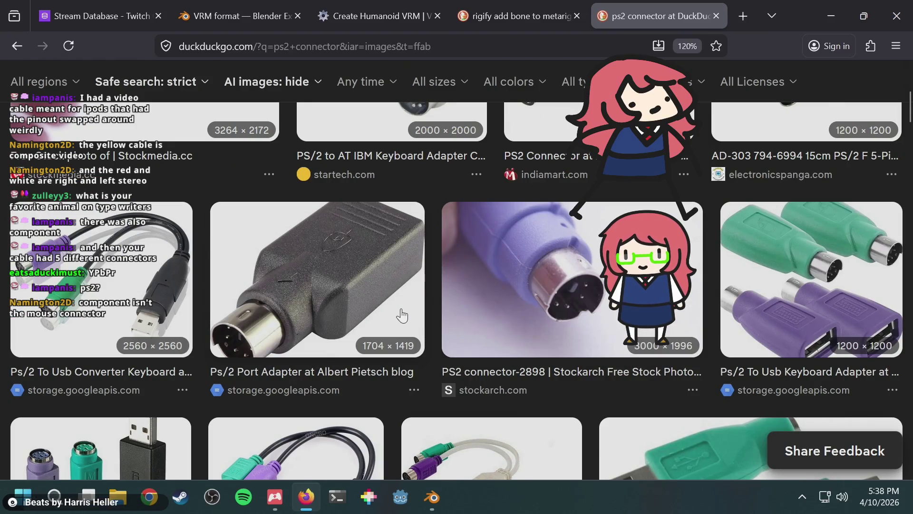
{"action": "scroll", "coordinate": [402, 317], "scroll_direction": "up", "scroll_amount": 2}
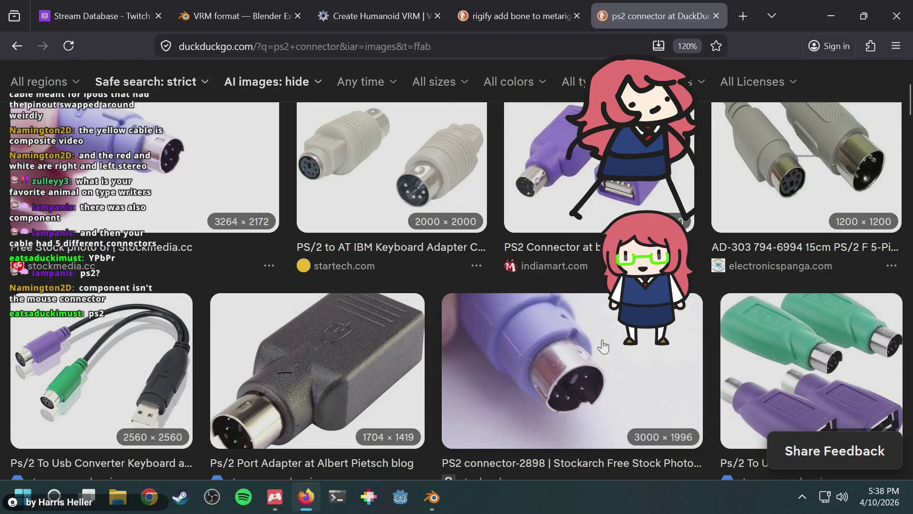
{"action": "scroll", "coordinate": [604, 346], "scroll_direction": "down", "scroll_amount": 6}
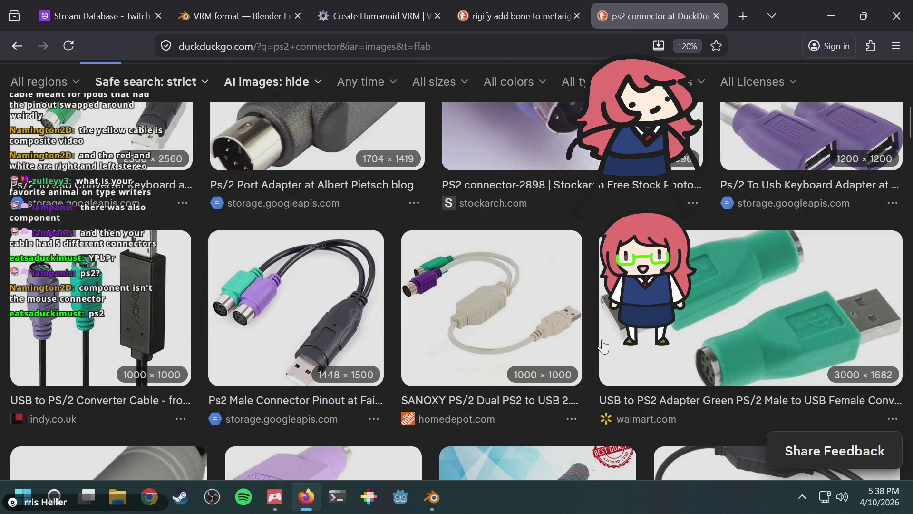
Step: Open the Ps2 Male Connector and PS/2 keyboard pinout image previews
{"action": "left_click", "coordinate": [301, 343]}
{"action": "scroll", "coordinate": [279, 313], "scroll_direction": "down", "scroll_amount": 5}
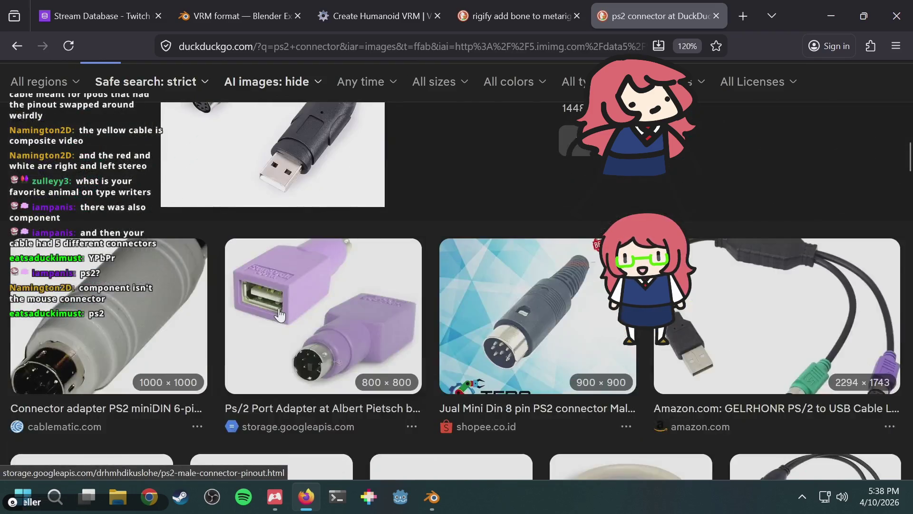
{"action": "scroll", "coordinate": [279, 313], "scroll_direction": "down", "scroll_amount": 6}
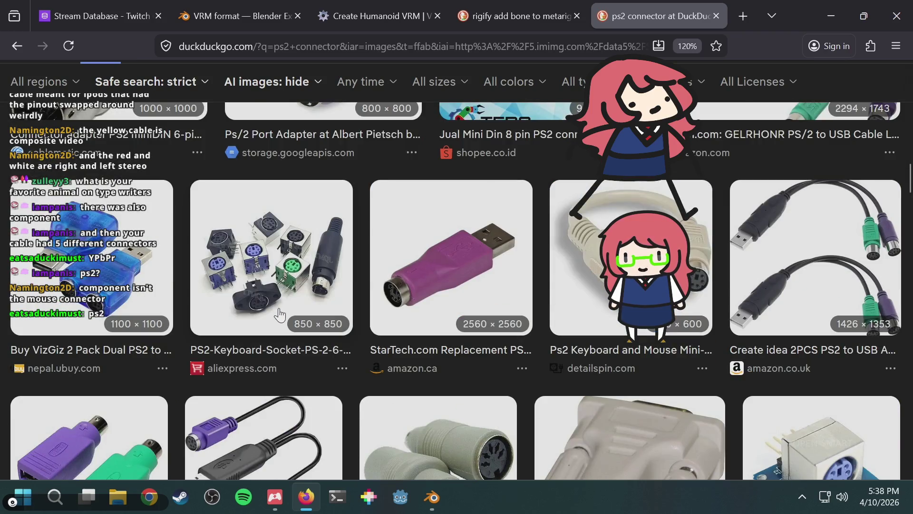
{"action": "scroll", "coordinate": [279, 314], "scroll_direction": "down", "scroll_amount": 15}
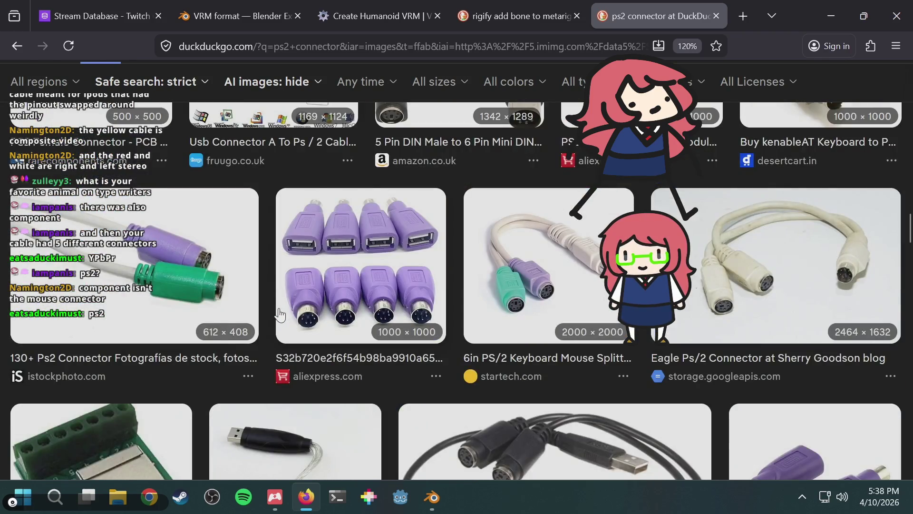
{"action": "scroll", "coordinate": [279, 314], "scroll_direction": "down", "scroll_amount": 6}
{"action": "scroll", "coordinate": [279, 314], "scroll_direction": "down", "scroll_amount": 2}
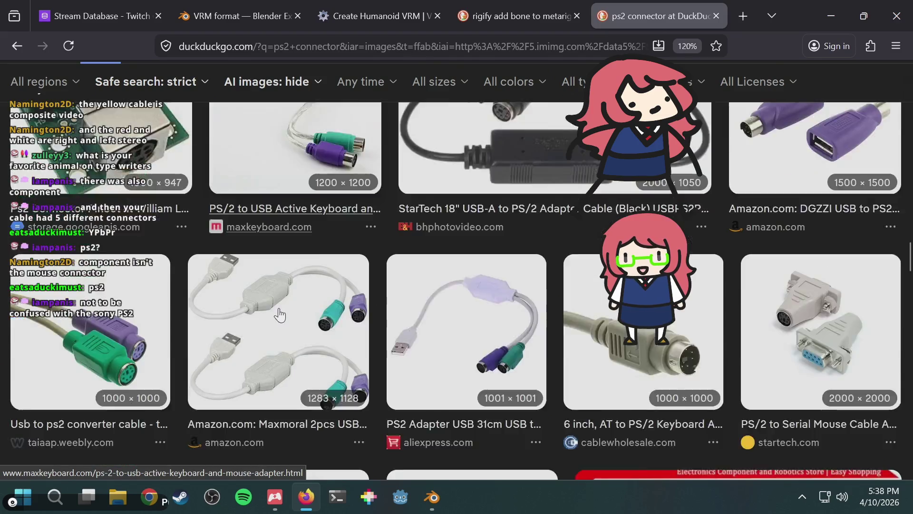
{"action": "scroll", "coordinate": [280, 315], "scroll_direction": "down", "scroll_amount": 8}
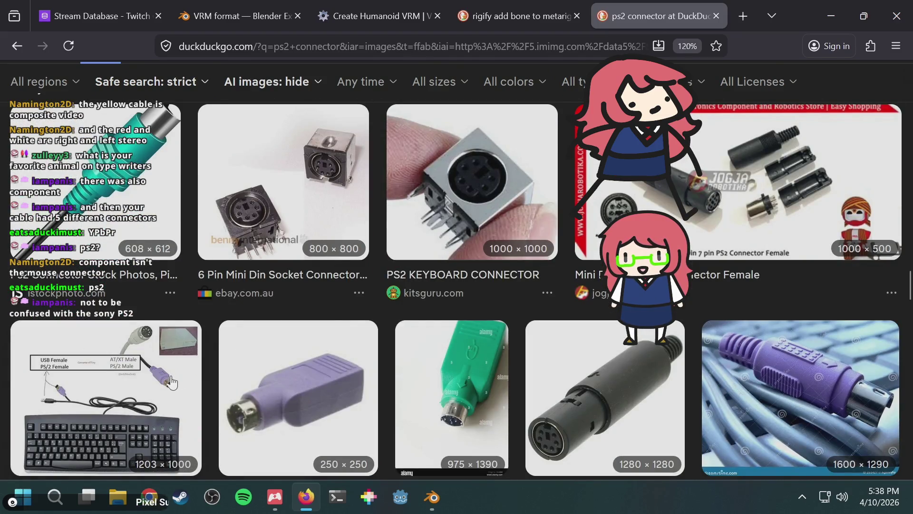
{"action": "left_click", "coordinate": [171, 382]}
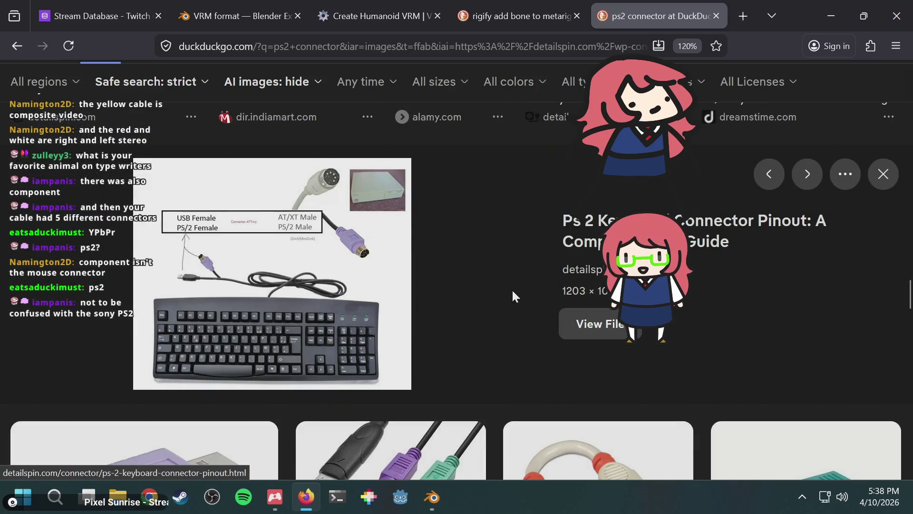
{"action": "scroll", "coordinate": [513, 296], "scroll_direction": "down", "scroll_amount": 4}
{"action": "scroll", "coordinate": [504, 302], "scroll_direction": "down", "scroll_amount": 4}
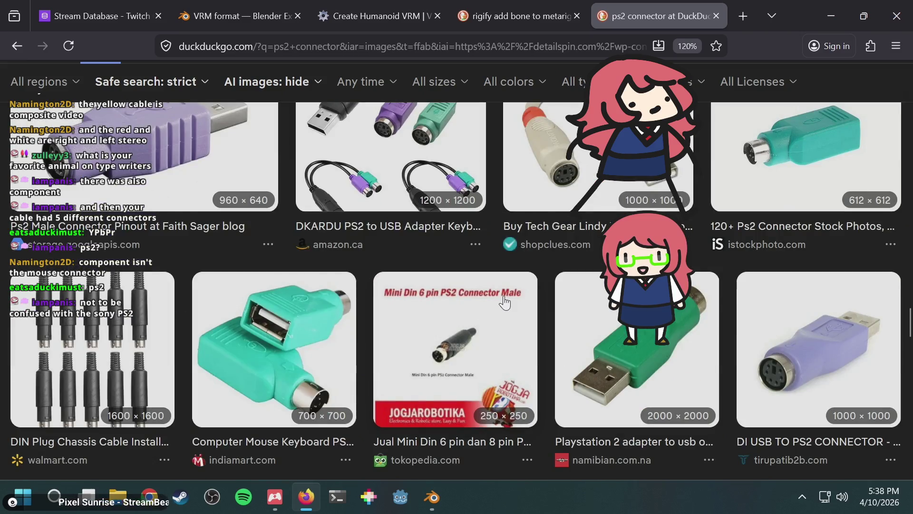
{"action": "scroll", "coordinate": [505, 303], "scroll_direction": "down", "scroll_amount": 12}
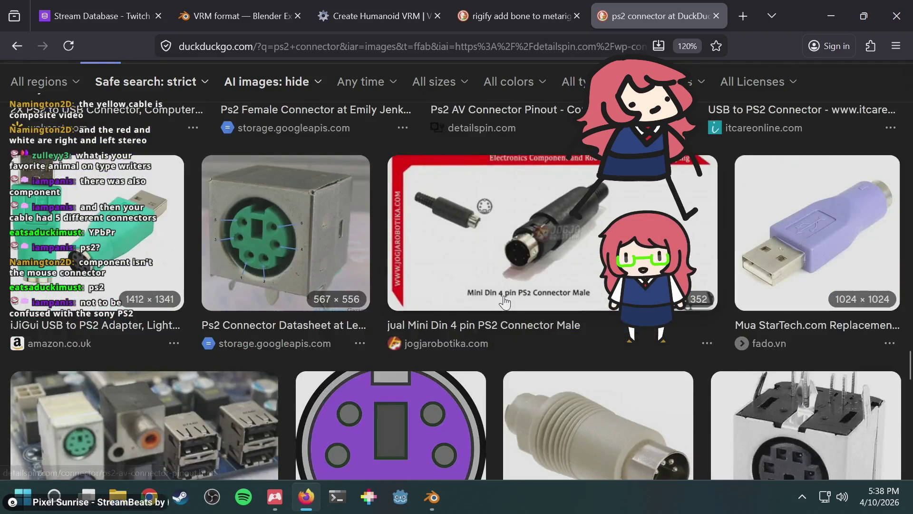
{"action": "scroll", "coordinate": [505, 303], "scroll_direction": "down", "scroll_amount": 4}
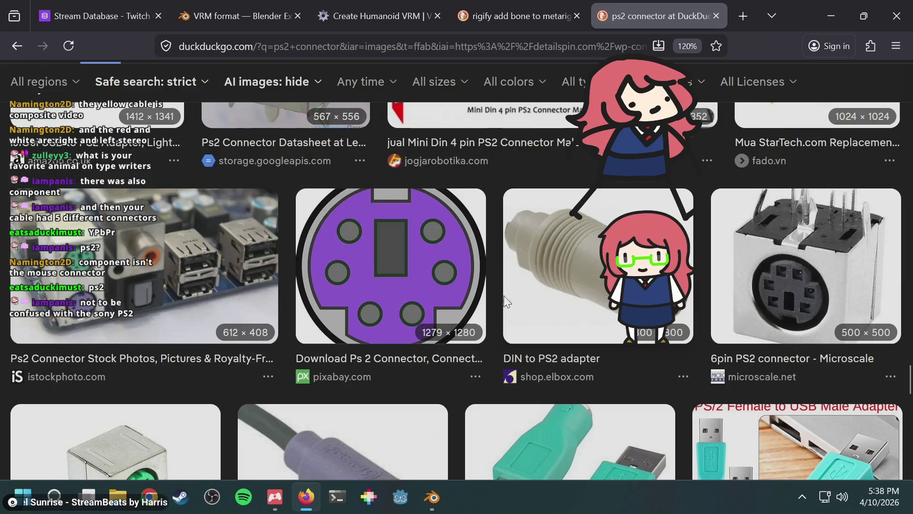
Step: Go back to the rigify results and open the 'Customizing the Rigify meta-rig' question
{"action": "key", "text": "alt+Tab"}
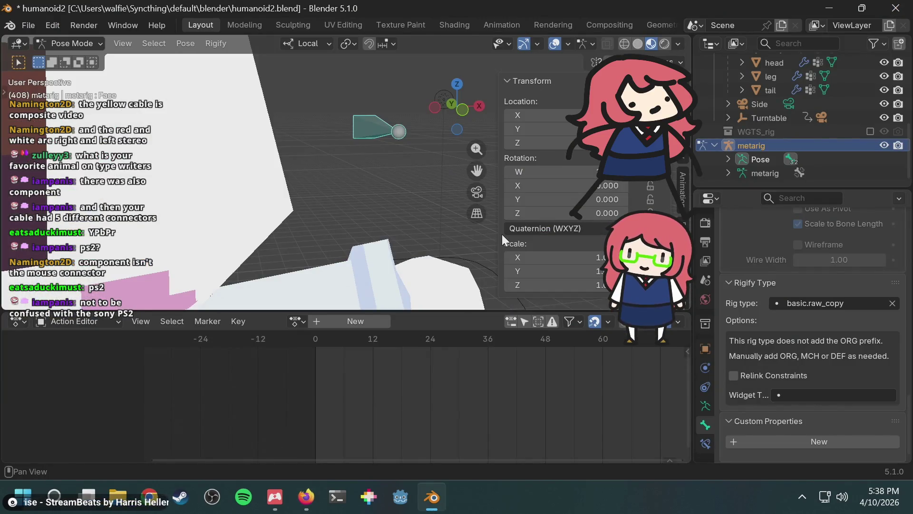
{"action": "key", "text": "alt+Tab"}
{"action": "left_click", "coordinate": [470, 5]}
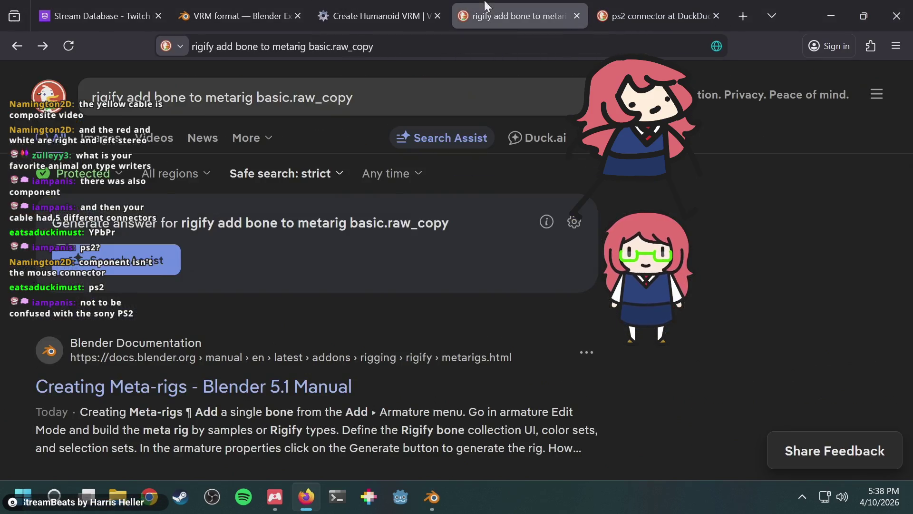
{"action": "scroll", "coordinate": [319, 247], "scroll_direction": "down", "scroll_amount": 5}
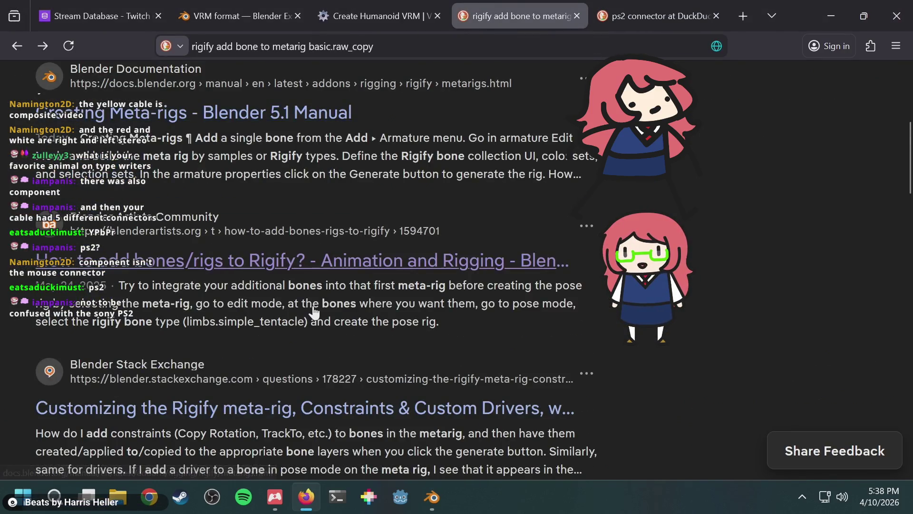
{"action": "scroll", "coordinate": [310, 313], "scroll_direction": "down", "scroll_amount": 2}
{"action": "left_click", "coordinate": [291, 313]}
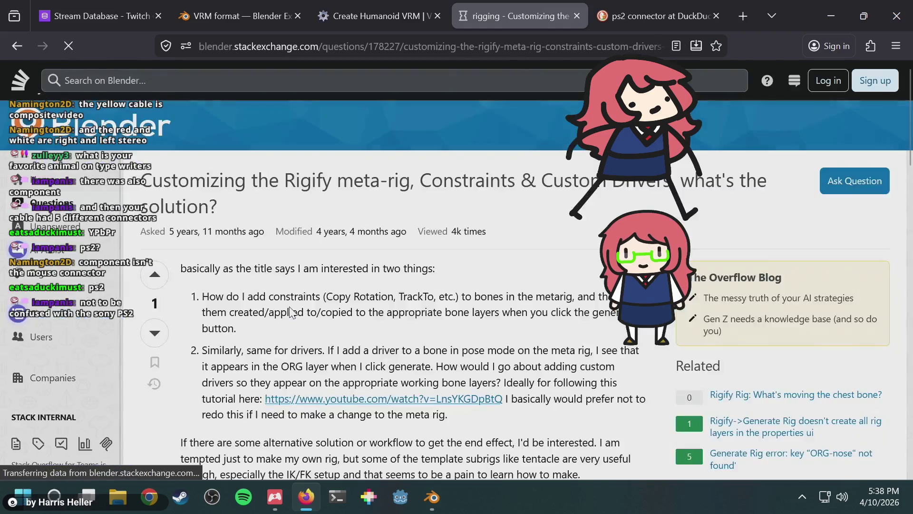
{"action": "scroll", "coordinate": [495, 265], "scroll_direction": "down", "scroll_amount": 6}
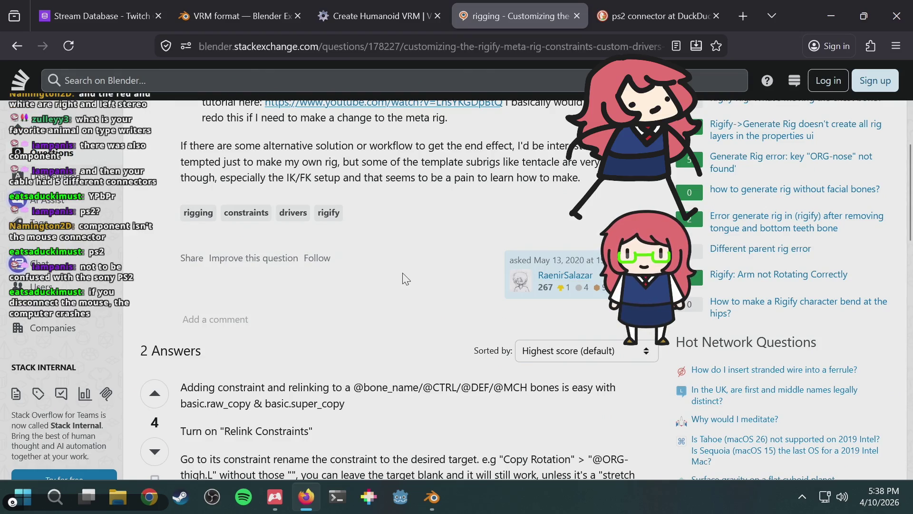
{"action": "scroll", "coordinate": [405, 279], "scroll_direction": "down", "scroll_amount": 3}
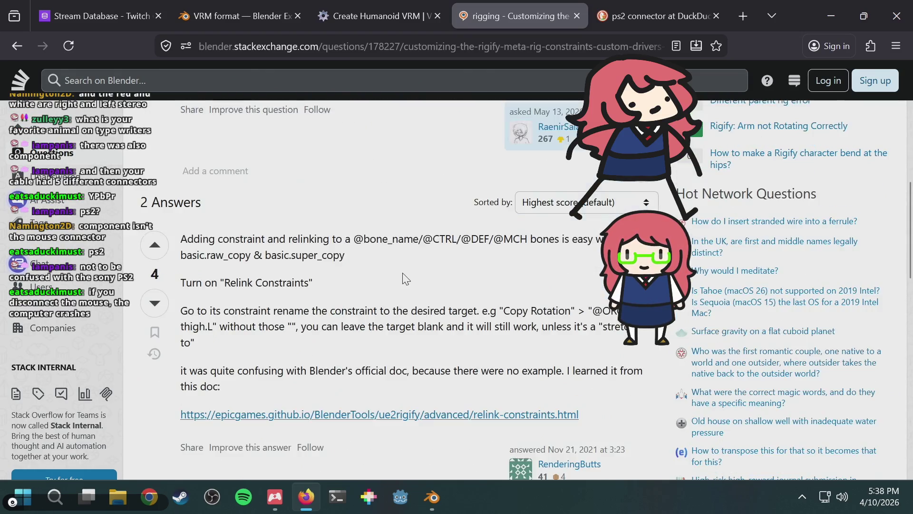
Step: Enable Relink Constraints on the bone in Blender
{"action": "key", "text": "alt+Tab"}
{"action": "left_click", "coordinate": [780, 375]}
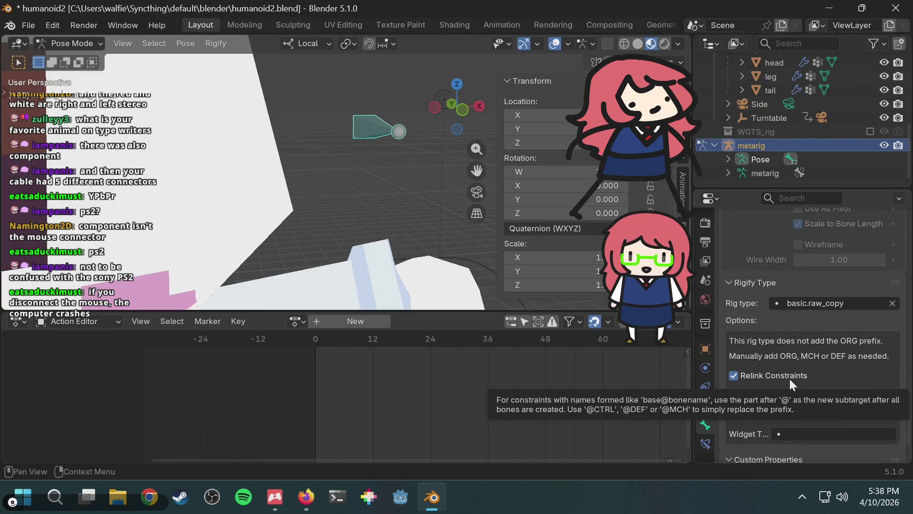
{"action": "key", "text": "alt+Tab"}
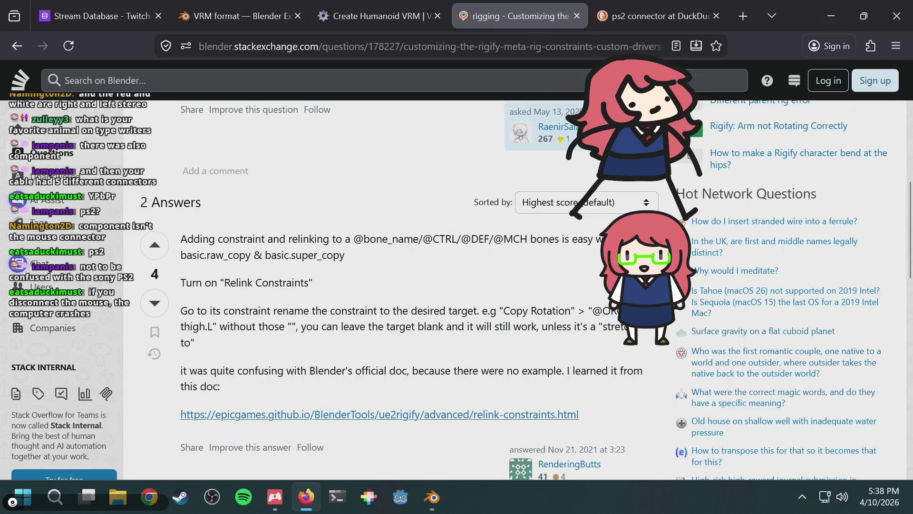
Step: Read through the answers recommending basic.raw_copy with Relink Constraints
{"action": "scroll", "coordinate": [473, 270], "scroll_direction": "up", "scroll_amount": 2}
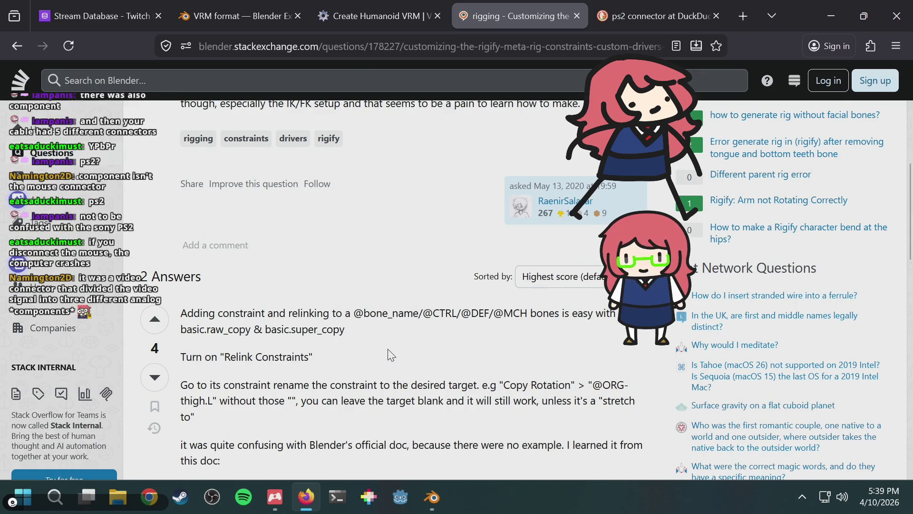
{"action": "scroll", "coordinate": [452, 353], "scroll_direction": "down", "scroll_amount": 2}
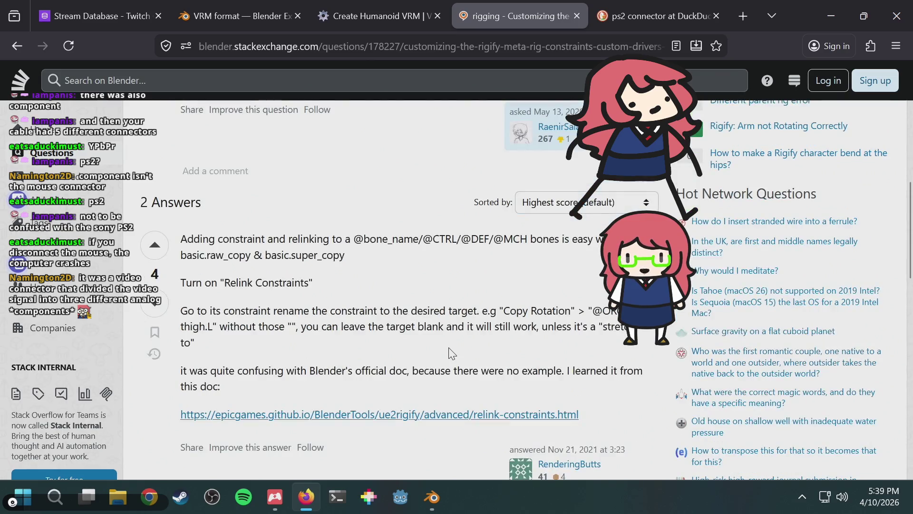
{"action": "scroll", "coordinate": [452, 353], "scroll_direction": "down", "scroll_amount": 3}
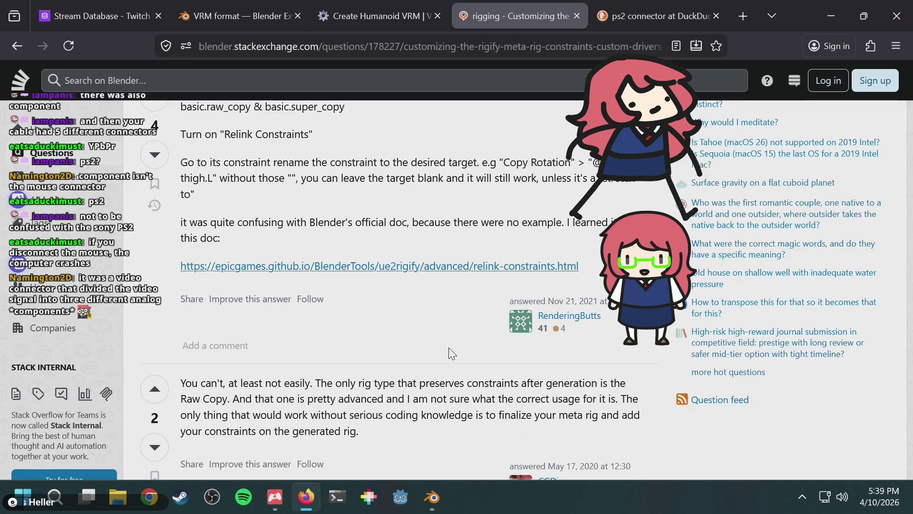
{"action": "scroll", "coordinate": [452, 353], "scroll_direction": "down", "scroll_amount": 5}
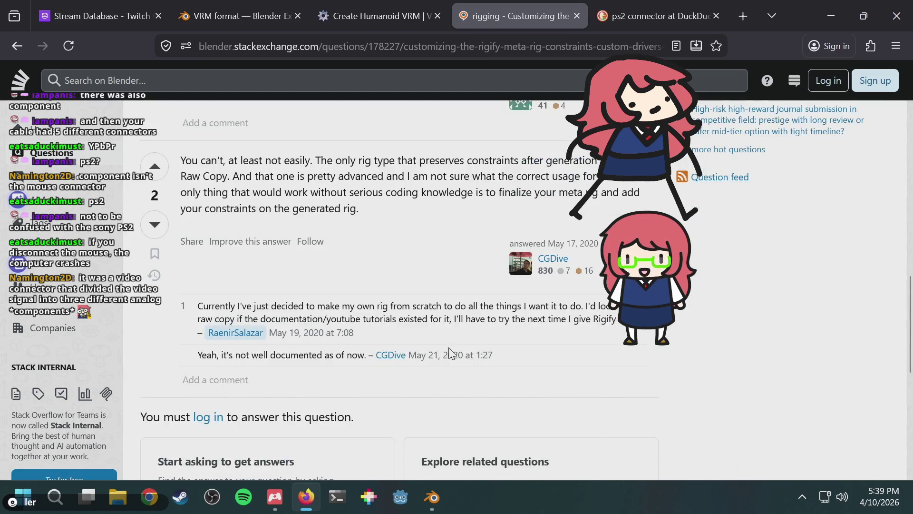
{"action": "scroll", "coordinate": [452, 353], "scroll_direction": "up", "scroll_amount": 11}
{"action": "scroll", "coordinate": [452, 353], "scroll_direction": "up", "scroll_amount": 5}
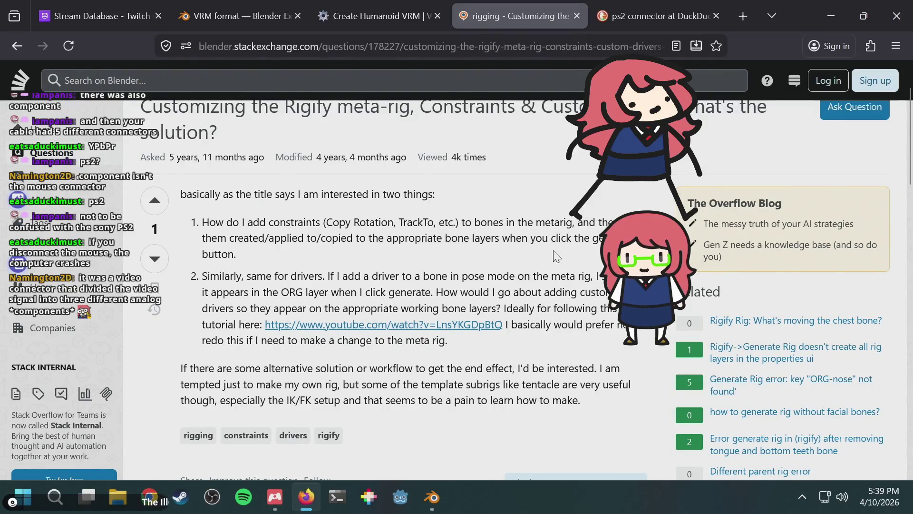
{"action": "scroll", "coordinate": [556, 257], "scroll_direction": "down", "scroll_amount": 2}
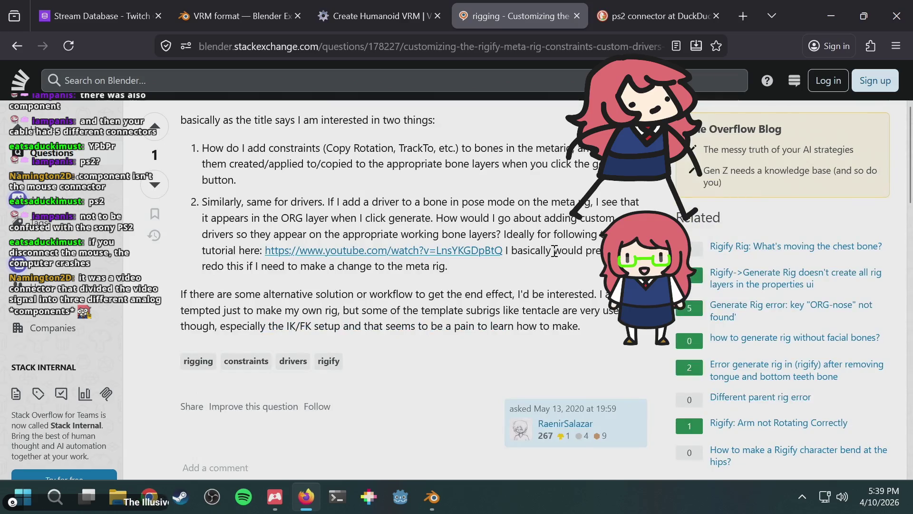
Step: Switch between the Rigify question, Blender and the ps2 connector results tab
{"action": "left_click", "coordinate": [668, 9]}
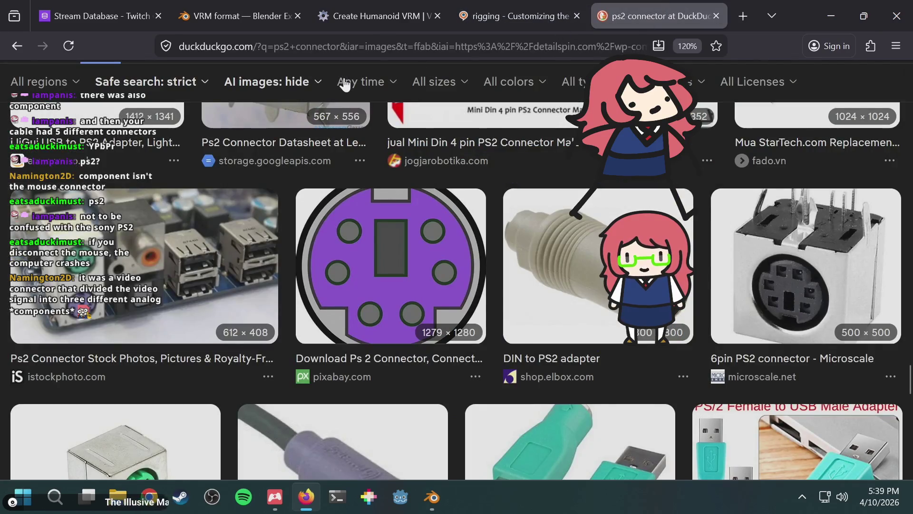
{"action": "left_click", "coordinate": [478, 16]}
{"action": "key", "text": "alt+Tab"}
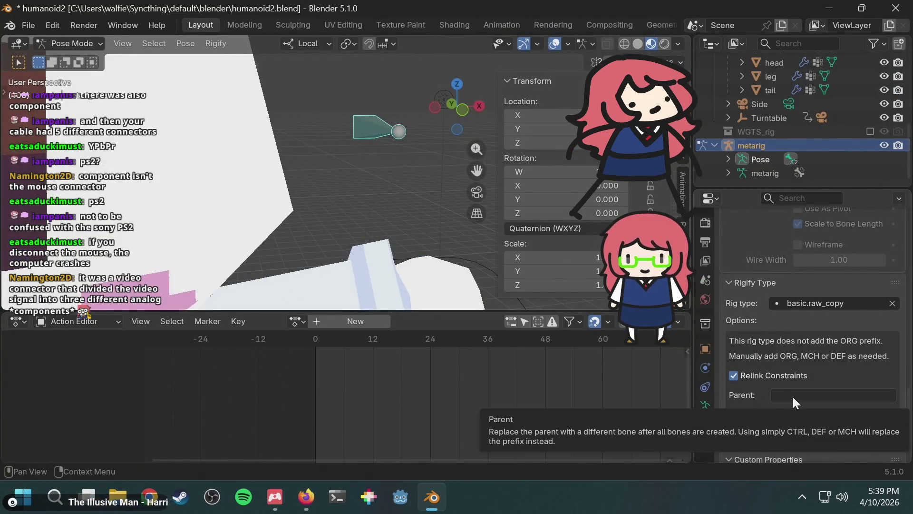
{"action": "key", "text": "alt+Tab"}
{"action": "left_click", "coordinate": [696, 16]}
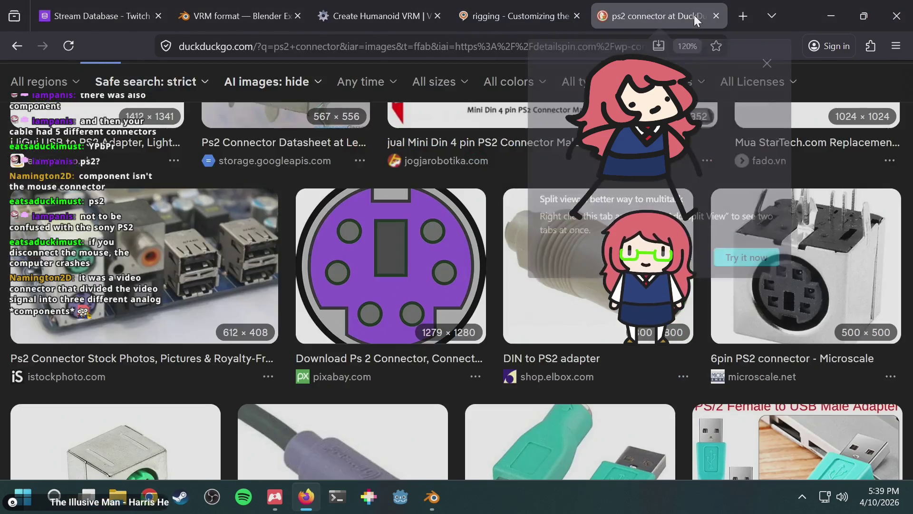
Step: Search the web for 'blender metarig control bone'
{"action": "left_click", "coordinate": [473, 43]}
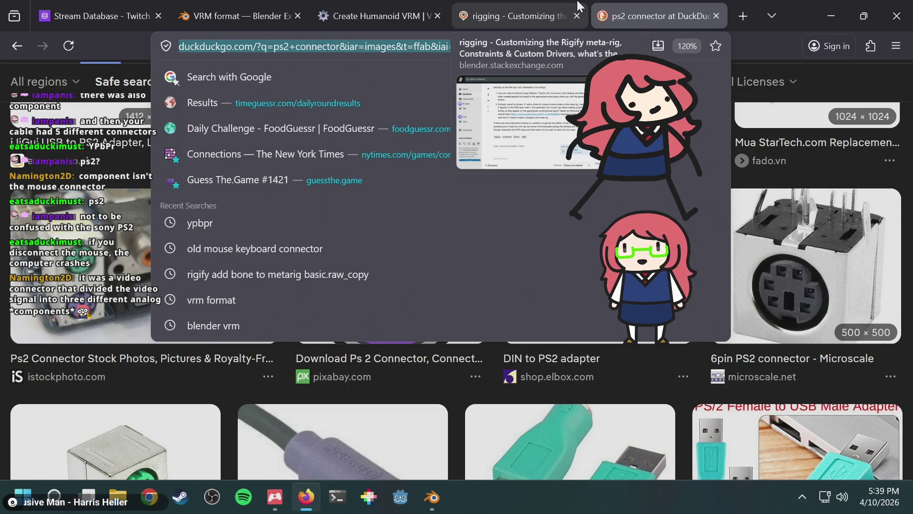
{"action": "type", "text": "blender"}
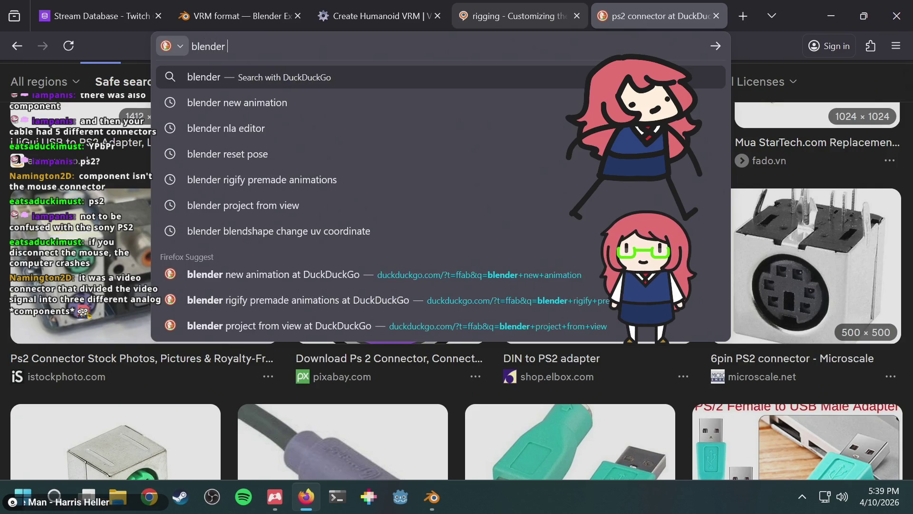
{"action": "key", "text": "alt+Tab"}
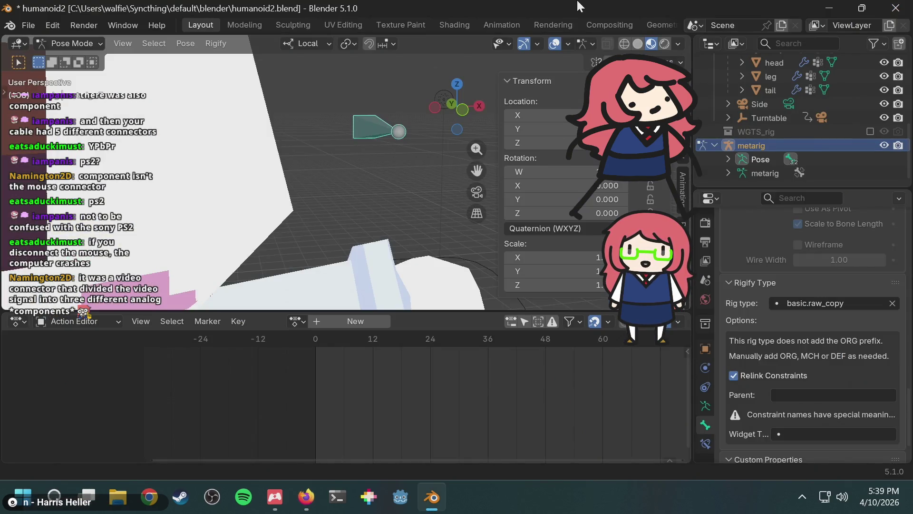
{"action": "key", "text": "alt+Tab"}
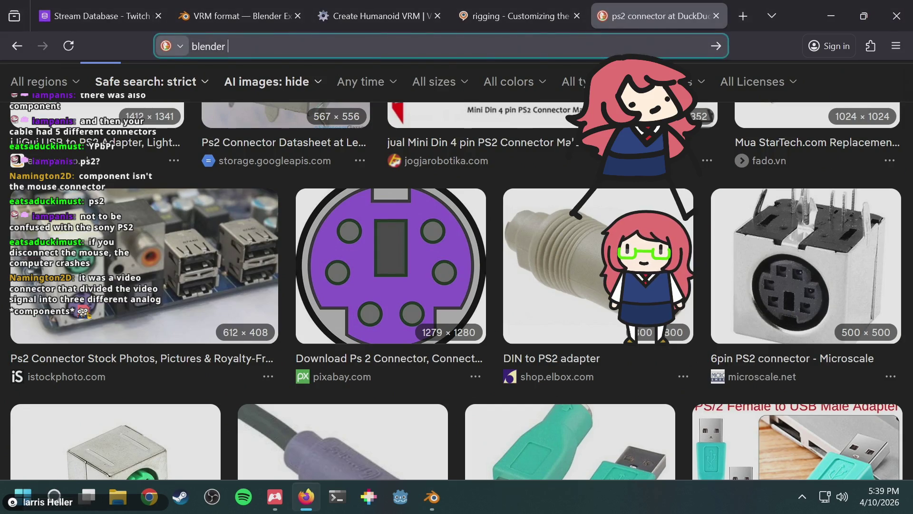
{"action": "type", "text": "metarig"}
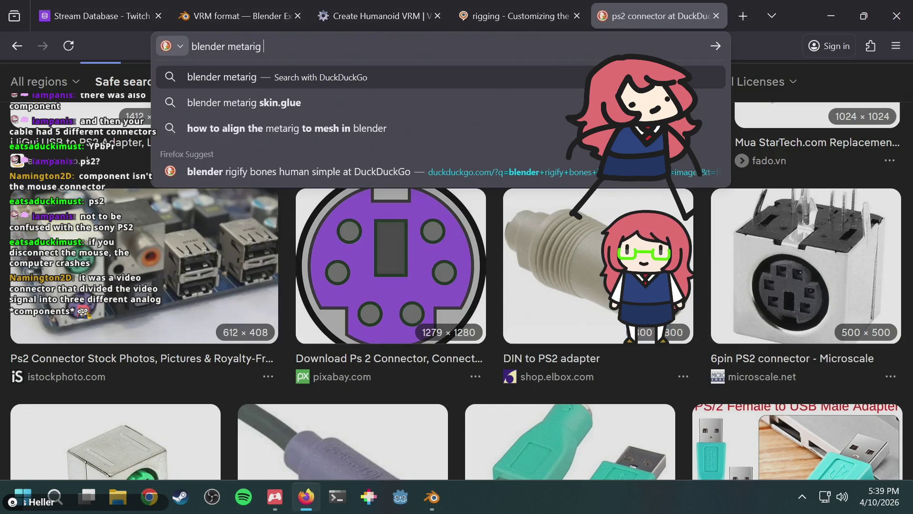
{"action": "key", "text": "alt+Tab"}
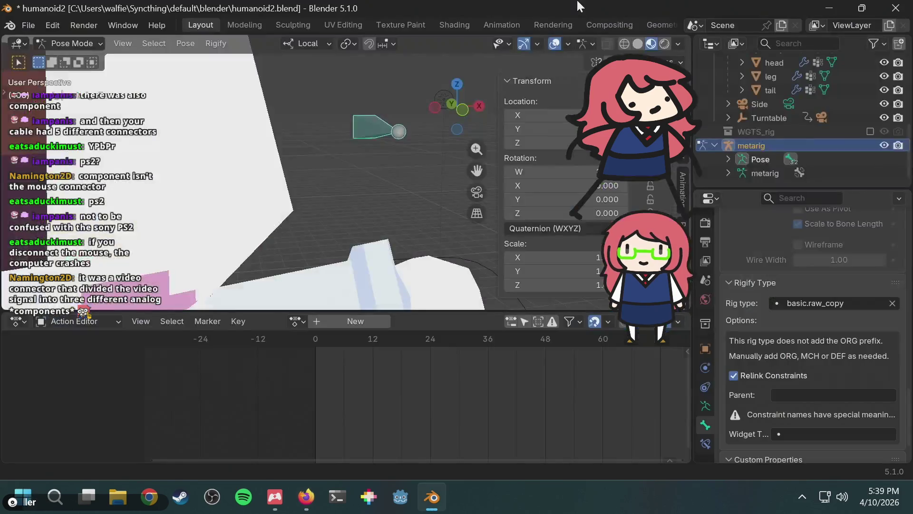
{"action": "key", "text": "alt+Tab"}
{"action": "type", "text": "control bone"}
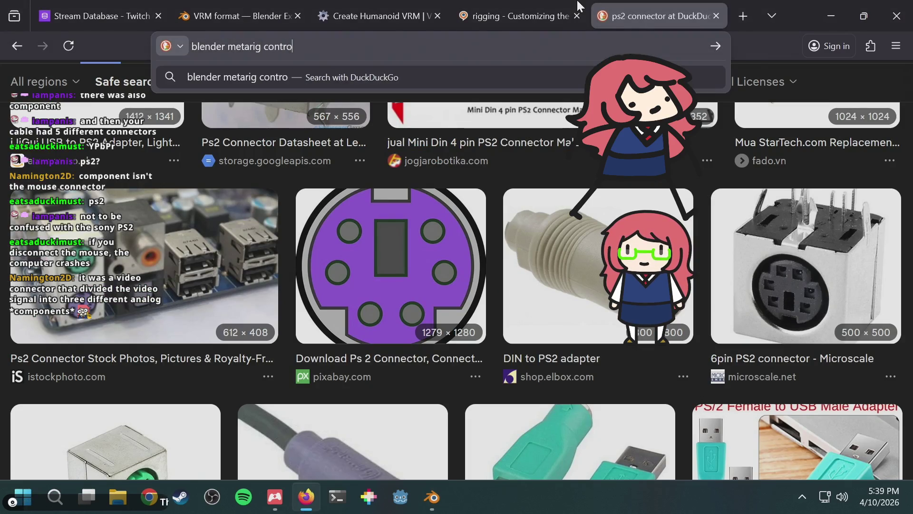
{"action": "key", "text": "Return"}
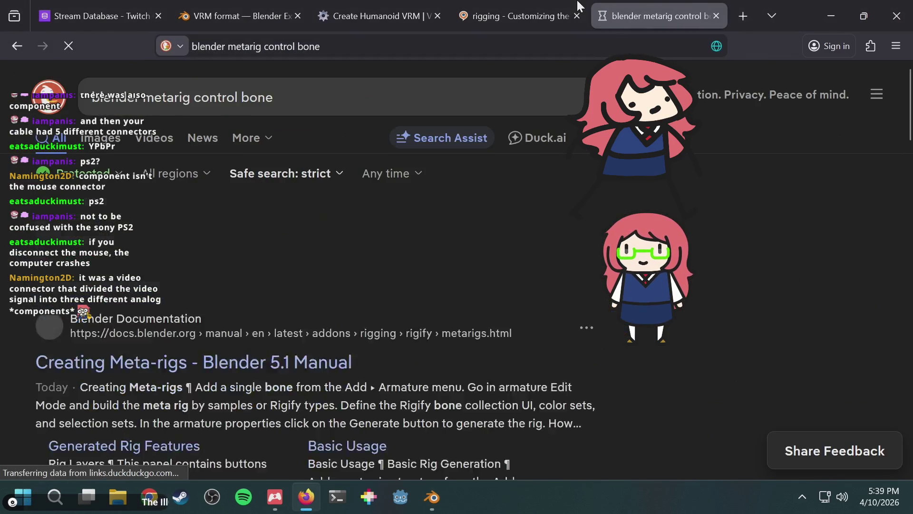
Step: Open the Relink Constraints documentation in the background and the extra eye bones question
{"action": "scroll", "coordinate": [260, 381], "scroll_direction": "down", "scroll_amount": 5}
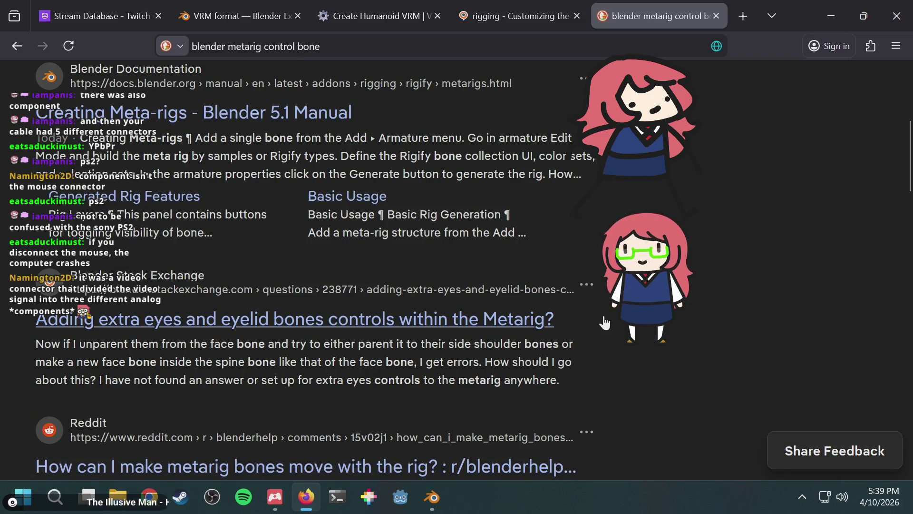
{"action": "scroll", "coordinate": [604, 323], "scroll_direction": "down", "scroll_amount": 2}
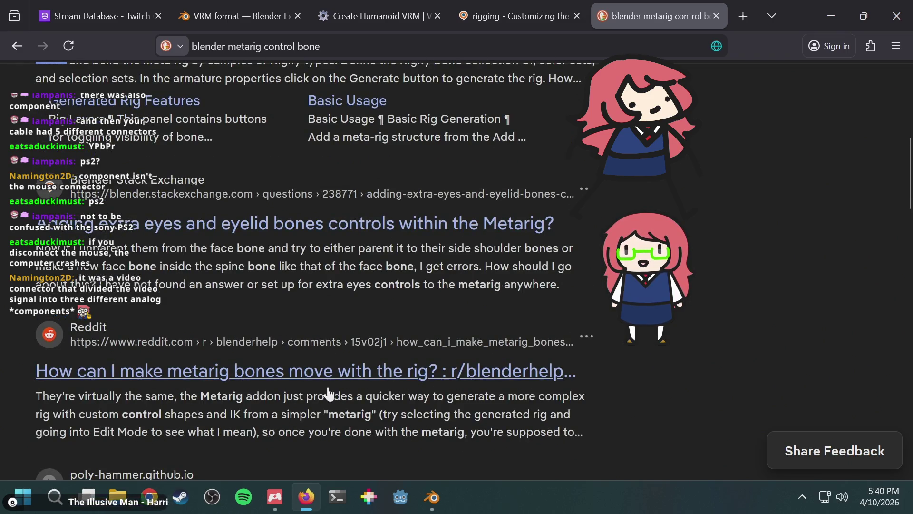
{"action": "scroll", "coordinate": [331, 382], "scroll_direction": "down", "scroll_amount": 2}
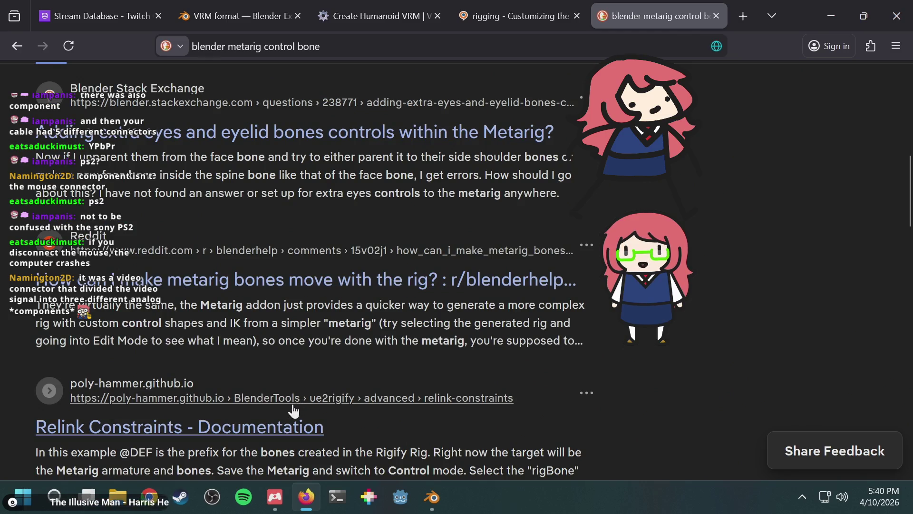
{"action": "middle_click", "coordinate": [270, 428]}
{"action": "scroll", "coordinate": [423, 339], "scroll_direction": "up", "scroll_amount": 2}
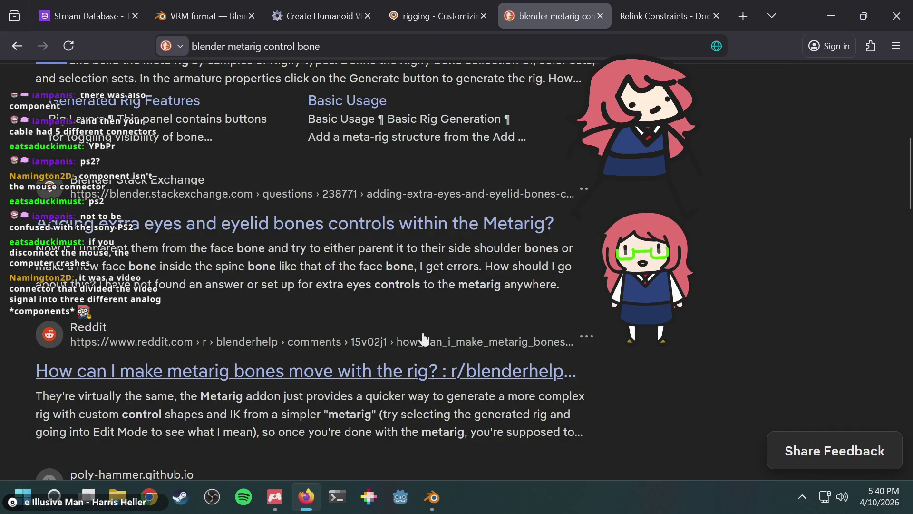
{"action": "scroll", "coordinate": [440, 322], "scroll_direction": "up", "scroll_amount": 2}
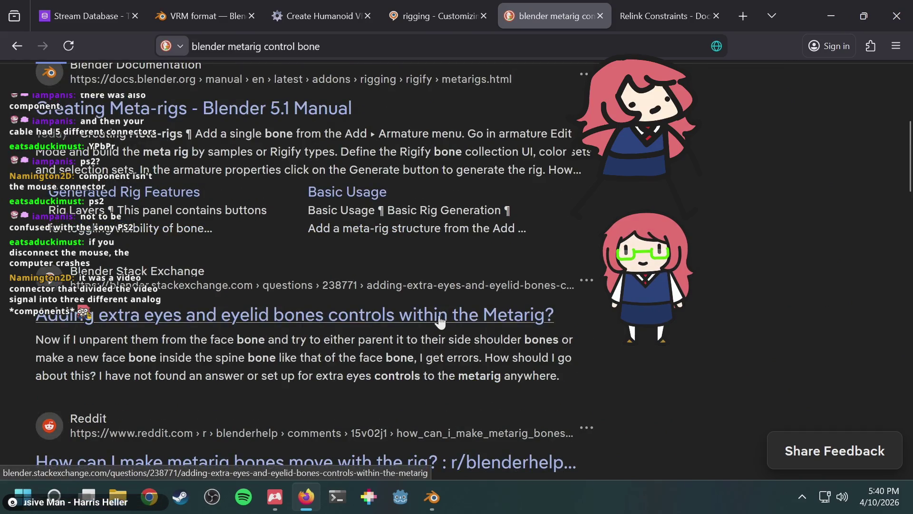
{"action": "left_click", "coordinate": [408, 318]}
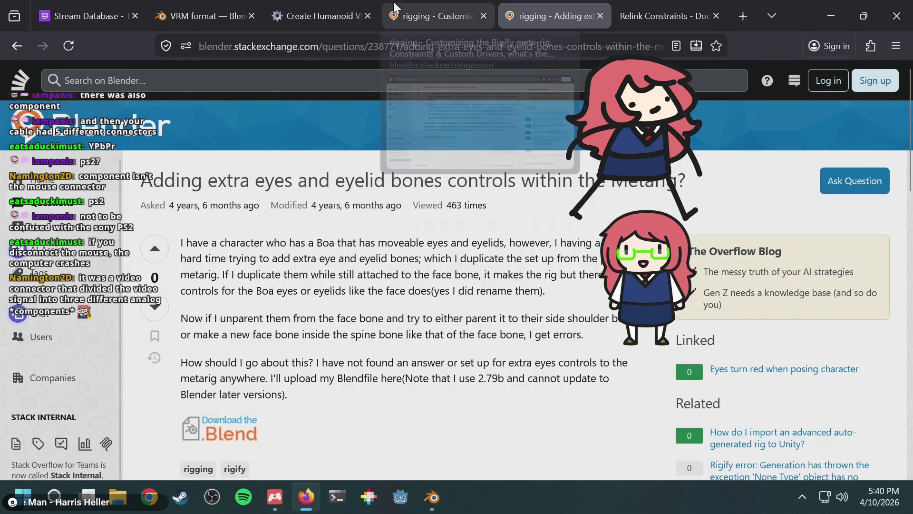
{"action": "left_click", "coordinate": [394, 6]}
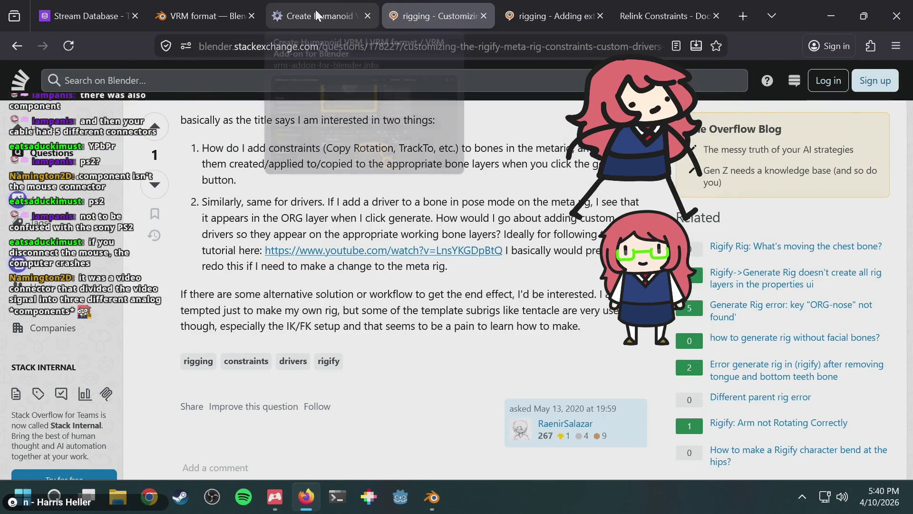
{"action": "left_click", "coordinate": [315, 10]}
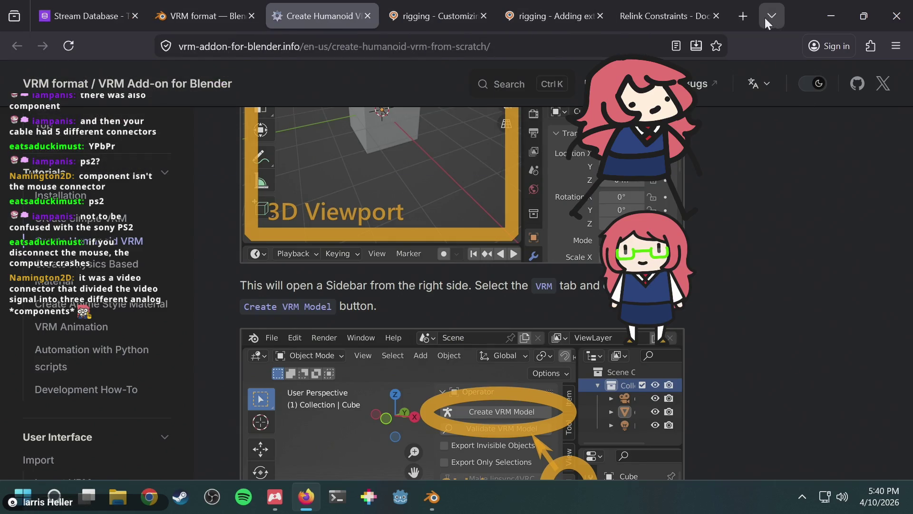
Step: Search 'ps2 connector' in a new tab and browse its image results
{"action": "left_click", "coordinate": [743, 18]}
{"action": "type", "text": "ps2"}
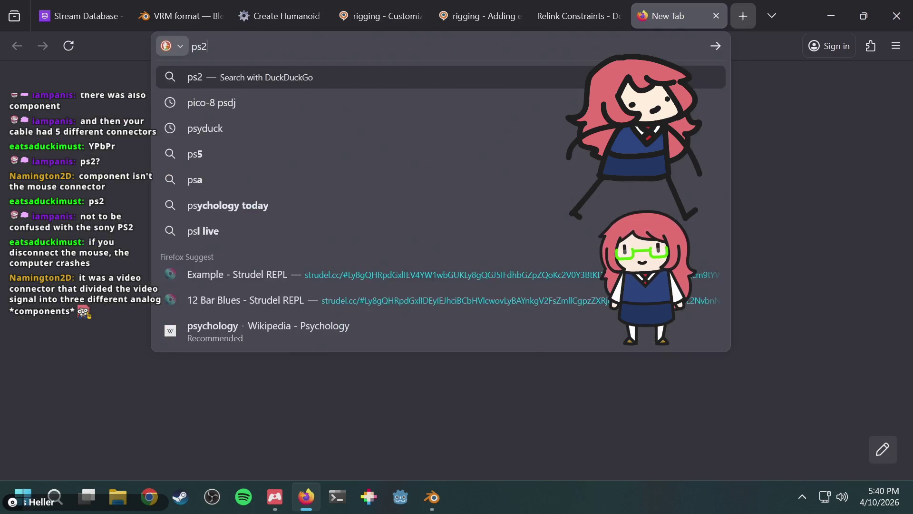
{"action": "type", "text": " coonn"}
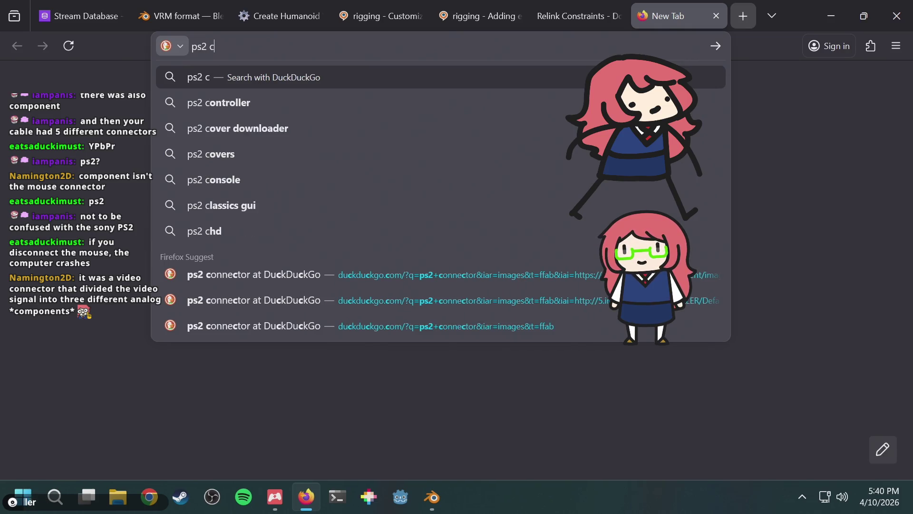
{"action": "key", "text": "Down"}
{"action": "key", "text": "Return"}
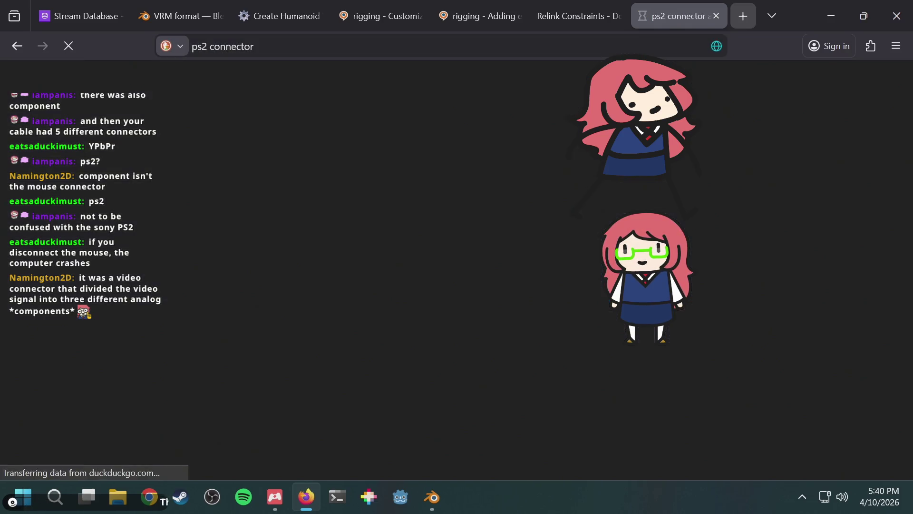
{"action": "left_click", "coordinate": [107, 138]}
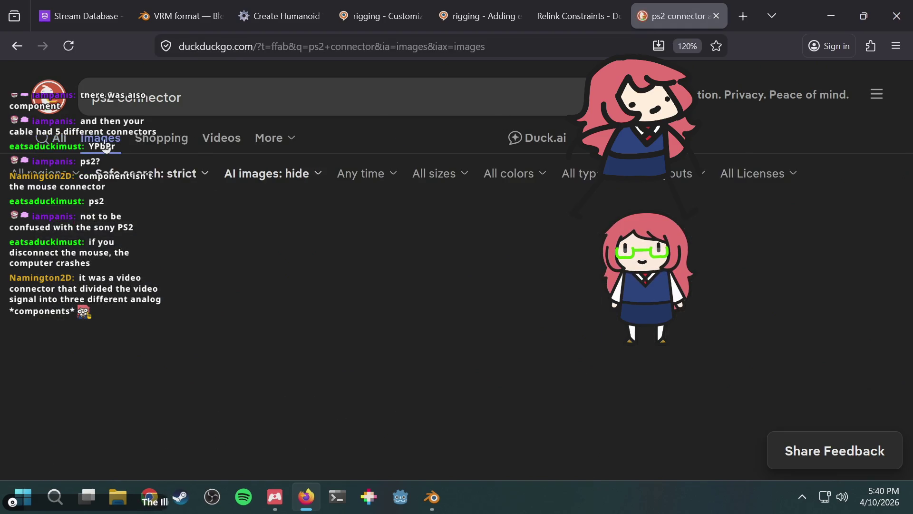
{"action": "scroll", "coordinate": [342, 247], "scroll_direction": "down", "scroll_amount": 5}
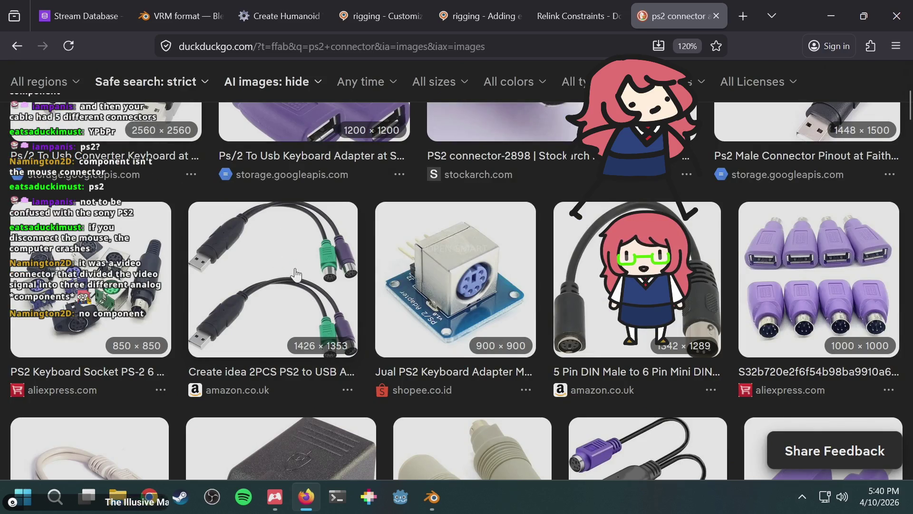
{"action": "scroll", "coordinate": [326, 282], "scroll_direction": "up", "scroll_amount": 3}
{"action": "scroll", "coordinate": [326, 281], "scroll_direction": "up", "scroll_amount": 2}
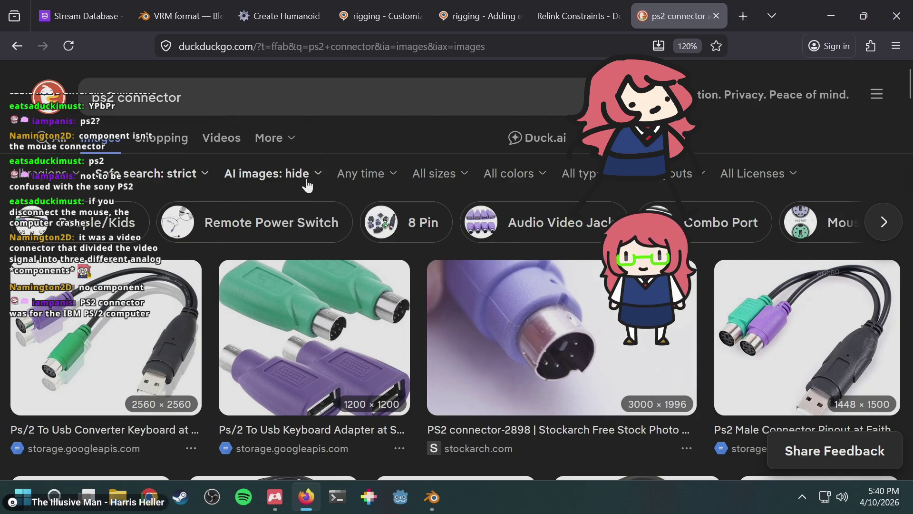
{"action": "scroll", "coordinate": [352, 183], "scroll_direction": "down", "scroll_amount": 10}
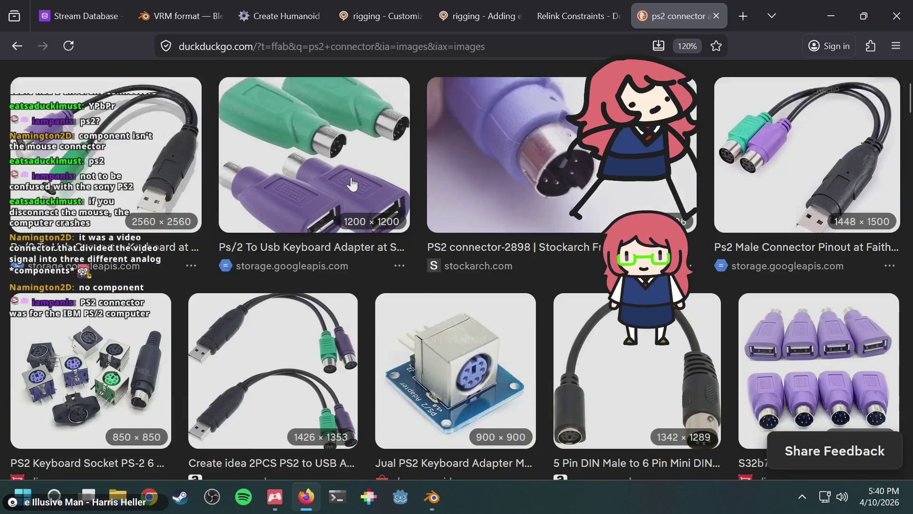
{"action": "scroll", "coordinate": [352, 183], "scroll_direction": "up", "scroll_amount": 10}
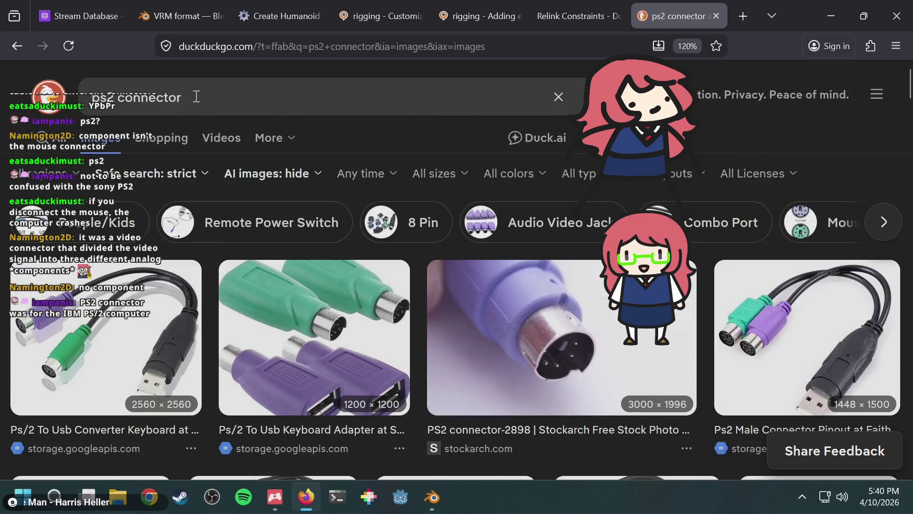
Step: Switch to the Relink Constraints documentation tab
{"action": "left_click", "coordinate": [262, 102]}
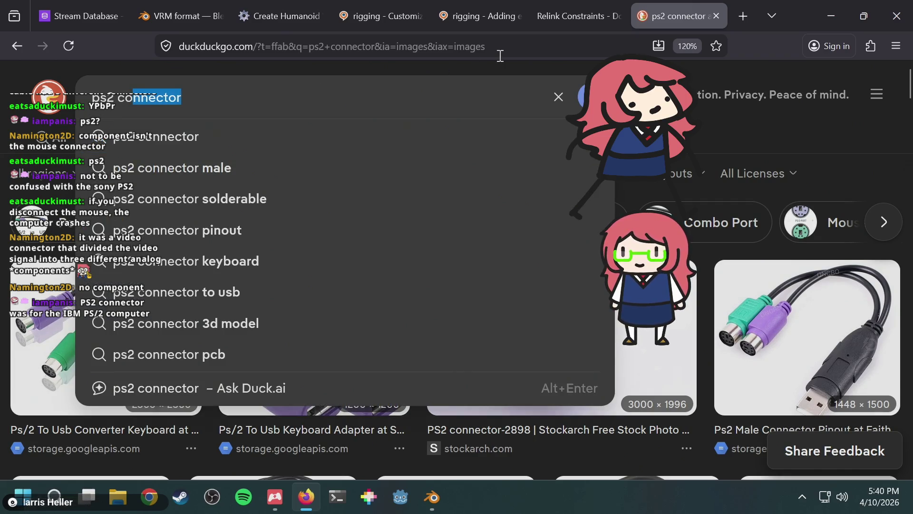
{"action": "key", "text": "alt+Tab"}
{"action": "key", "text": "alt+Tab"}
{"action": "key", "text": "alt+Tab"}
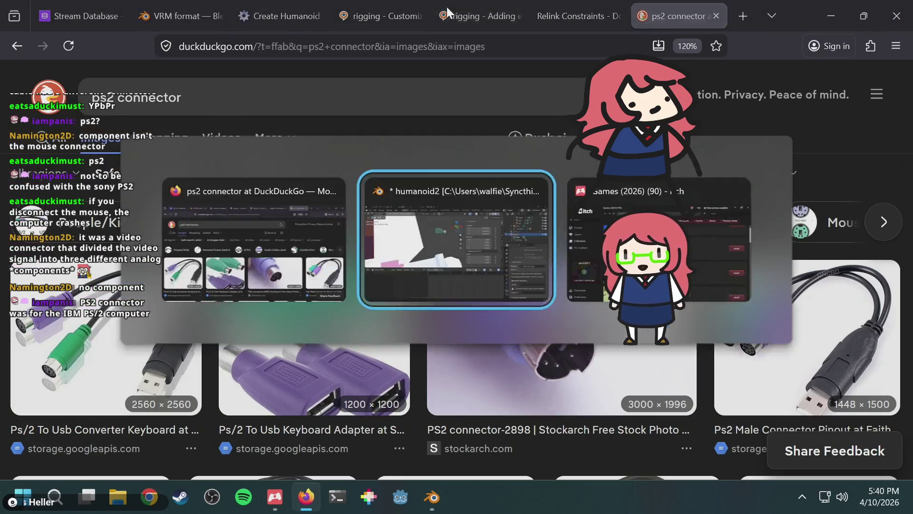
{"action": "key", "text": "alt+Tab"}
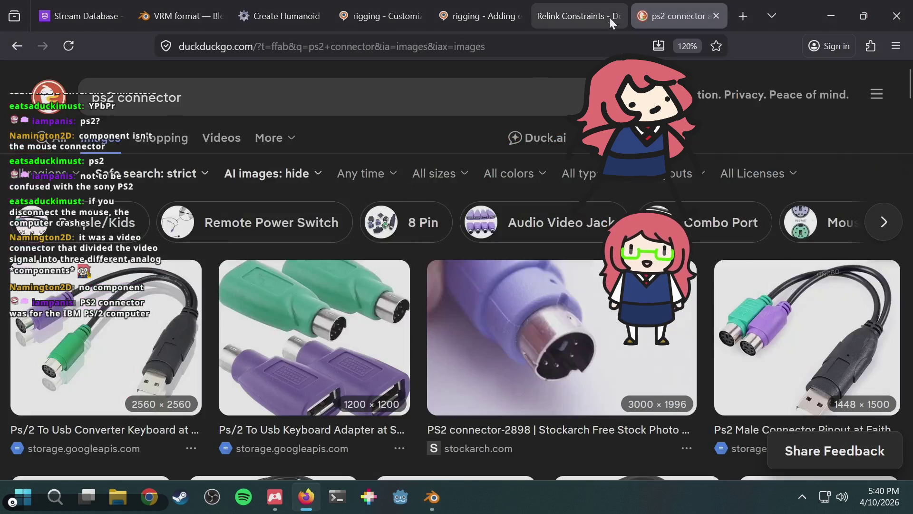
{"action": "left_click", "coordinate": [590, 8]}
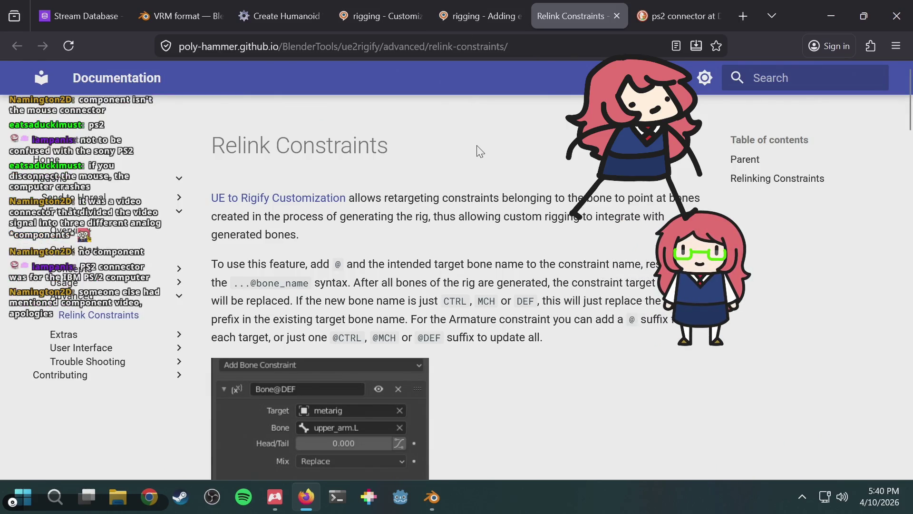
{"action": "scroll", "coordinate": [479, 151], "scroll_direction": "down", "scroll_amount": 3}
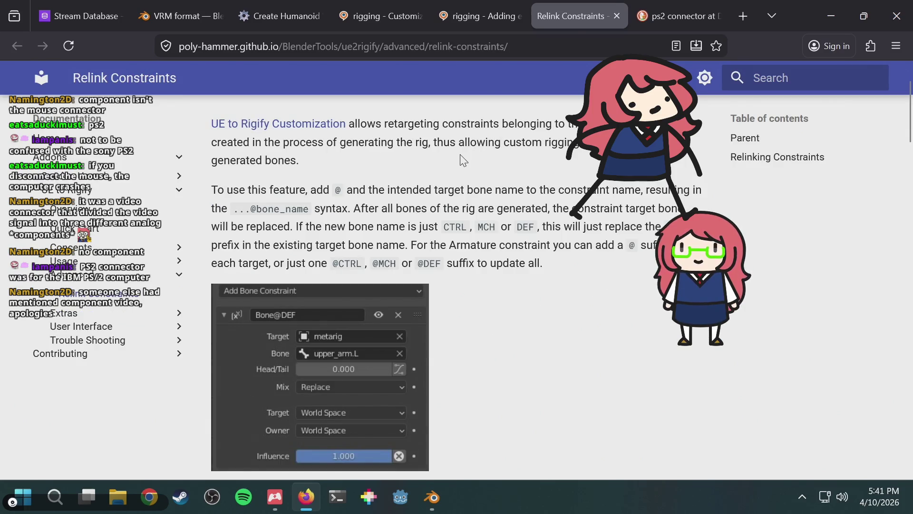
{"action": "scroll", "coordinate": [468, 187], "scroll_direction": "up", "scroll_amount": 3}
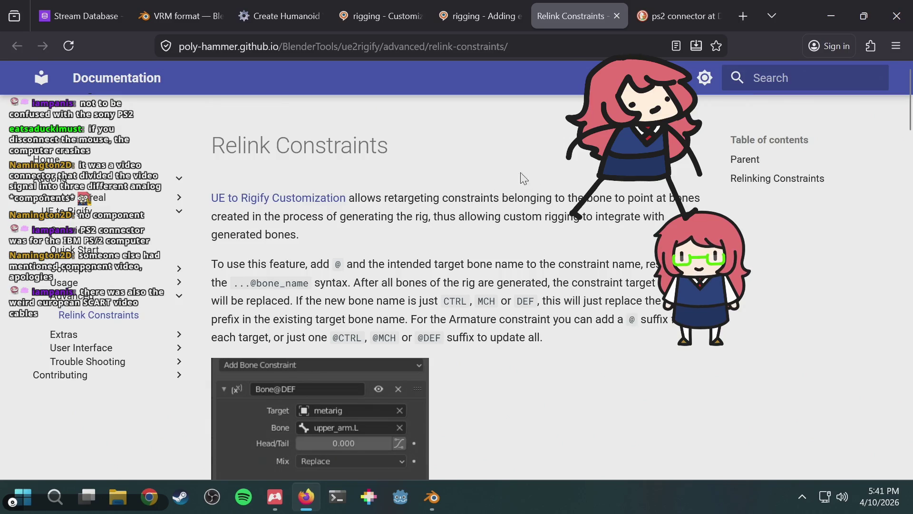
{"action": "scroll", "coordinate": [519, 170], "scroll_direction": "down", "scroll_amount": 10}
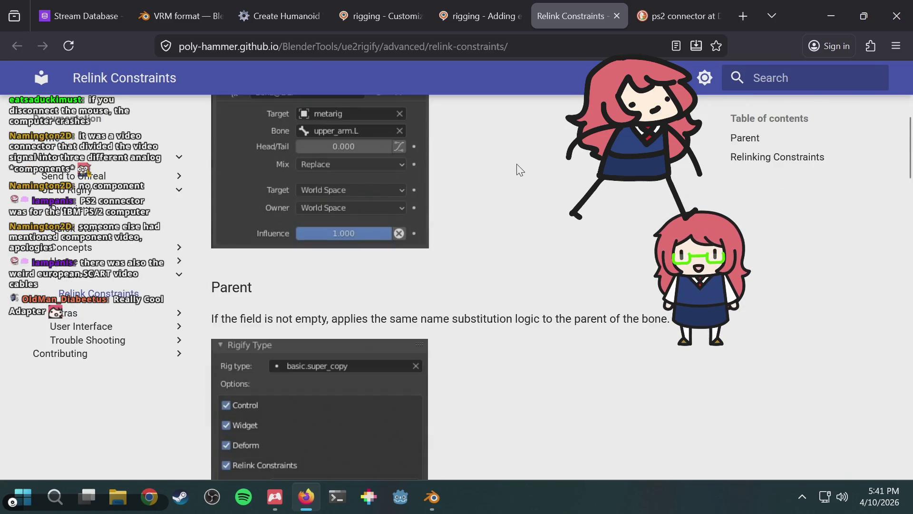
{"action": "scroll", "coordinate": [520, 170], "scroll_direction": "down", "scroll_amount": 3}
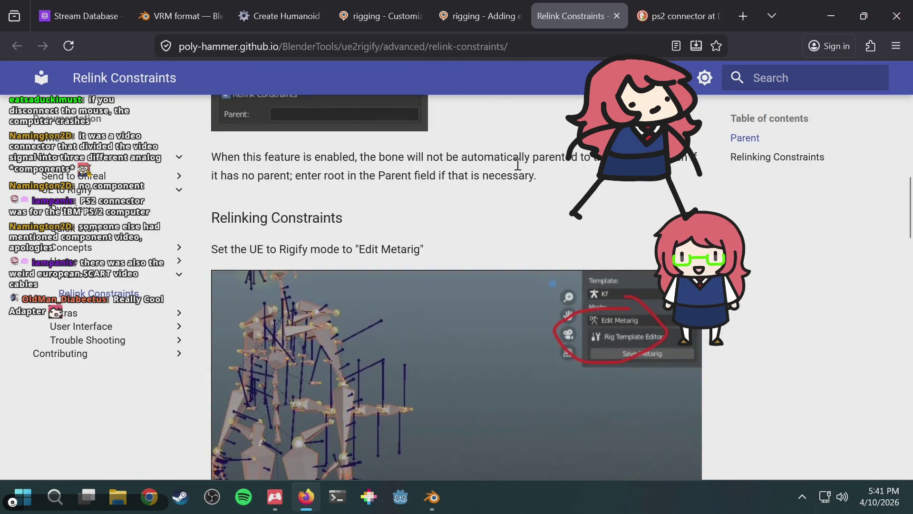
{"action": "scroll", "coordinate": [517, 165], "scroll_direction": "down", "scroll_amount": 6}
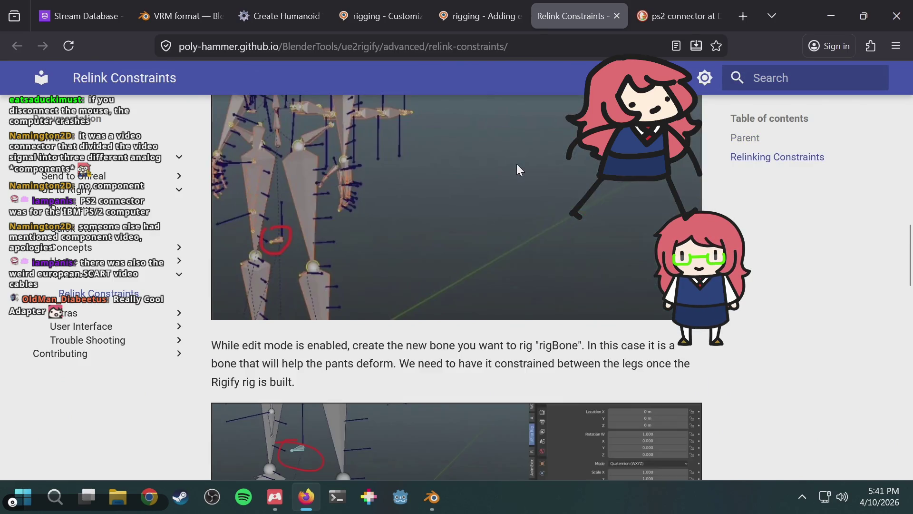
{"action": "scroll", "coordinate": [516, 164], "scroll_direction": "down", "scroll_amount": 6}
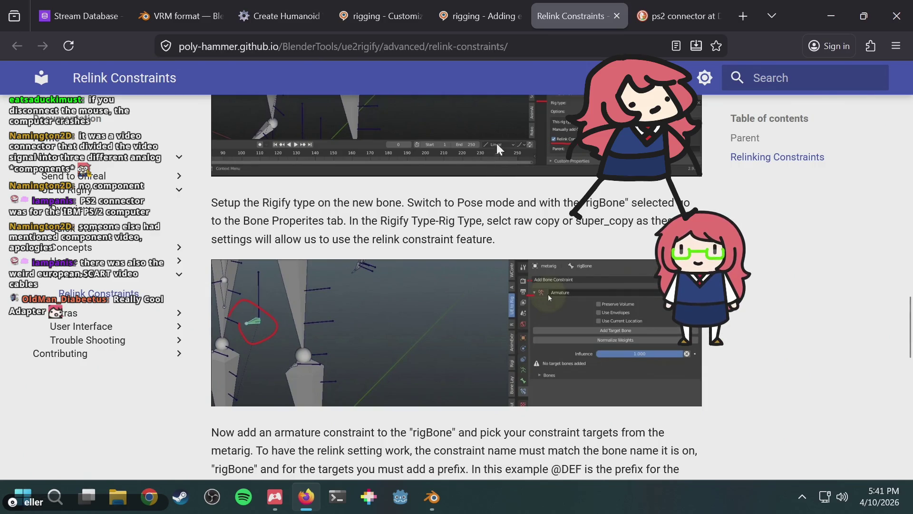
{"action": "left_click", "coordinate": [386, 13]}
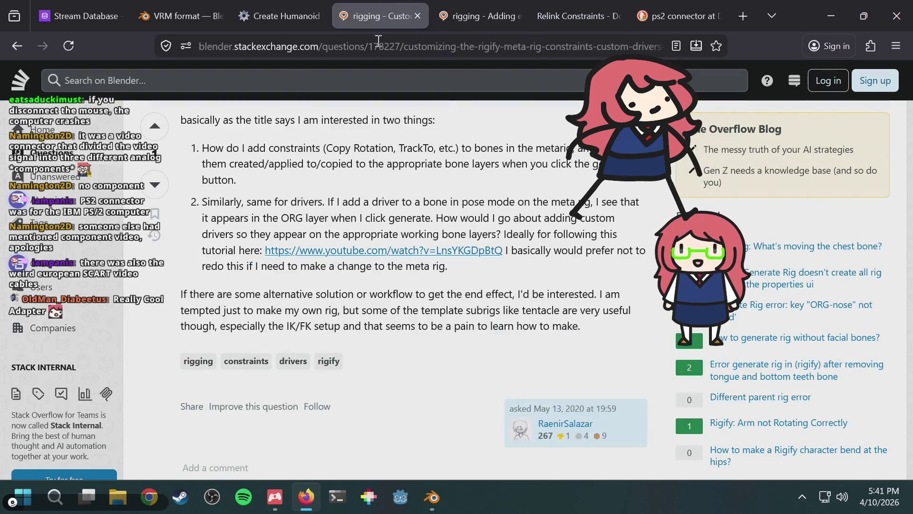
Step: Search 'blender fac' and open the YouTube video 'Animating Faces with a 2D Texture in Blender'
{"action": "left_click", "coordinate": [369, 52]}
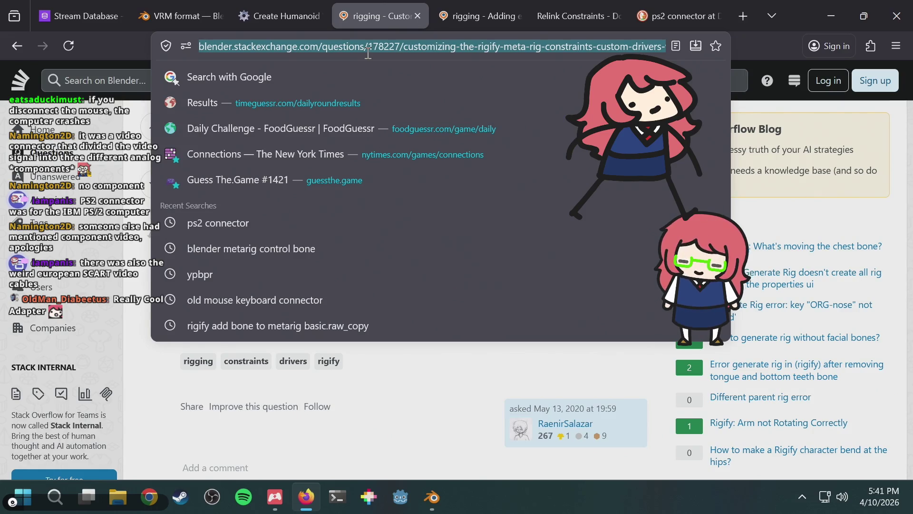
{"action": "type", "text": "blende"}
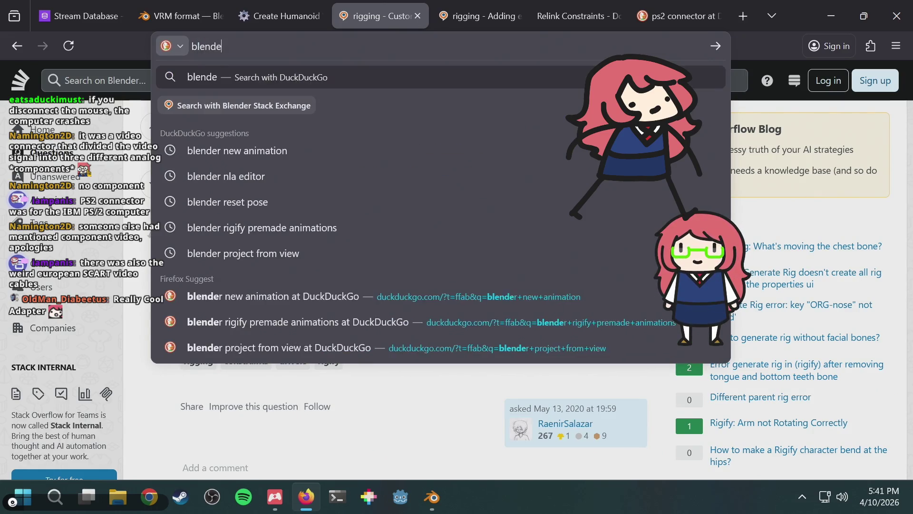
{"action": "type", "text": "r facial e"}
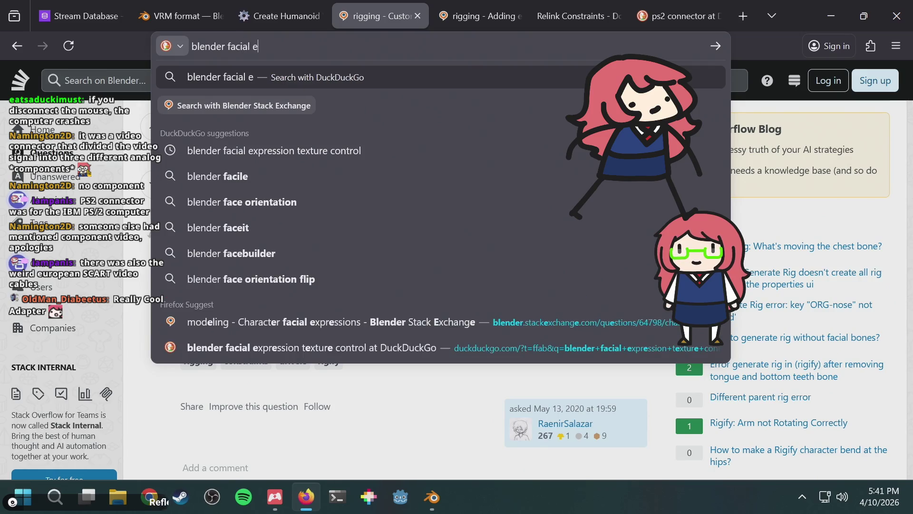
{"action": "key", "text": "BackSpace"}
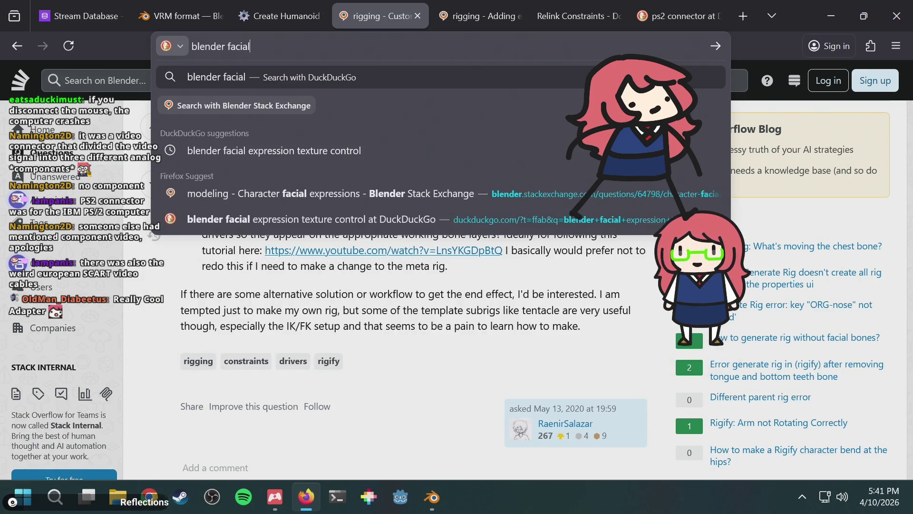
{"action": "key", "text": "BackSpace"}
{"action": "key", "text": "BackSpace"}
{"action": "key", "text": "BackSpace"}
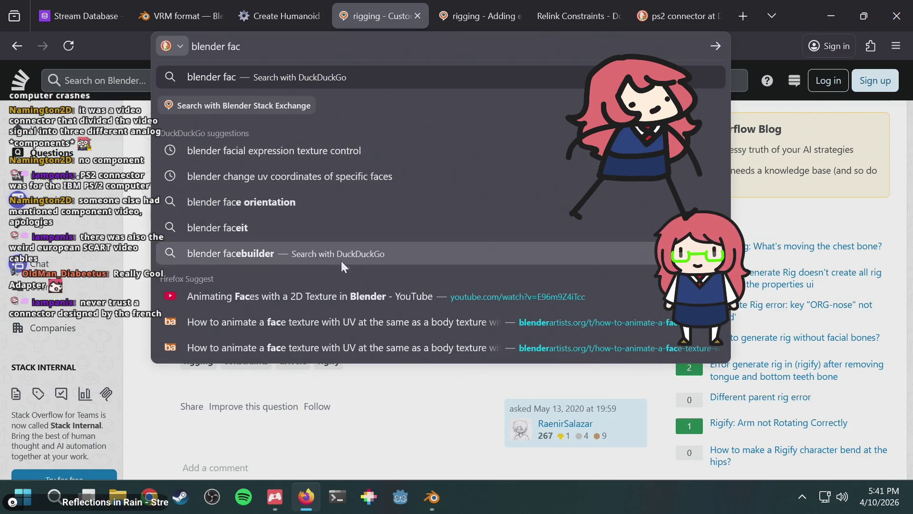
{"action": "left_click", "coordinate": [313, 300]}
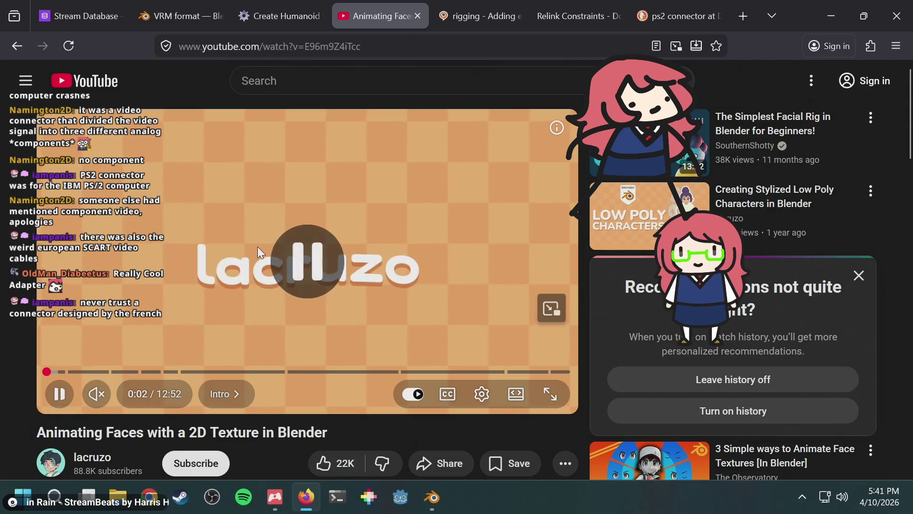
Step: Seek the face-texture video into the Control using Drivers chapter and pause at 9:27
{"action": "left_click", "coordinate": [802, 496]}
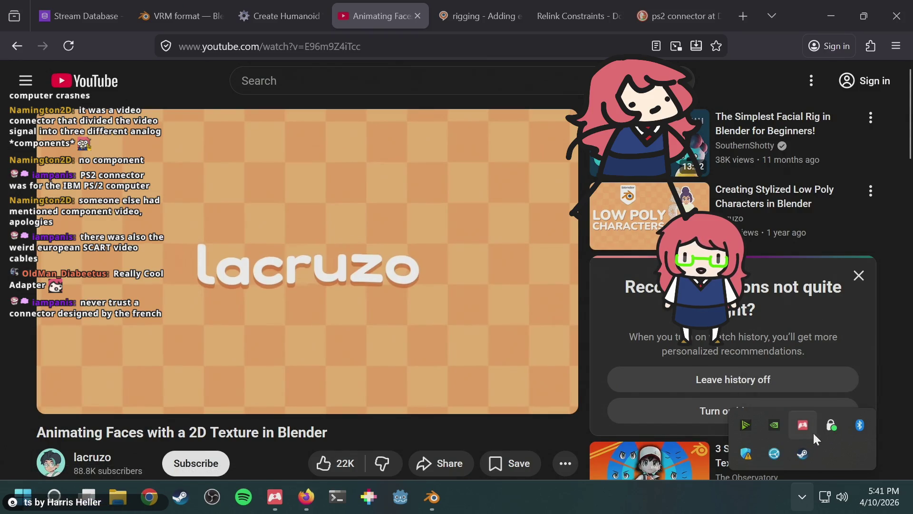
{"action": "left_click", "coordinate": [897, 328]}
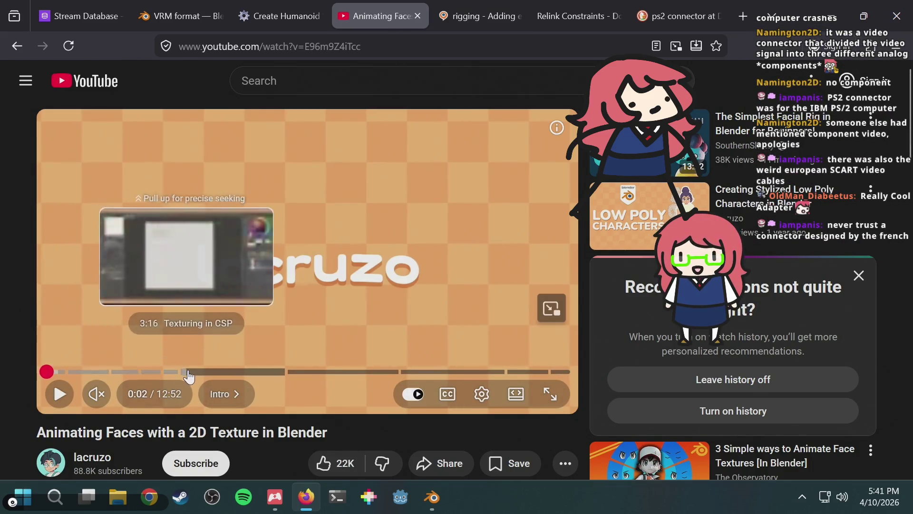
{"action": "left_click", "coordinate": [348, 380]}
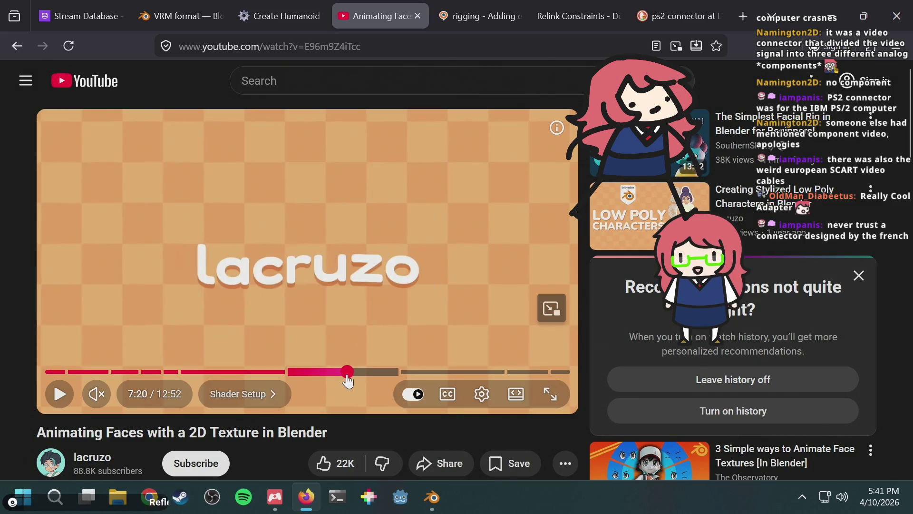
{"action": "key", "text": "Right"}
{"action": "key", "text": "Right"}
{"action": "key", "text": "Right"}
{"action": "key", "text": "Right"}
{"action": "key", "text": "Right"}
{"action": "key", "text": "Right"}
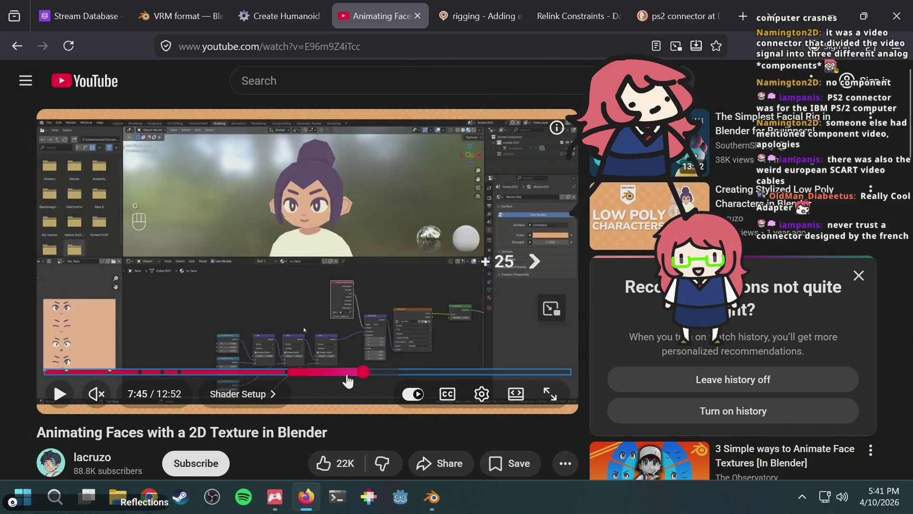
{"action": "key", "text": "Right"}
{"action": "key", "text": "Right"}
{"action": "key", "text": "Right"}
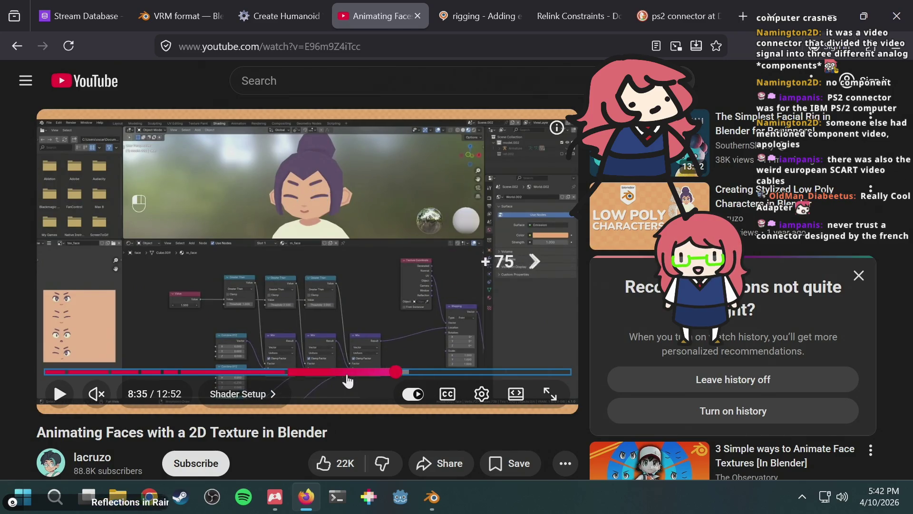
{"action": "key", "text": "Right"}
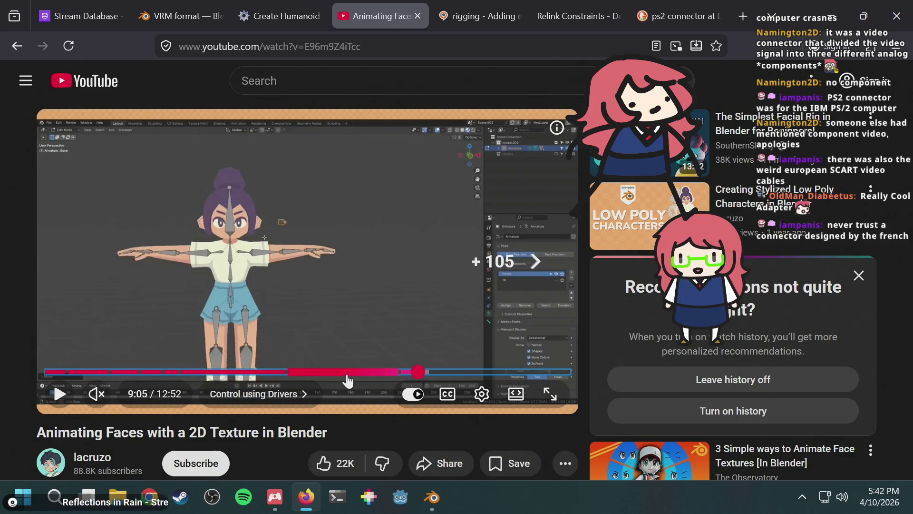
{"action": "key", "text": "Left"}
{"action": "key", "text": "Left"}
{"action": "key", "text": "Right"}
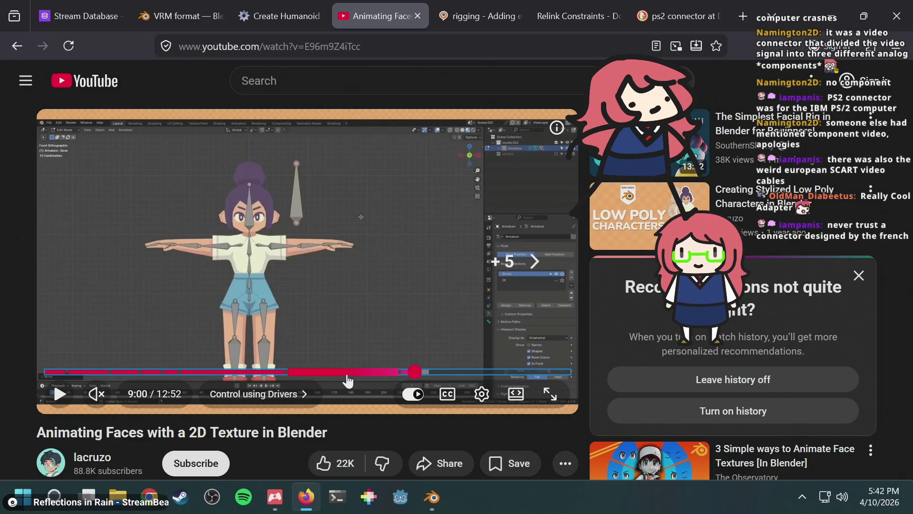
{"action": "key", "text": "space"}
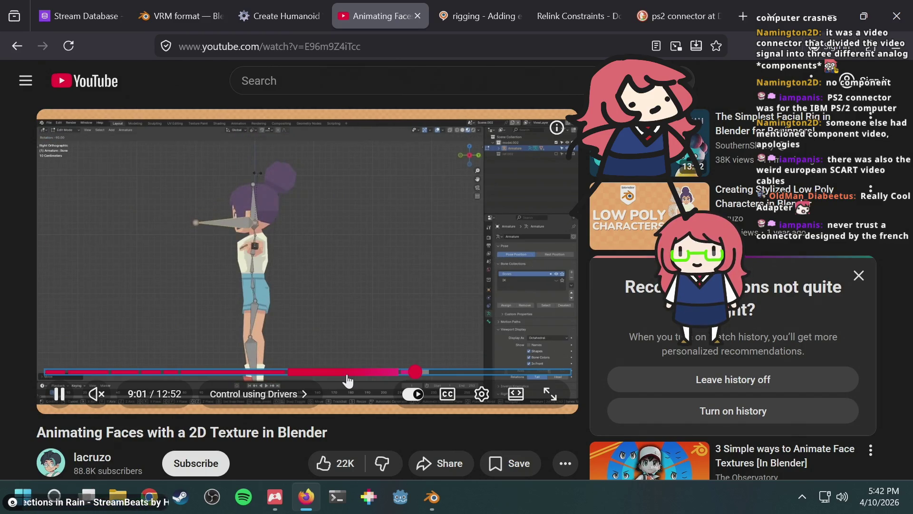
{"action": "key", "text": "Right"}
{"action": "key", "text": "Right"}
{"action": "key", "text": "Right"}
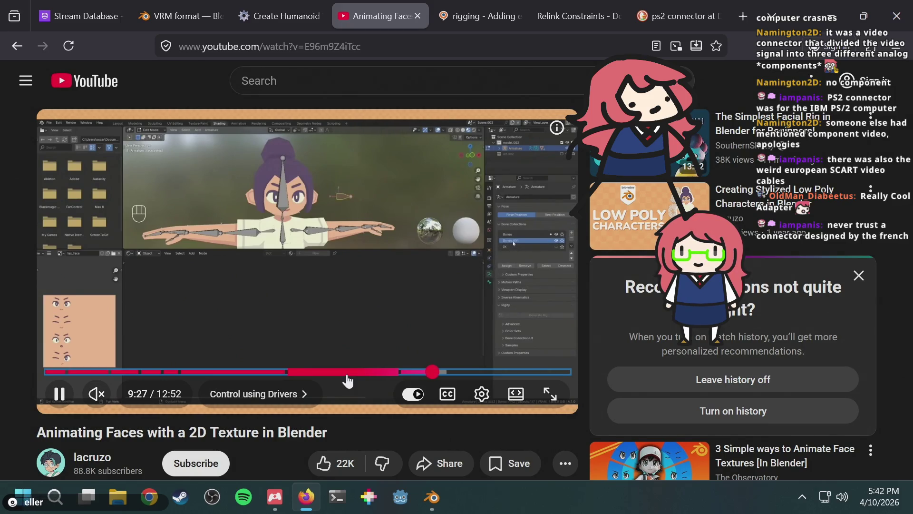
{"action": "left_click", "coordinate": [347, 380]}
Step: Switch to the extra eyelid bones question, then the Relink Constraints documentation tab
{"action": "left_click", "coordinate": [454, 12]}
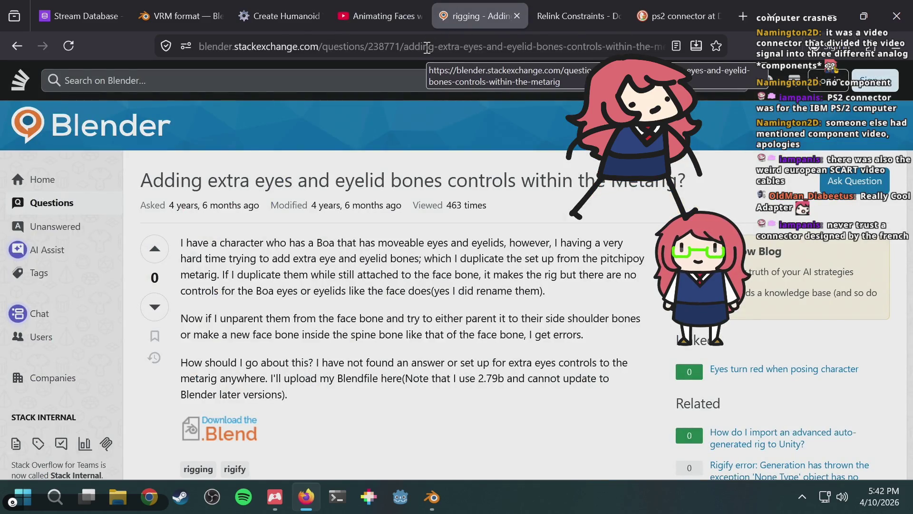
{"action": "key", "text": "ctrl+t"}
{"action": "key", "text": "ctrl+w"}
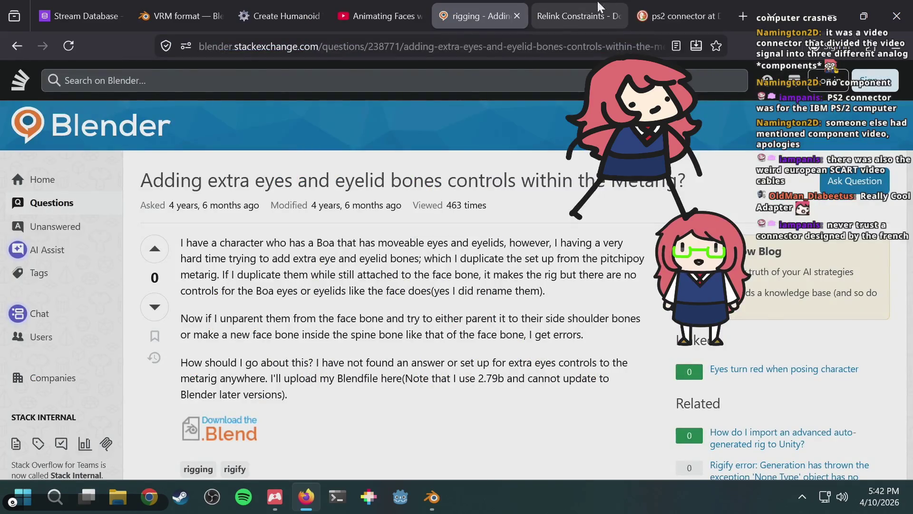
{"action": "left_click", "coordinate": [571, 16]}
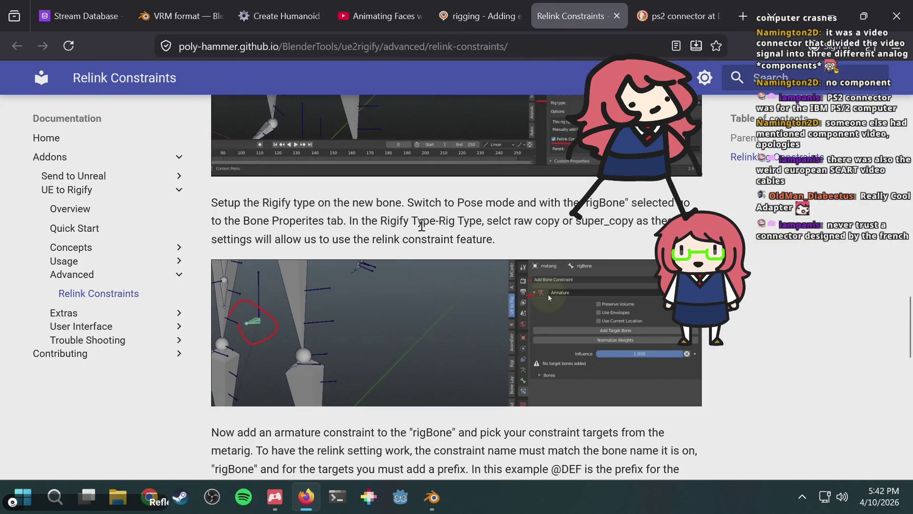
{"action": "scroll", "coordinate": [422, 230], "scroll_direction": "up", "scroll_amount": 10}
{"action": "scroll", "coordinate": [421, 234], "scroll_direction": "up", "scroll_amount": 5}
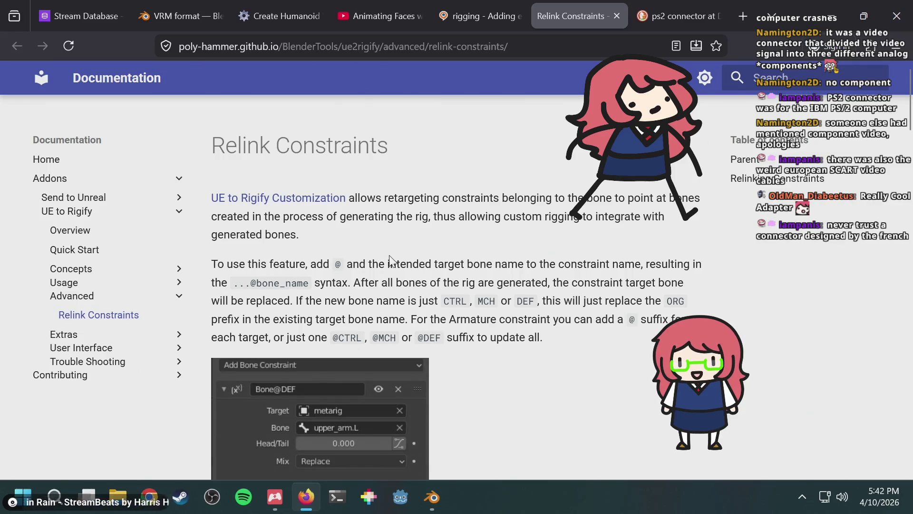
{"action": "mouse_move", "coordinate": [375, 265]}
{"action": "left_mouse_down"}
{"action": "mouse_move", "coordinate": [570, 265]}
{"action": "mouse_move", "coordinate": [555, 284]}
{"action": "mouse_move", "coordinate": [352, 287]}
{"action": "left_mouse_up"}
{"action": "left_click", "coordinate": [570, 264]}
{"action": "left_click", "coordinate": [338, 283]}
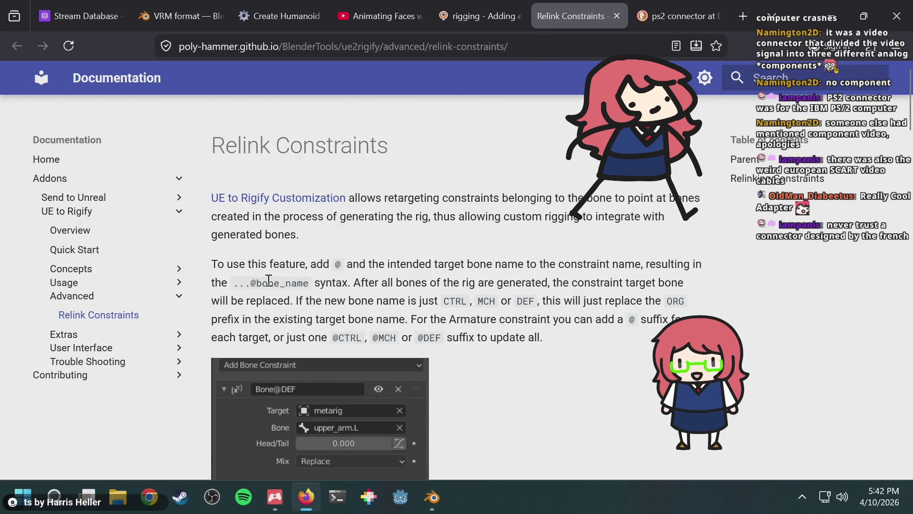
{"action": "left_click_drag", "start_coordinate": [268, 282], "coordinate": [307, 282]}
{"action": "left_click", "coordinate": [302, 285]}
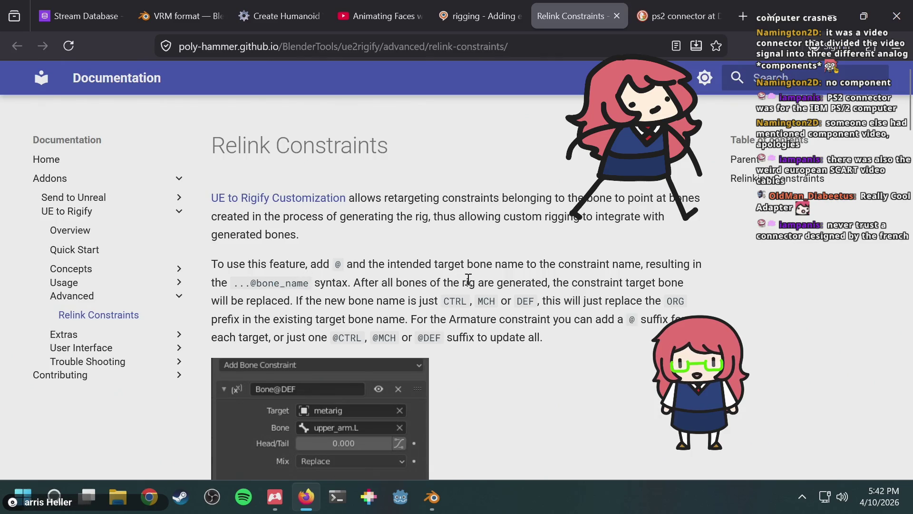
{"action": "mouse_move", "coordinate": [382, 284]}
{"action": "left_mouse_down"}
{"action": "mouse_move", "coordinate": [497, 286]}
{"action": "mouse_move", "coordinate": [441, 301]}
{"action": "mouse_move", "coordinate": [180, 292]}
{"action": "mouse_move", "coordinate": [282, 297]}
{"action": "left_mouse_up"}
{"action": "left_click", "coordinate": [599, 279]}
{"action": "left_click", "coordinate": [290, 297]}
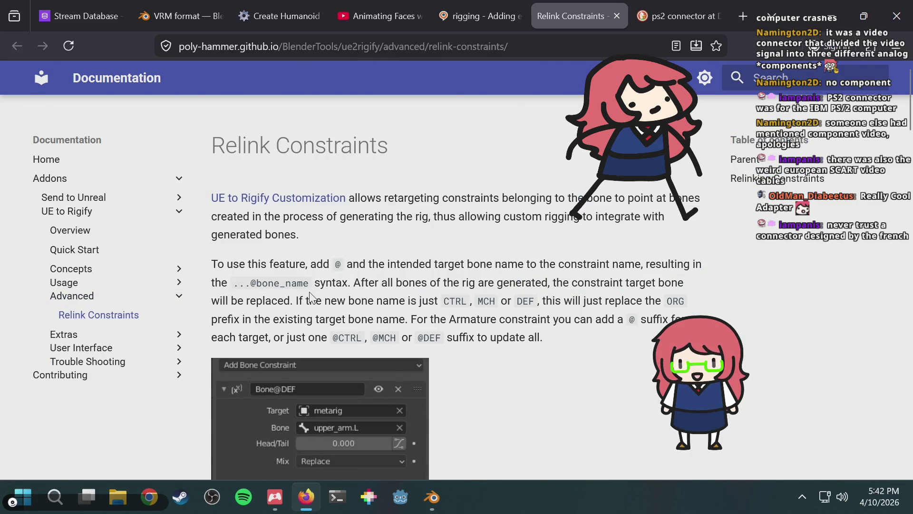
{"action": "scroll", "coordinate": [310, 297], "scroll_direction": "down", "scroll_amount": 2}
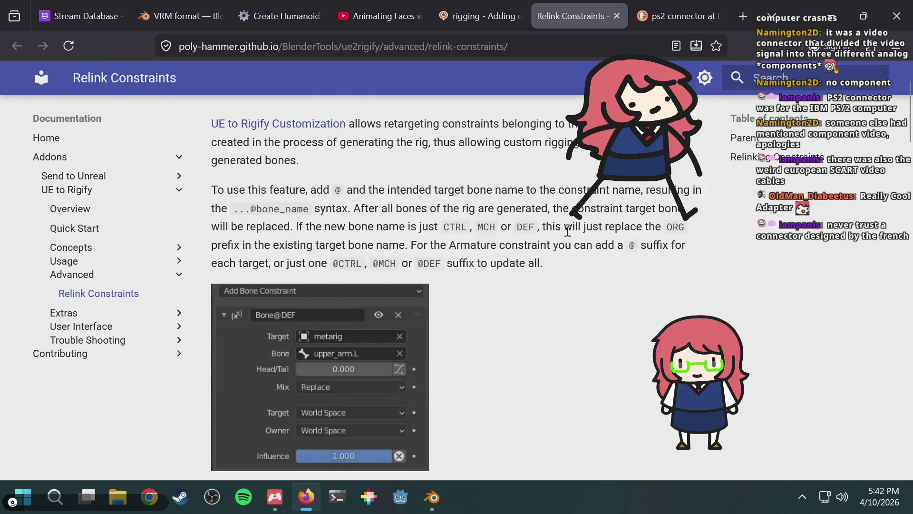
{"action": "double_click", "coordinate": [452, 228]}
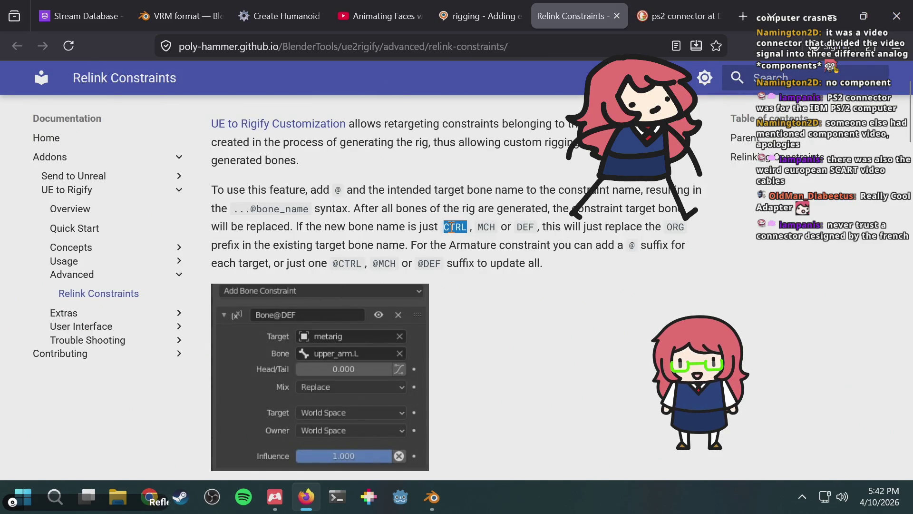
{"action": "scroll", "coordinate": [551, 253], "scroll_direction": "up", "scroll_amount": 2}
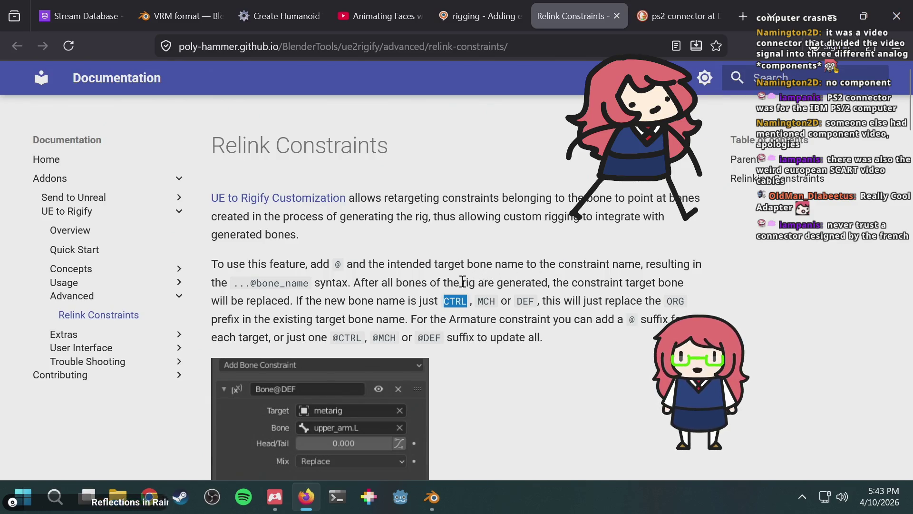
{"action": "left_click", "coordinate": [457, 306]}
{"action": "double_click", "coordinate": [457, 306]}
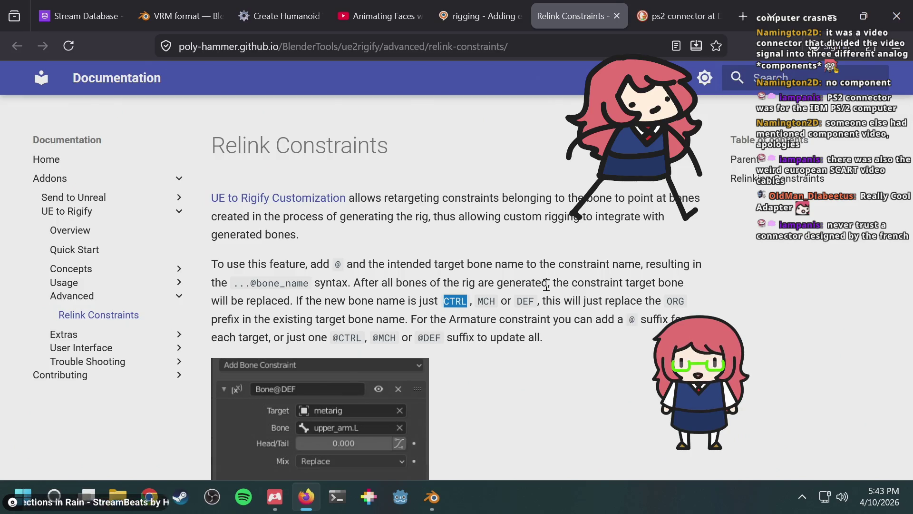
{"action": "scroll", "coordinate": [547, 285], "scroll_direction": "down", "scroll_amount": 3}
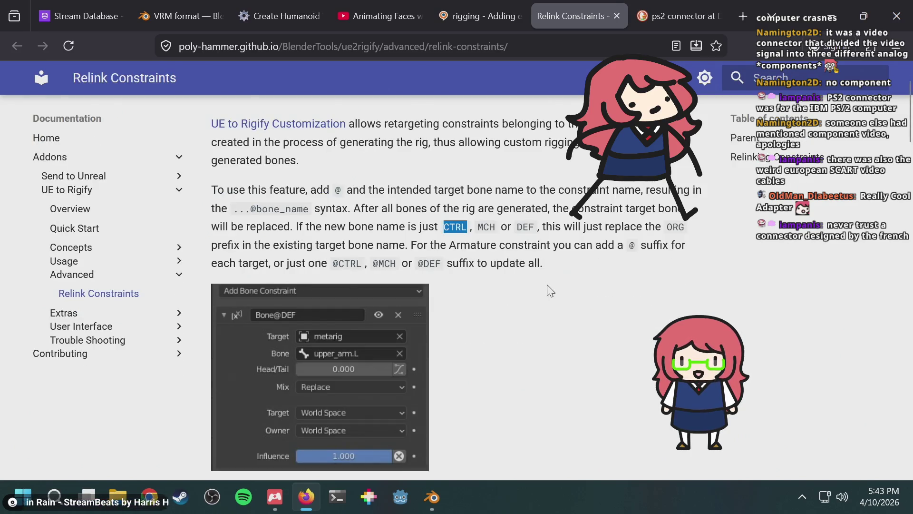
{"action": "left_click_drag", "start_coordinate": [462, 247], "coordinate": [632, 245]}
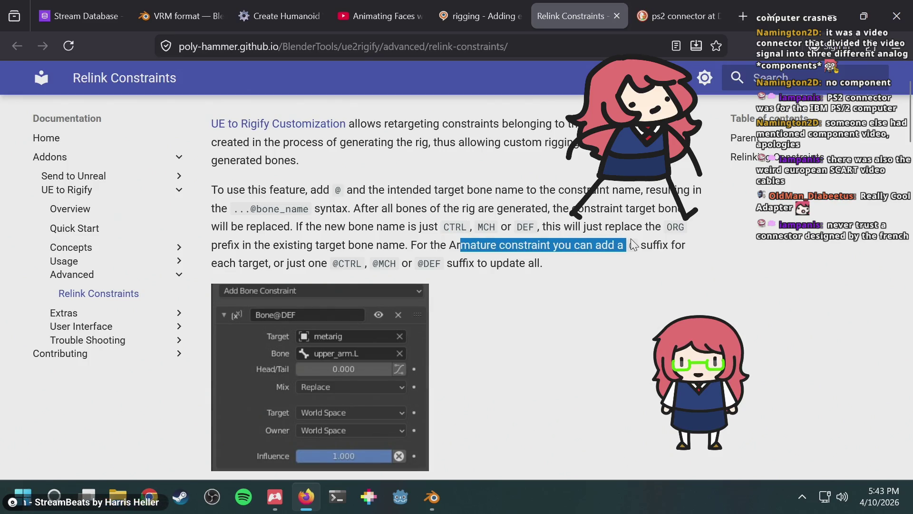
{"action": "left_click", "coordinate": [634, 245]}
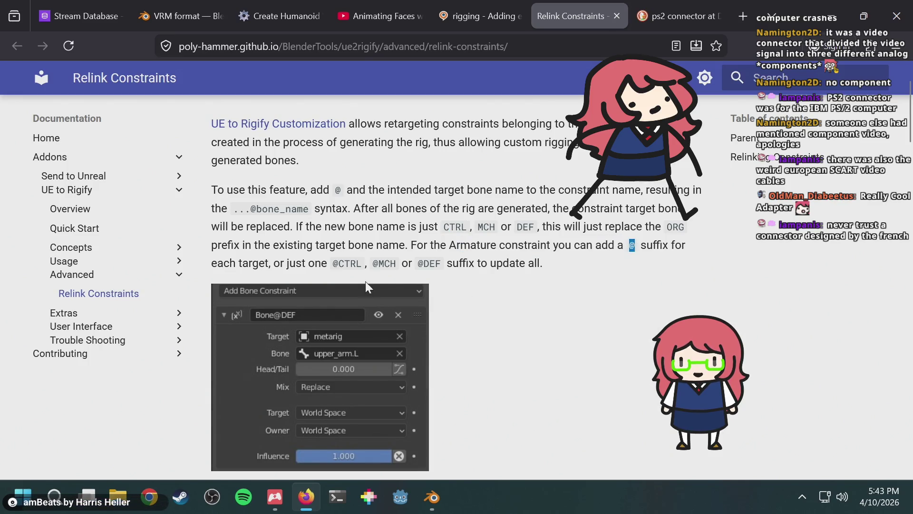
{"action": "double_click", "coordinate": [352, 263]}
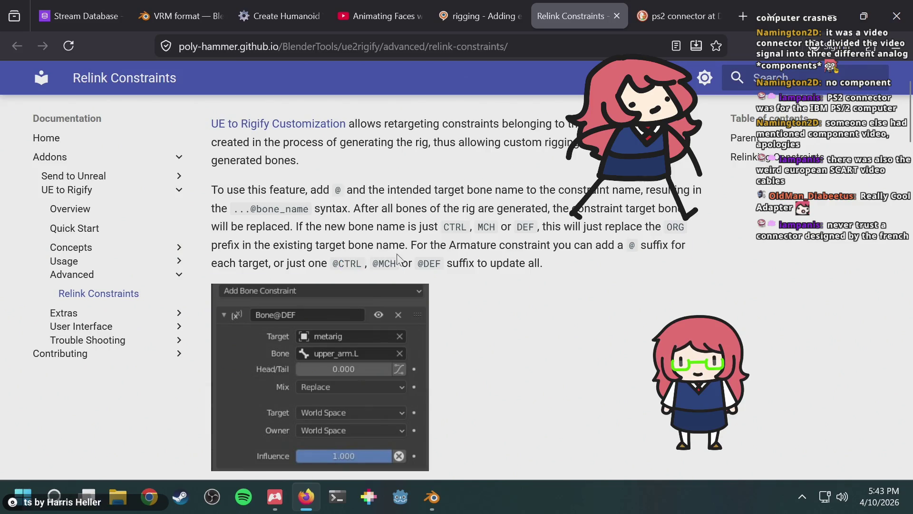
Step: Scroll down through the rest of the Relink Constraints guide
{"action": "scroll", "coordinate": [585, 273], "scroll_direction": "down", "scroll_amount": 4}
{"action": "scroll", "coordinate": [586, 275], "scroll_direction": "down", "scroll_amount": 6}
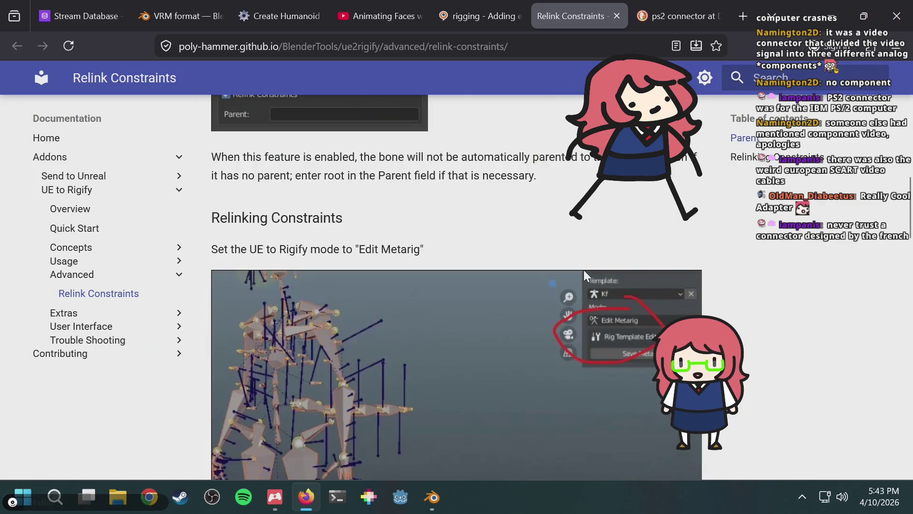
{"action": "scroll", "coordinate": [583, 270], "scroll_direction": "down", "scroll_amount": 5}
{"action": "scroll", "coordinate": [584, 269], "scroll_direction": "down", "scroll_amount": 6}
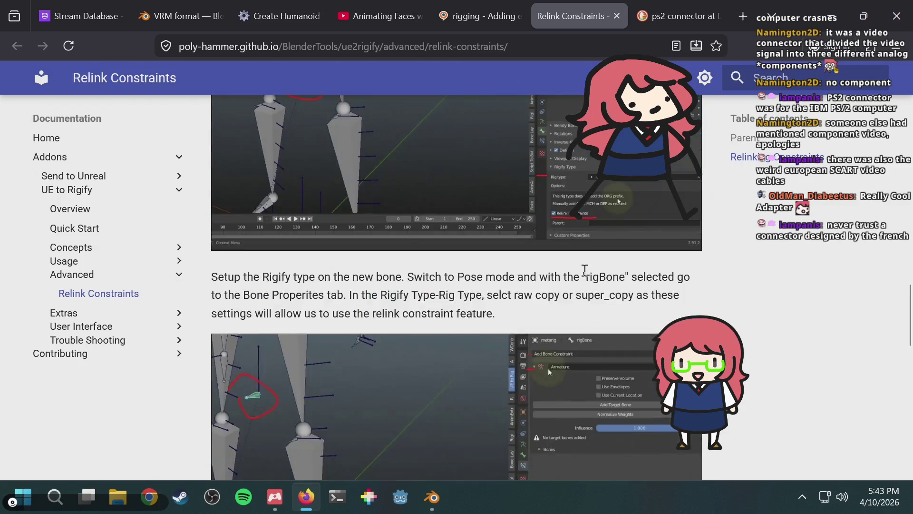
{"action": "scroll", "coordinate": [584, 270], "scroll_direction": "down", "scroll_amount": 1}
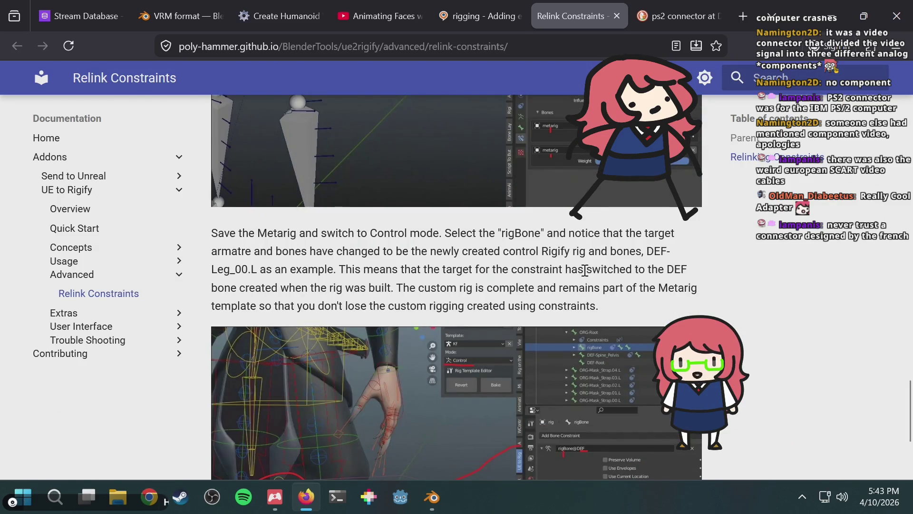
{"action": "scroll", "coordinate": [584, 269], "scroll_direction": "down", "scroll_amount": 3}
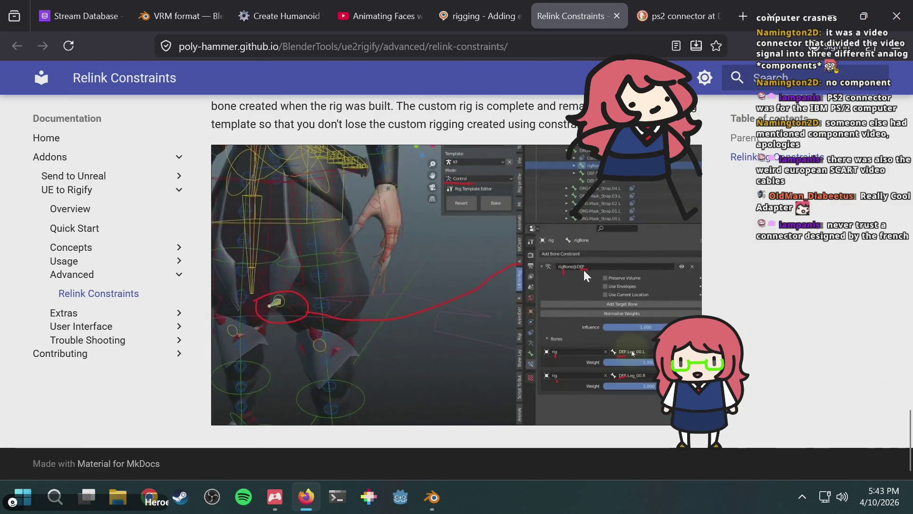
{"action": "scroll", "coordinate": [584, 269], "scroll_direction": "up", "scroll_amount": 8}
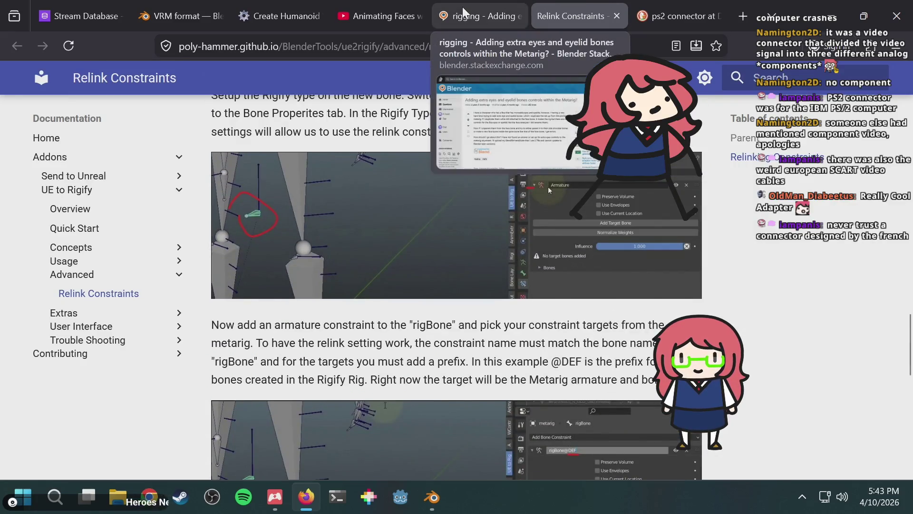
Step: Go to the ps2 connector image search tab and select its search text
{"action": "left_click", "coordinate": [504, 12]}
{"action": "left_click", "coordinate": [674, 6]}
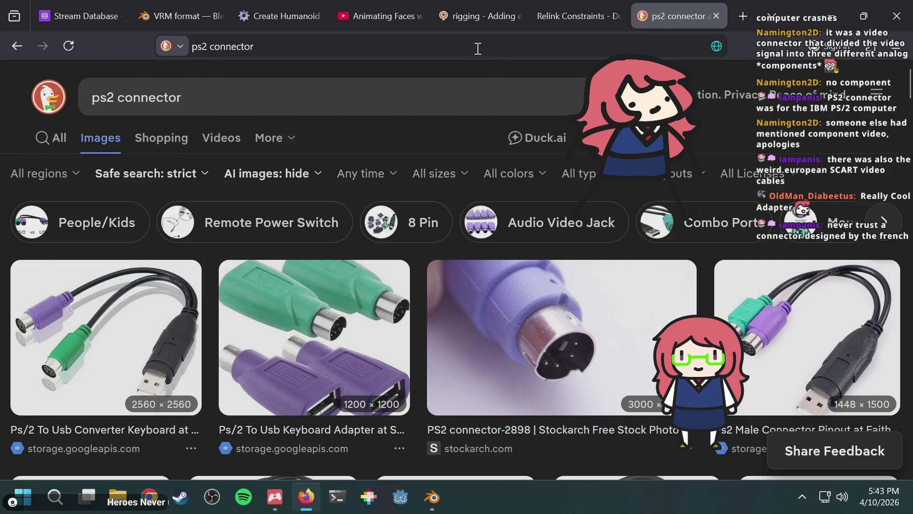
{"action": "left_click", "coordinate": [477, 46]}
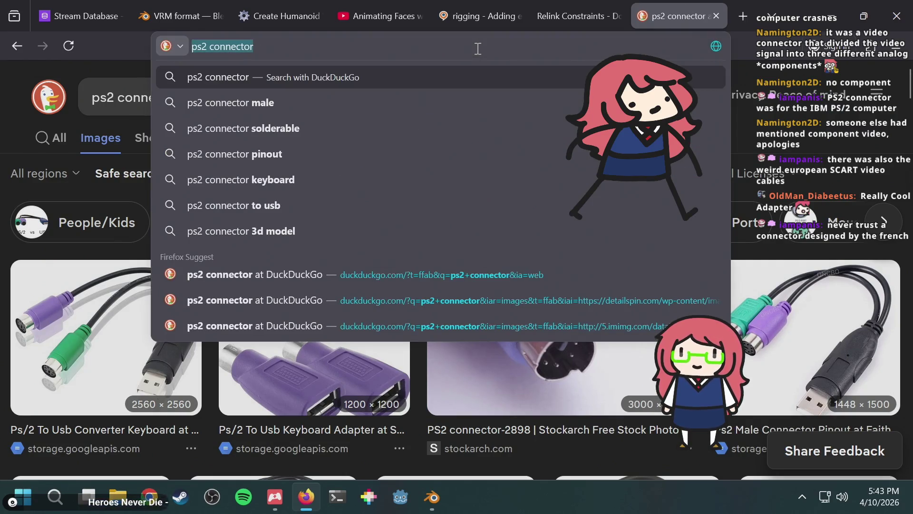
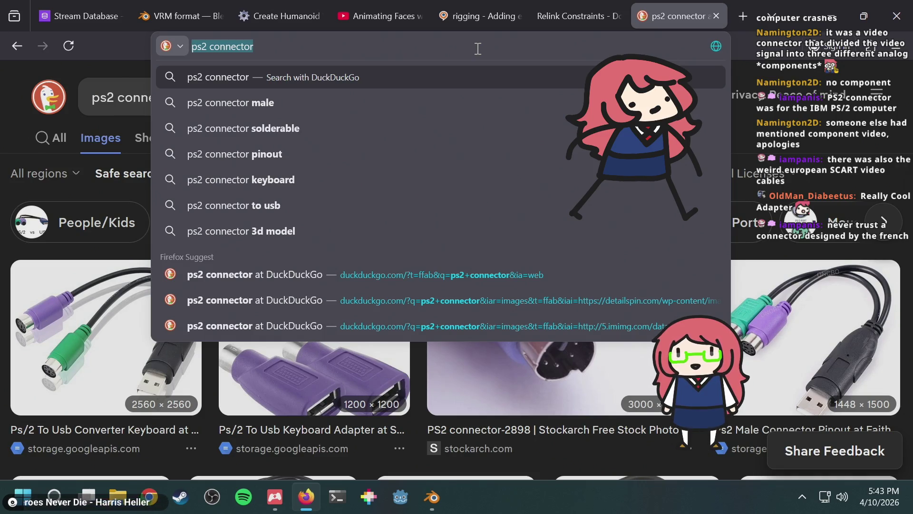
Step: Search DuckDuckGo for 'blender add control bone to metrarig' and skim the results
{"action": "type", "text": "blender "}
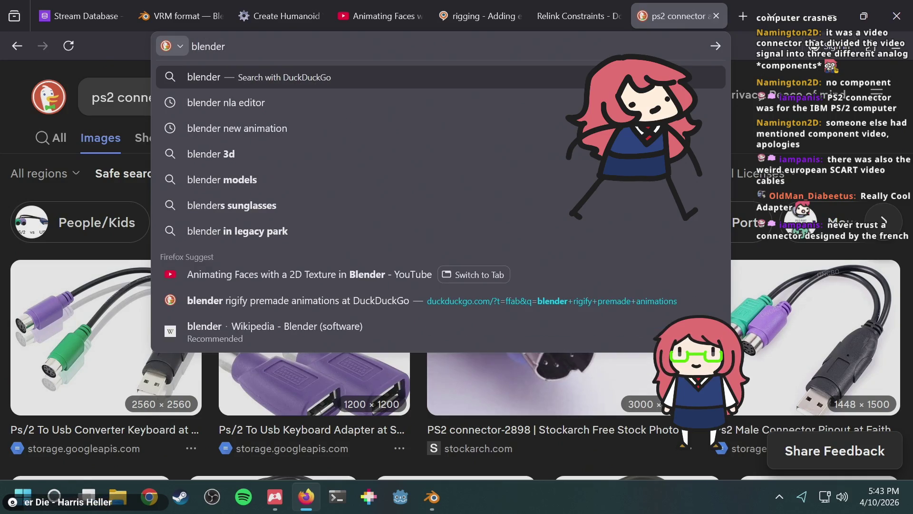
{"action": "type", "text": "add "}
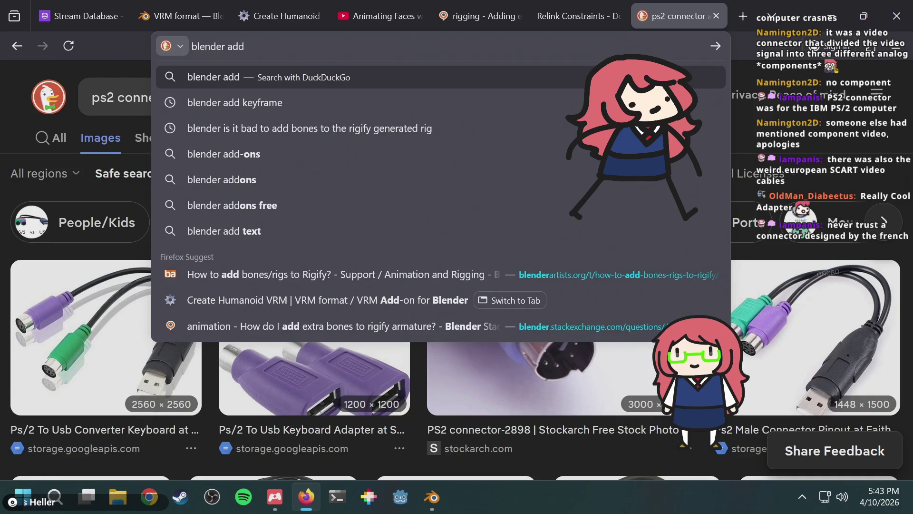
{"action": "type", "text": "control bo"}
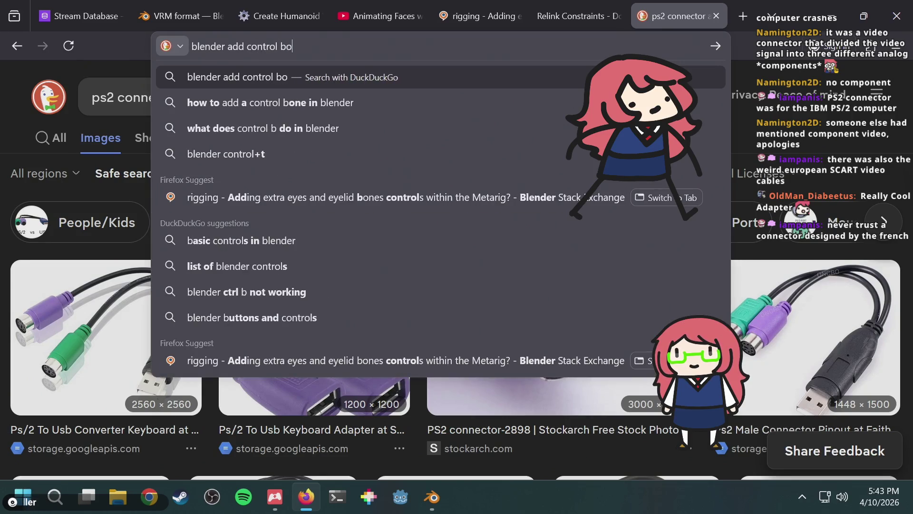
{"action": "type", "text": "ne to met"}
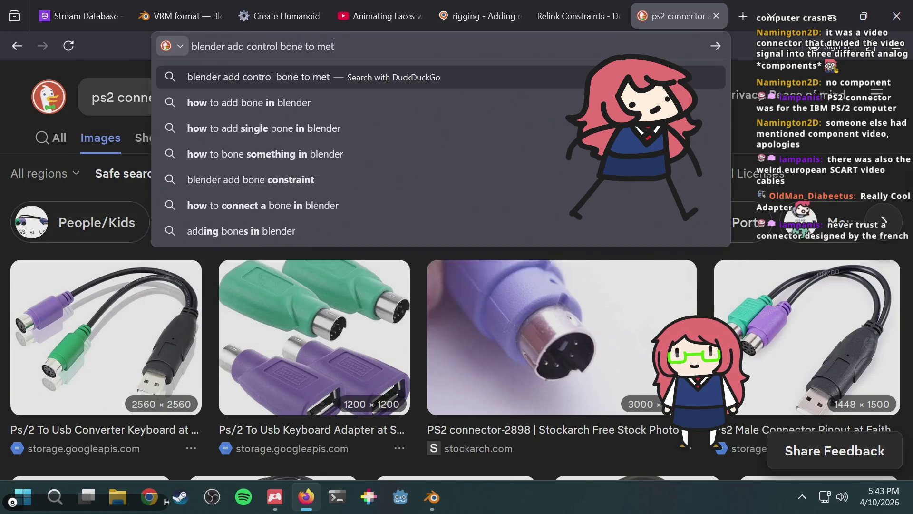
{"action": "type", "text": "rarig"}
{"action": "key", "text": "Return"}
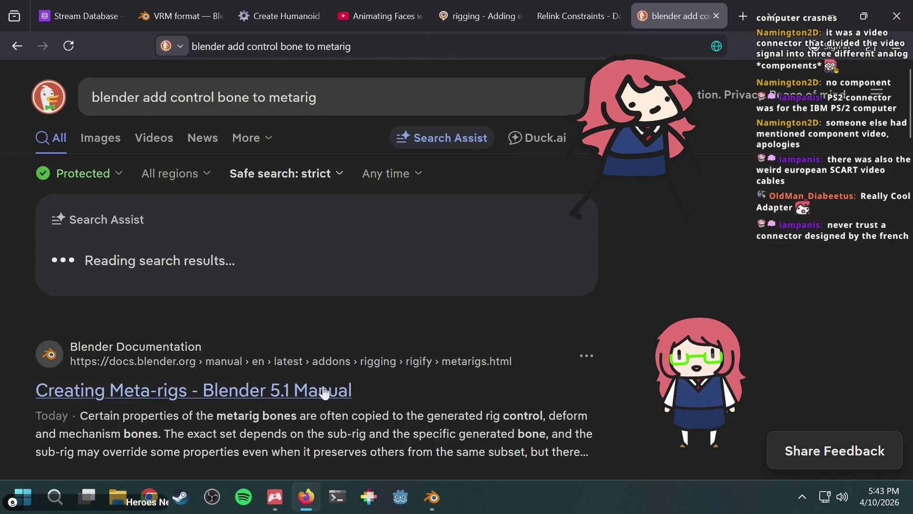
{"action": "scroll", "coordinate": [464, 323], "scroll_direction": "down", "scroll_amount": 2}
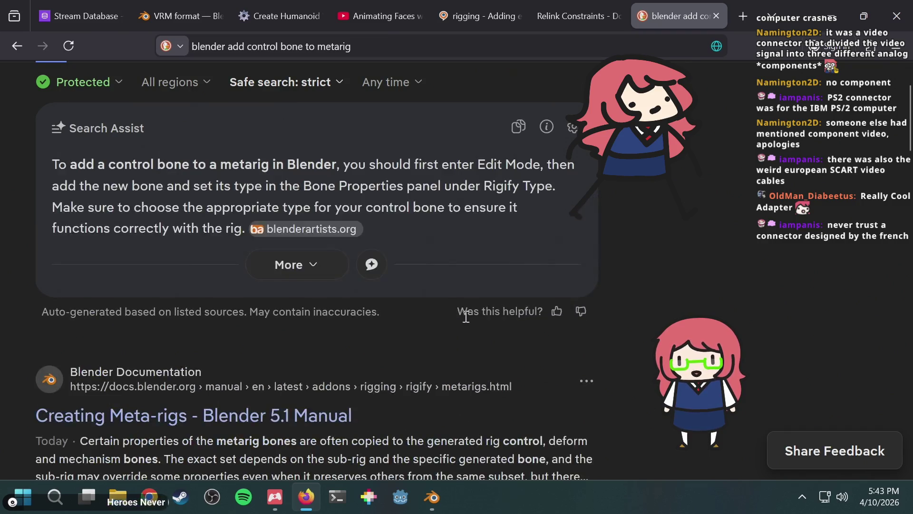
{"action": "scroll", "coordinate": [466, 316], "scroll_direction": "up", "scroll_amount": 2}
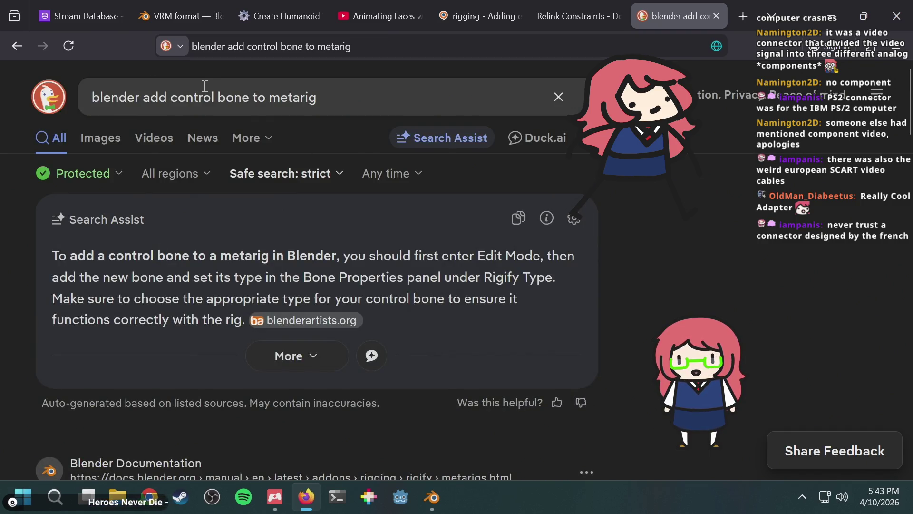
Step: Add 'rigify' to the search query and rerun the search
{"action": "left_click", "coordinate": [142, 97]}
{"action": "type", "text": "rigify"}
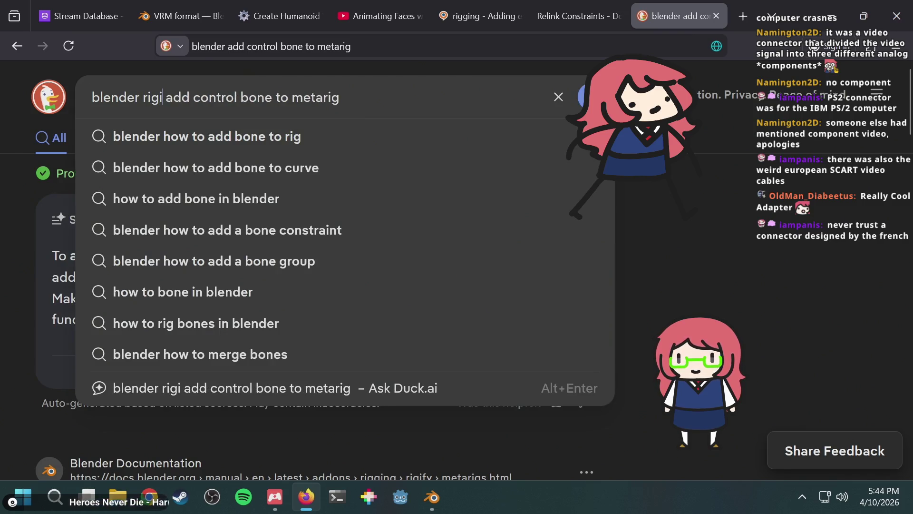
{"action": "key", "text": "Return"}
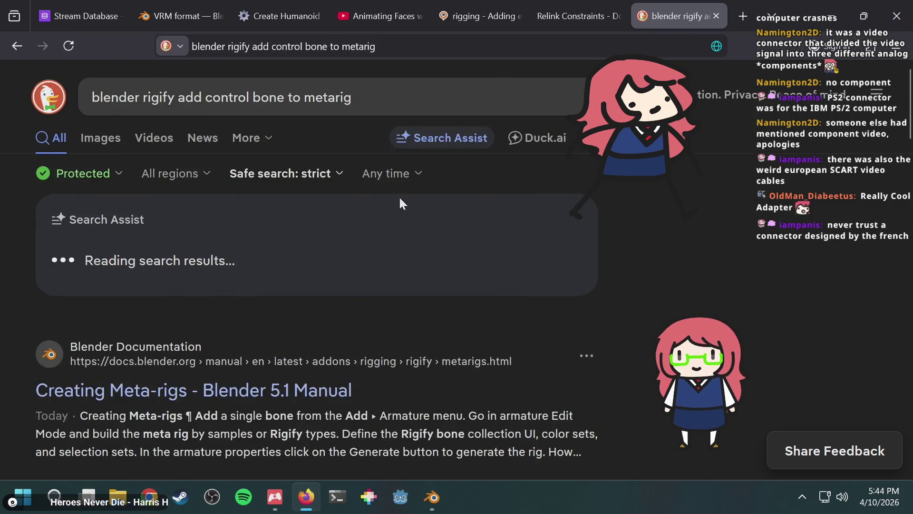
Step: Scroll through the Rigify control-bone results and load More Results
{"action": "scroll", "coordinate": [366, 343], "scroll_direction": "down", "scroll_amount": 5}
{"action": "scroll", "coordinate": [368, 336], "scroll_direction": "down", "scroll_amount": 2}
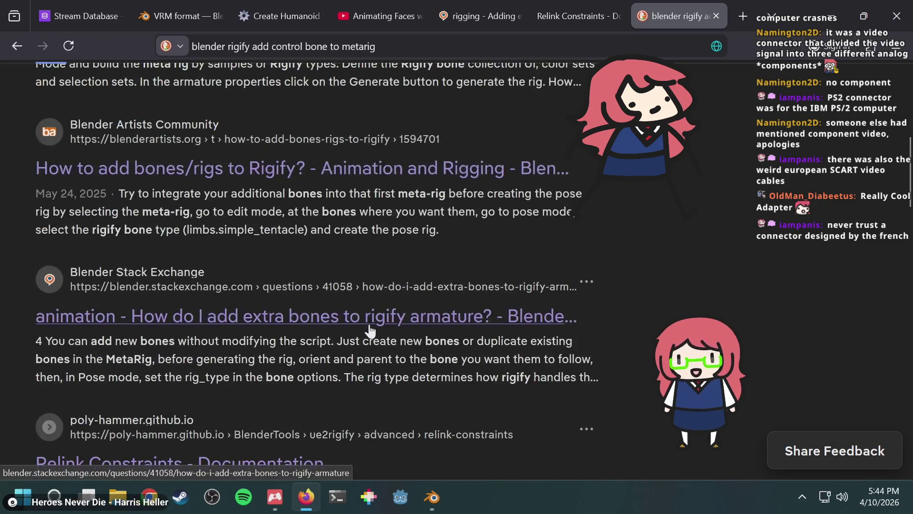
{"action": "scroll", "coordinate": [369, 328], "scroll_direction": "down", "scroll_amount": 6}
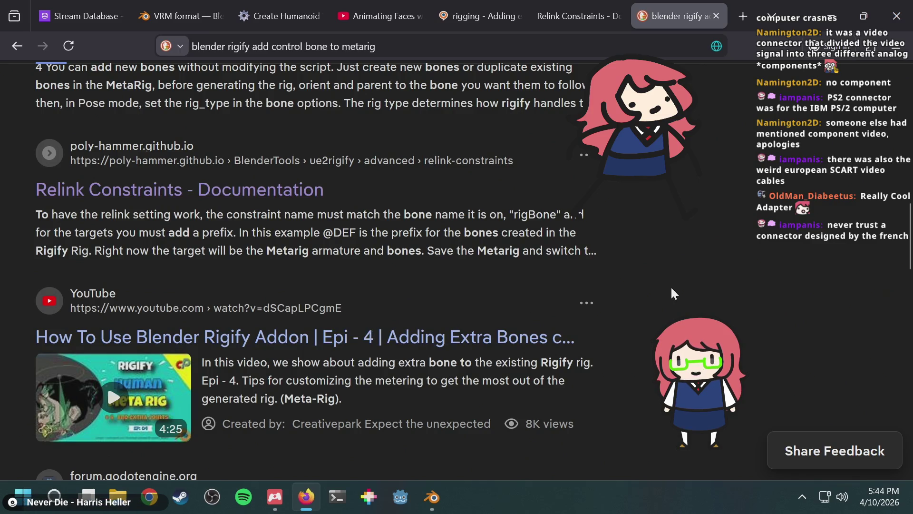
{"action": "scroll", "coordinate": [673, 292], "scroll_direction": "down", "scroll_amount": 4}
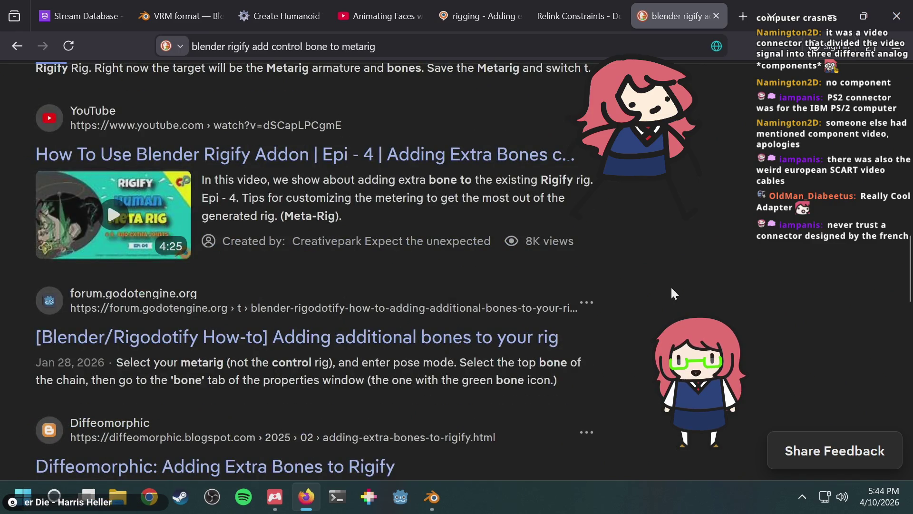
{"action": "scroll", "coordinate": [672, 289], "scroll_direction": "down", "scroll_amount": 2}
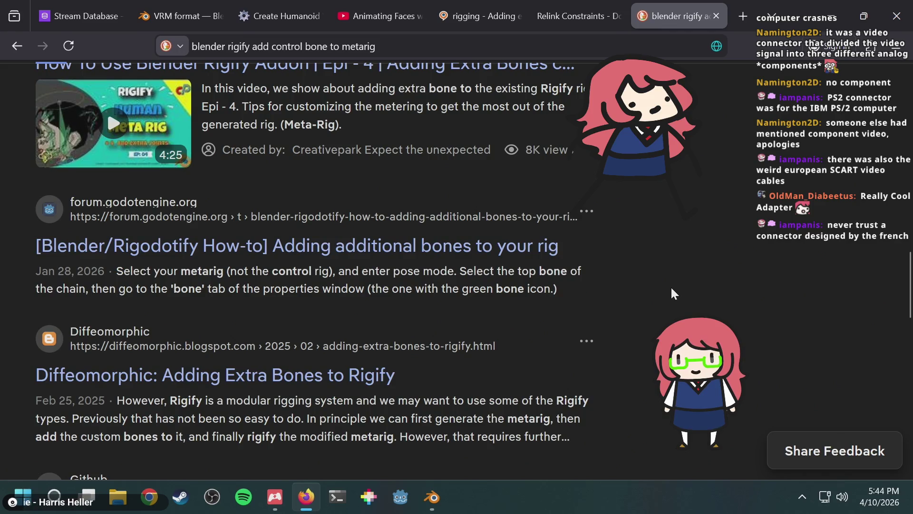
{"action": "scroll", "coordinate": [672, 292], "scroll_direction": "down", "scroll_amount": 4}
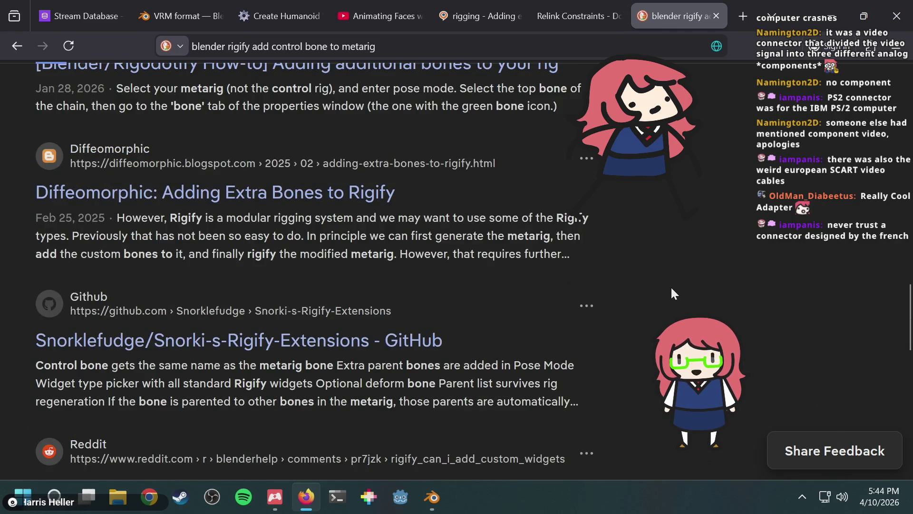
{"action": "scroll", "coordinate": [672, 292], "scroll_direction": "down", "scroll_amount": 8}
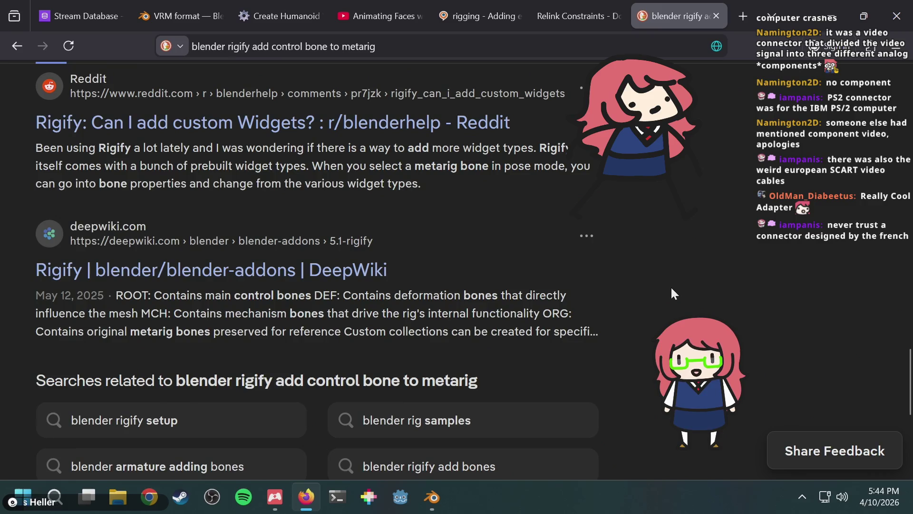
{"action": "scroll", "coordinate": [672, 289], "scroll_direction": "down", "scroll_amount": 4}
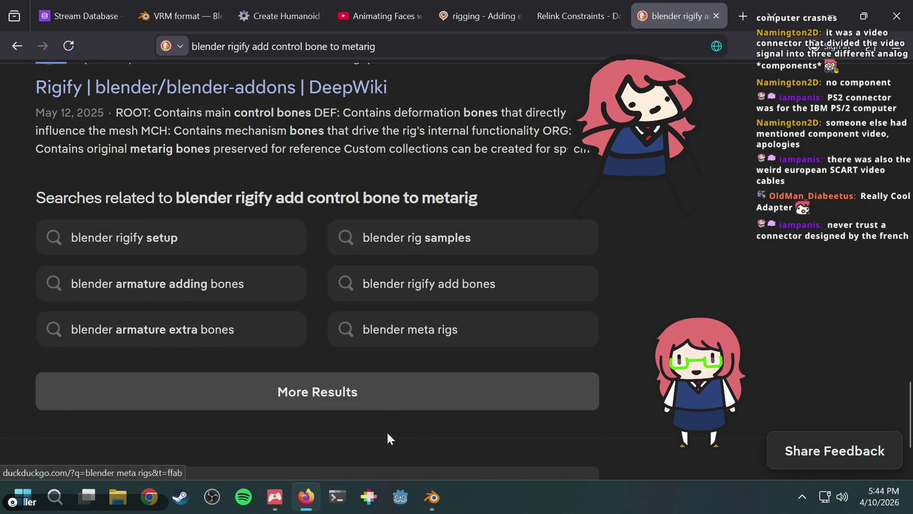
{"action": "scroll", "coordinate": [380, 404], "scroll_direction": "down", "scroll_amount": 3}
{"action": "left_click", "coordinate": [354, 274]}
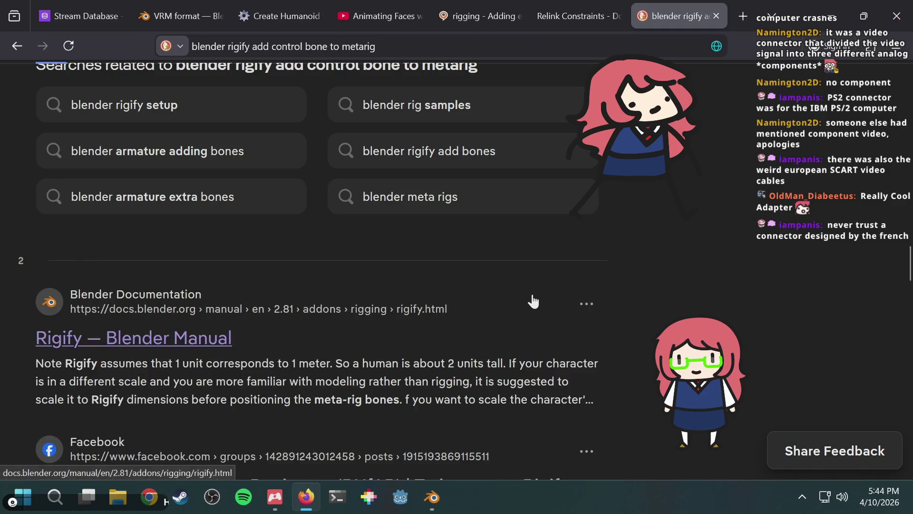
Step: Scroll through the extra results, including GitHub Rigify sources and the CloudRig extension page
{"action": "scroll", "coordinate": [572, 294], "scroll_direction": "down", "scroll_amount": 2}
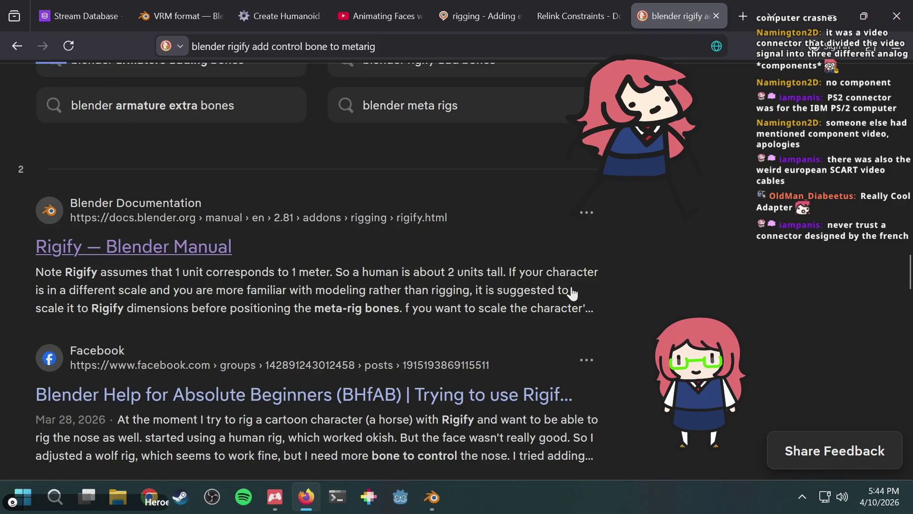
{"action": "scroll", "coordinate": [572, 294], "scroll_direction": "down", "scroll_amount": 6}
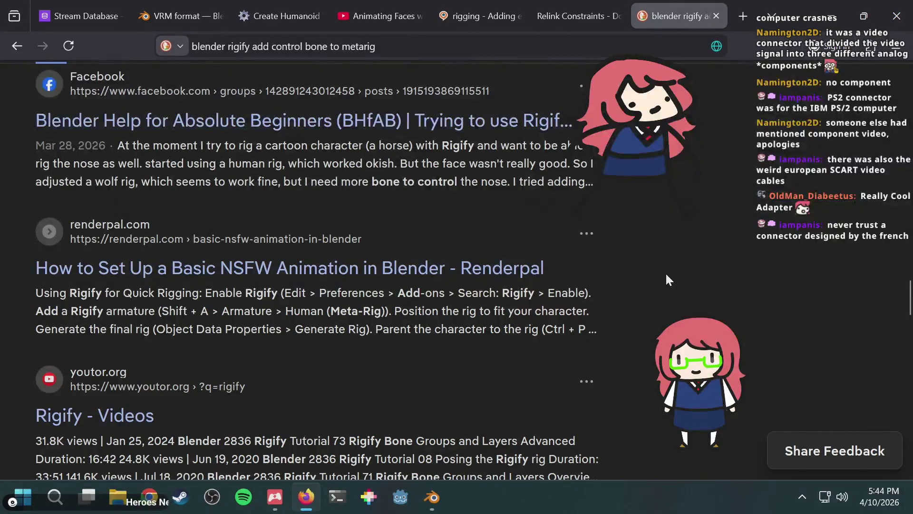
{"action": "scroll", "coordinate": [716, 281], "scroll_direction": "down", "scroll_amount": 2}
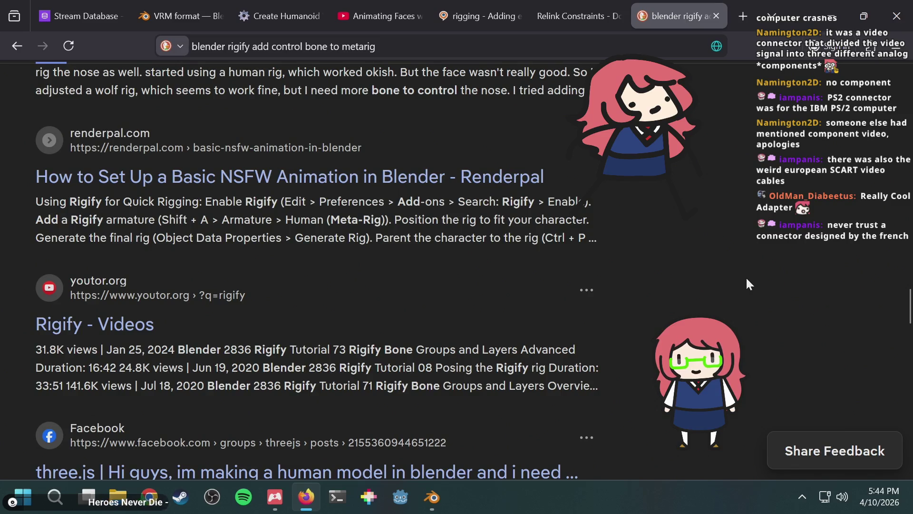
{"action": "scroll", "coordinate": [746, 280], "scroll_direction": "down", "scroll_amount": 3}
{"action": "scroll", "coordinate": [745, 280], "scroll_direction": "down", "scroll_amount": 1}
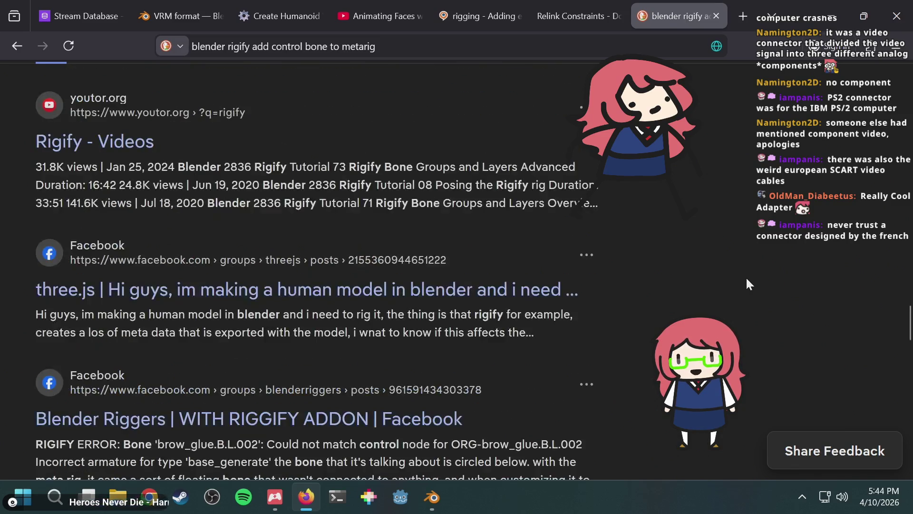
{"action": "scroll", "coordinate": [747, 279], "scroll_direction": "down", "scroll_amount": 2}
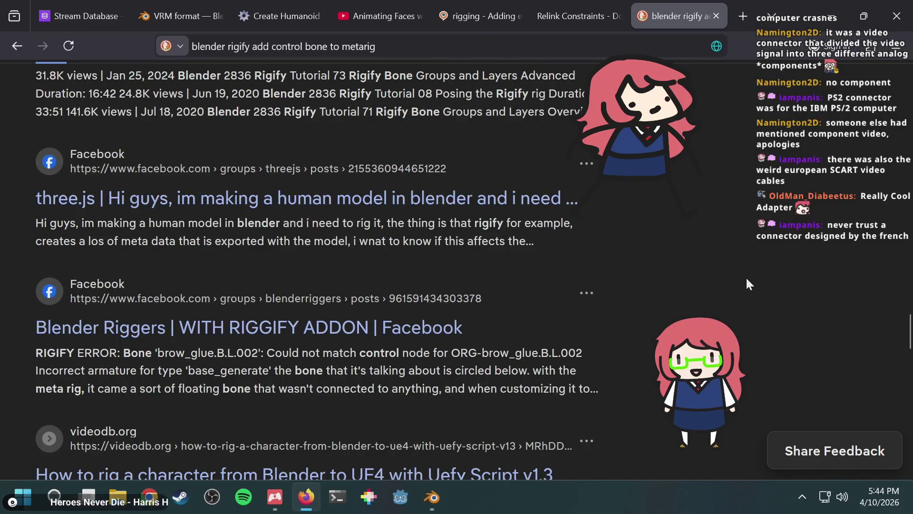
{"action": "scroll", "coordinate": [747, 279], "scroll_direction": "down", "scroll_amount": 4}
{"action": "scroll", "coordinate": [747, 279], "scroll_direction": "down", "scroll_amount": 2}
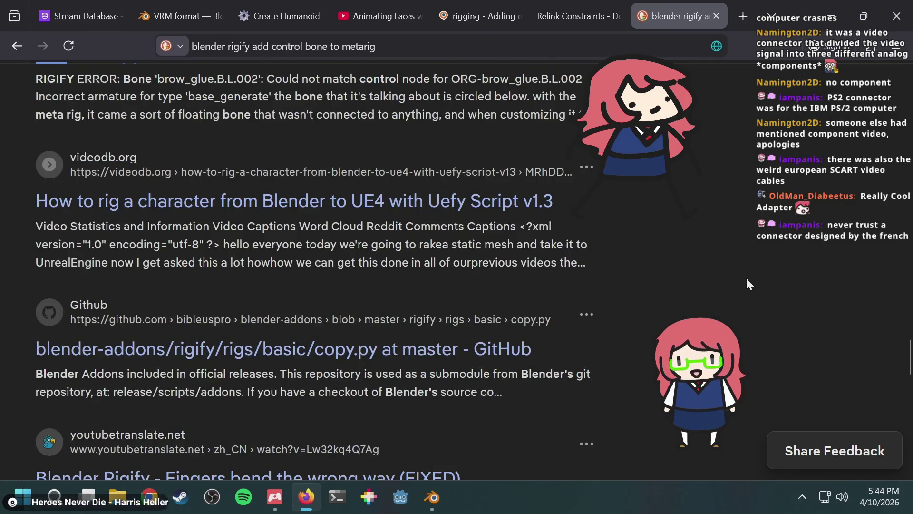
{"action": "scroll", "coordinate": [747, 280], "scroll_direction": "down", "scroll_amount": 4}
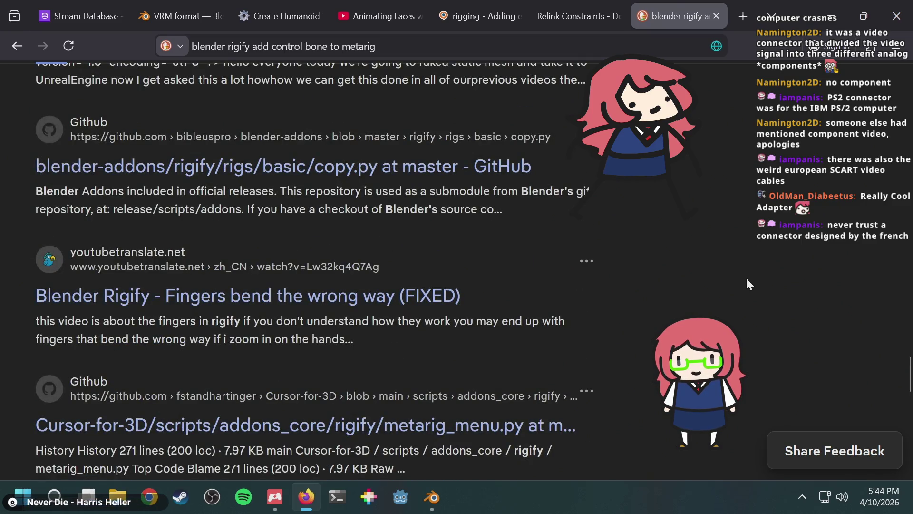
{"action": "scroll", "coordinate": [746, 280], "scroll_direction": "down", "scroll_amount": 6}
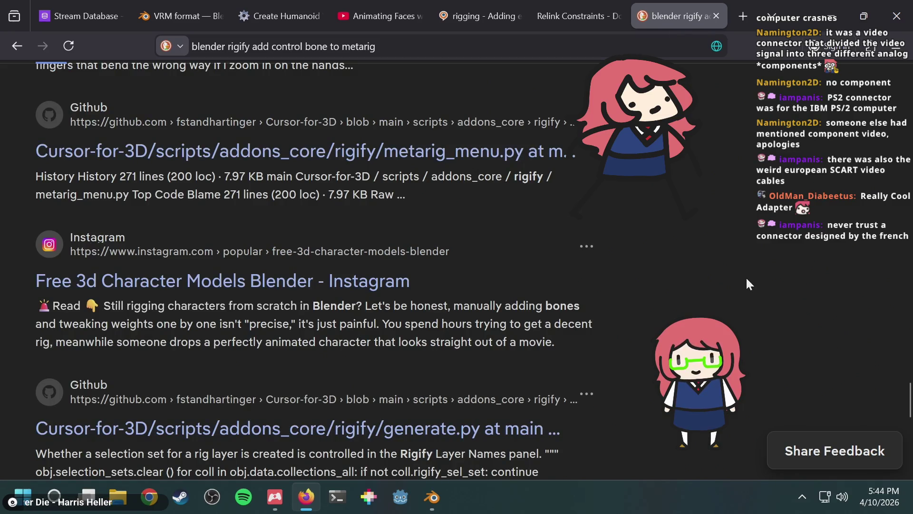
{"action": "scroll", "coordinate": [747, 280], "scroll_direction": "down", "scroll_amount": 6}
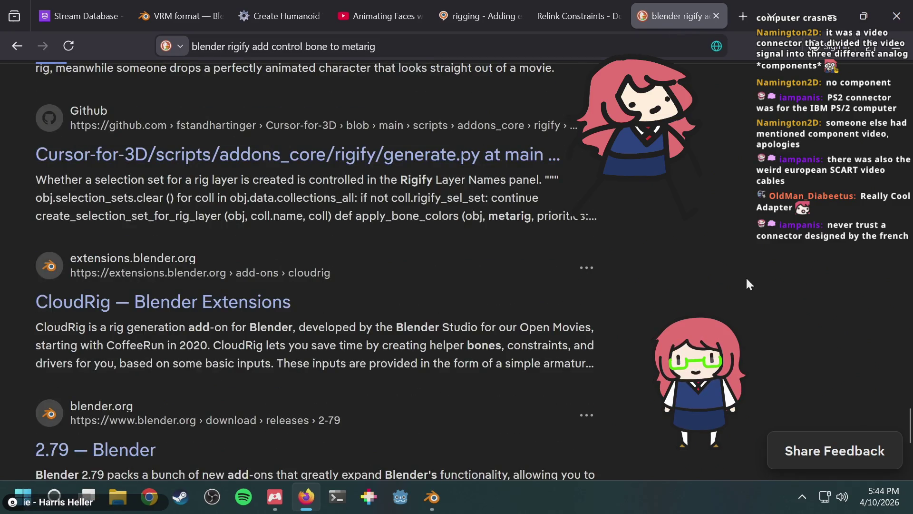
{"action": "scroll", "coordinate": [747, 280], "scroll_direction": "down", "scroll_amount": 8}
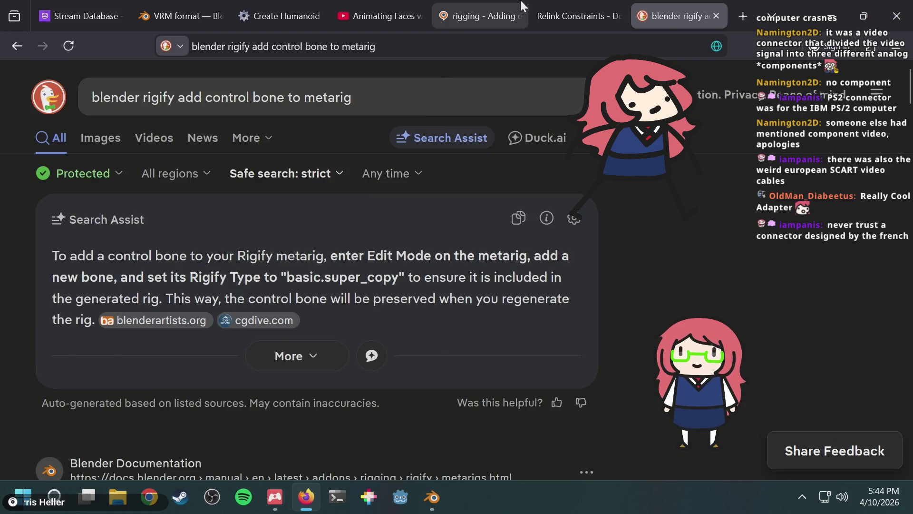
Step: Bring up the Stack Exchange question 'Adding extra eyes and eyelid bones controls within the Metarig?'
{"action": "left_click", "coordinate": [482, 5]}
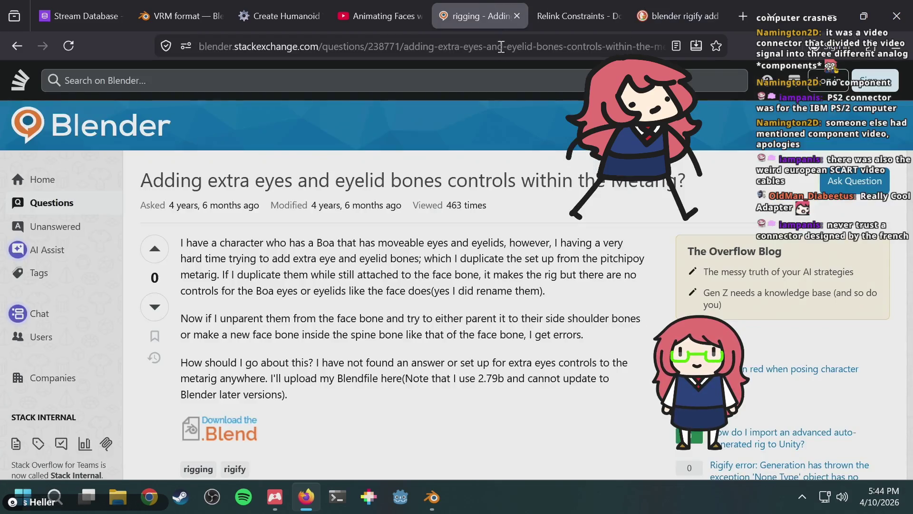
{"action": "scroll", "coordinate": [414, 264], "scroll_direction": "down", "scroll_amount": 10}
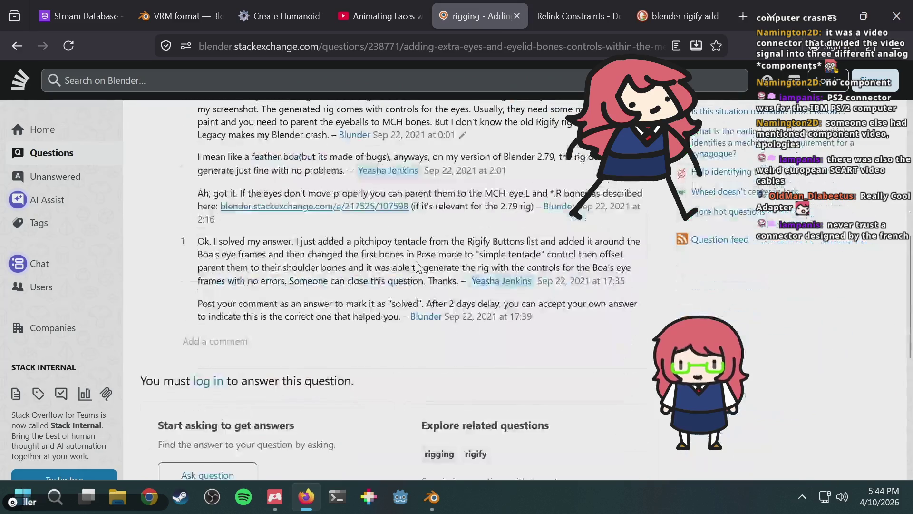
{"action": "scroll", "coordinate": [417, 266], "scroll_direction": "up", "scroll_amount": 5}
{"action": "key", "text": "alt+Tab"}
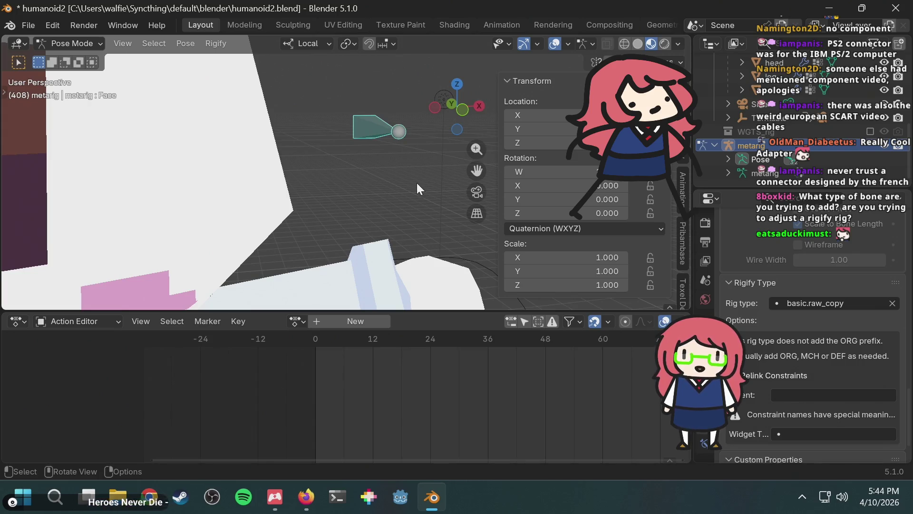
{"action": "scroll", "coordinate": [380, 176], "scroll_direction": "down", "scroll_amount": 5}
{"action": "key", "text": "alt+Tab"}
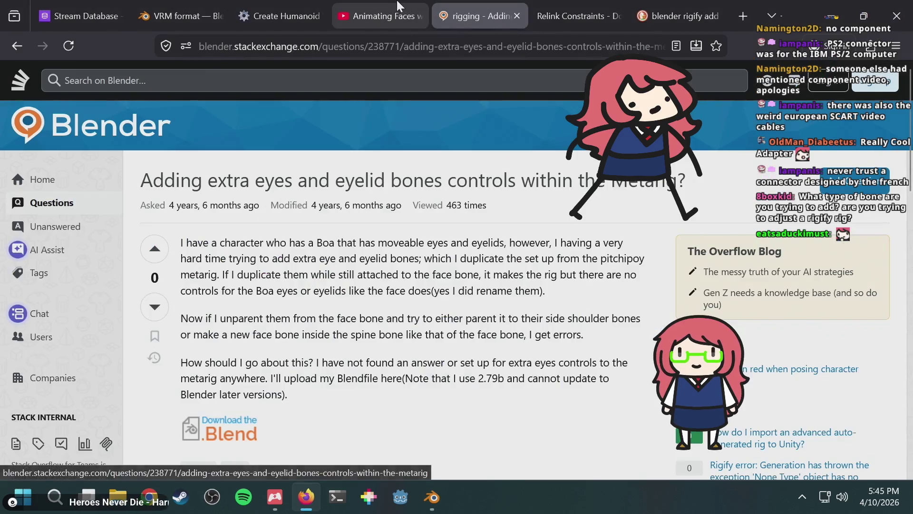
Step: Check the Animating Faces tutorial at 9:27, then return to Blender and orbit around the rabbit
{"action": "left_click", "coordinate": [362, 15]}
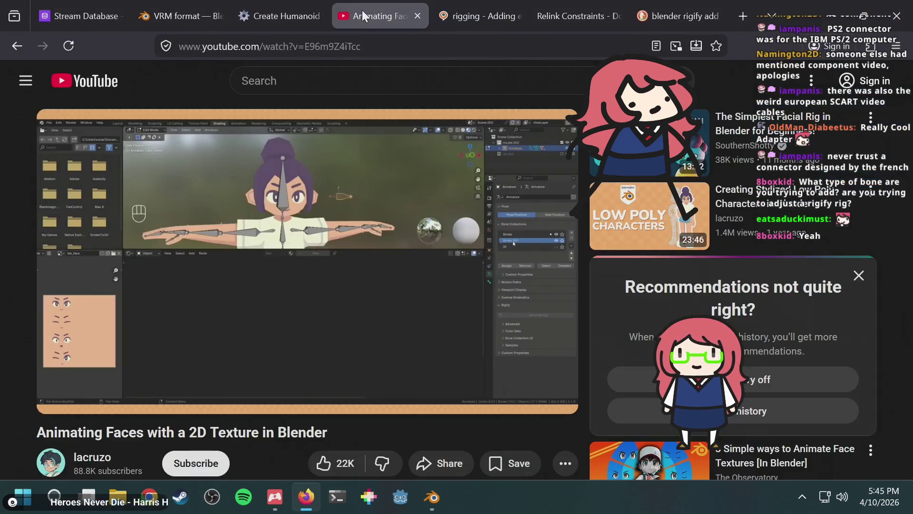
{"action": "mouse_move", "coordinate": [356, 175]}
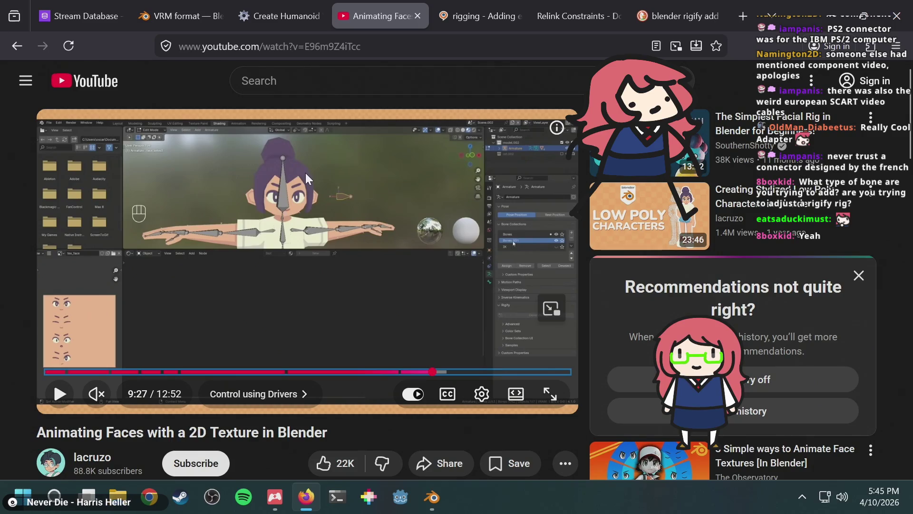
{"action": "key", "text": "alt+Tab"}
{"action": "mouse_move", "coordinate": [407, 148]}
{"action": "middle_mouse_down"}
{"action": "mouse_move", "coordinate": [361, 140]}
{"action": "mouse_move", "coordinate": [379, 136]}
{"action": "middle_mouse_up"}
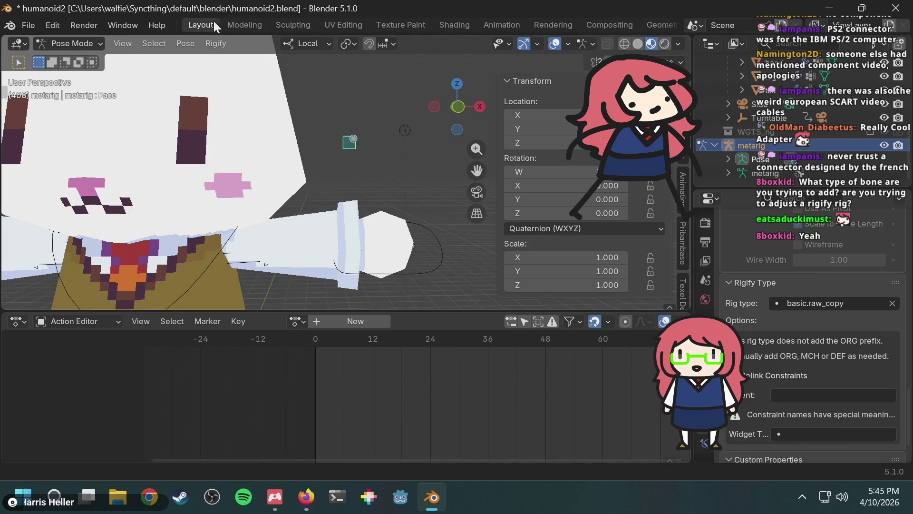
Step: Switch to the Shading workspace in Object Mode with the rabbit's head selected
{"action": "left_click", "coordinate": [455, 25]}
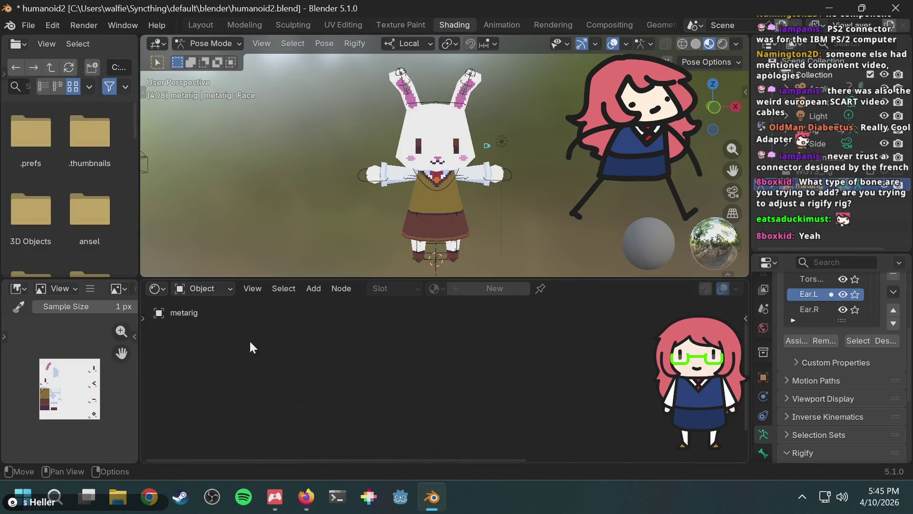
{"action": "left_click", "coordinate": [185, 43]}
{"action": "left_click", "coordinate": [197, 58]}
{"action": "left_click", "coordinate": [441, 130]}
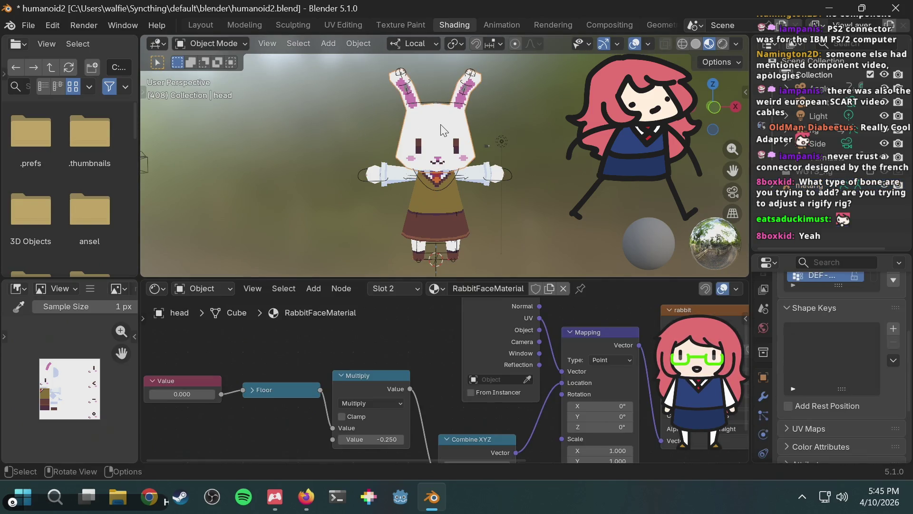
Step: Scrub the RabbitFaceMaterial Value node through other expressions, then set it back to 0
{"action": "left_click_drag", "start_coordinate": [199, 384], "coordinate": [205, 385]}
{"action": "left_click", "coordinate": [205, 384]}
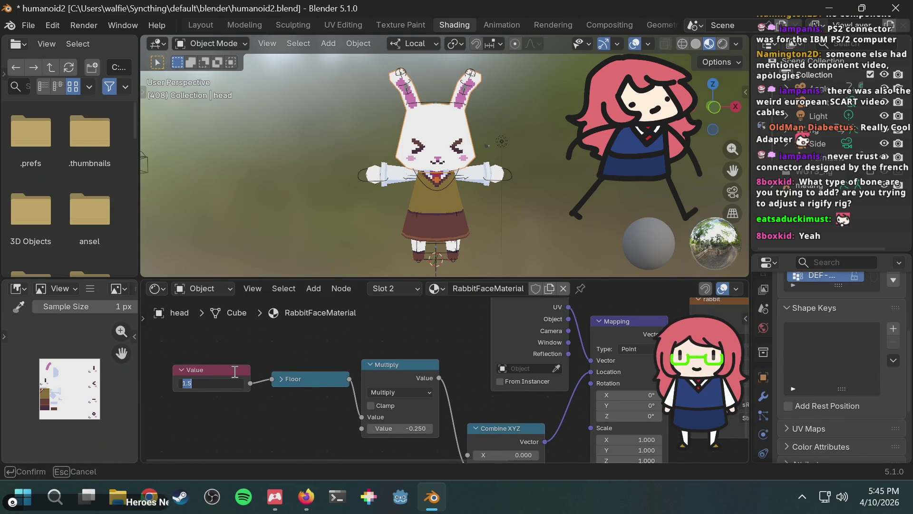
{"action": "type", "text": "0"}
{"action": "key", "text": "Return"}
Step: Pan the view away from the rabbit's face and bring up the interaction mode list
{"action": "scroll", "coordinate": [523, 119], "scroll_direction": "up", "scroll_amount": 6}
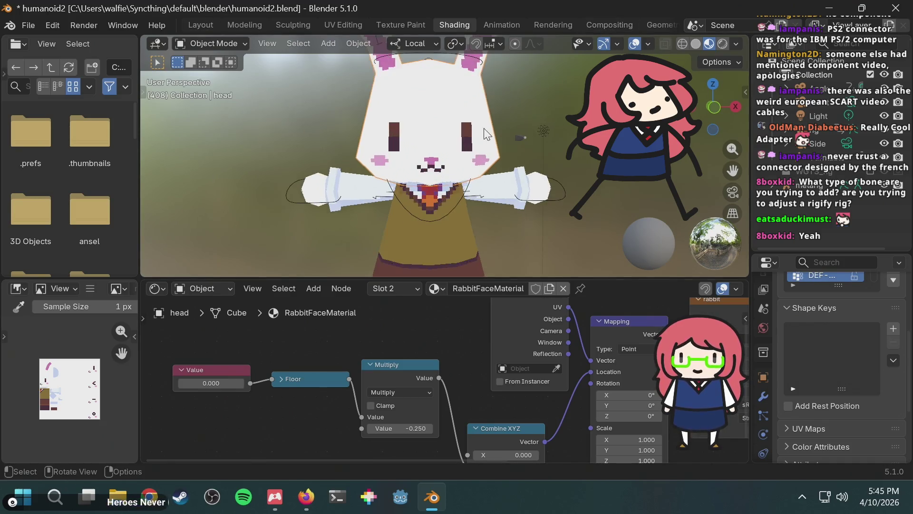
{"action": "middle_click_drag", "start_coordinate": [523, 119], "coordinate": [238, 157], "text": "shift"}
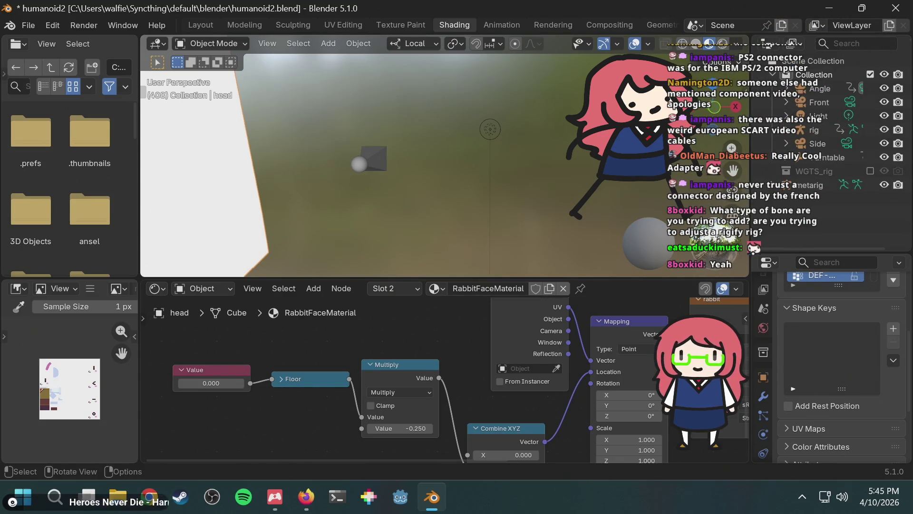
{"action": "left_click", "coordinate": [229, 44]}
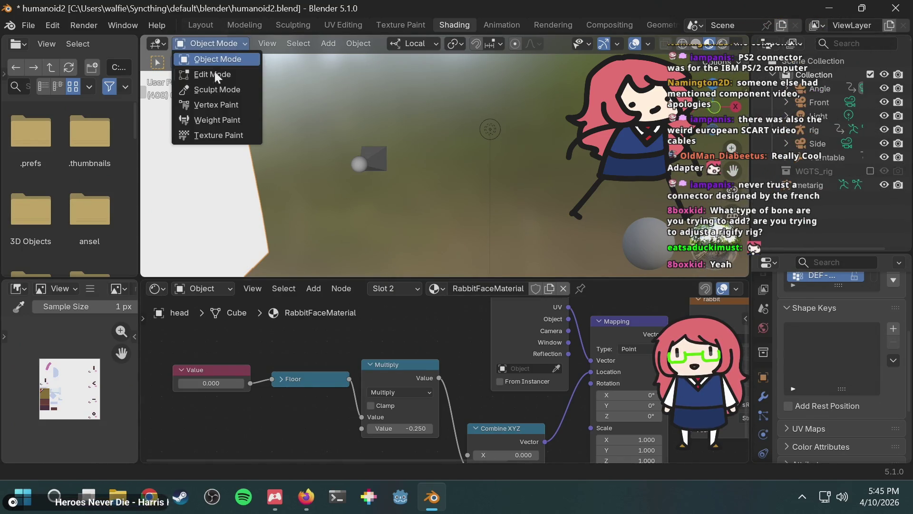
{"action": "left_click", "coordinate": [206, 41]}
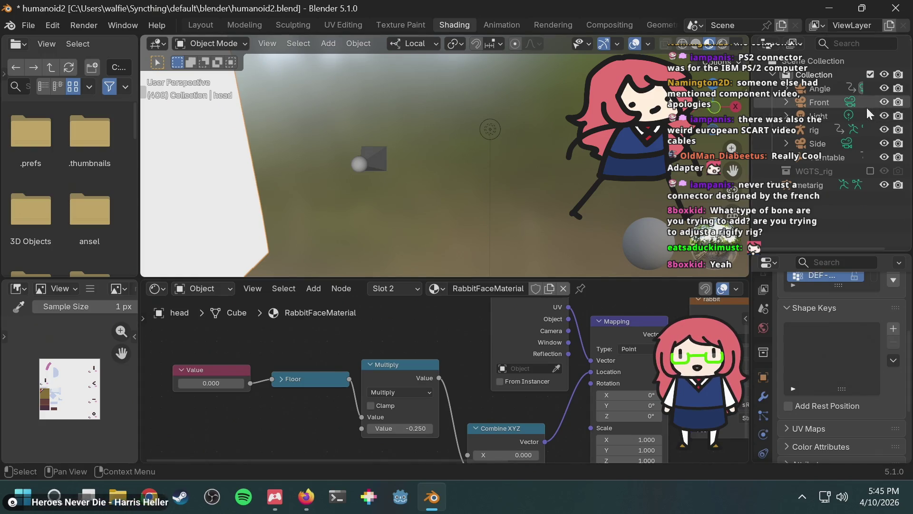
{"action": "left_click", "coordinate": [192, 39]}
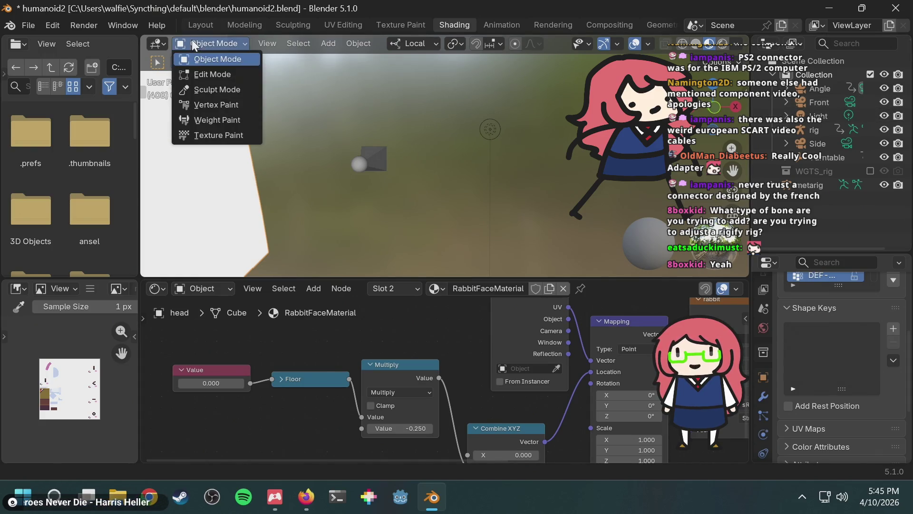
Step: Stay in Object Mode and select the metarig beside the head, orbiting to face the rabbit
{"action": "left_click", "coordinate": [201, 57]}
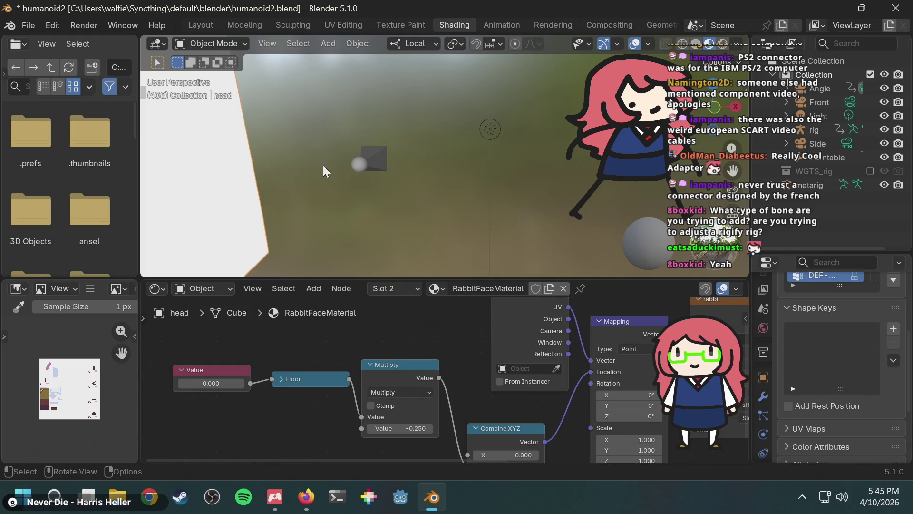
{"action": "left_click", "coordinate": [374, 153]}
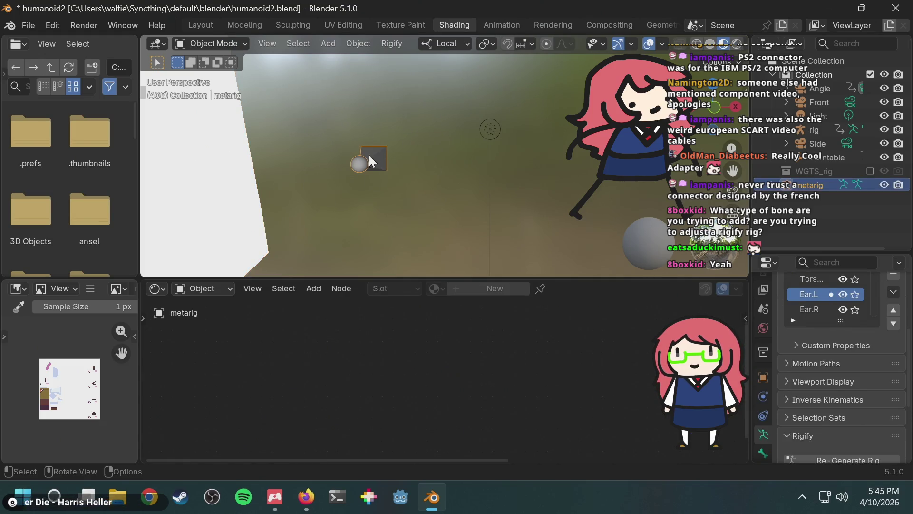
{"action": "mouse_move", "coordinate": [374, 153]}
{"action": "middle_mouse_down"}
{"action": "mouse_move", "coordinate": [339, 136]}
{"action": "mouse_move", "coordinate": [295, 150]}
{"action": "mouse_move", "coordinate": [392, 125]}
{"action": "mouse_move", "coordinate": [418, 142]}
{"action": "middle_mouse_up"}
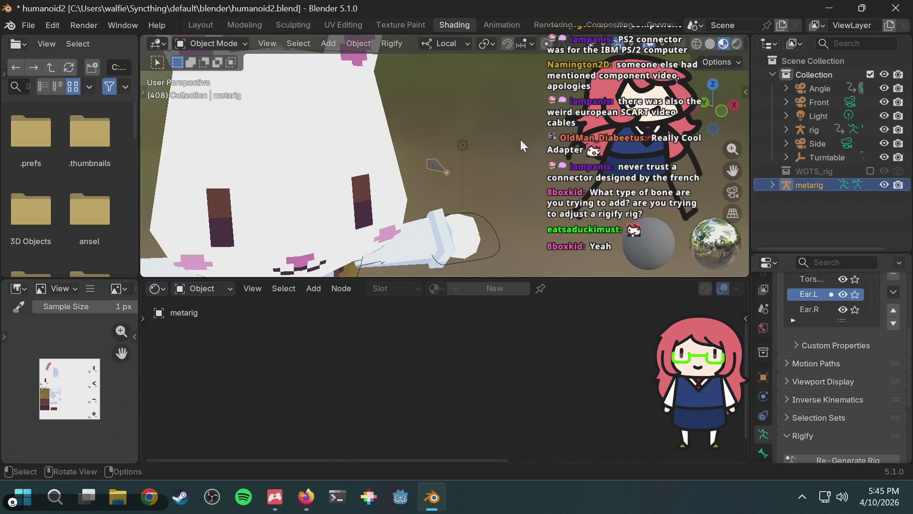
{"action": "left_click", "coordinate": [298, 178]}
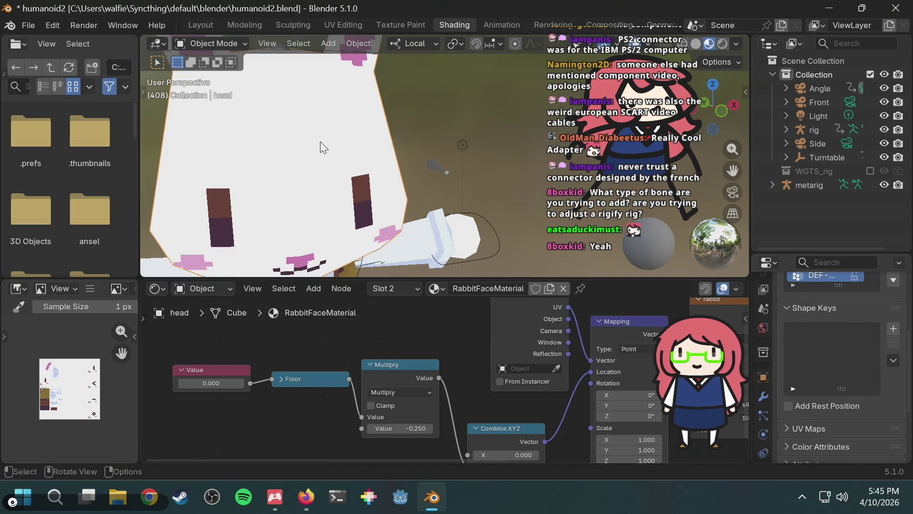
{"action": "left_click", "coordinate": [227, 43]}
{"action": "key", "text": "ctrl+z"}
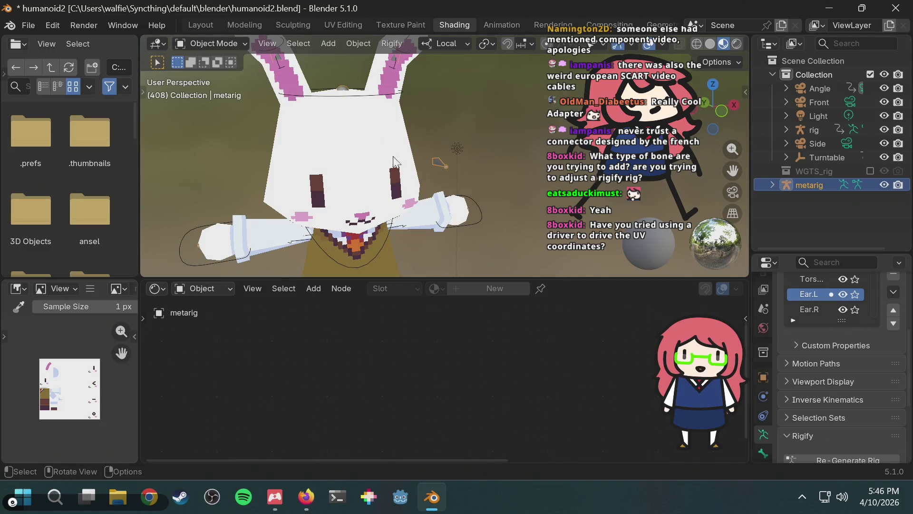
Step: Box-select the metarig's face bone and toggle the metarig's children in the Outliner
{"action": "scroll", "coordinate": [464, 142], "scroll_direction": "up", "scroll_amount": 5}
{"action": "mouse_move", "coordinate": [464, 141]}
{"action": "middle_mouse_down"}
{"action": "mouse_move", "coordinate": [444, 122]}
{"action": "mouse_move", "coordinate": [399, 152]}
{"action": "middle_mouse_up"}
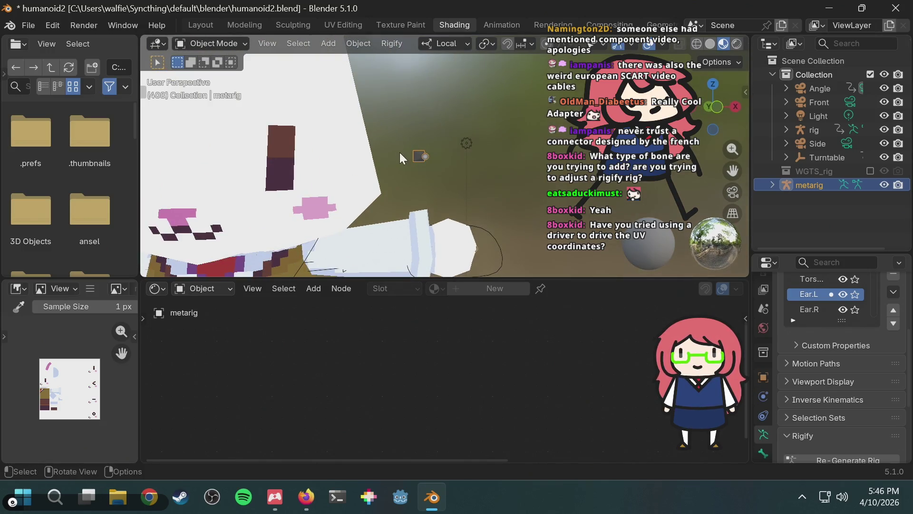
{"action": "left_click", "coordinate": [403, 136]}
{"action": "left_click_drag", "start_coordinate": [400, 134], "coordinate": [433, 167]}
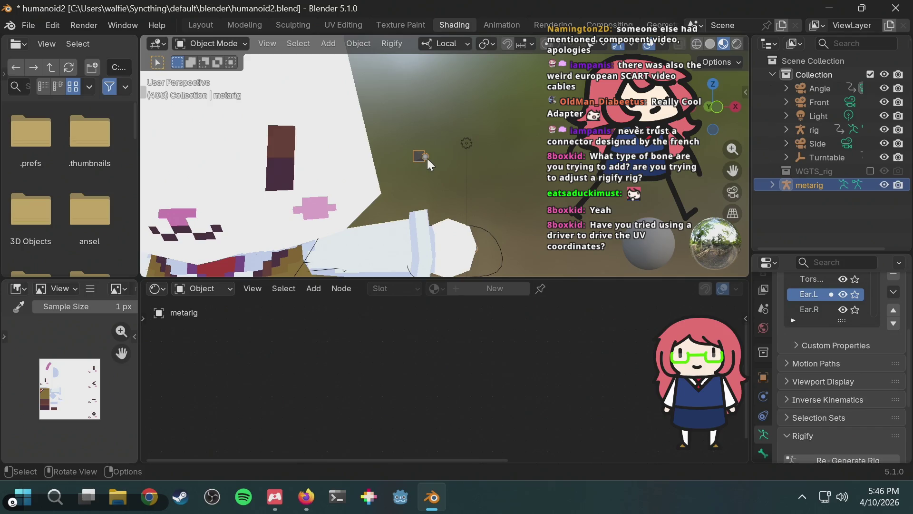
{"action": "left_click", "coordinate": [774, 183]}
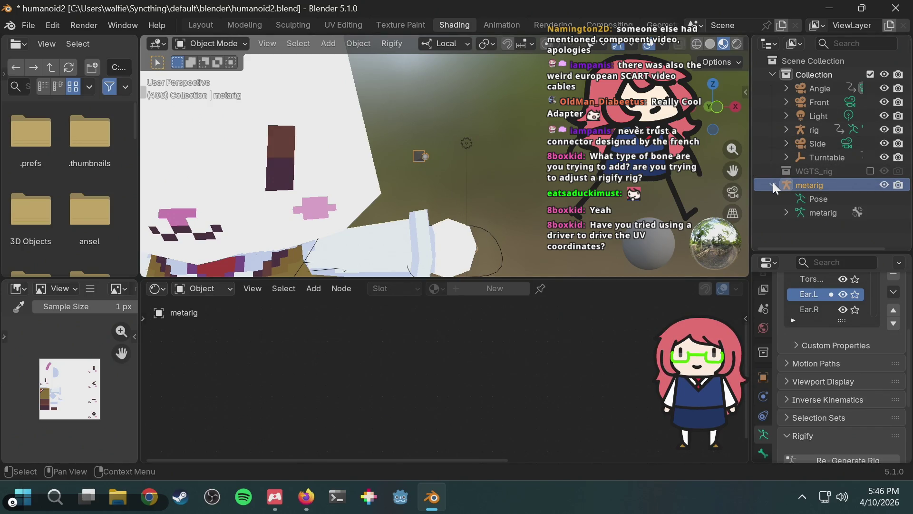
{"action": "left_click", "coordinate": [773, 184]}
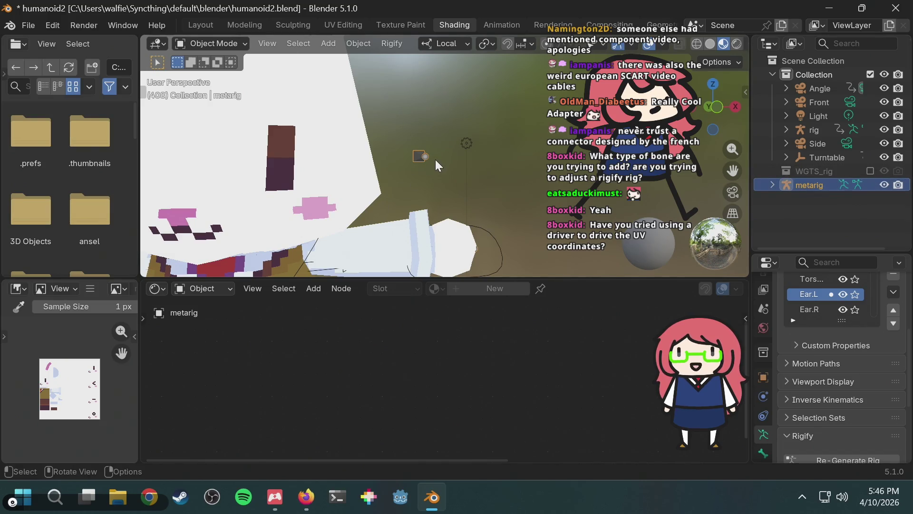
Step: After a glance at the tutorial, reselect the face bone and expand the metarig's Pose and data
{"action": "key", "text": "alt+Tab"}
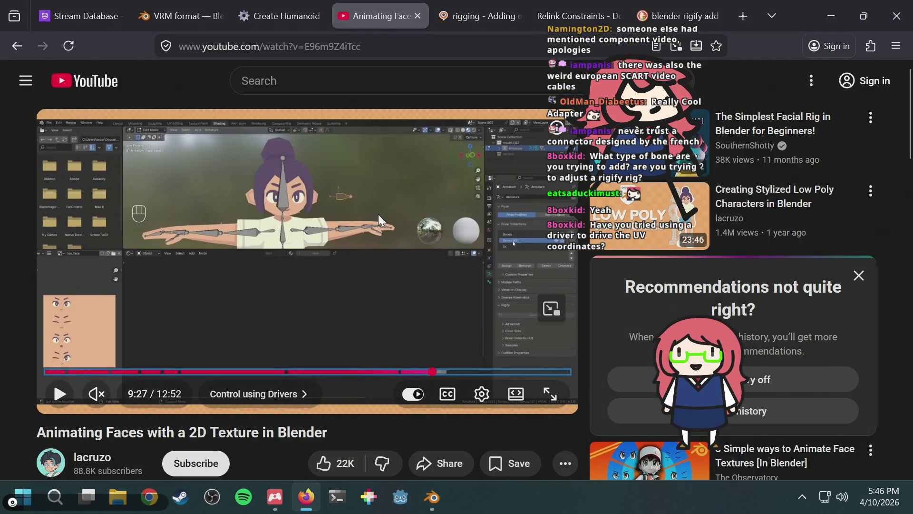
{"action": "key", "text": "alt+Tab"}
{"action": "middle_click_drag", "start_coordinate": [407, 175], "coordinate": [432, 127]}
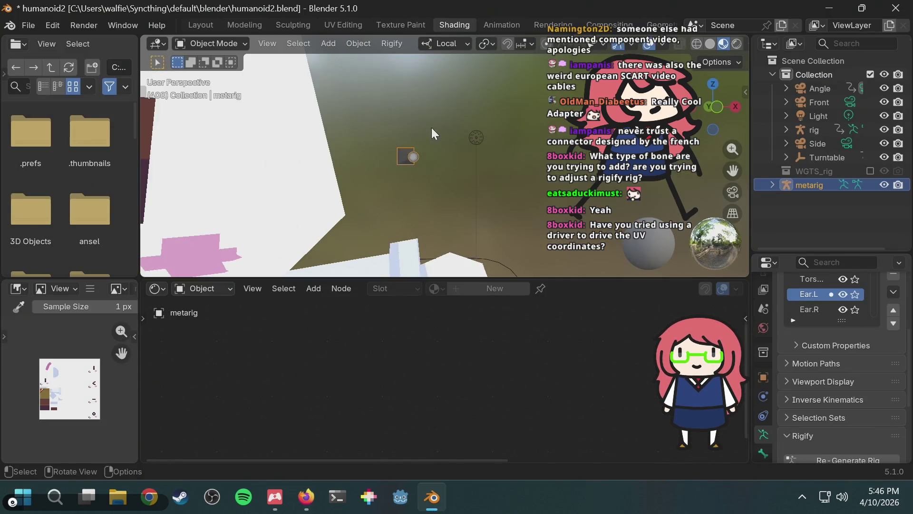
{"action": "left_click_drag", "start_coordinate": [374, 133], "coordinate": [441, 191]}
{"action": "mouse_move", "coordinate": [429, 162]}
{"action": "middle_mouse_down"}
{"action": "mouse_move", "coordinate": [382, 155]}
{"action": "mouse_move", "coordinate": [400, 132]}
{"action": "middle_mouse_up"}
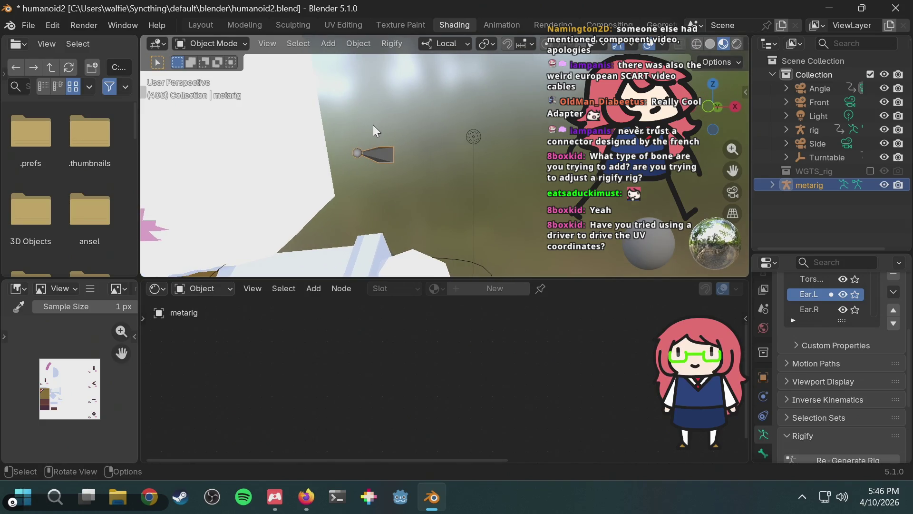
{"action": "left_click", "coordinate": [772, 184]}
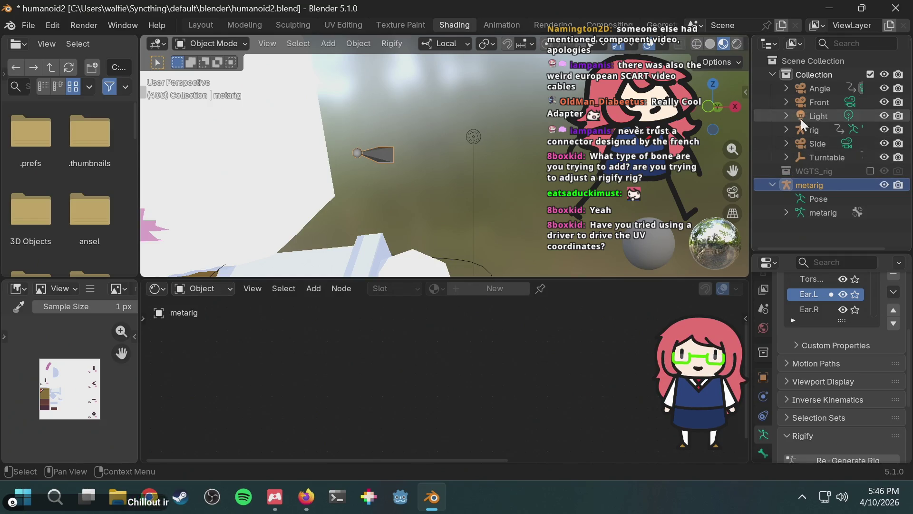
Step: Expand the generated rig in the Outliner and switch the active object between it and the metarig
{"action": "left_click", "coordinate": [785, 129]}
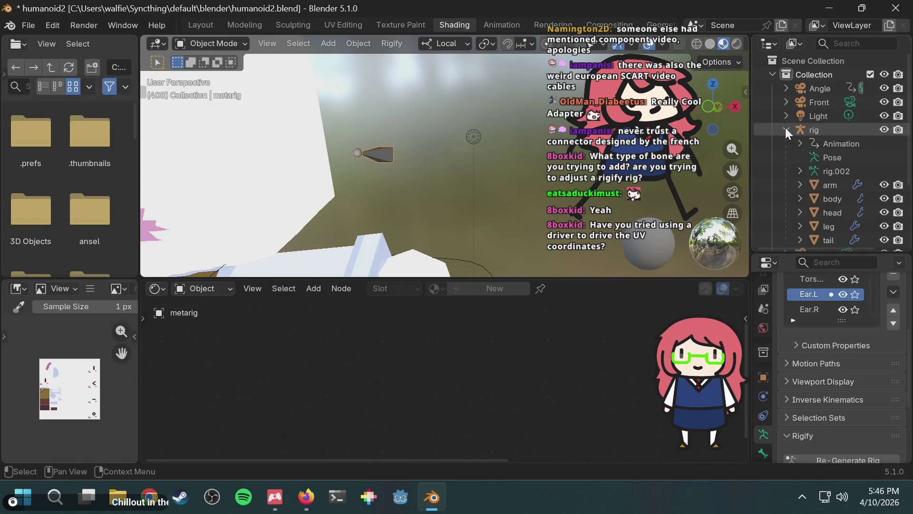
{"action": "left_click", "coordinate": [817, 129]}
{"action": "scroll", "coordinate": [817, 129], "scroll_direction": "down", "scroll_amount": 5}
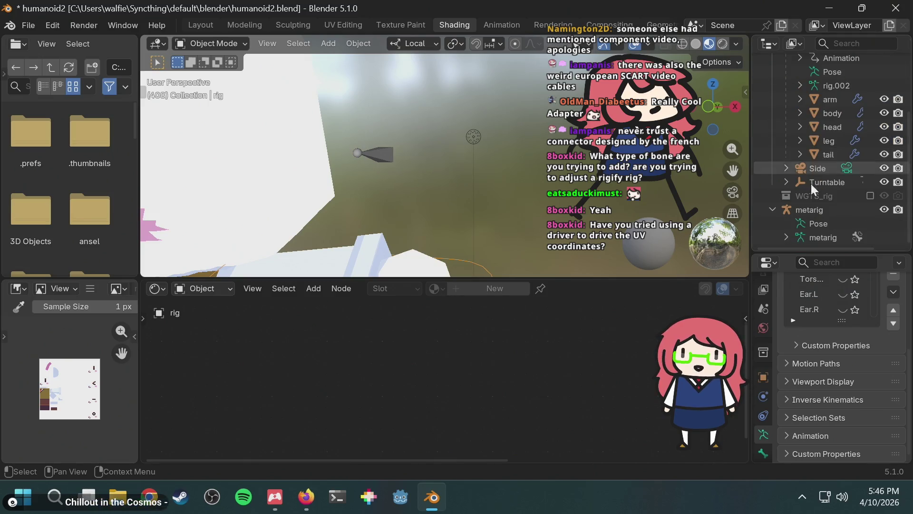
{"action": "left_click", "coordinate": [812, 210]}
{"action": "scroll", "coordinate": [816, 190], "scroll_direction": "up", "scroll_amount": 5}
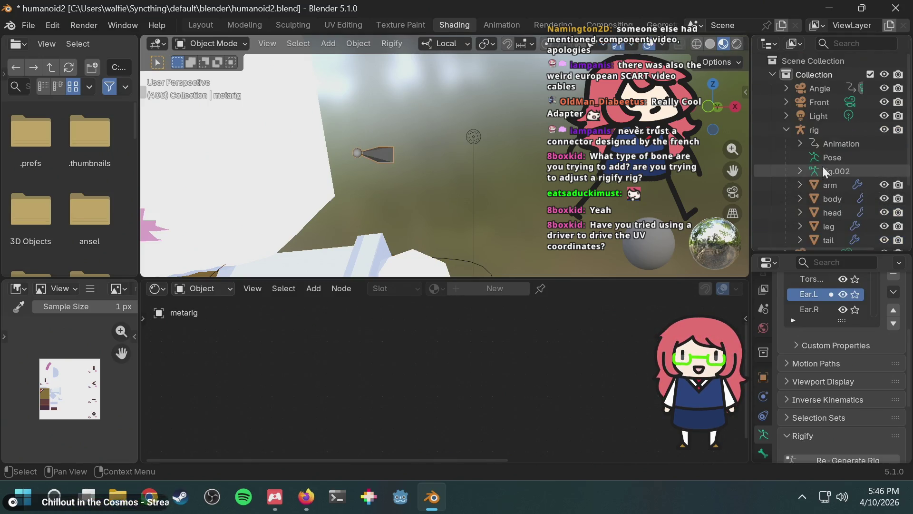
{"action": "left_click", "coordinate": [815, 130]}
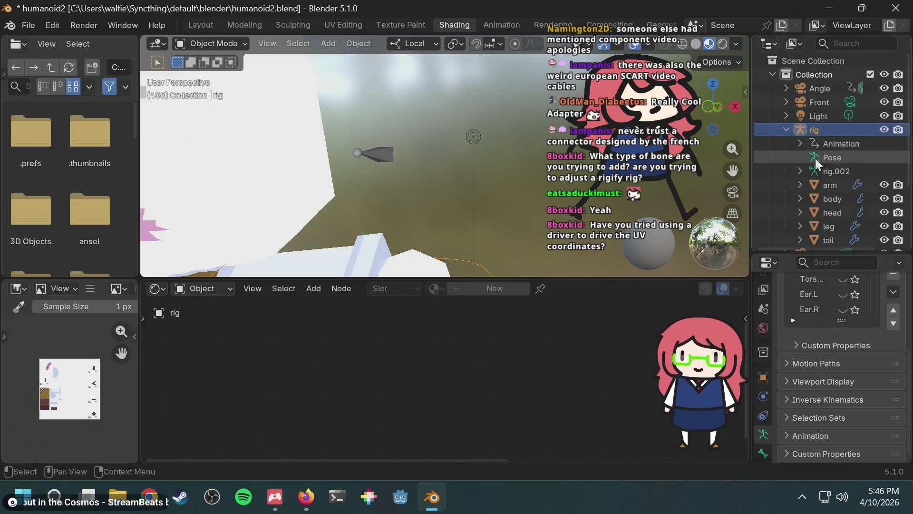
{"action": "scroll", "coordinate": [815, 158], "scroll_direction": "down", "scroll_amount": 5}
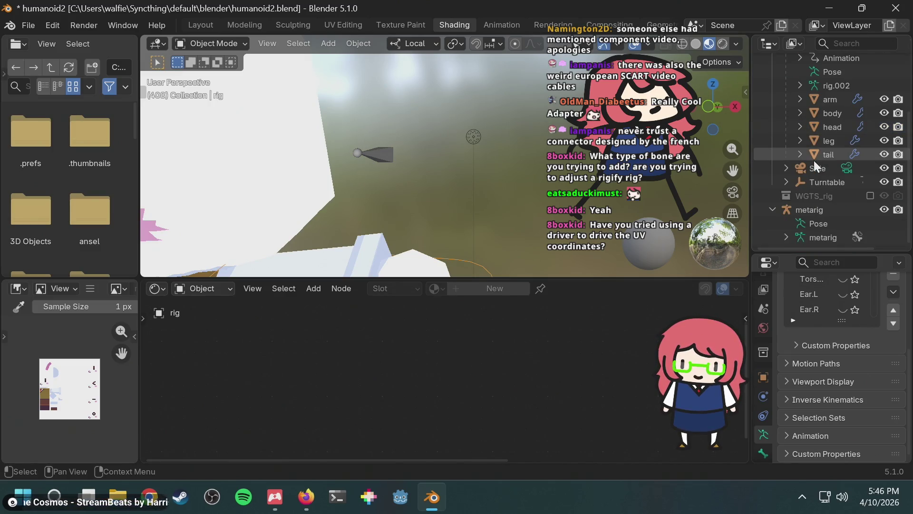
Step: Put the generated rig into Pose Mode, then select the metarig and show its Bone properties
{"action": "left_click", "coordinate": [204, 42]}
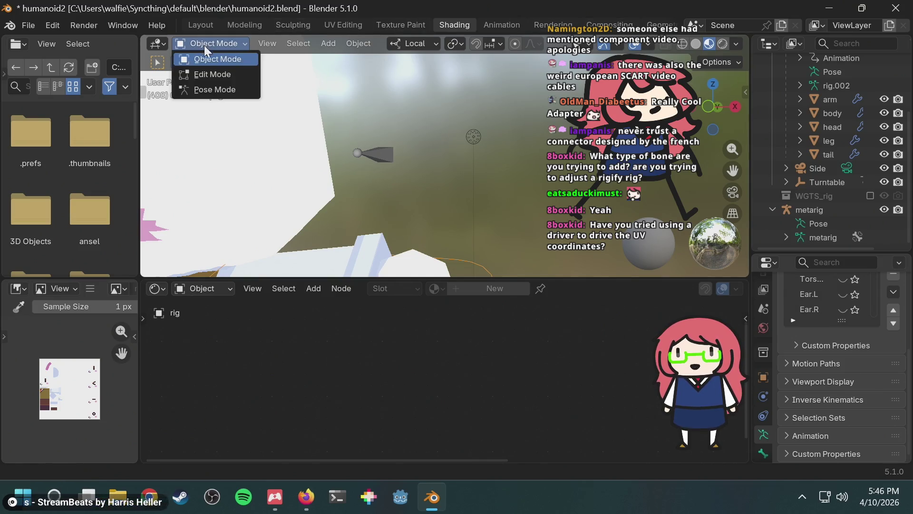
{"action": "left_click", "coordinate": [213, 89]}
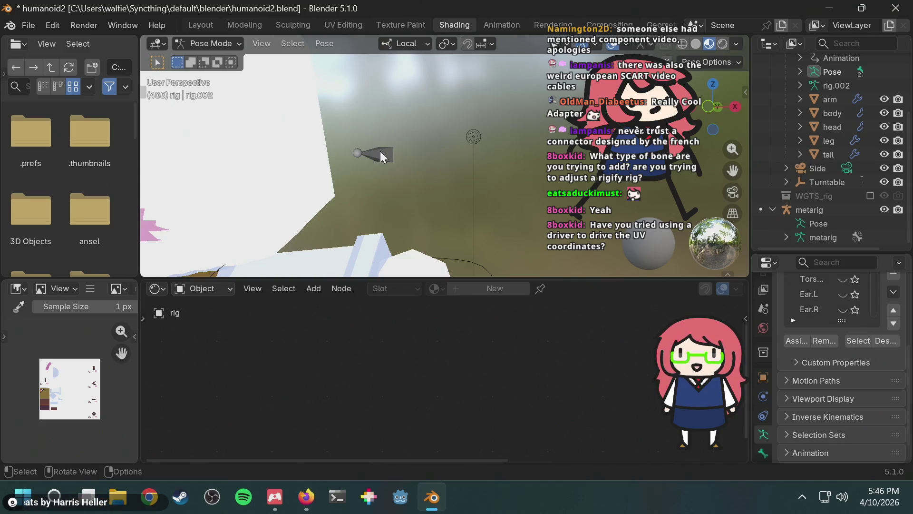
{"action": "left_click", "coordinate": [809, 210]}
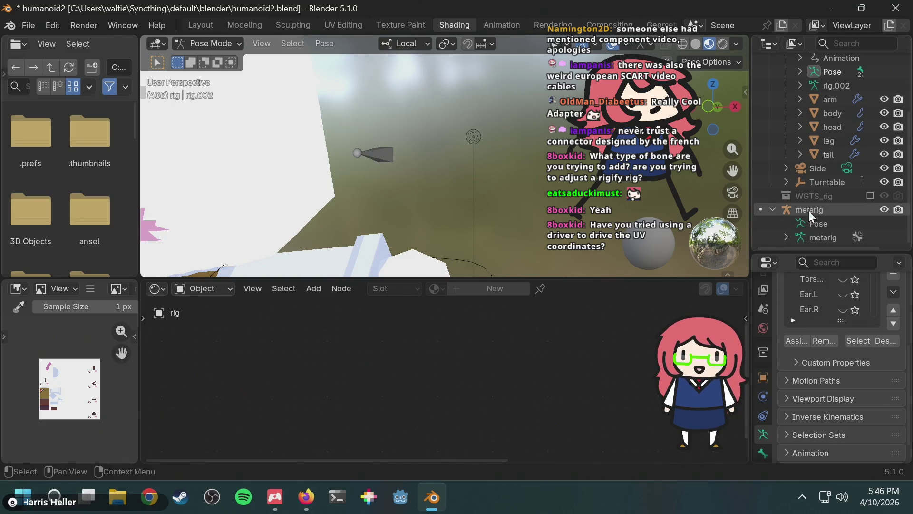
{"action": "left_click", "coordinate": [206, 44]}
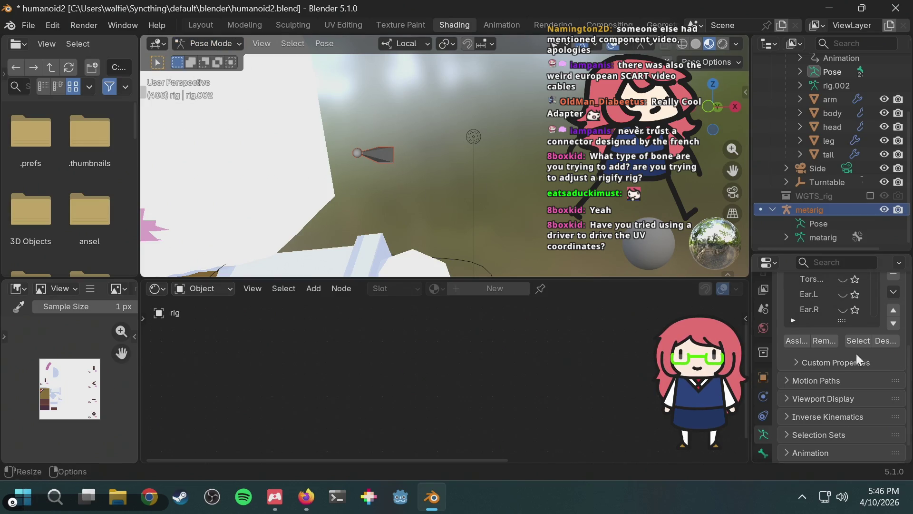
{"action": "left_click", "coordinate": [762, 451]}
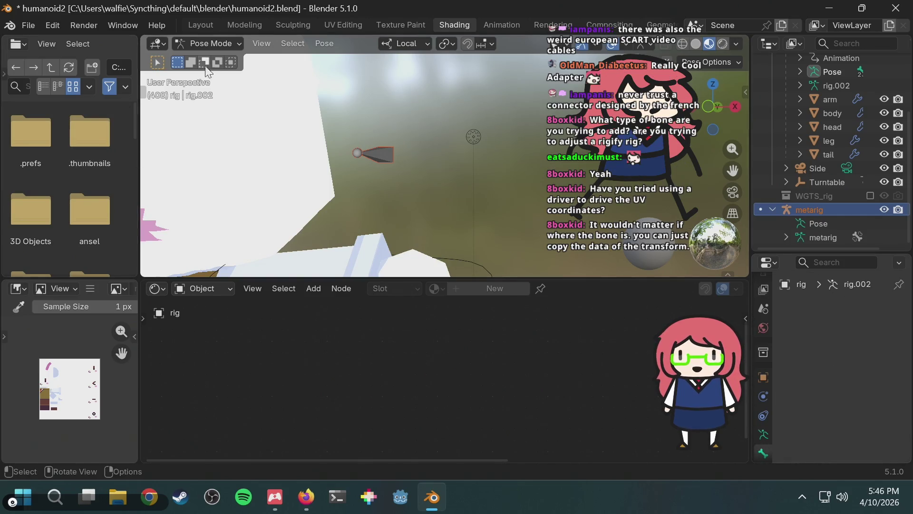
Step: Return to Object Mode, make the metarig active, and move to the Layout workspace
{"action": "left_click", "coordinate": [225, 42]}
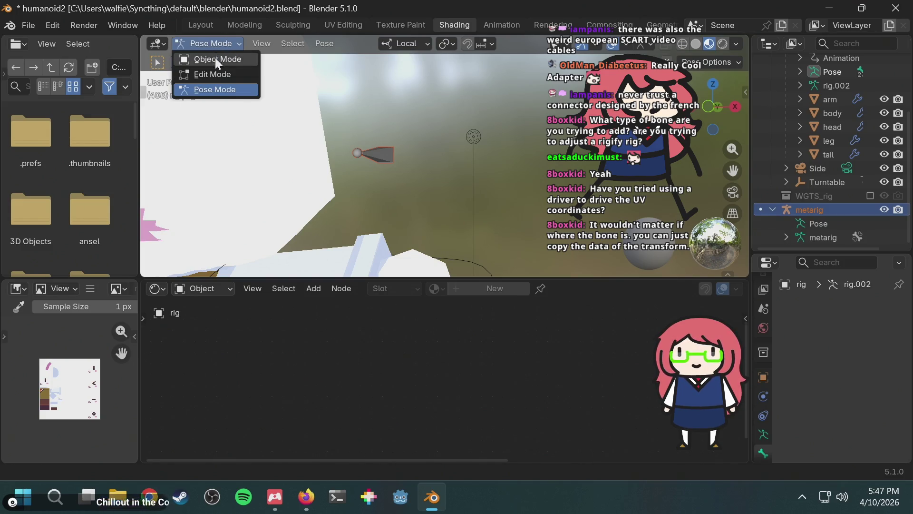
{"action": "left_click", "coordinate": [215, 58]}
{"action": "mouse_move", "coordinate": [415, 121]}
{"action": "middle_mouse_down"}
{"action": "mouse_move", "coordinate": [407, 132]}
{"action": "mouse_move", "coordinate": [434, 141]}
{"action": "middle_mouse_up"}
{"action": "scroll", "coordinate": [435, 141], "scroll_direction": "up", "scroll_amount": 10}
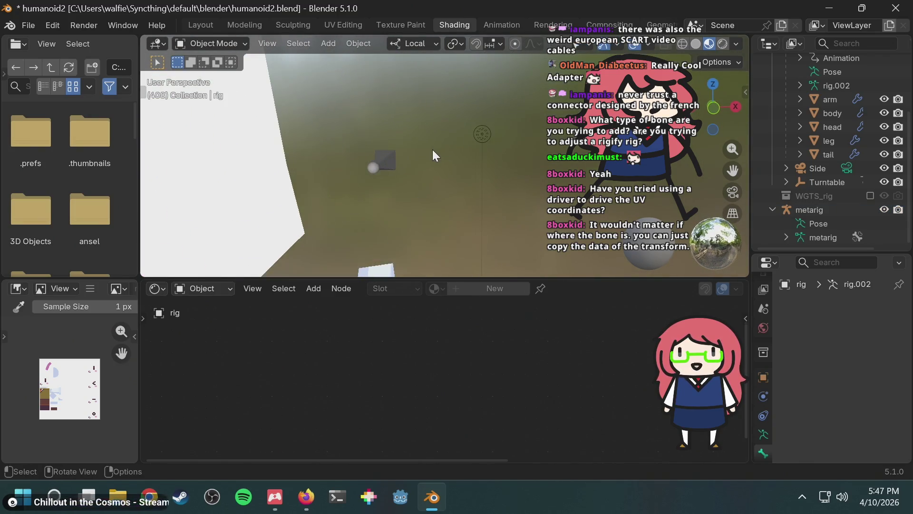
{"action": "left_click", "coordinate": [386, 163]}
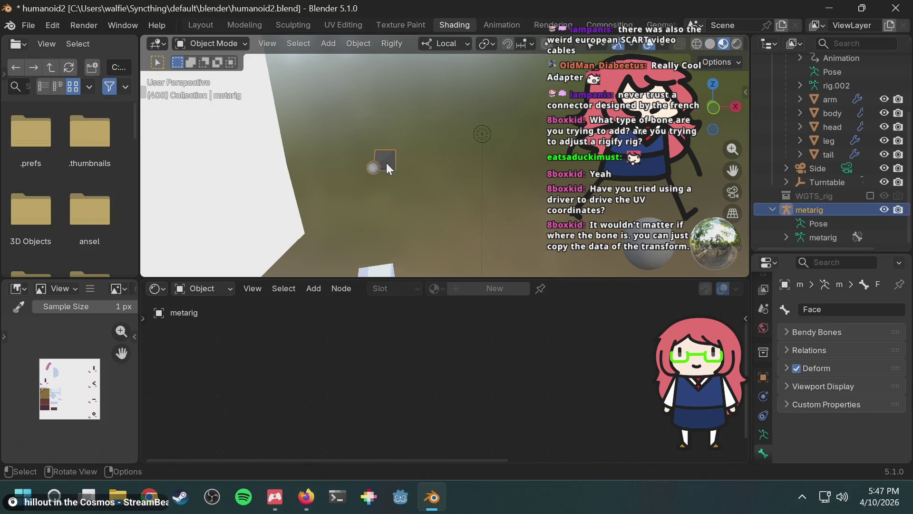
{"action": "left_click", "coordinate": [193, 41]}
{"action": "left_click", "coordinate": [197, 38]}
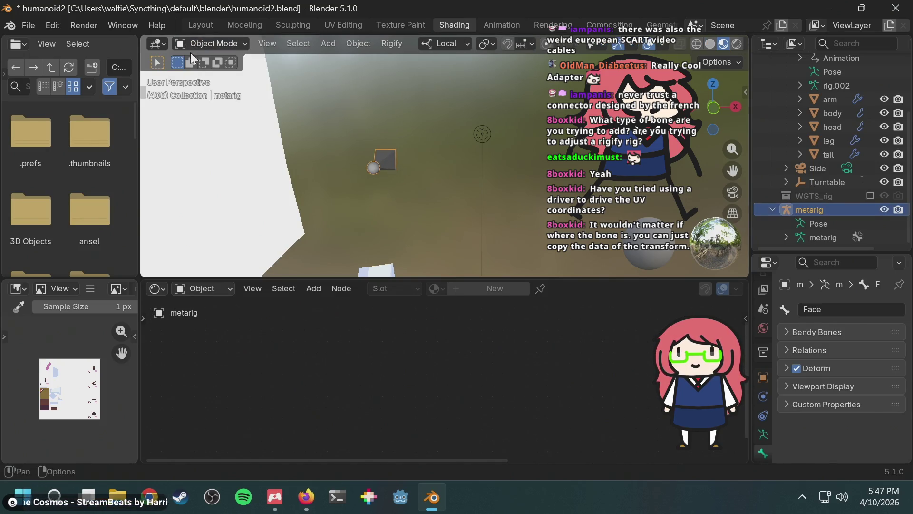
{"action": "left_click", "coordinate": [208, 23]}
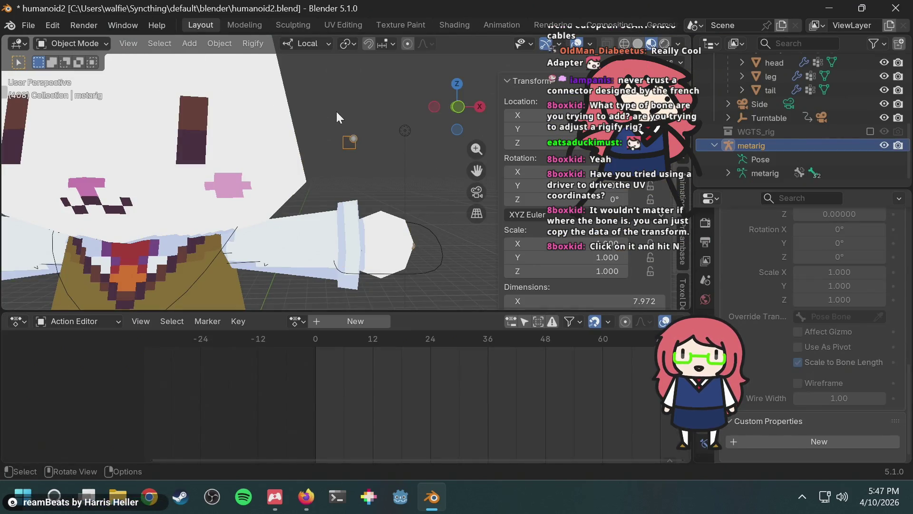
Step: Put the metarig into Pose Mode, box-select the small face bone and show its transforms in the sidebar
{"action": "mouse_move", "coordinate": [431, 497]}
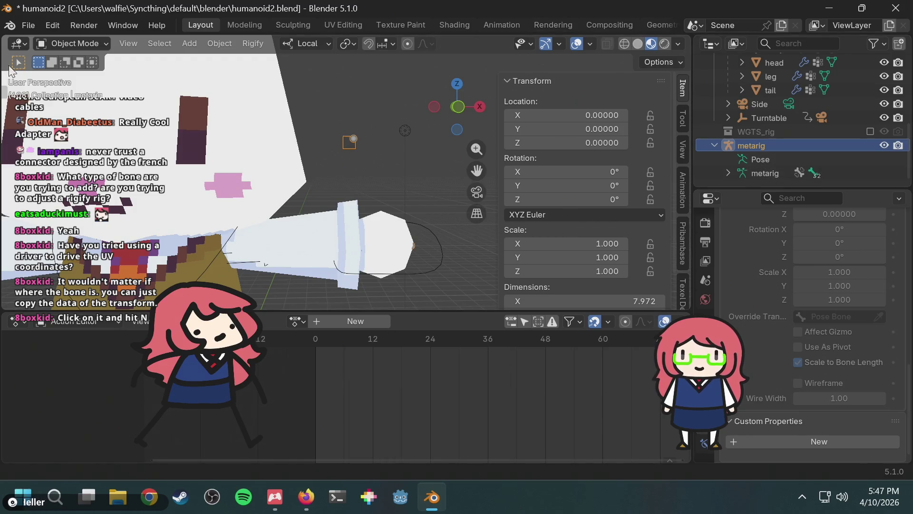
{"action": "left_click", "coordinate": [80, 44]}
{"action": "left_click", "coordinate": [79, 90]}
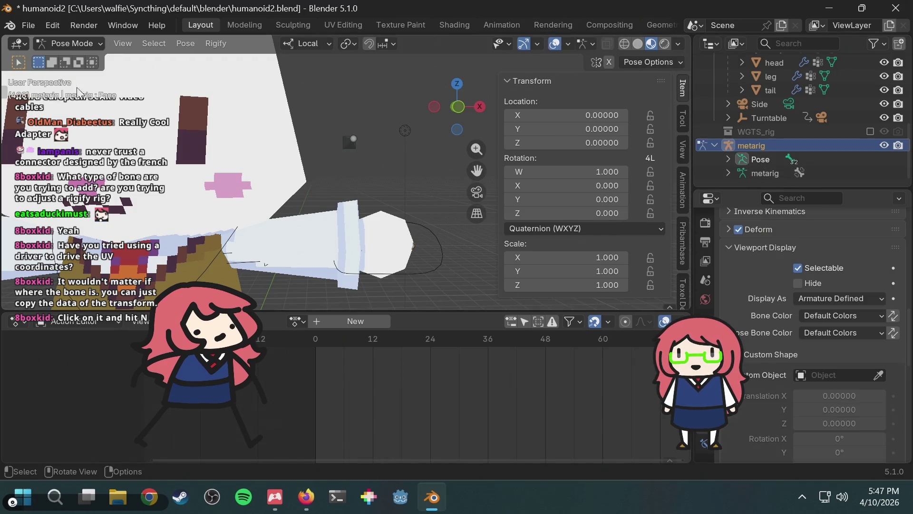
{"action": "left_click_drag", "start_coordinate": [301, 105], "coordinate": [383, 185]}
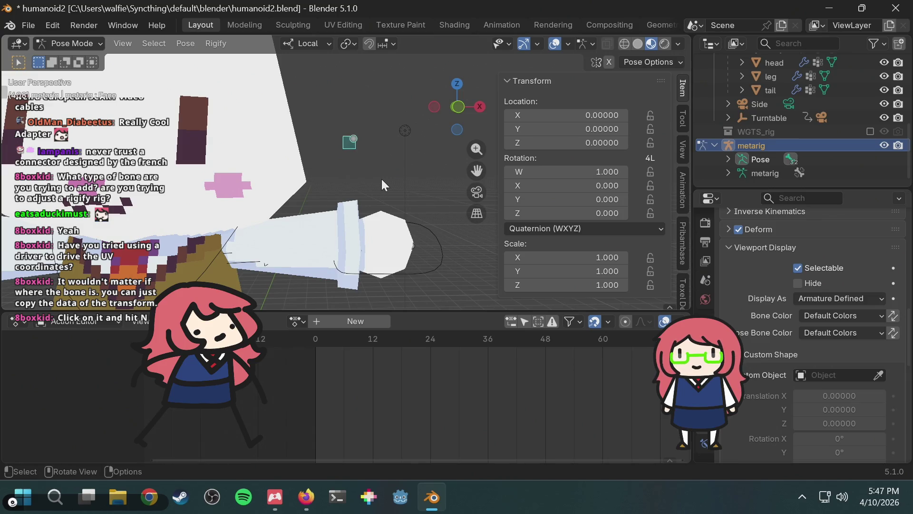
{"action": "key", "text": "n"}
{"action": "key", "text": "n"}
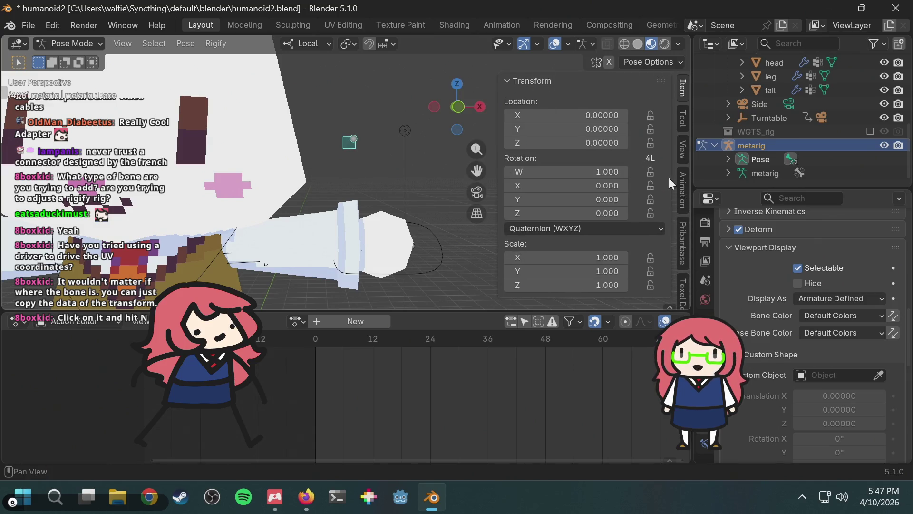
{"action": "scroll", "coordinate": [677, 169], "scroll_direction": "down", "scroll_amount": 2}
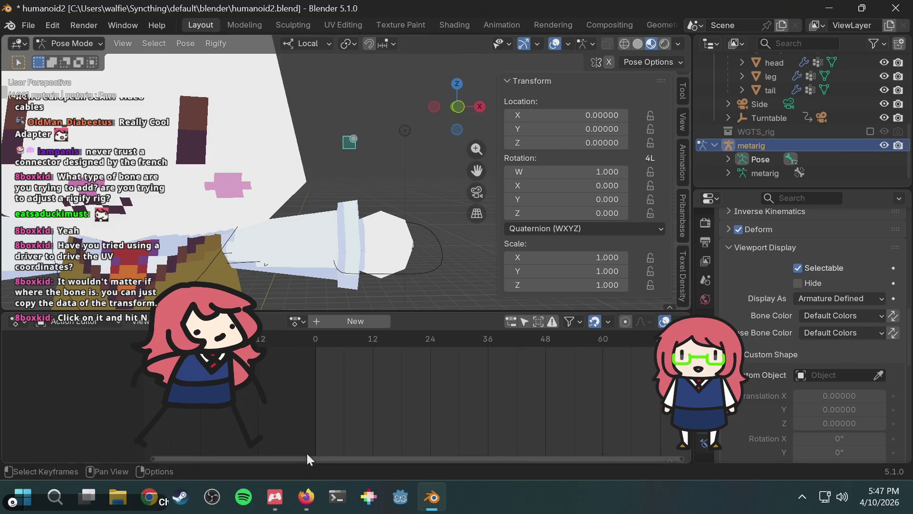
Step: Skip the face-animation tutorial ahead ten seconds, then return to Blender
{"action": "left_click", "coordinate": [306, 497]}
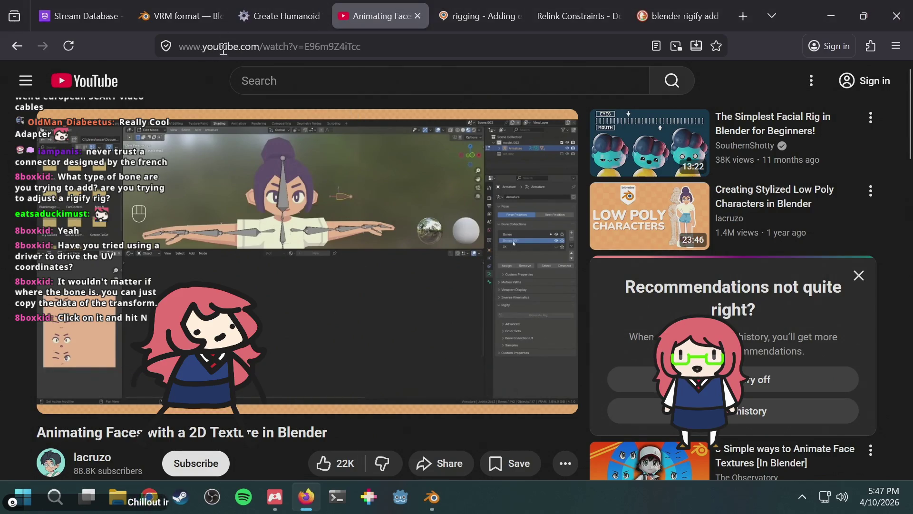
{"action": "key", "text": "l"}
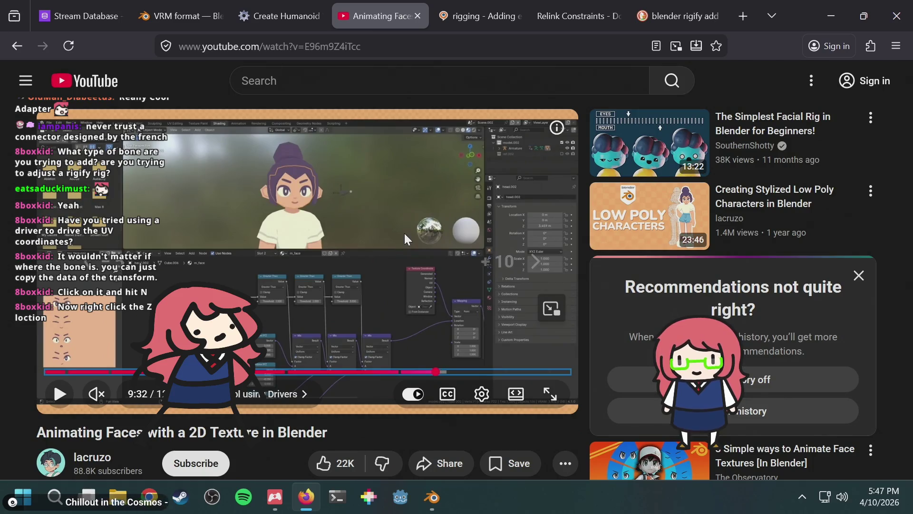
{"action": "key", "text": "alt+Tab"}
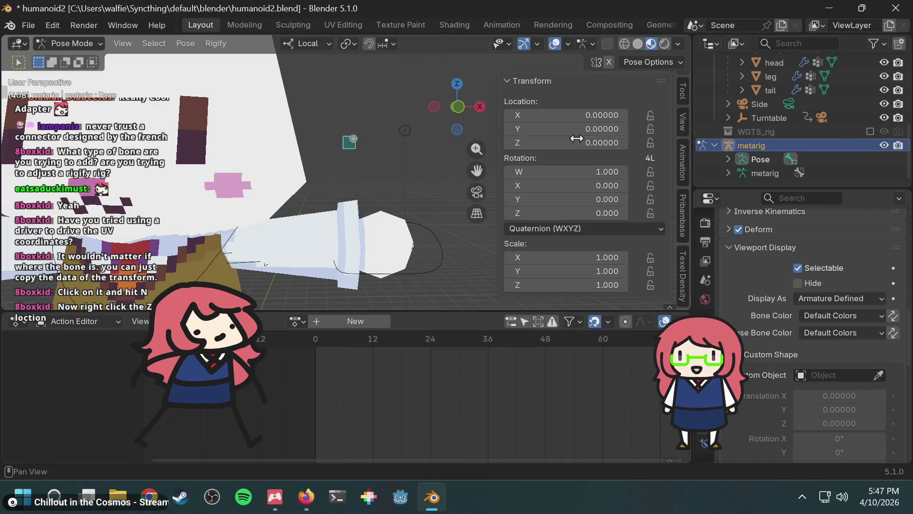
Step: Try adding a driver to the face bone's Z Location, then remove it
{"action": "right_click", "coordinate": [555, 145]}
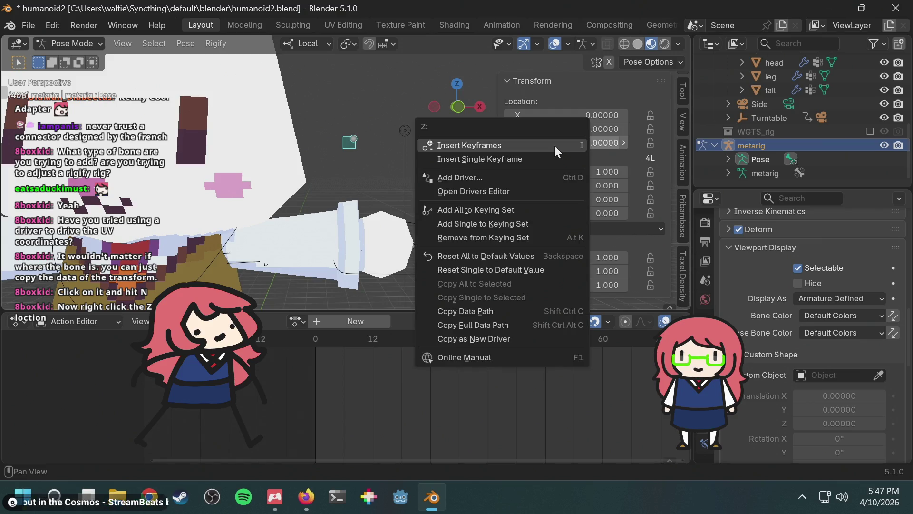
{"action": "key", "text": "Escape"}
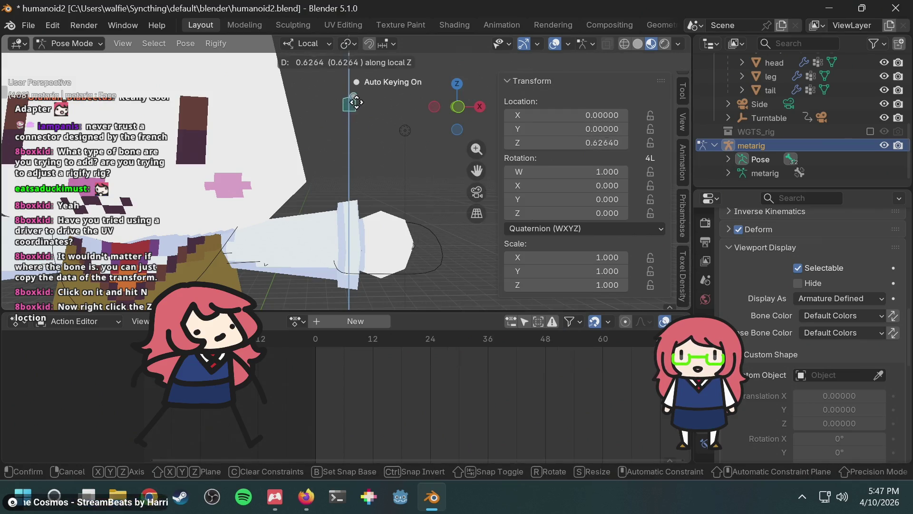
{"action": "right_click", "coordinate": [540, 142]}
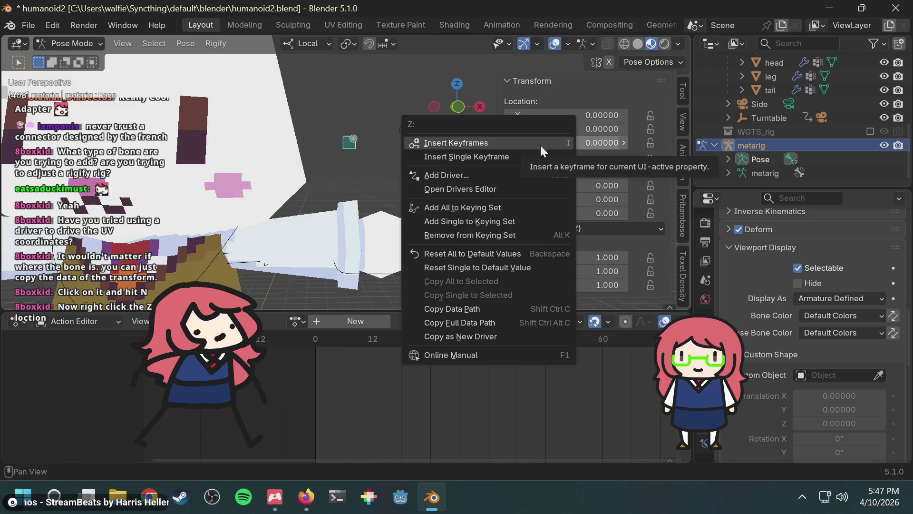
{"action": "left_click", "coordinate": [510, 177]}
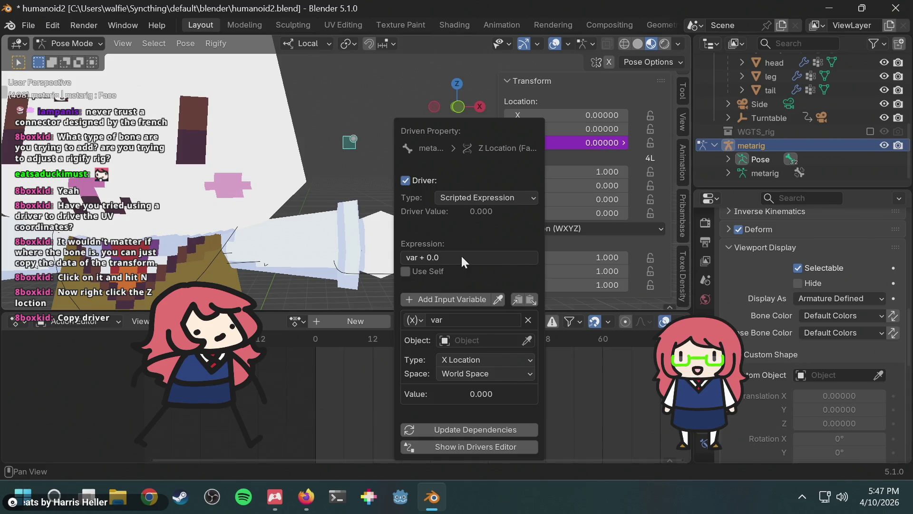
{"action": "key", "text": "Escape"}
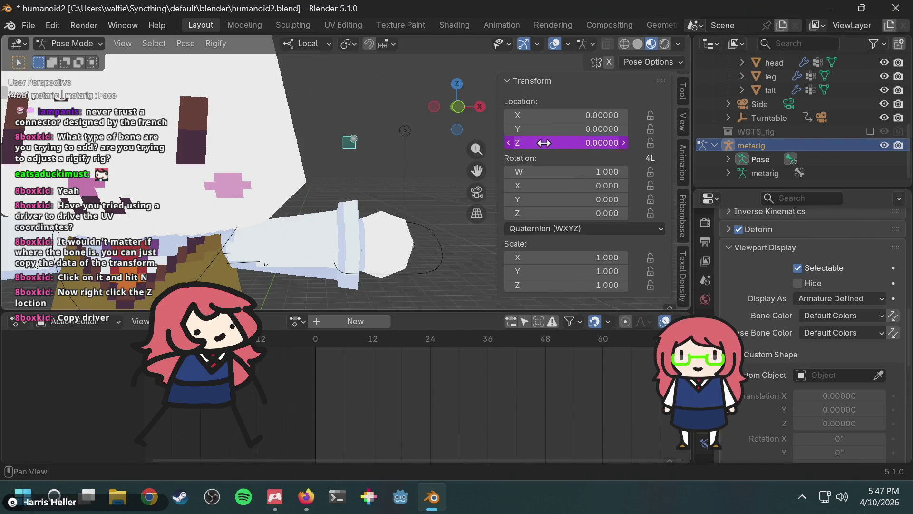
{"action": "right_click", "coordinate": [544, 143]}
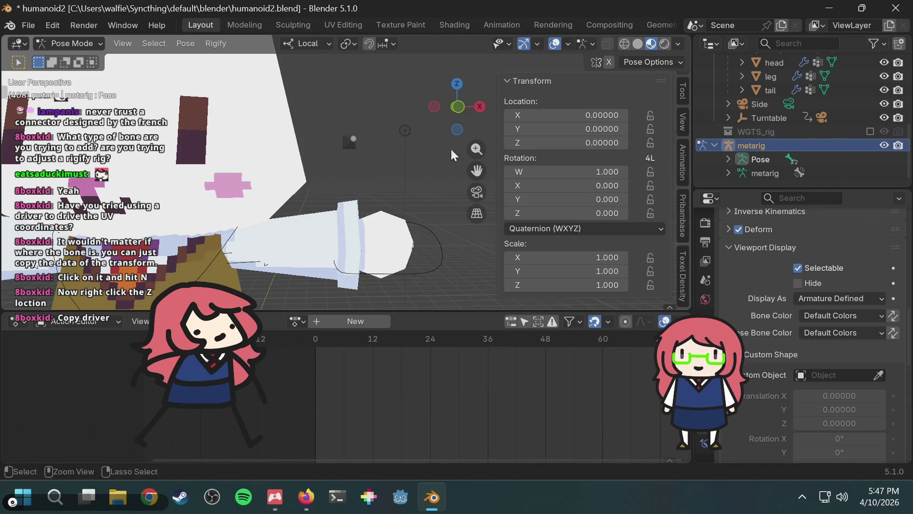
Step: Add a fresh driver to the Z Location and edit its expression to 'var + 0.0'
{"action": "right_click", "coordinate": [544, 143]}
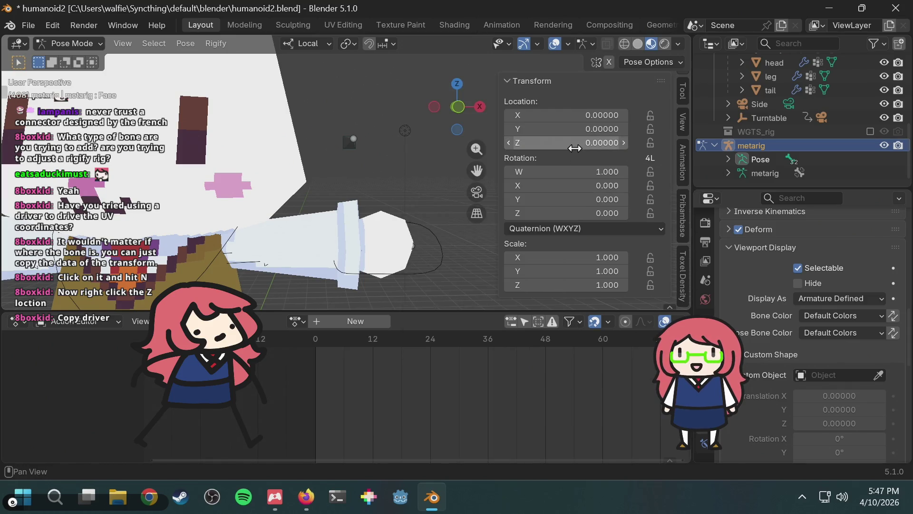
{"action": "right_click", "coordinate": [564, 144]}
{"action": "left_click", "coordinate": [547, 145]}
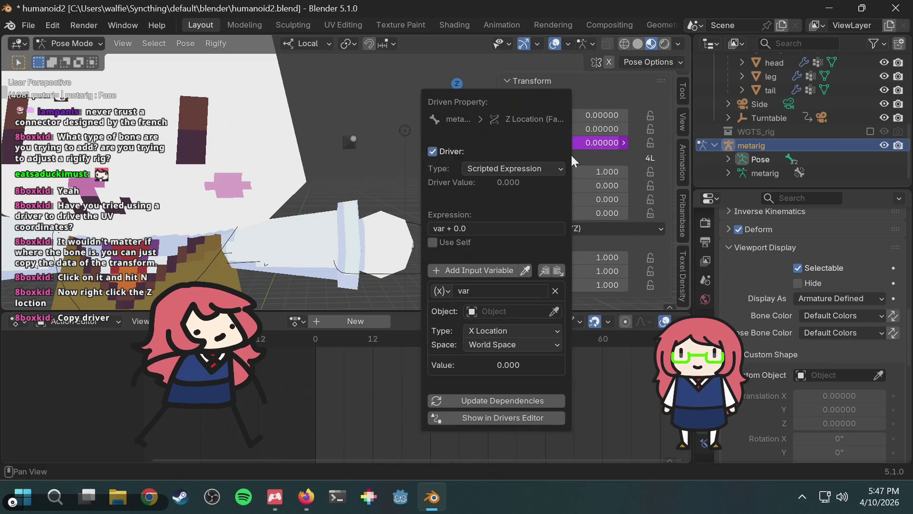
{"action": "left_click", "coordinate": [498, 225]}
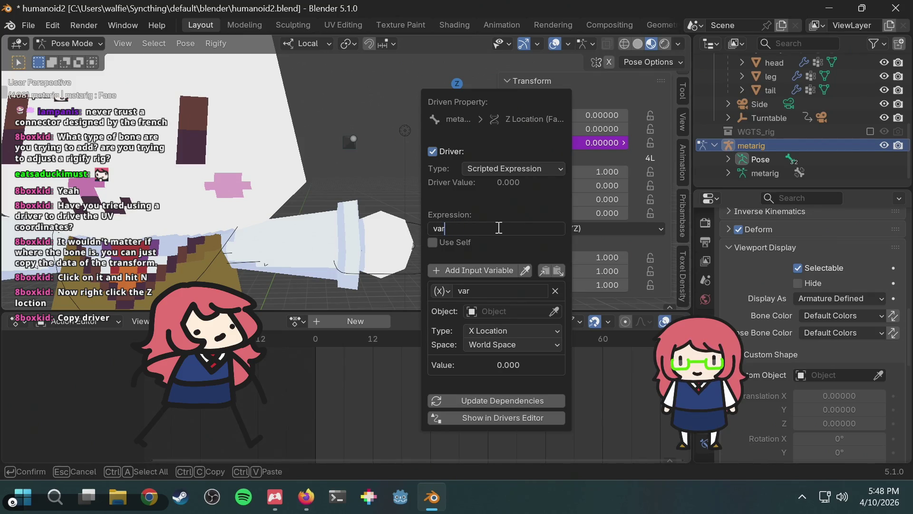
{"action": "key", "text": "Return"}
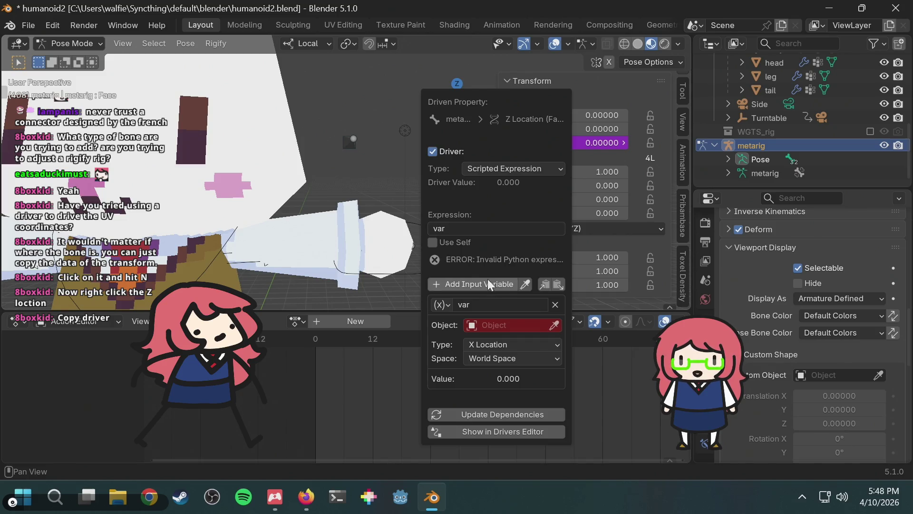
{"action": "left_click", "coordinate": [486, 226]}
{"action": "type", "text": "+ 0.0"}
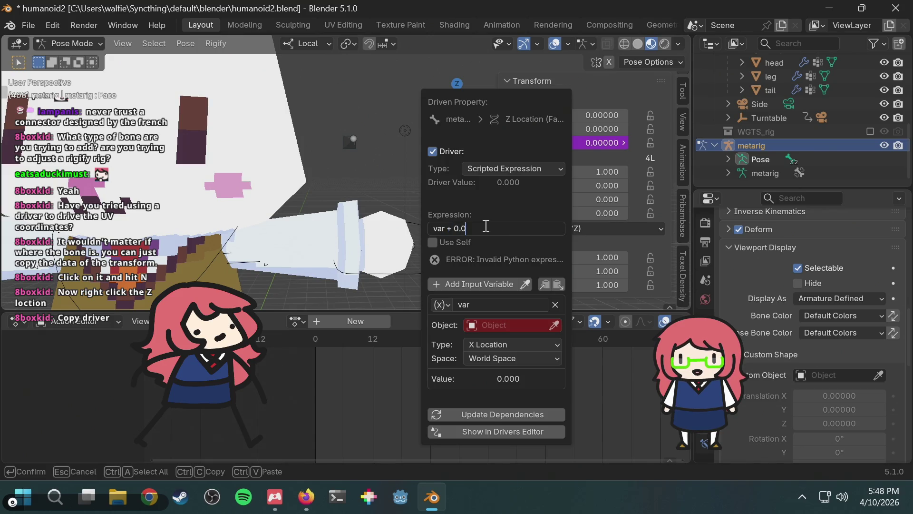
{"action": "key", "text": "alt+Tab"}
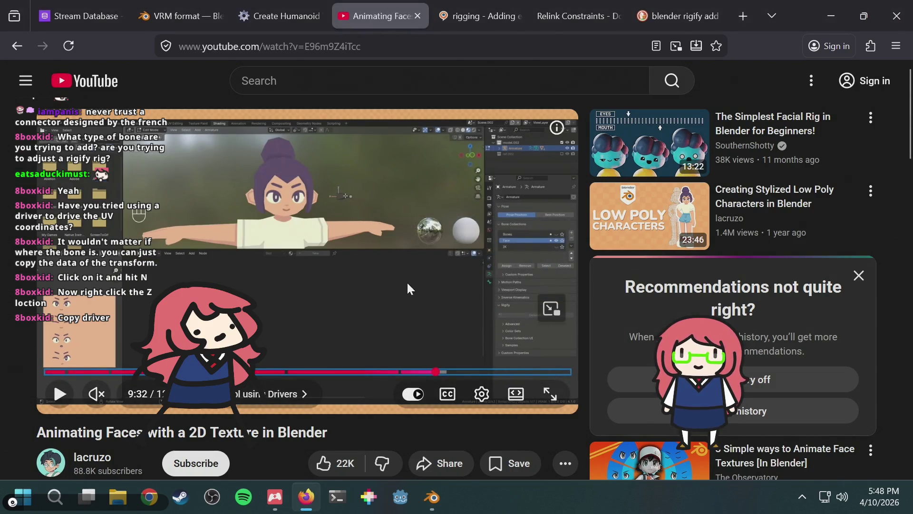
Step: Skip ahead, enable captions, and watch the tutorial's add-driver explanation before pausing and returning to Blender
{"action": "left_click", "coordinate": [355, 241]}
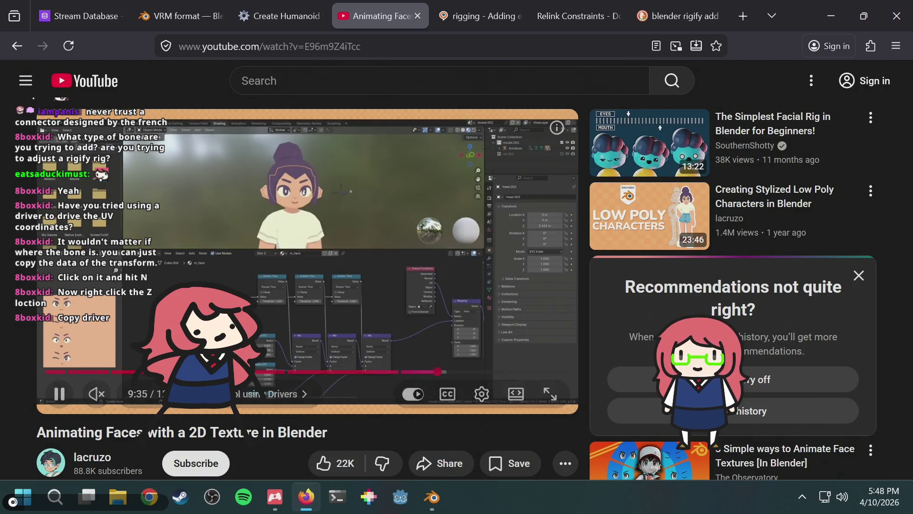
{"action": "key", "text": "Right"}
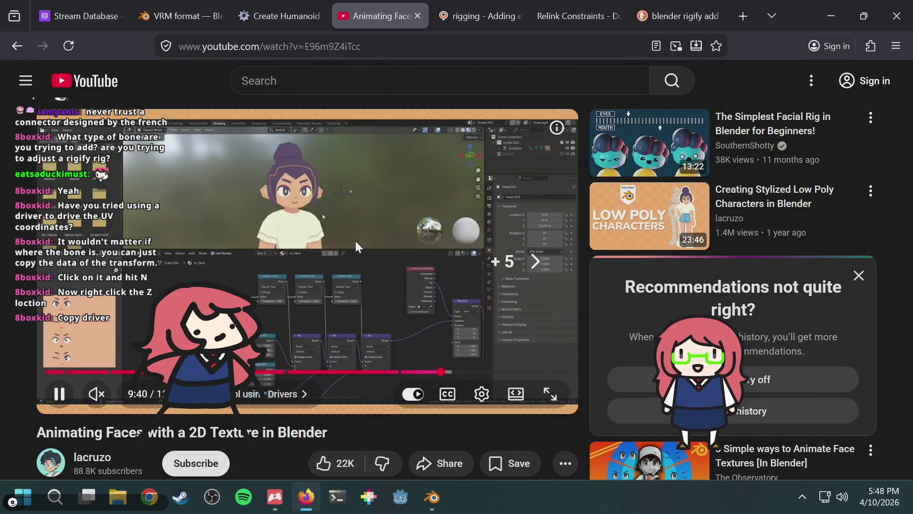
{"action": "key", "text": "space"}
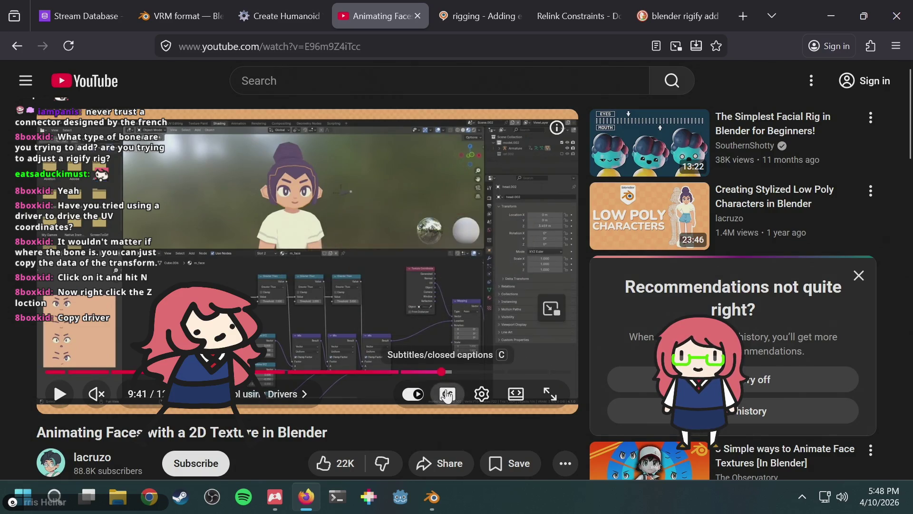
{"action": "left_click", "coordinate": [448, 394]}
{"action": "mouse_move", "coordinate": [275, 497]}
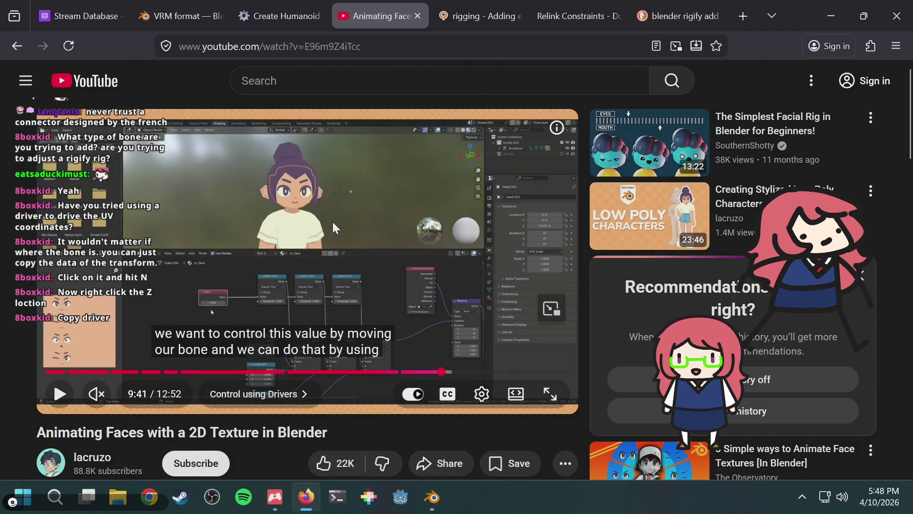
{"action": "key", "text": "space"}
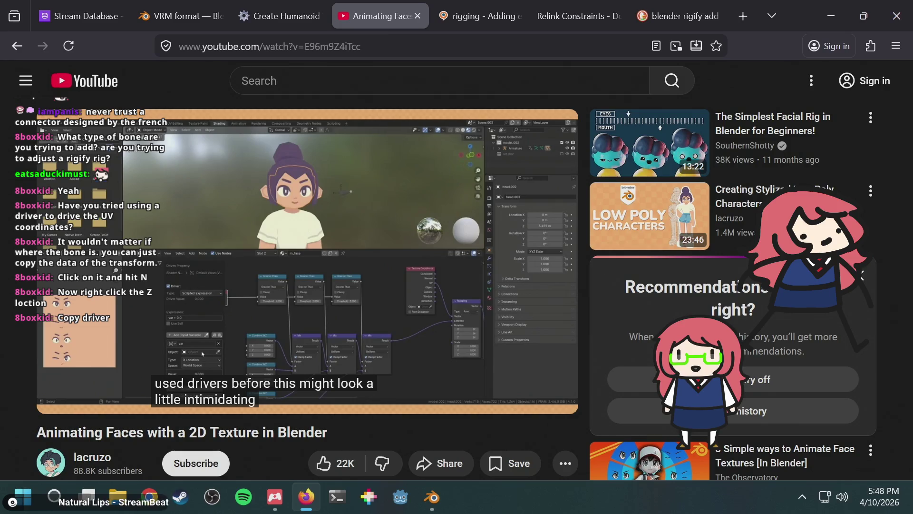
{"action": "left_click", "coordinate": [333, 222]}
{"action": "key", "text": "alt+Tab"}
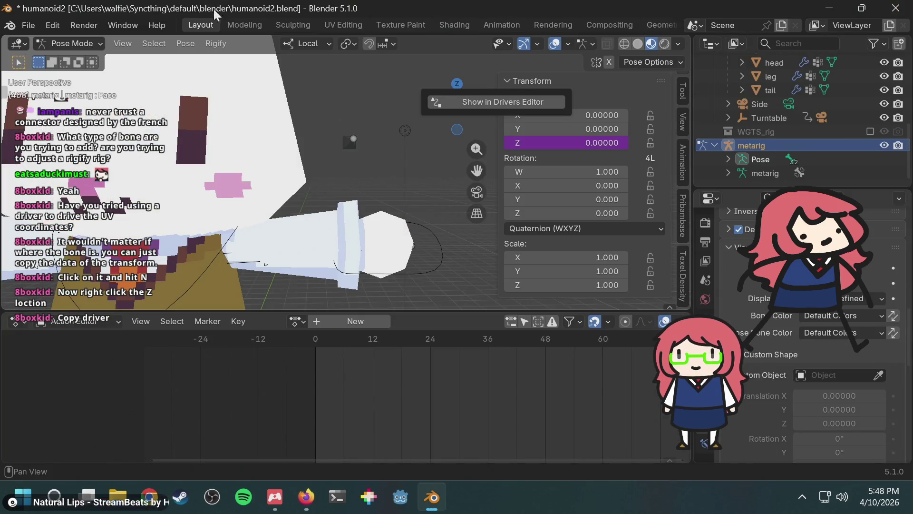
Step: Open the Shading workspace and orbit the view around the bunny's face
{"action": "left_click", "coordinate": [457, 24]}
{"action": "scroll", "coordinate": [358, 200], "scroll_direction": "down", "scroll_amount": 5}
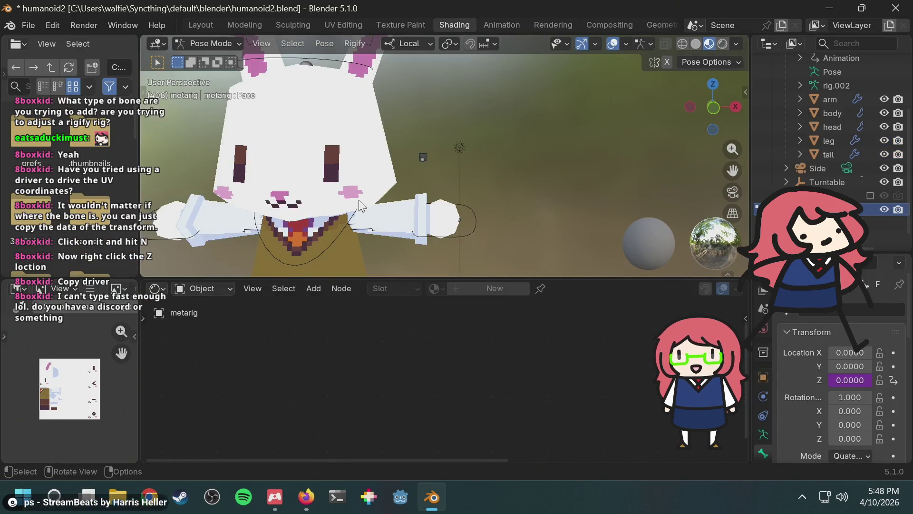
{"action": "scroll", "coordinate": [409, 172], "scroll_direction": "up", "scroll_amount": 2}
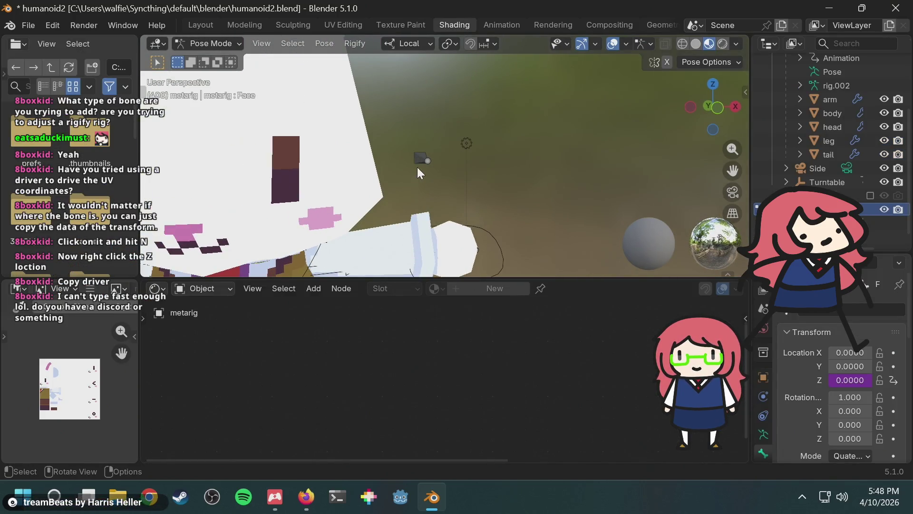
{"action": "mouse_move", "coordinate": [419, 167]}
{"action": "middle_mouse_down"}
{"action": "mouse_move", "coordinate": [430, 187]}
{"action": "mouse_move", "coordinate": [412, 135]}
{"action": "mouse_move", "coordinate": [416, 152]}
{"action": "mouse_move", "coordinate": [406, 150]}
{"action": "mouse_move", "coordinate": [455, 152]}
{"action": "mouse_move", "coordinate": [446, 156]}
{"action": "middle_mouse_up"}
{"action": "scroll", "coordinate": [405, 150], "scroll_direction": "down", "scroll_amount": 5}
{"action": "scroll", "coordinate": [409, 152], "scroll_direction": "up", "scroll_amount": 4}
{"action": "key", "text": "alt+Tab"}
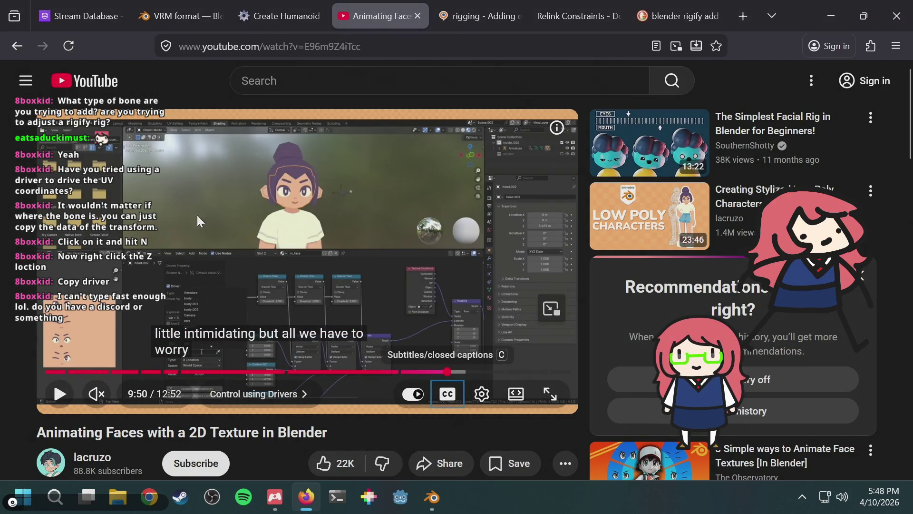
{"action": "key", "text": "alt+Tab"}
Step: Select the face control bone while comparing against the tutorial video
{"action": "left_click", "coordinate": [407, 150]}
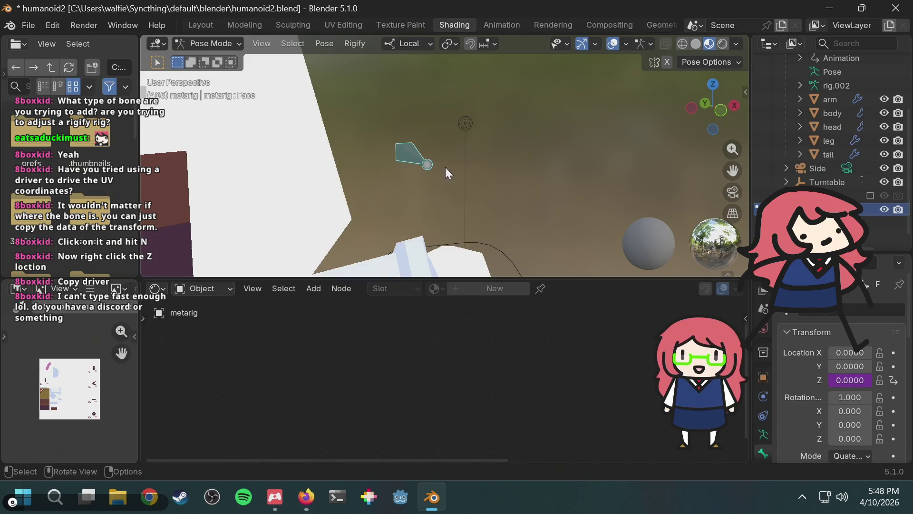
{"action": "scroll", "coordinate": [447, 167], "scroll_direction": "up", "scroll_amount": 2}
{"action": "key", "text": "alt+Tab"}
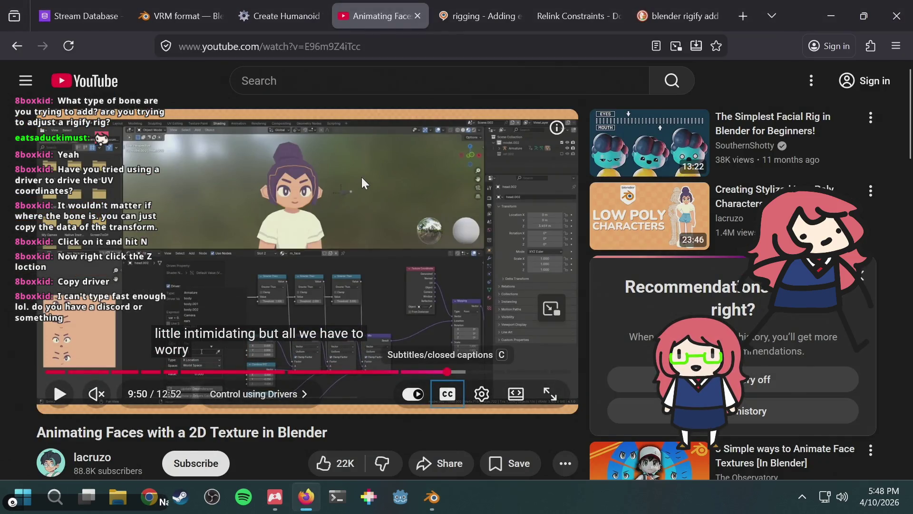
{"action": "key", "text": "alt+Tab"}
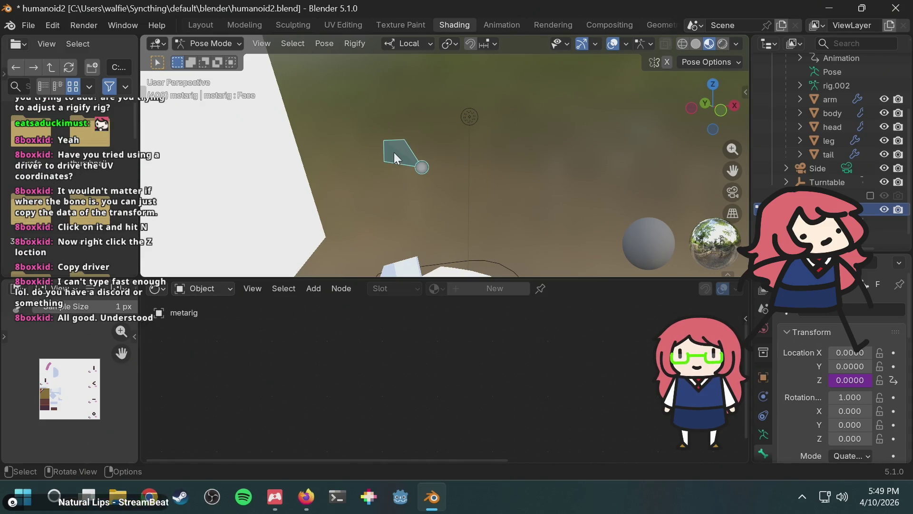
{"action": "key", "text": "alt+Tab"}
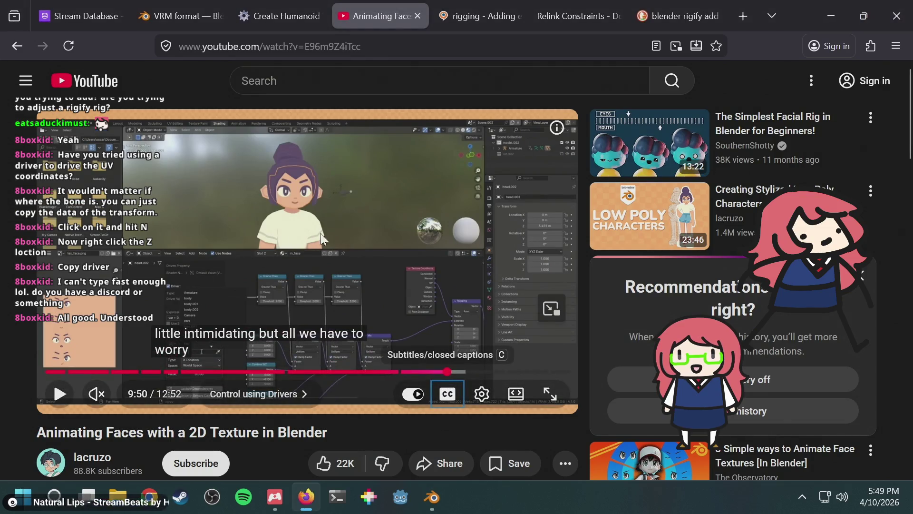
{"action": "key", "text": "alt+Tab"}
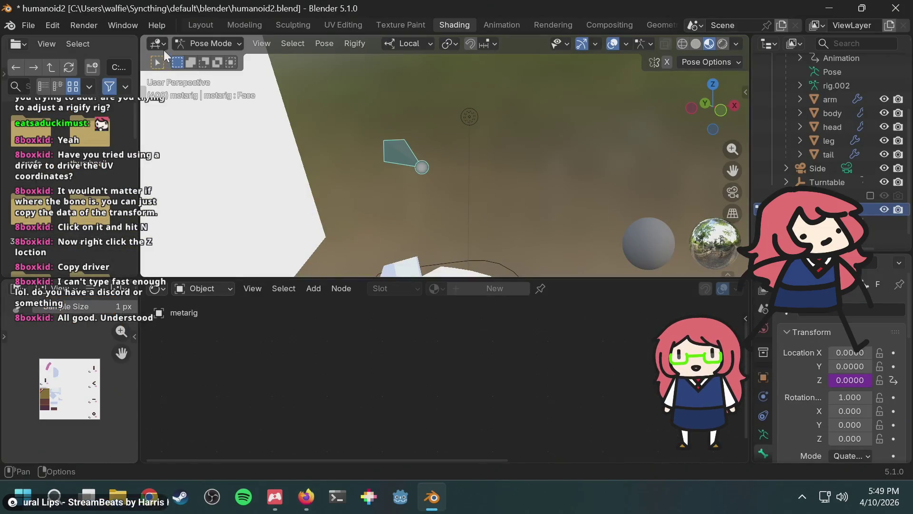
Step: Check the interaction mode list and resume playing the tutorial video
{"action": "left_click", "coordinate": [201, 43]}
{"action": "left_click", "coordinate": [209, 44]}
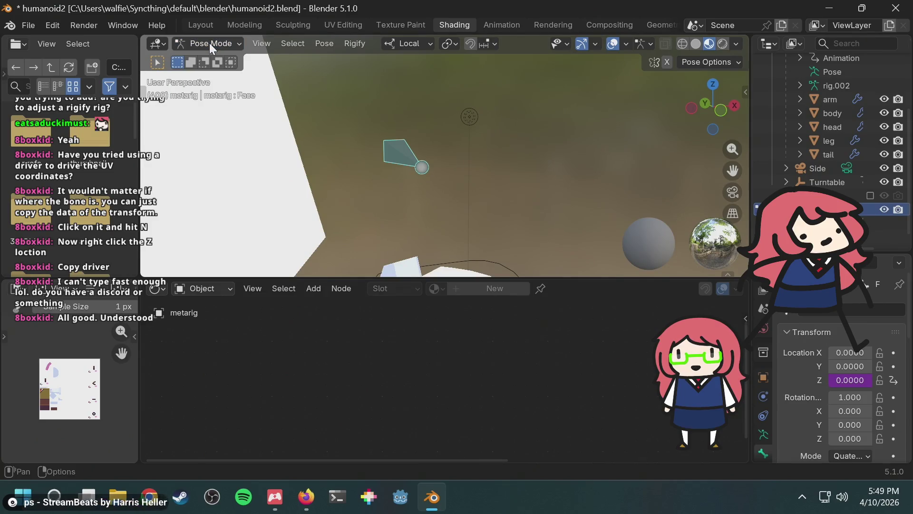
{"action": "key", "text": "alt+Tab"}
{"action": "left_click", "coordinate": [421, 244]}
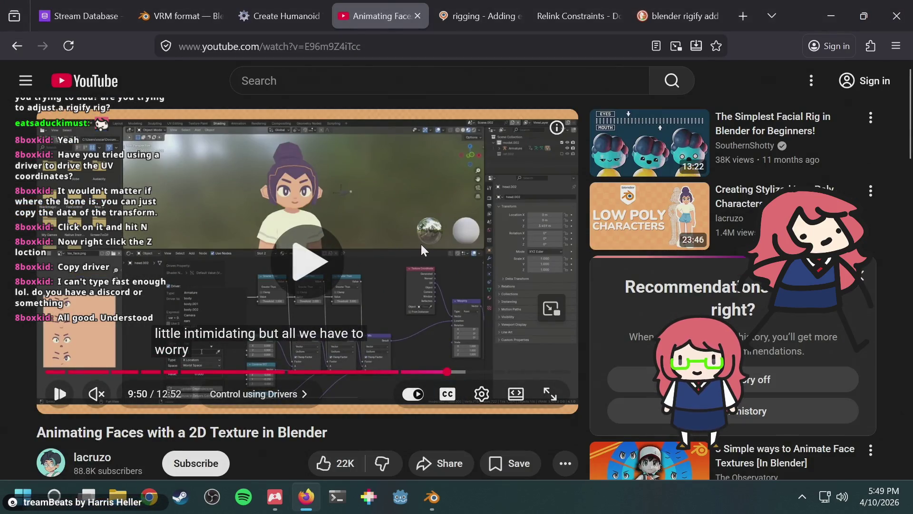
{"action": "key", "text": "alt+Tab"}
Step: Switch from Pose Mode to Object Mode and select the rabbit's head mesh
{"action": "left_click", "coordinate": [209, 44]}
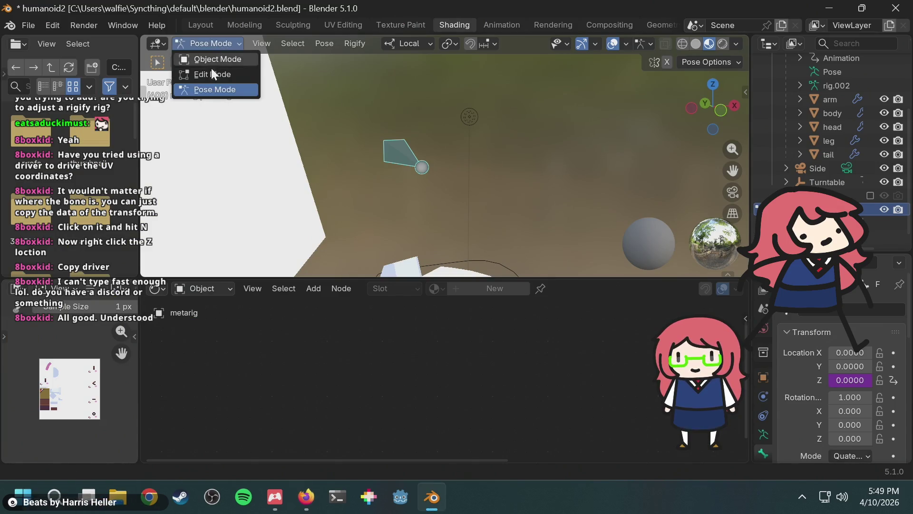
{"action": "left_click", "coordinate": [212, 70]}
{"action": "left_click", "coordinate": [213, 43]}
{"action": "left_click", "coordinate": [217, 57]}
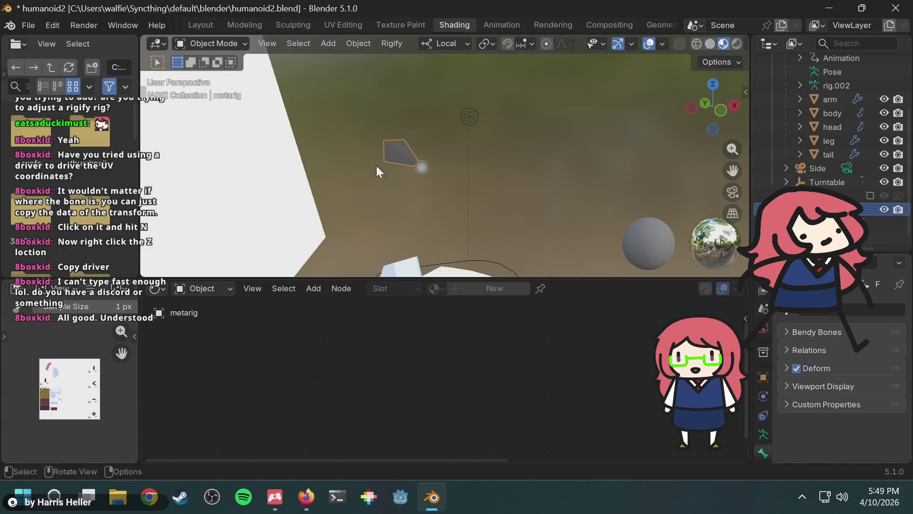
{"action": "left_click", "coordinate": [278, 172]}
Step: Pan across the RabbitFaceMaterial nodes and rewind the tutorial to its 9:45 add-driver instruction
{"action": "middle_click_drag", "start_coordinate": [224, 370], "coordinate": [277, 372]}
{"action": "right_click", "coordinate": [275, 375]}
{"action": "mouse_move", "coordinate": [275, 375]}
{"action": "key", "text": "alt+Tab"}
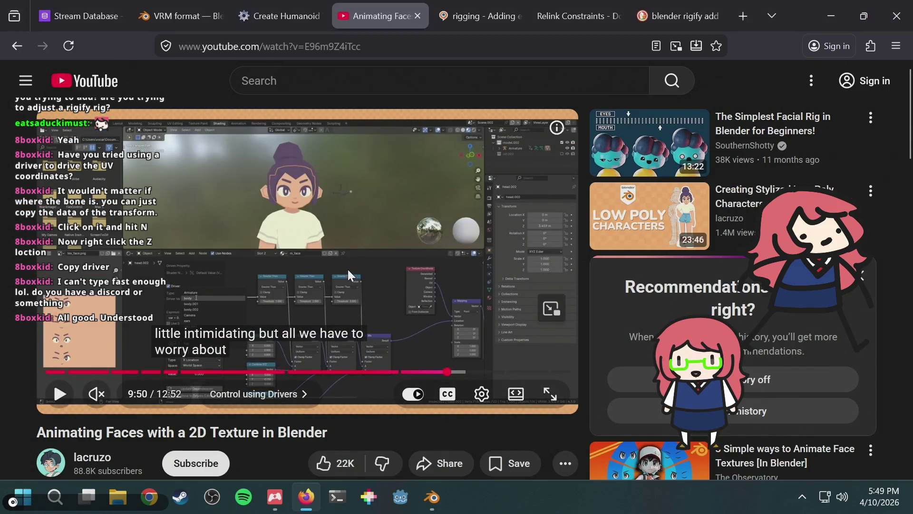
{"action": "key", "text": "Left"}
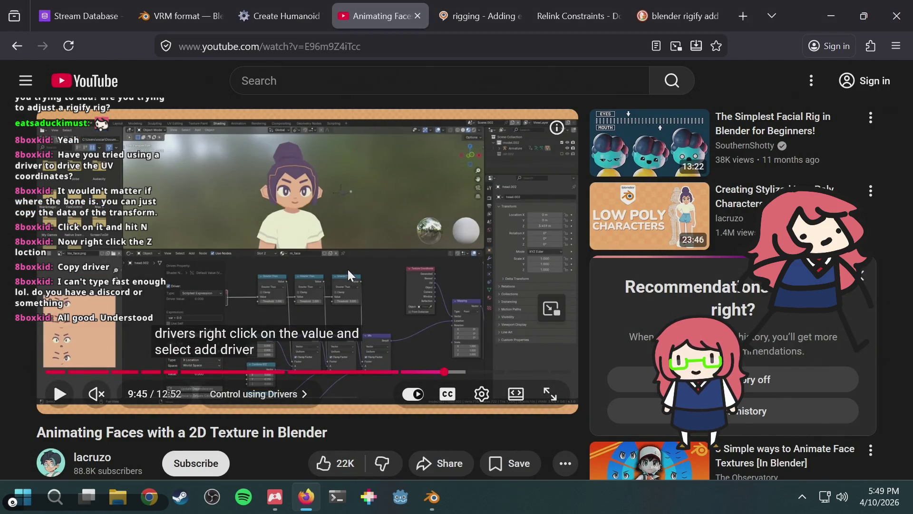
{"action": "key", "text": "alt+Tab"}
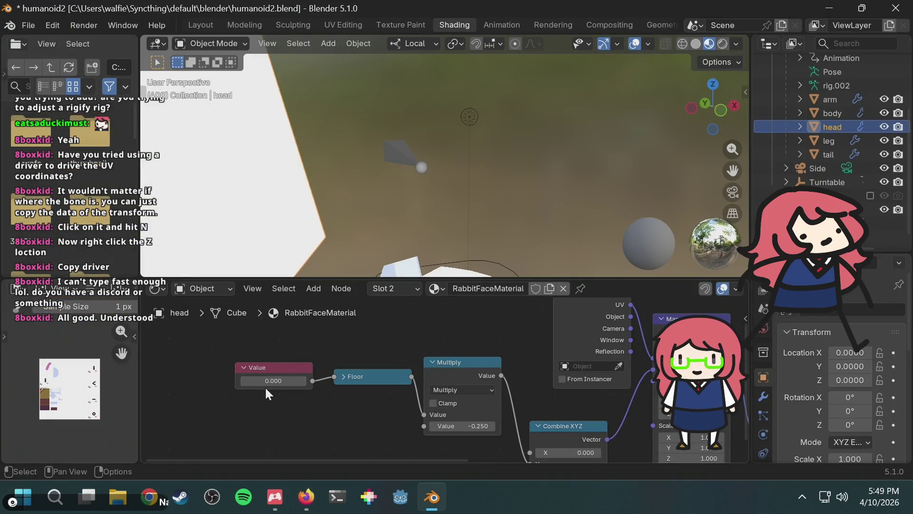
Step: Add a driver to the Value node's value, then reselect the rabbit's head mesh
{"action": "right_click", "coordinate": [270, 379]}
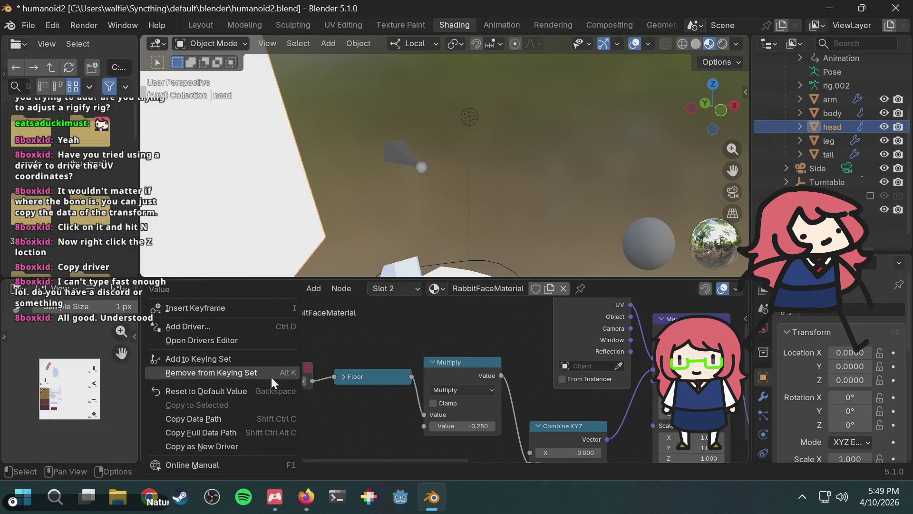
{"action": "left_click", "coordinate": [249, 327]}
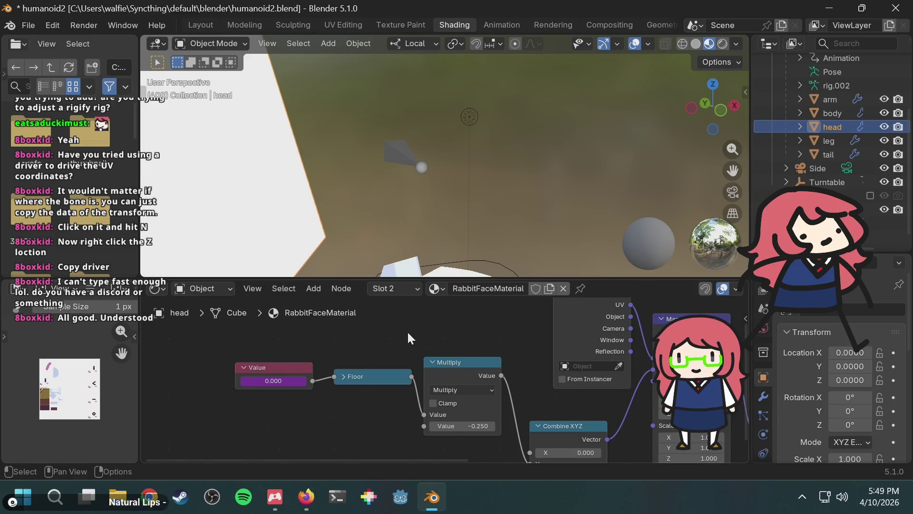
{"action": "mouse_move", "coordinate": [356, 174]}
{"action": "middle_mouse_down"}
{"action": "mouse_move", "coordinate": [249, 189]}
{"action": "mouse_move", "coordinate": [374, 195]}
{"action": "middle_mouse_up"}
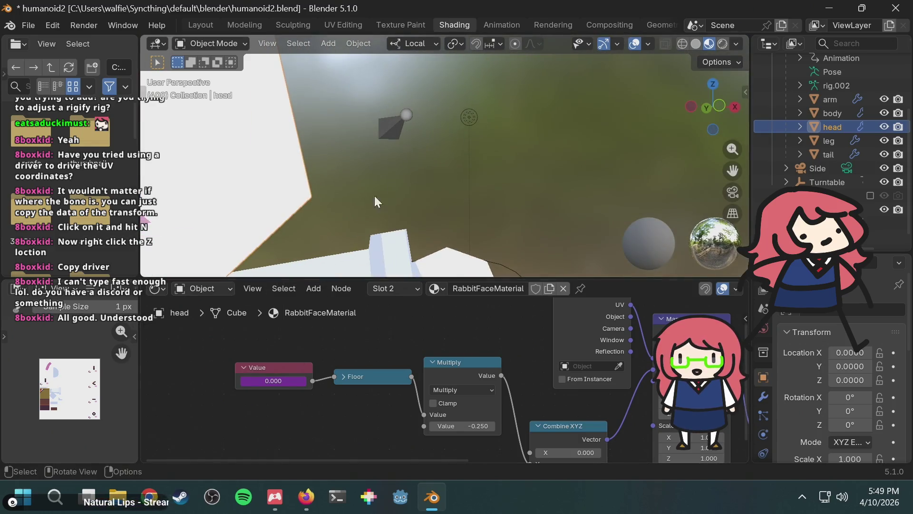
{"action": "left_click", "coordinate": [394, 126]}
{"action": "mouse_move", "coordinate": [394, 126]}
{"action": "middle_mouse_down"}
{"action": "mouse_move", "coordinate": [472, 147]}
{"action": "mouse_move", "coordinate": [457, 162]}
{"action": "middle_mouse_up"}
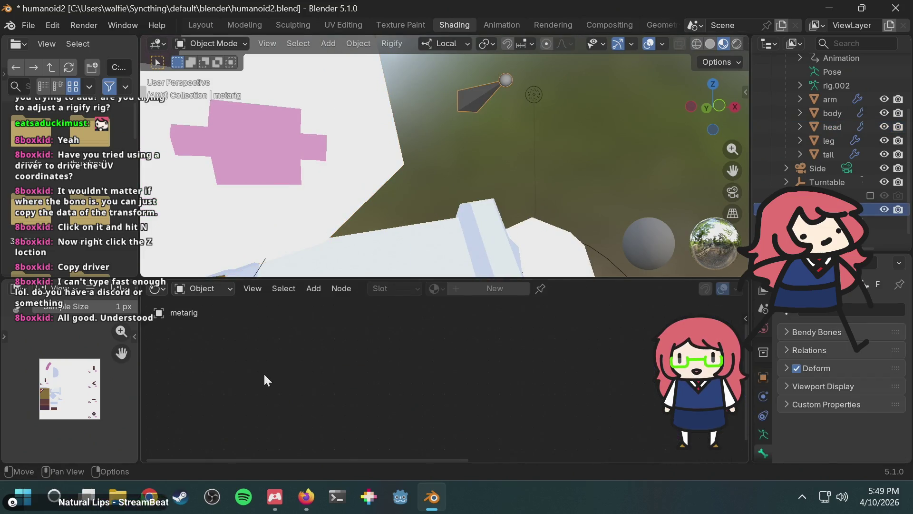
{"action": "left_click", "coordinate": [366, 104]}
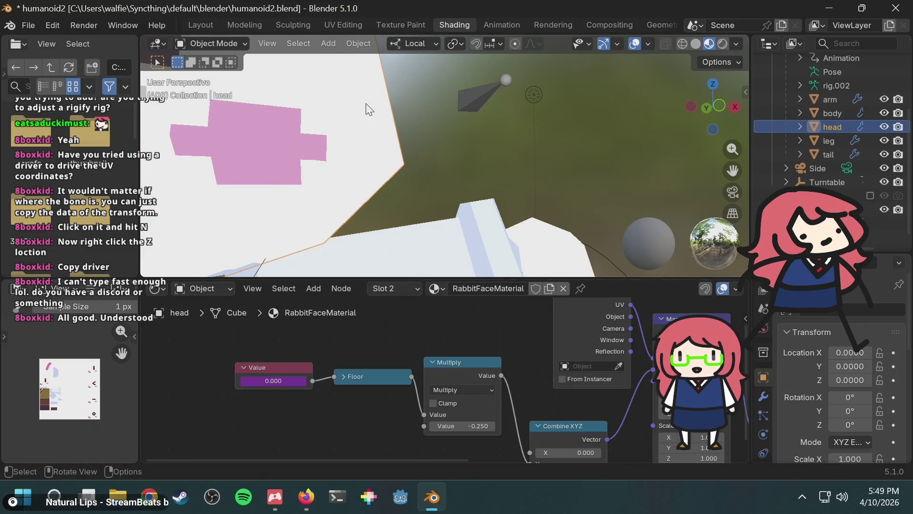
Step: Open the new driver's settings for editing and resume the tutorial video
{"action": "right_click", "coordinate": [279, 375]}
{"action": "left_click", "coordinate": [253, 324]}
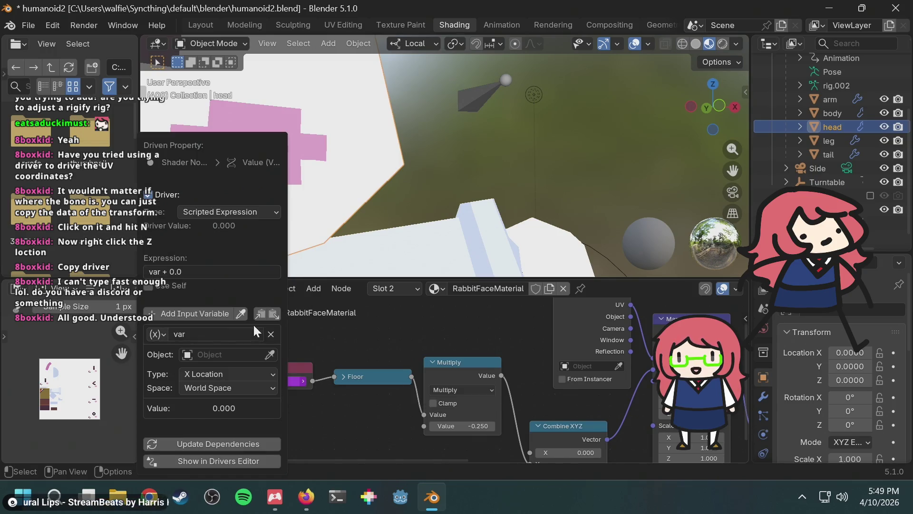
{"action": "key", "text": "alt+Tab"}
{"action": "left_click", "coordinate": [418, 187]}
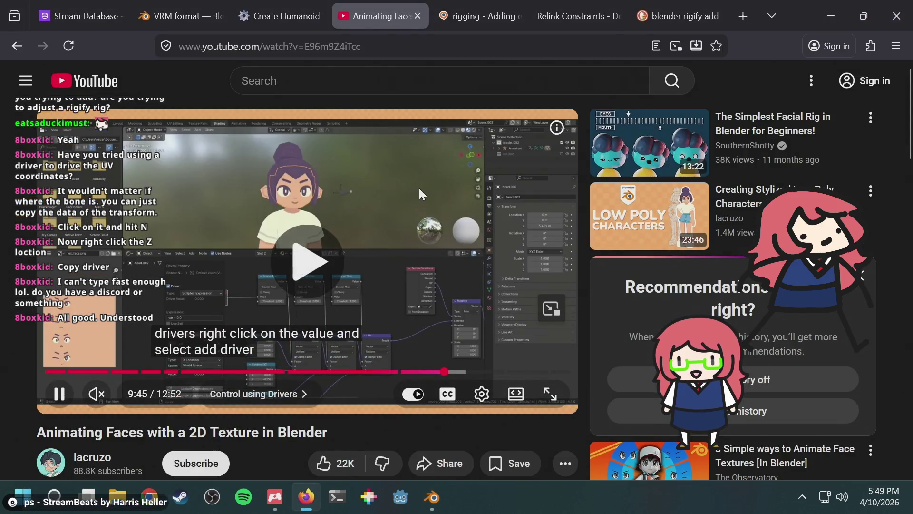
Step: Skip the tutorial ahead five seconds to the local-space Z location explanation
{"action": "key", "text": "Right"}
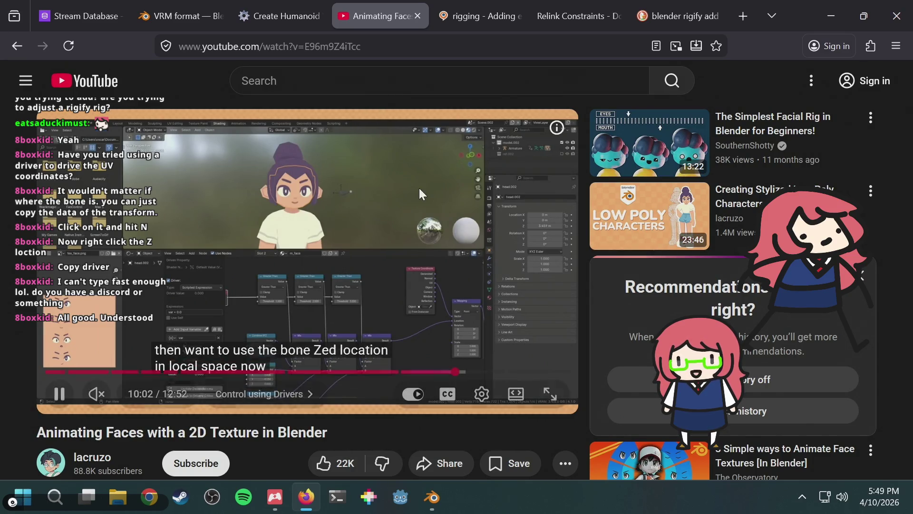
{"action": "key", "text": "alt+Tab"}
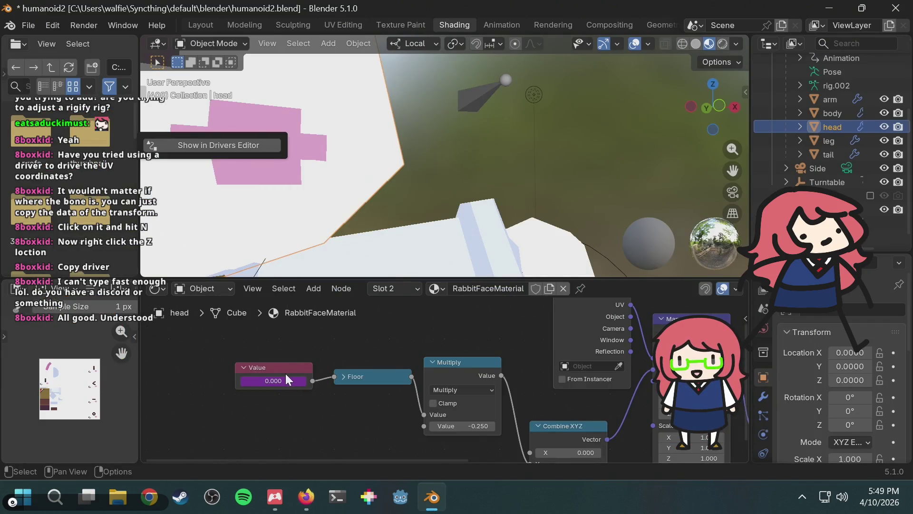
Step: In the driver settings, search the Object field for 'bon' and 'face', finding no match
{"action": "right_click", "coordinate": [281, 374]}
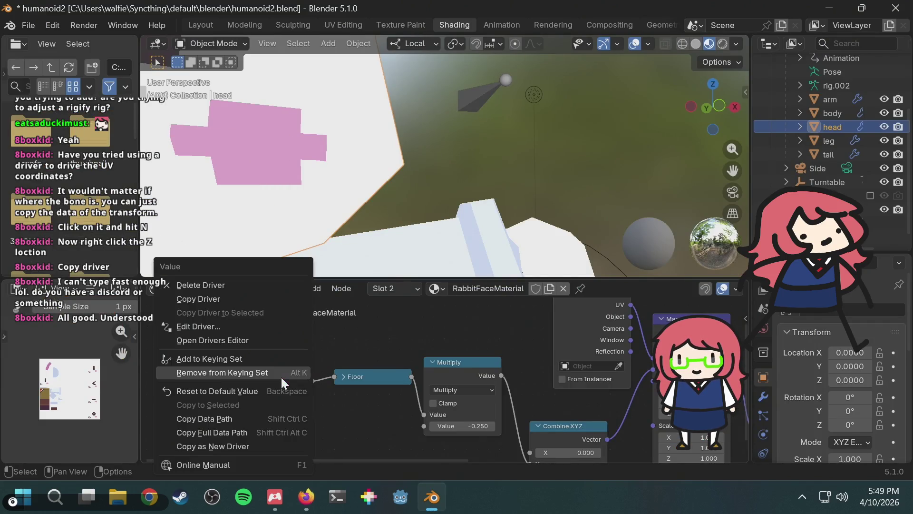
{"action": "left_click", "coordinate": [238, 327]}
{"action": "mouse_move", "coordinate": [213, 154]}
{"action": "left_mouse_down"}
{"action": "mouse_move", "coordinate": [211, 139]}
{"action": "mouse_move", "coordinate": [252, 102]}
{"action": "mouse_move", "coordinate": [249, 91]}
{"action": "left_mouse_up"}
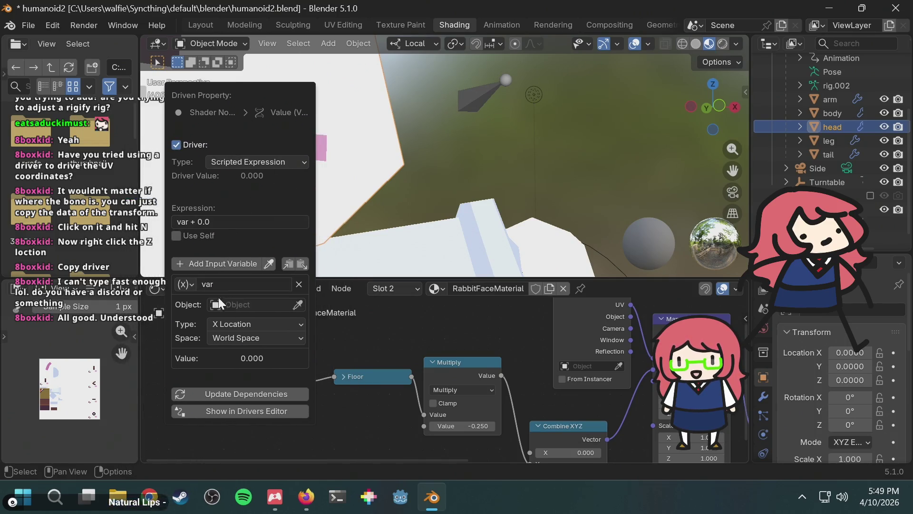
{"action": "left_click", "coordinate": [217, 302]}
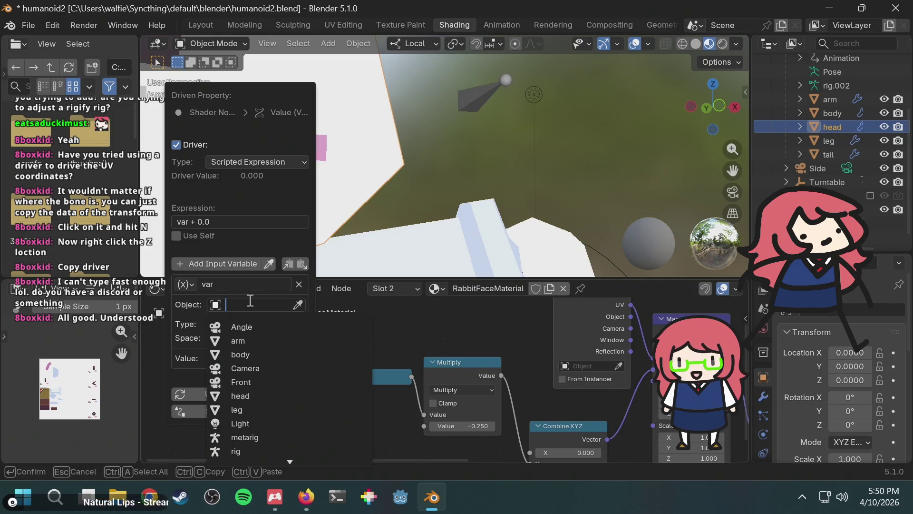
{"action": "type", "text": "bon"}
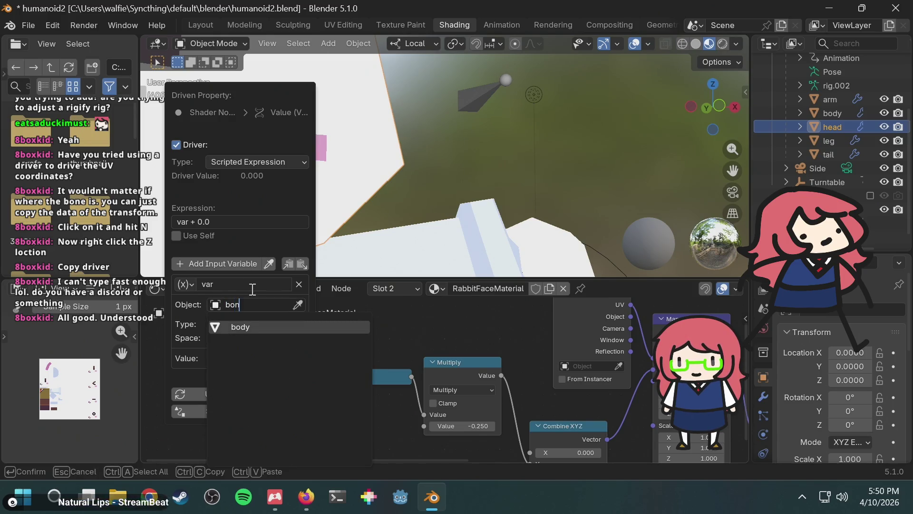
{"action": "key", "text": "BackSpace"}
{"action": "key", "text": "BackSpace"}
{"action": "key", "text": "BackSpace"}
{"action": "type", "text": "face"}
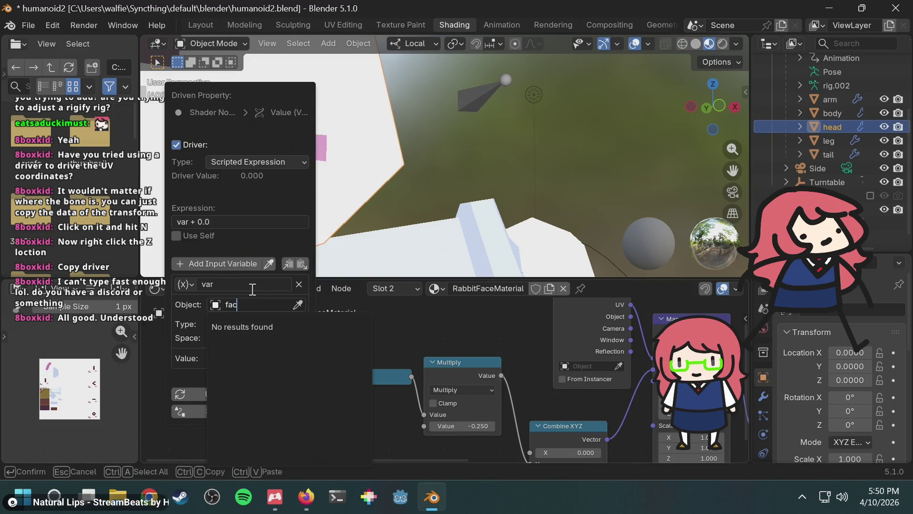
{"action": "key", "text": "BackSpace"}
{"action": "key", "text": "BackSpace"}
{"action": "key", "text": "BackSpace"}
{"action": "key", "text": "Escape"}
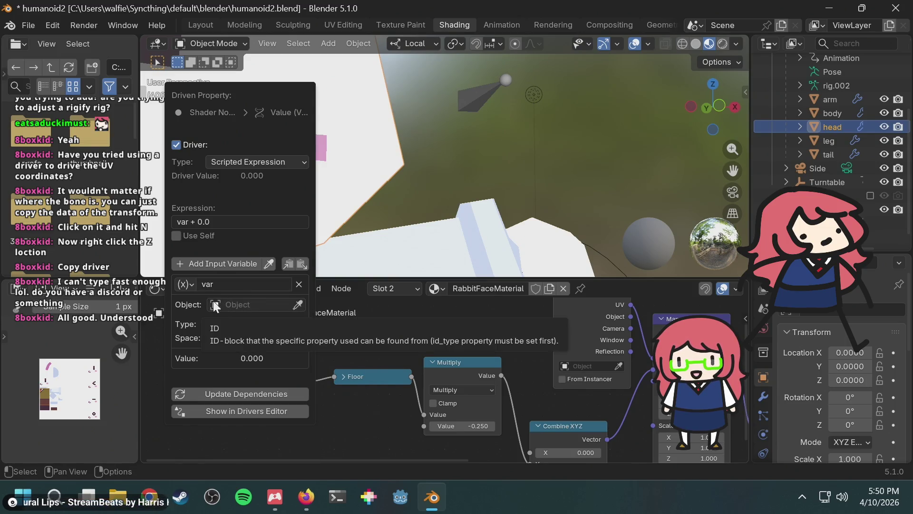
{"action": "left_click", "coordinate": [215, 304]}
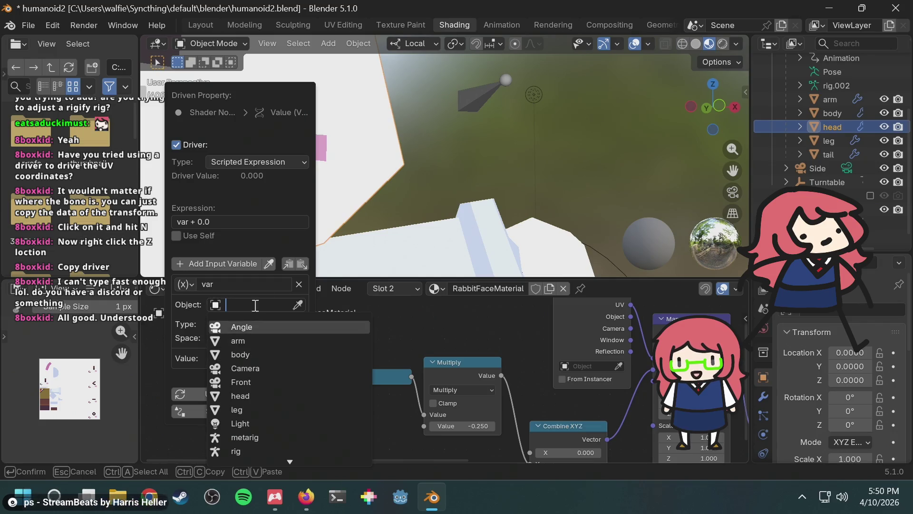
{"action": "key", "text": "alt+Tab"}
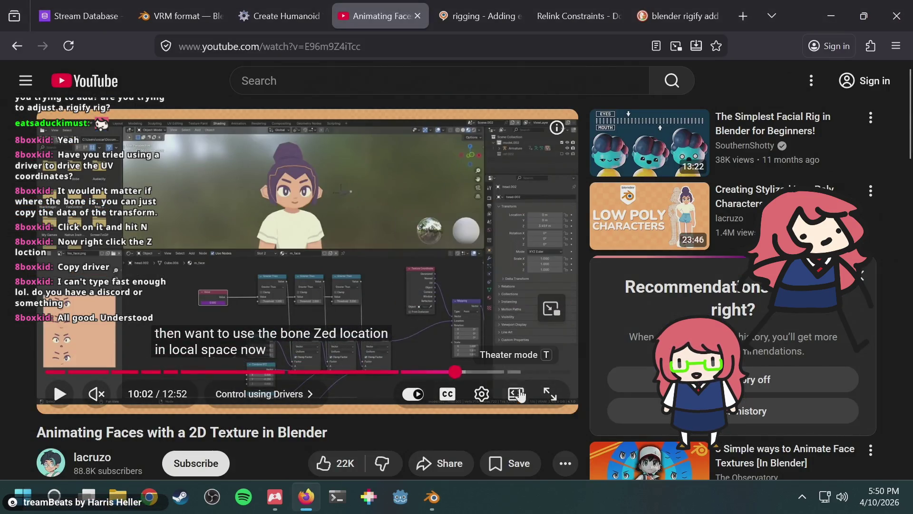
Step: Pause the full-screen tutorial at 10:00 on its Armature face_select, Z Location, Local Space driver
{"action": "left_click", "coordinate": [516, 394]}
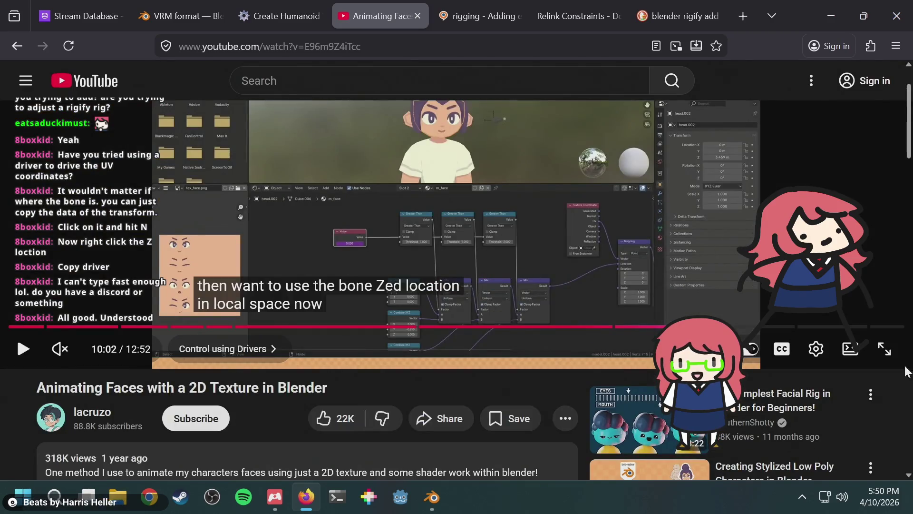
{"action": "left_click", "coordinate": [884, 349]}
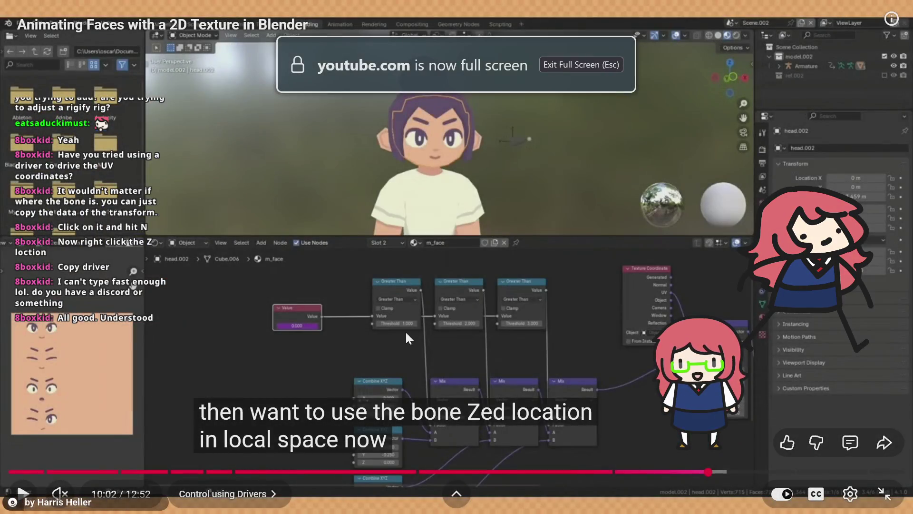
{"action": "left_click", "coordinate": [555, 281]}
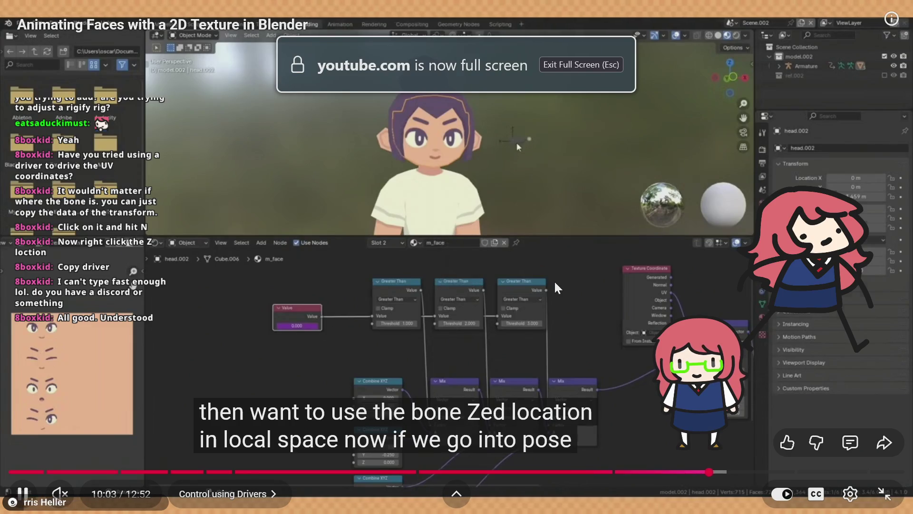
{"action": "key", "text": "Left"}
{"action": "left_click", "coordinate": [555, 280]}
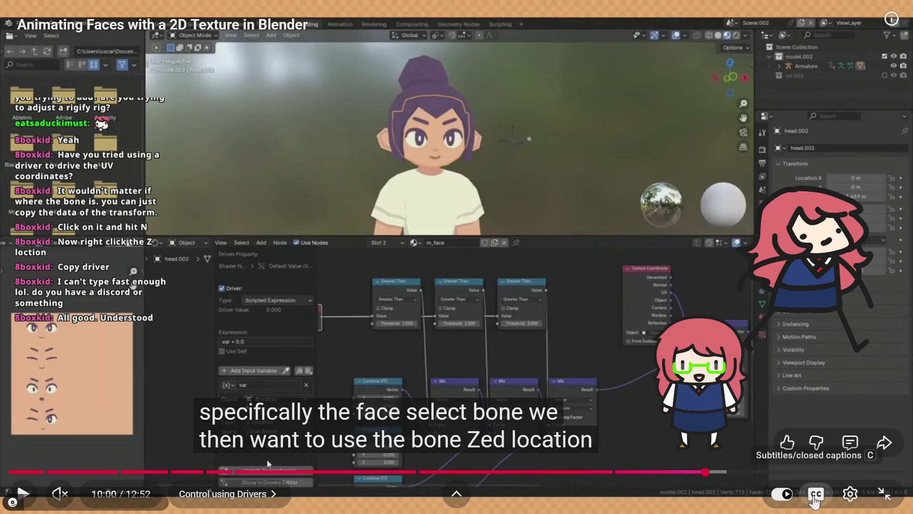
{"action": "left_click", "coordinate": [816, 493]}
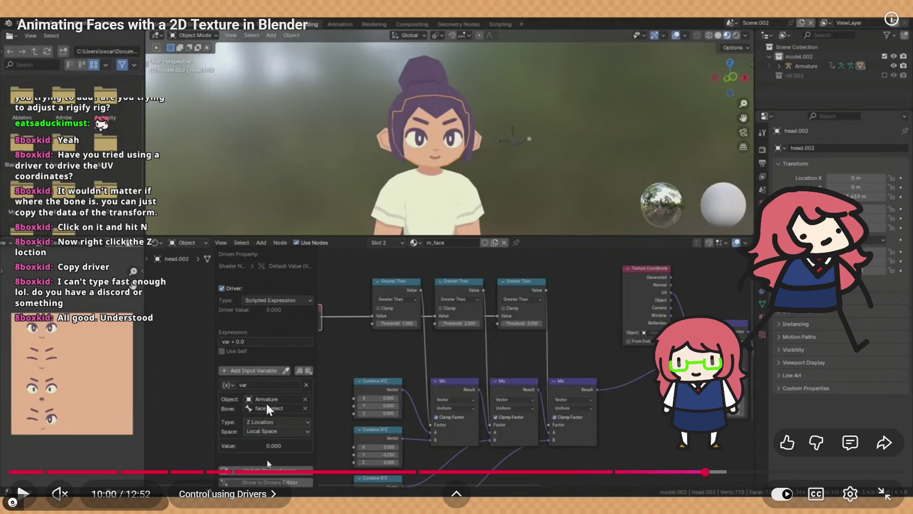
{"action": "key", "text": "alt+Tab"}
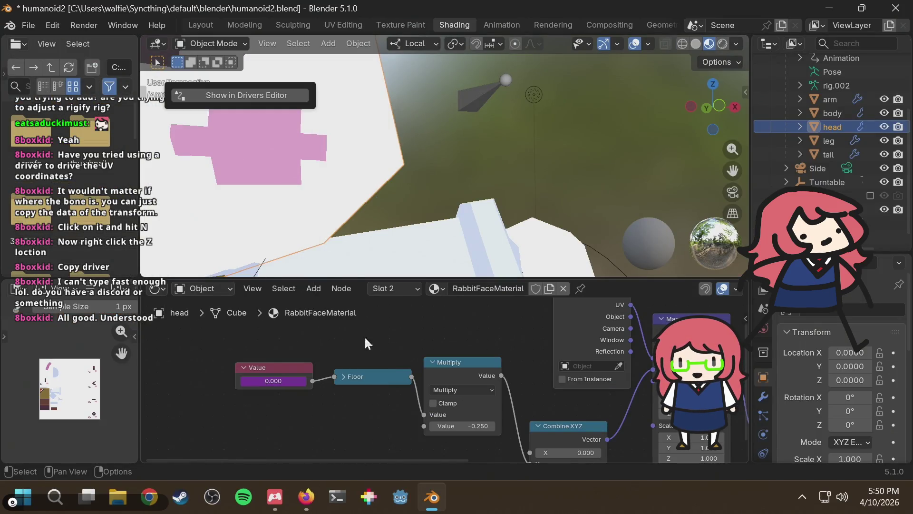
Step: Set the driver variable's Object to metarig, abandoning the 'face' bone search
{"action": "right_click", "coordinate": [274, 386]}
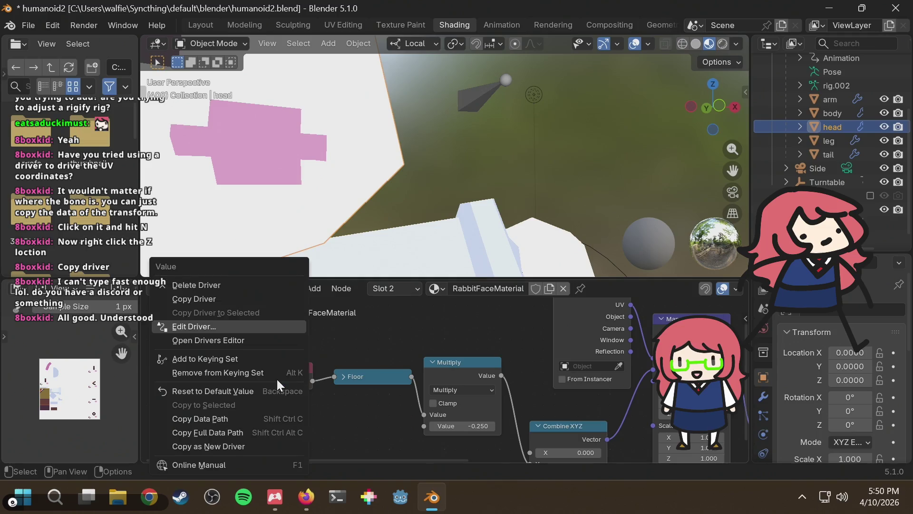
{"action": "left_click", "coordinate": [264, 326]}
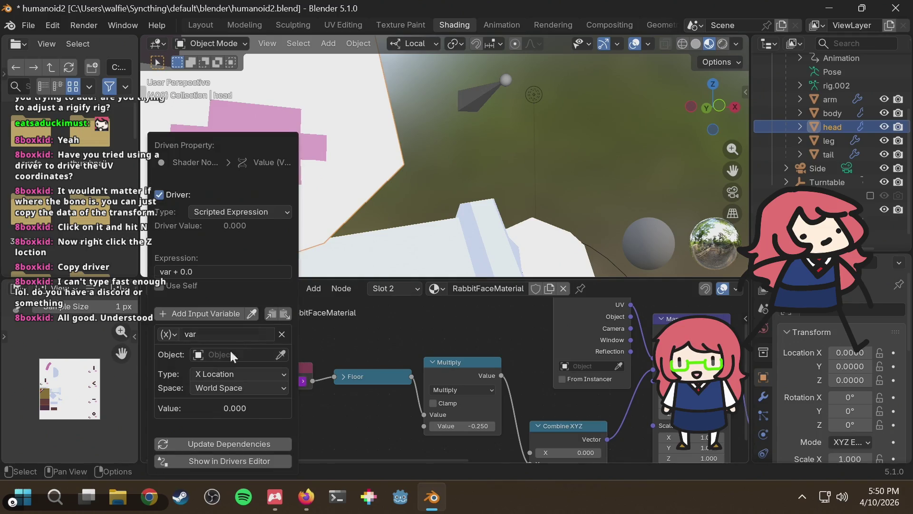
{"action": "left_click", "coordinate": [216, 354]}
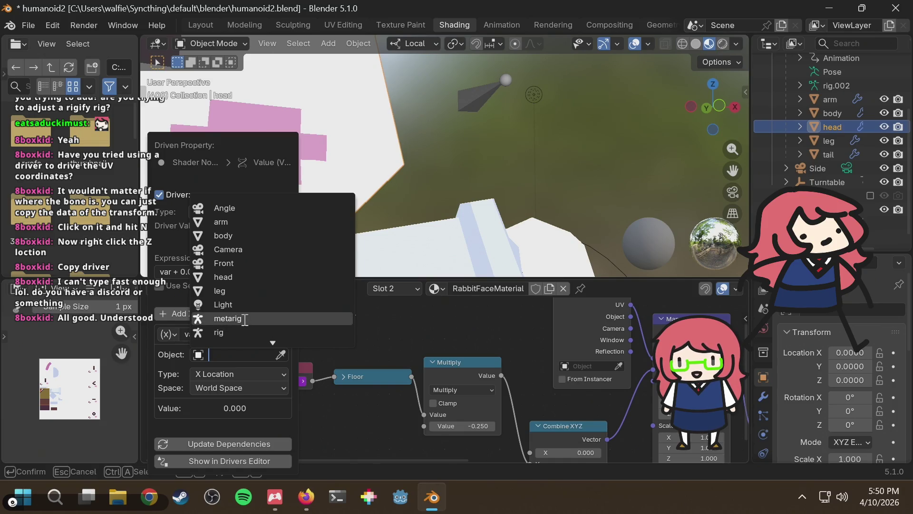
{"action": "left_click", "coordinate": [245, 319]}
{"action": "left_click", "coordinate": [218, 354]}
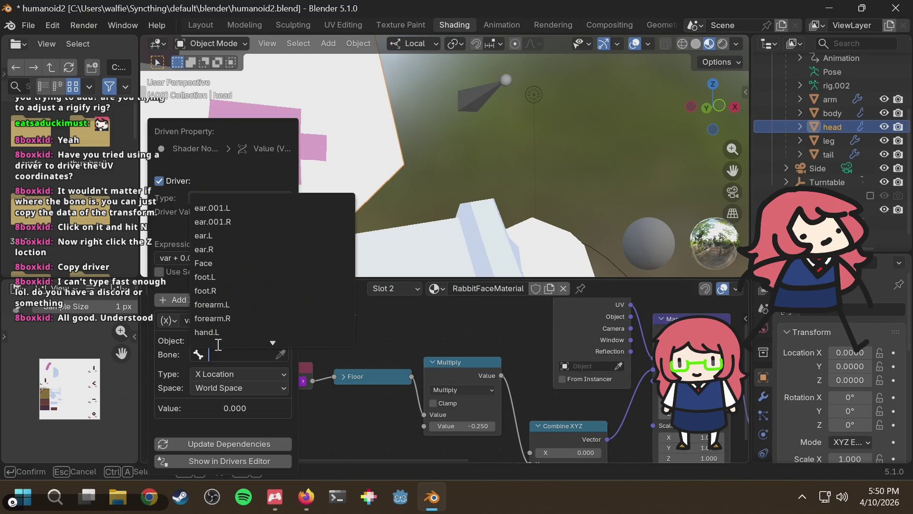
{"action": "scroll", "coordinate": [249, 287], "scroll_direction": "down", "scroll_amount": 3}
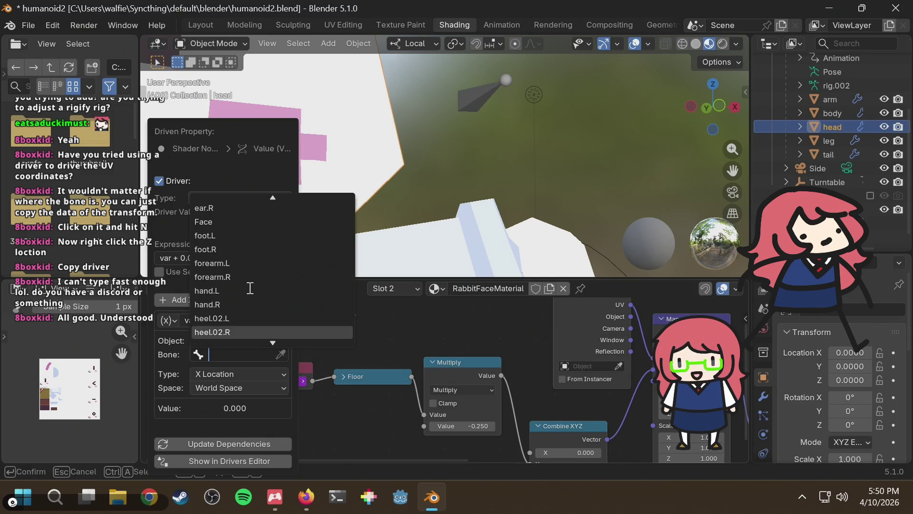
{"action": "scroll", "coordinate": [249, 287], "scroll_direction": "down", "scroll_amount": 15}
{"action": "type", "text": "fa"}
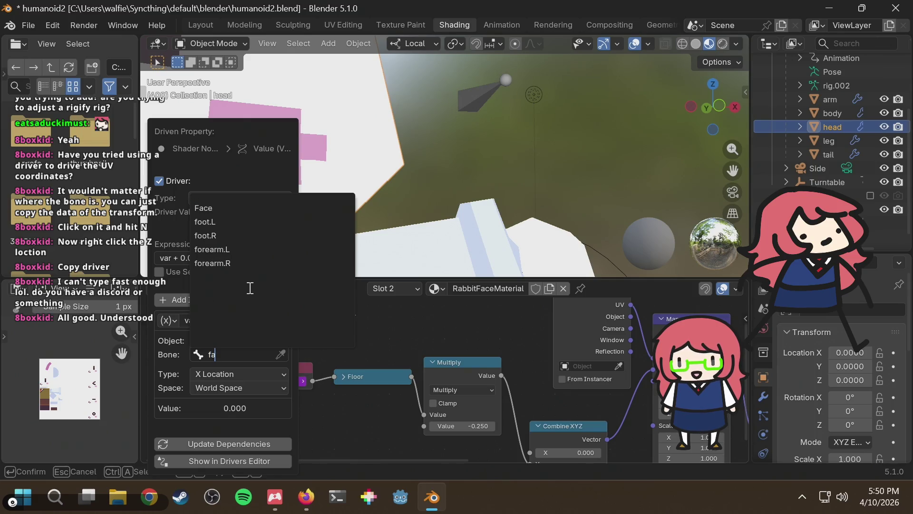
{"action": "type", "text": "ce"}
{"action": "key", "text": "Escape"}
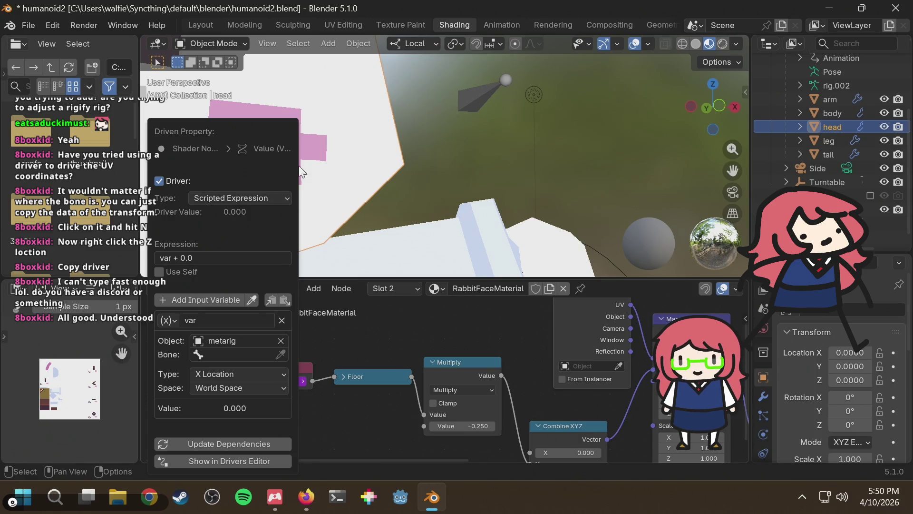
{"action": "key", "text": "Escape"}
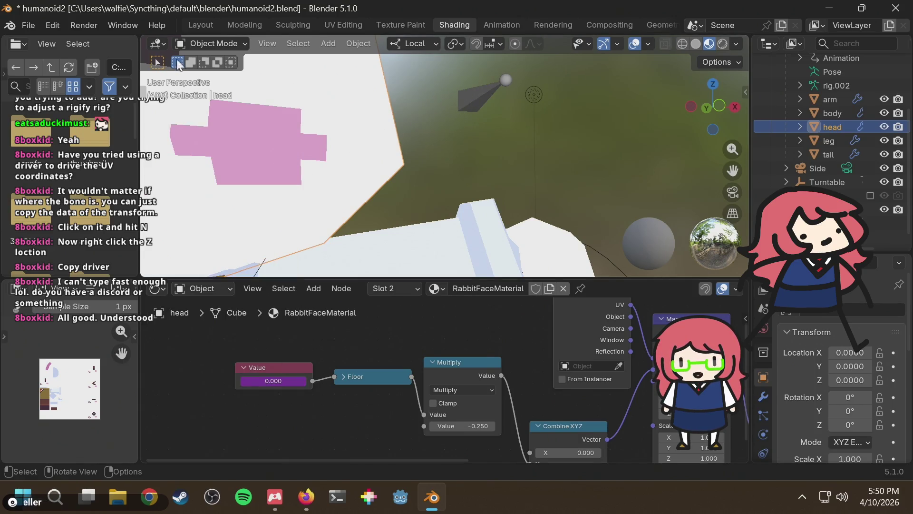
{"action": "left_click", "coordinate": [215, 42]}
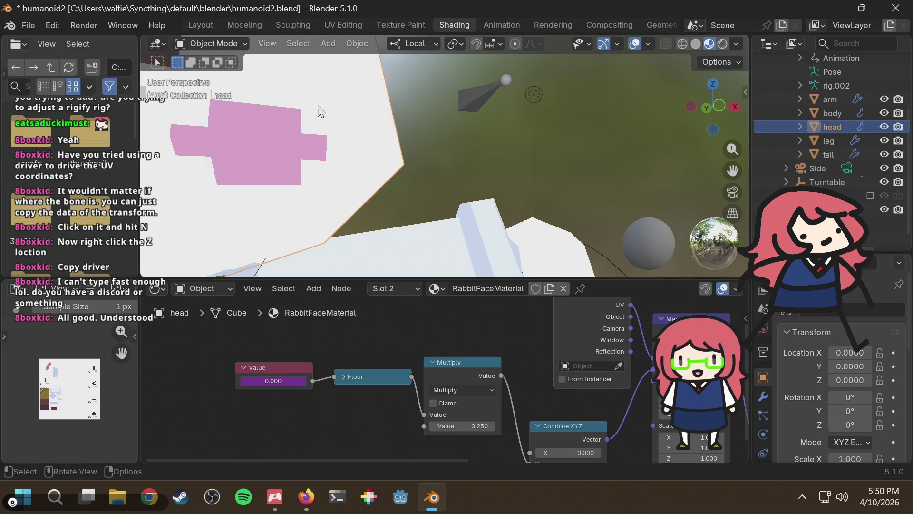
Step: Select the metarig, enter Pose Mode, and rename the Face bone to 'face'
{"action": "scroll", "coordinate": [830, 157], "scroll_direction": "down", "scroll_amount": 1}
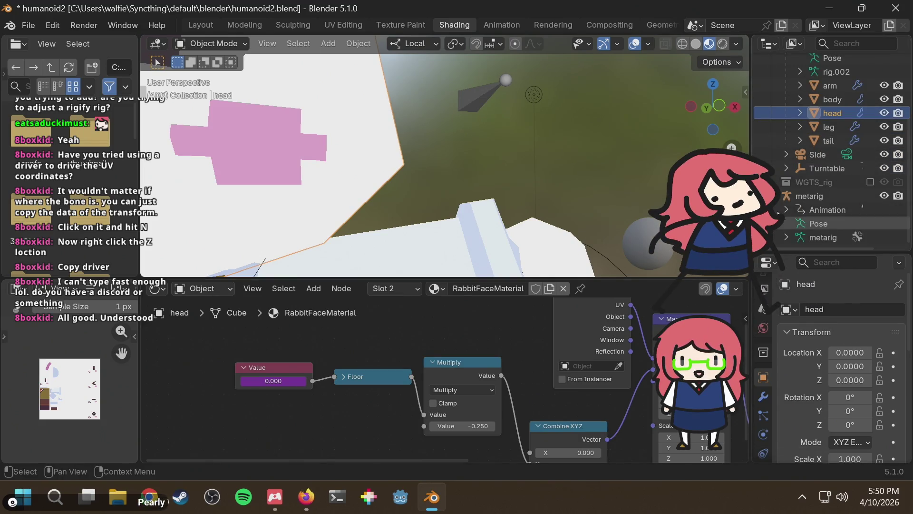
{"action": "left_click", "coordinate": [813, 194]}
{"action": "left_click", "coordinate": [214, 43]}
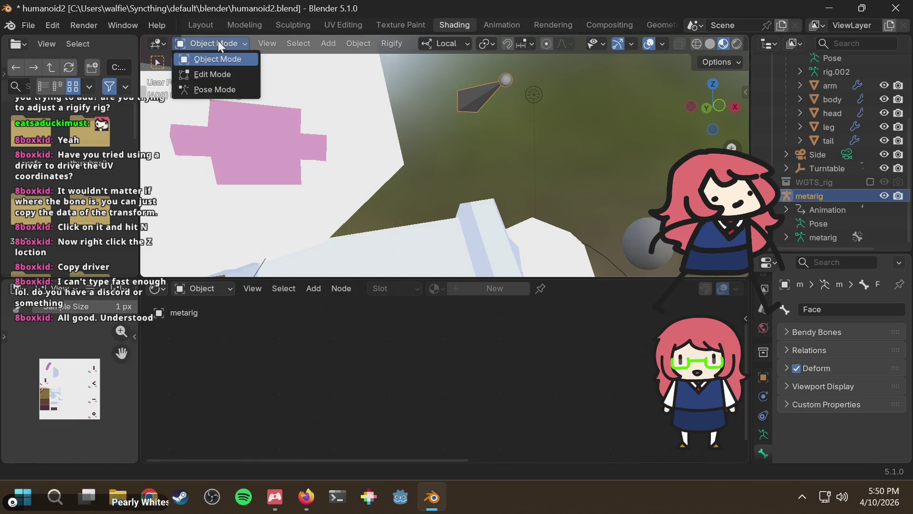
{"action": "left_click", "coordinate": [235, 87]}
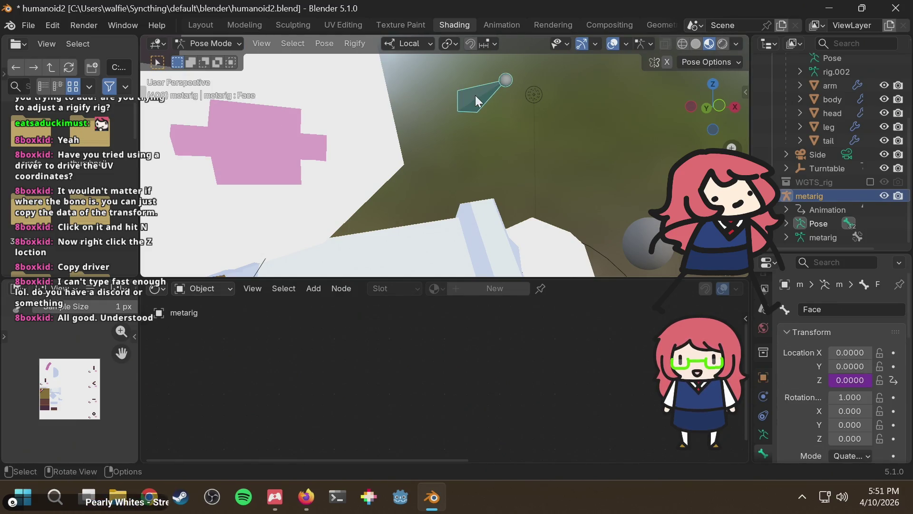
{"action": "key", "text": "F2"}
{"action": "type", "text": "face"}
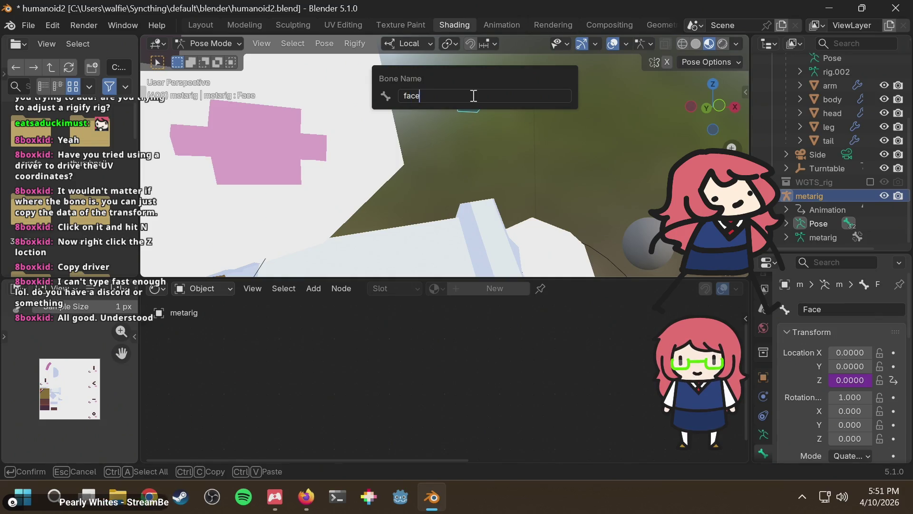
{"action": "key", "text": "Return"}
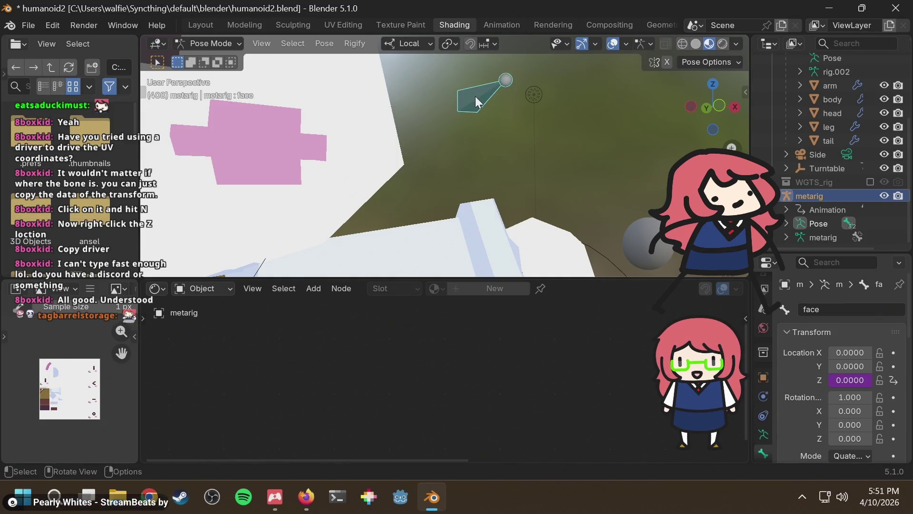
{"action": "key", "text": "F2"}
{"action": "type", "text": "face"}
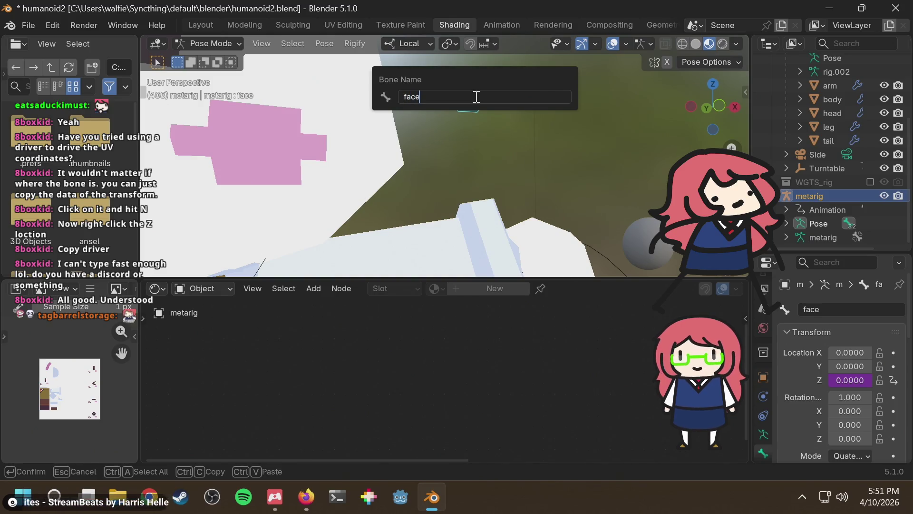
{"action": "key", "text": "Return"}
Step: Return to Object Mode and select the head to show its RabbitFaceMaterial nodes
{"action": "middle_click_drag", "start_coordinate": [447, 134], "coordinate": [541, 128]}
{"action": "scroll", "coordinate": [539, 124], "scroll_direction": "up", "scroll_amount": 2}
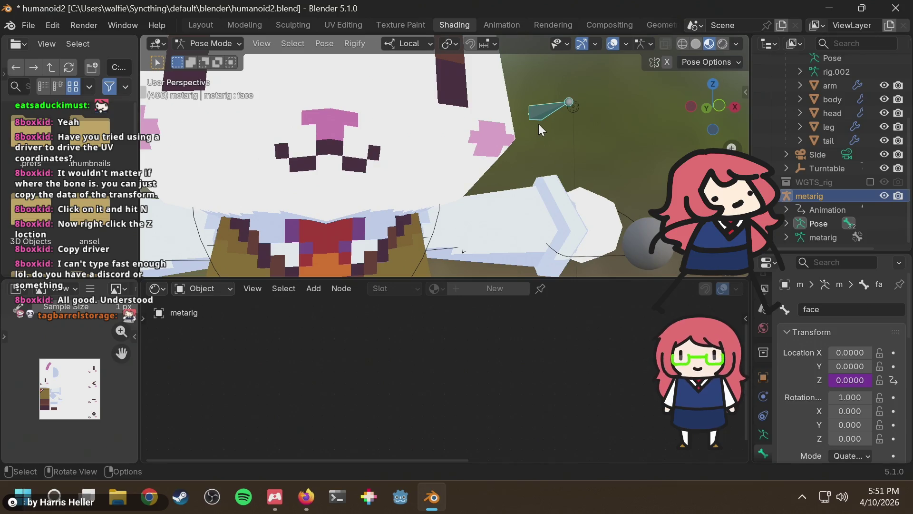
{"action": "left_click", "coordinate": [226, 43]}
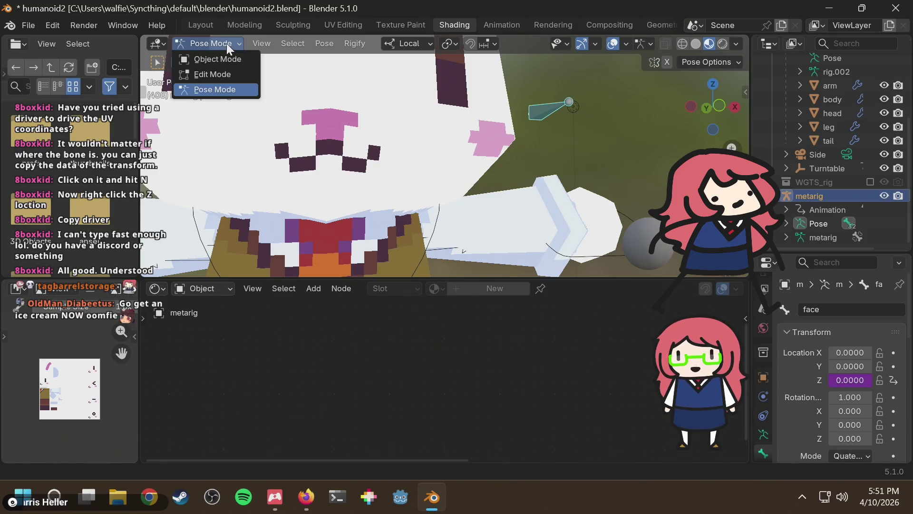
{"action": "left_click", "coordinate": [224, 58]}
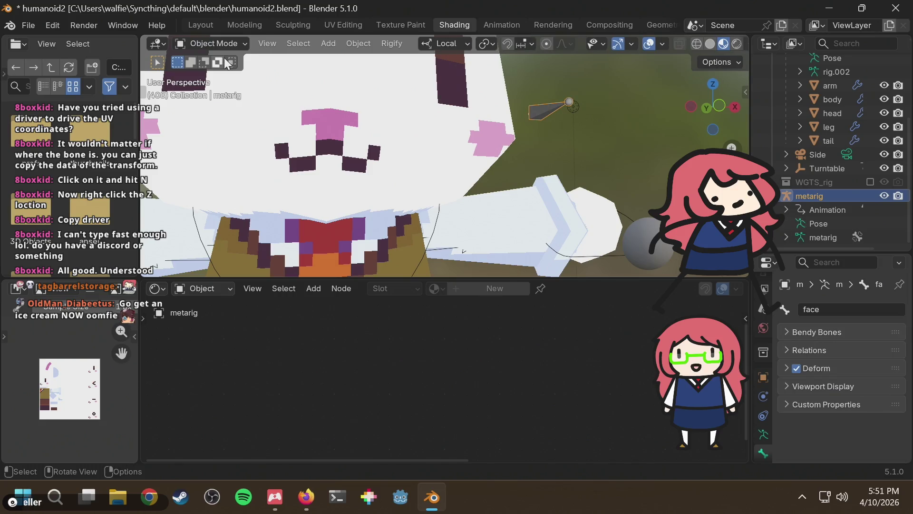
{"action": "left_click", "coordinate": [413, 121]}
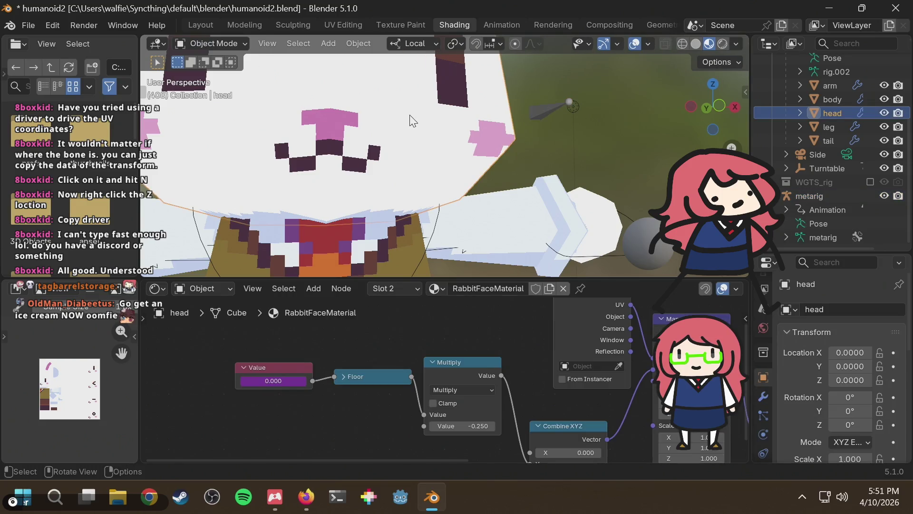
Step: Set the driver variable's Bone to face and its Type to Y Location
{"action": "right_click", "coordinate": [274, 381]}
{"action": "left_click", "coordinate": [270, 326]}
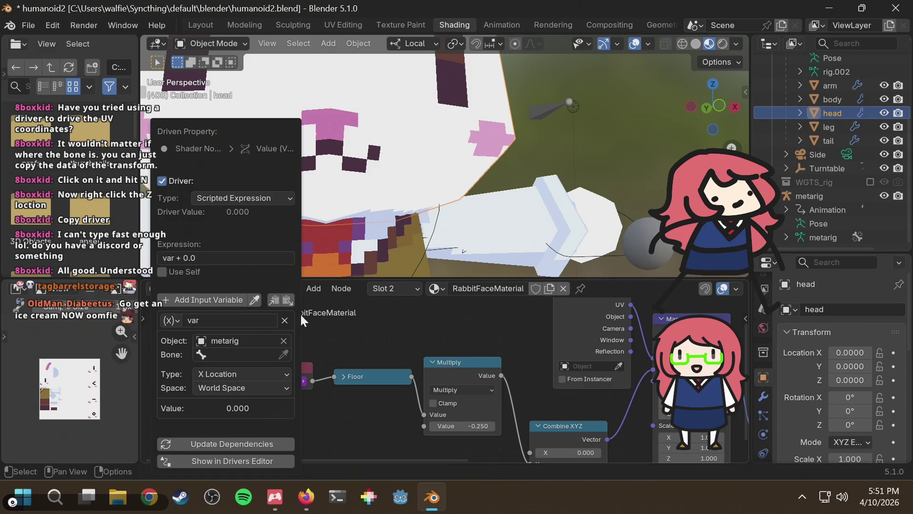
{"action": "left_click", "coordinate": [240, 352]}
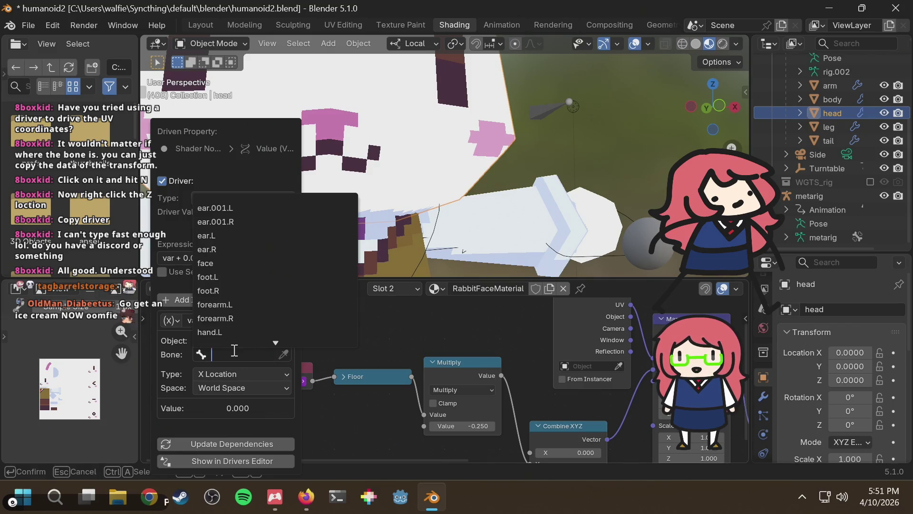
{"action": "type", "text": "face"}
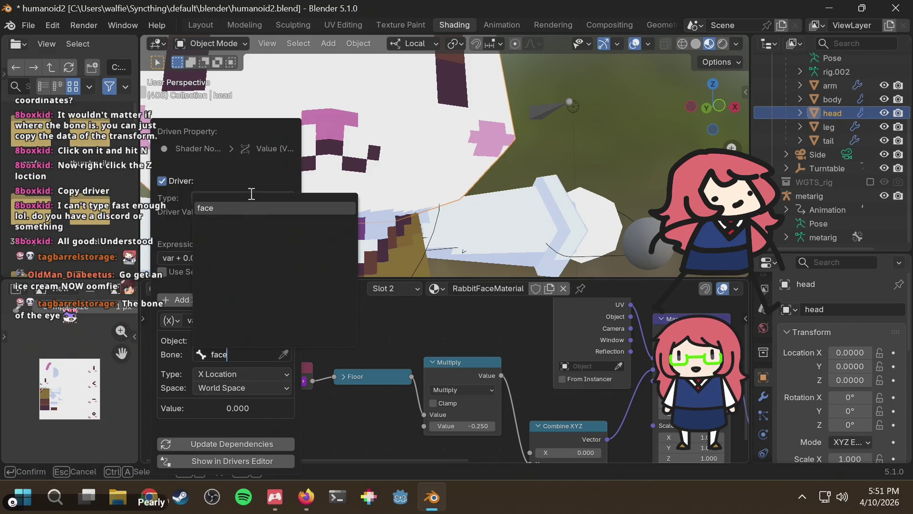
{"action": "left_click", "coordinate": [241, 209]}
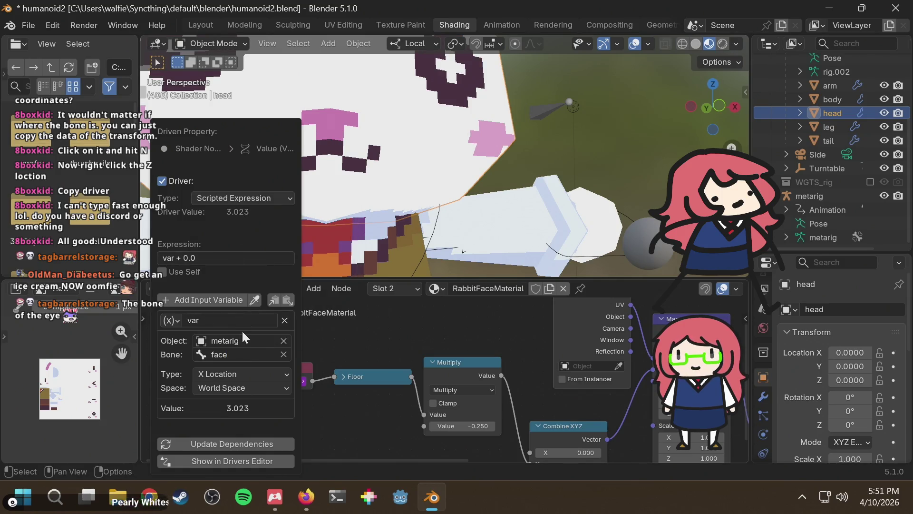
{"action": "left_click", "coordinate": [214, 376]}
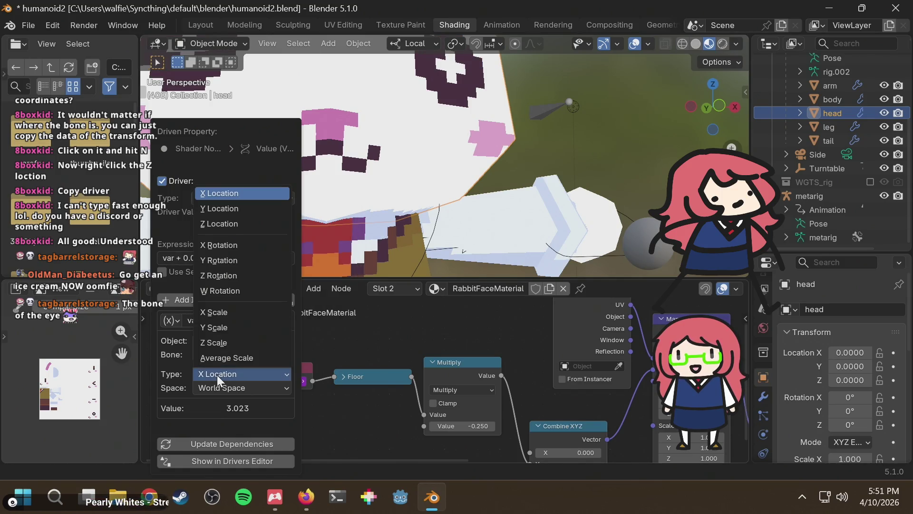
{"action": "left_click", "coordinate": [233, 210]}
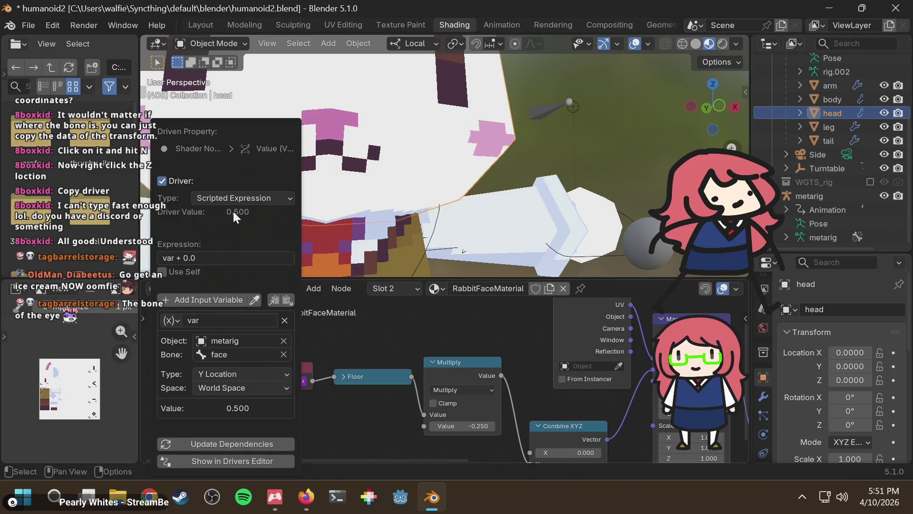
Step: Put the metarig into Pose Mode and try a Z-constrained move of the face bone, then cancel
{"action": "key", "text": "alt+Tab"}
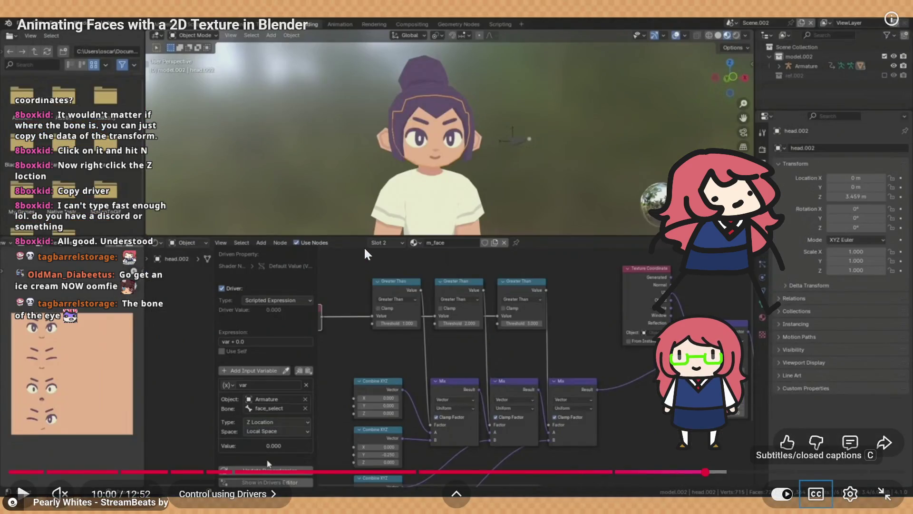
{"action": "key", "text": "alt+Tab"}
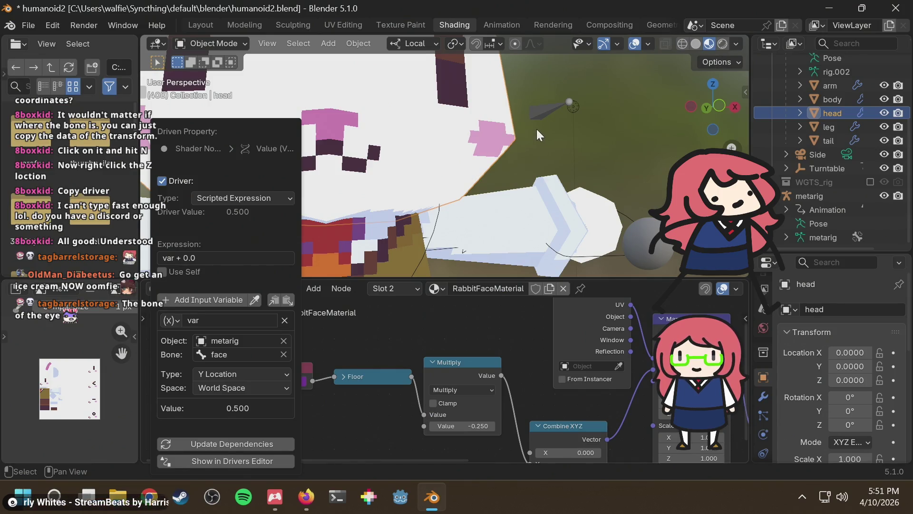
{"action": "left_click", "coordinate": [223, 40]}
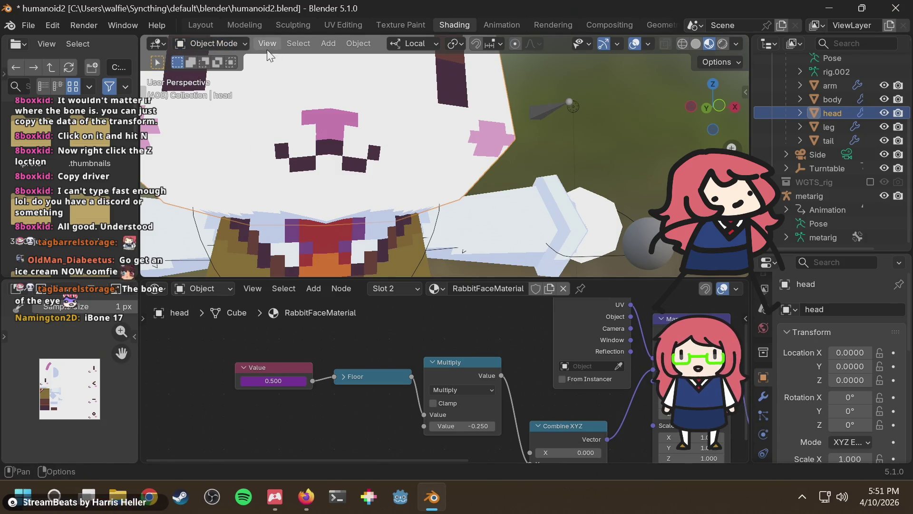
{"action": "left_click", "coordinate": [809, 195]}
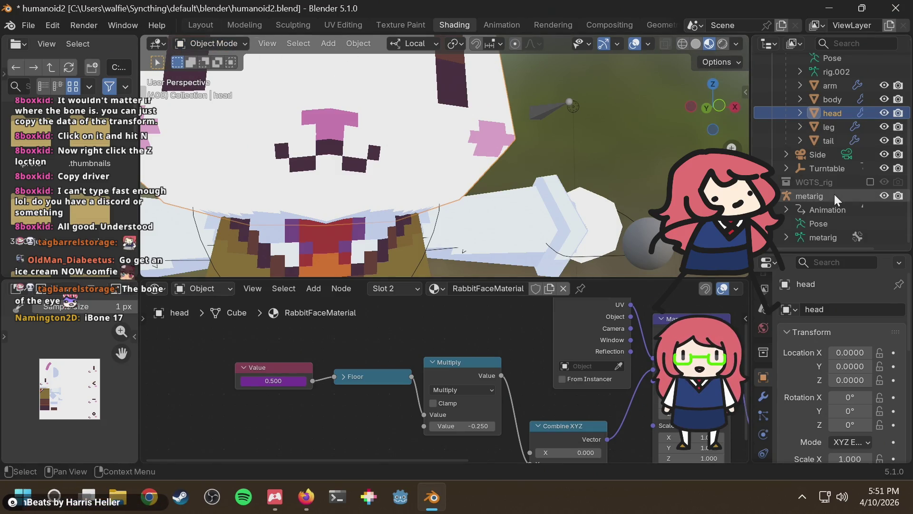
{"action": "left_click", "coordinate": [211, 43]}
{"action": "left_click", "coordinate": [212, 89]}
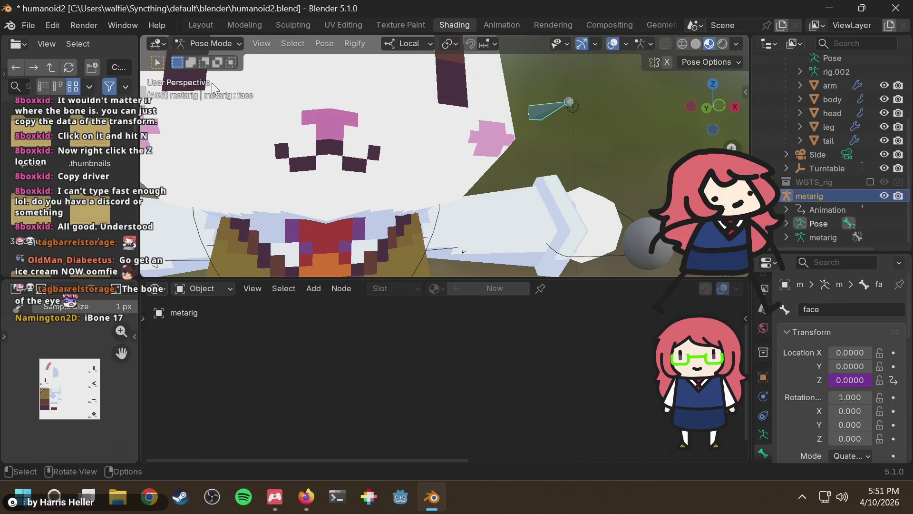
{"action": "scroll", "coordinate": [573, 141], "scroll_direction": "down", "scroll_amount": 5}
{"action": "key", "text": "g"}
{"action": "key", "text": "z"}
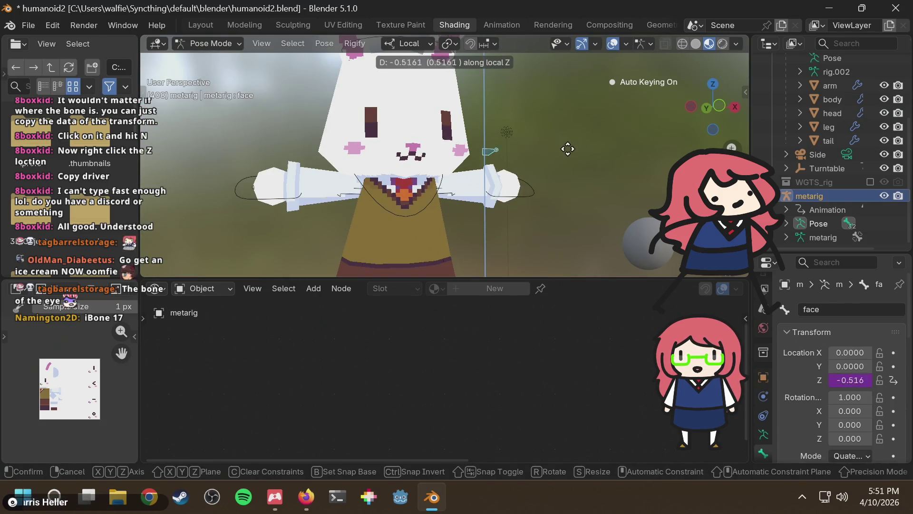
{"action": "right_click", "coordinate": [565, 75]}
{"action": "key", "text": "alt+Tab"}
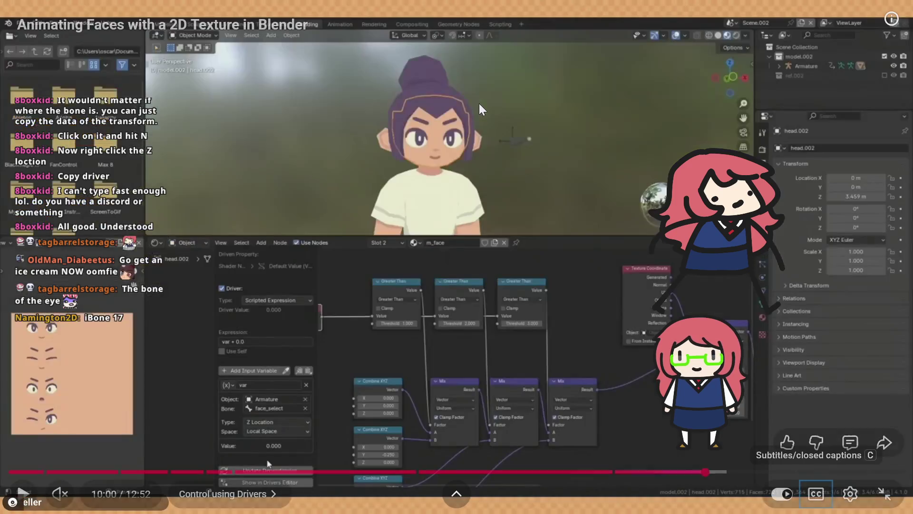
Step: Replay the tutorial with captions on through its local-space Z location explanation
{"action": "key", "text": "space"}
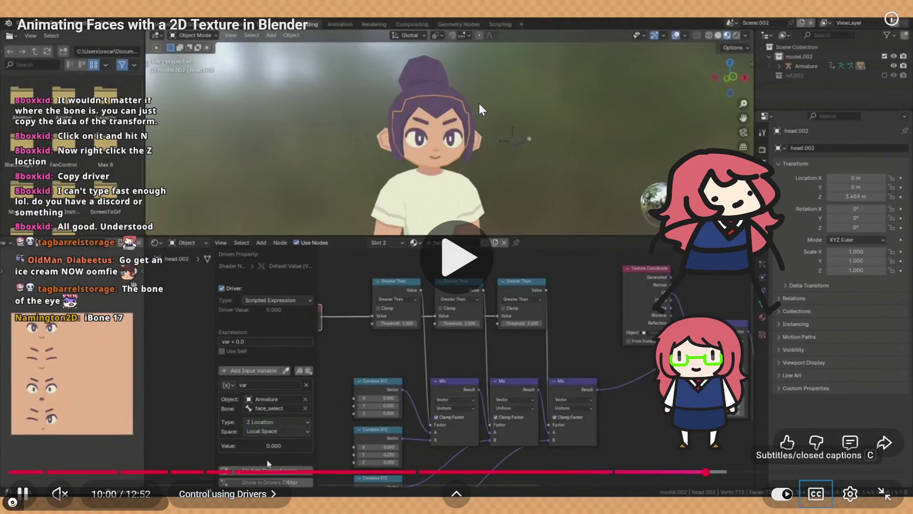
{"action": "key", "text": "space"}
{"action": "key", "text": "c"}
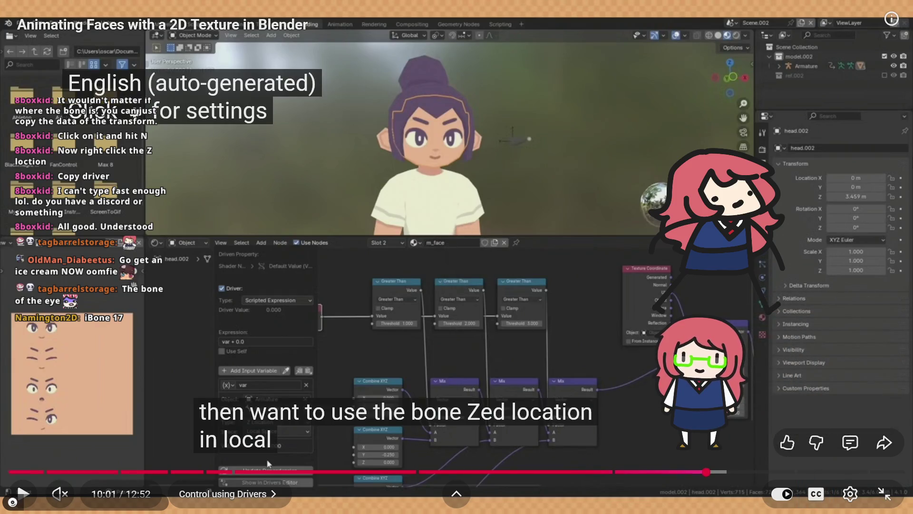
{"action": "key", "text": "space"}
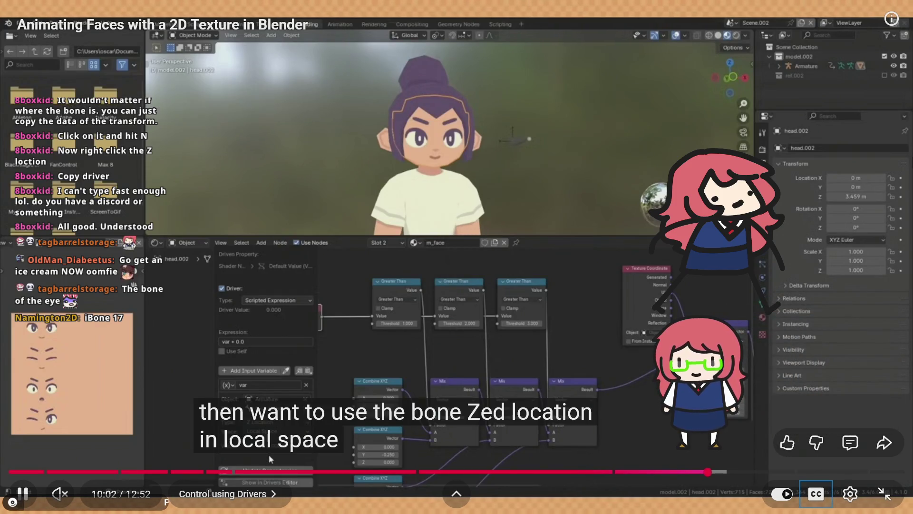
{"action": "key", "text": "alt+Tab"}
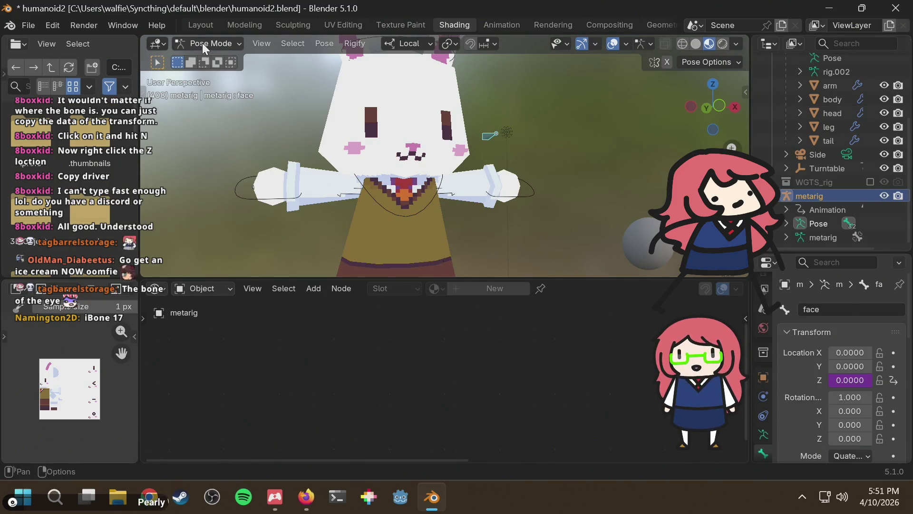
Step: Return to Object Mode, select the head, and set the driver variable's Space to Local Space
{"action": "left_click", "coordinate": [202, 43]}
{"action": "left_click", "coordinate": [207, 58]}
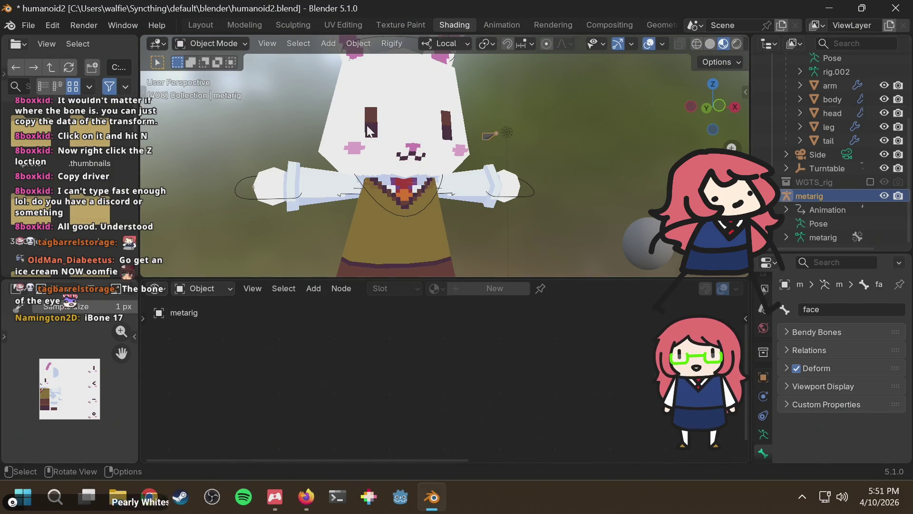
{"action": "left_click", "coordinate": [367, 125]}
{"action": "right_click", "coordinate": [299, 380]}
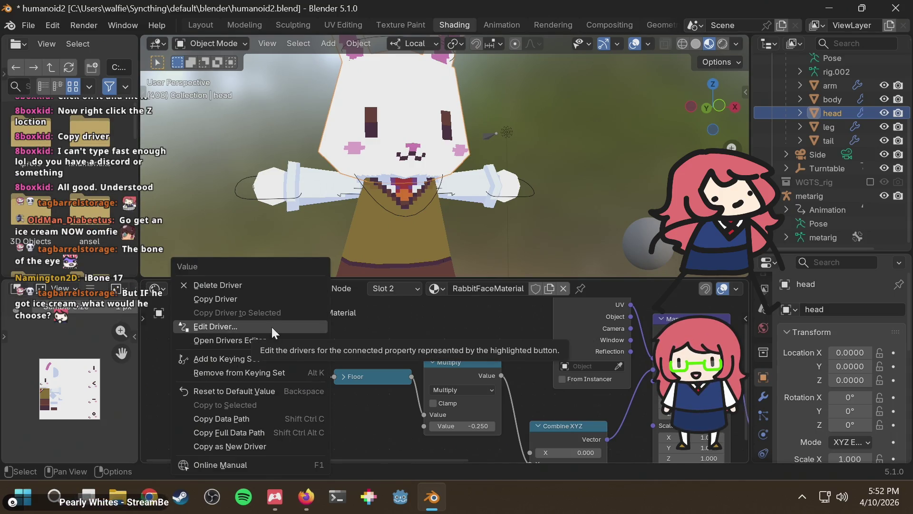
{"action": "left_click", "coordinate": [272, 327]}
{"action": "left_click", "coordinate": [239, 387]}
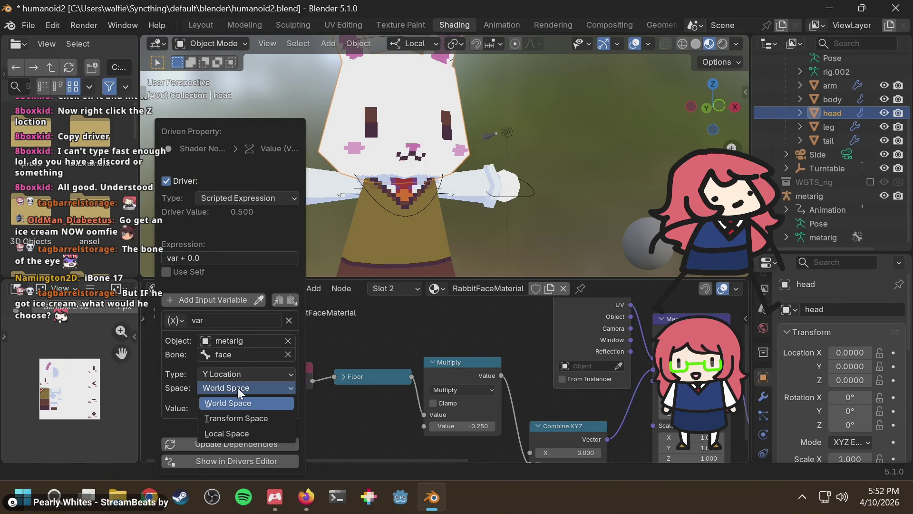
{"action": "left_click", "coordinate": [232, 431]}
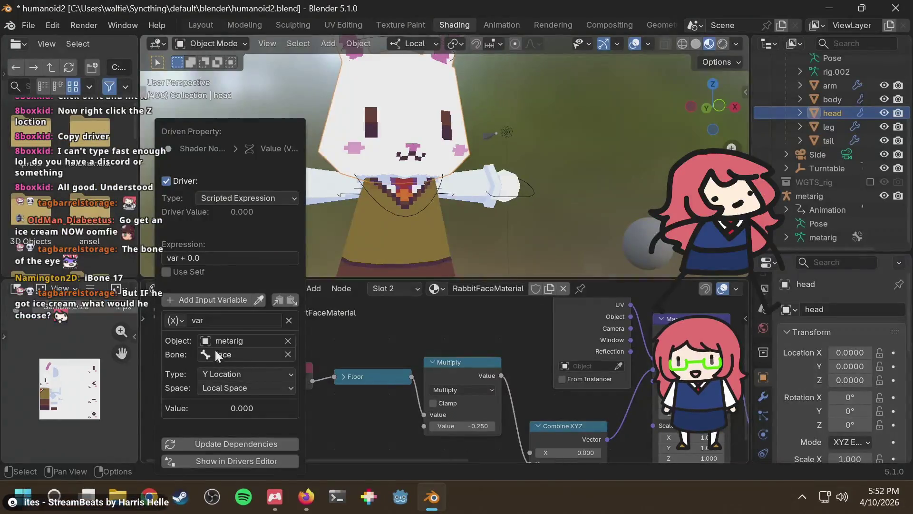
{"action": "key", "text": "Escape"}
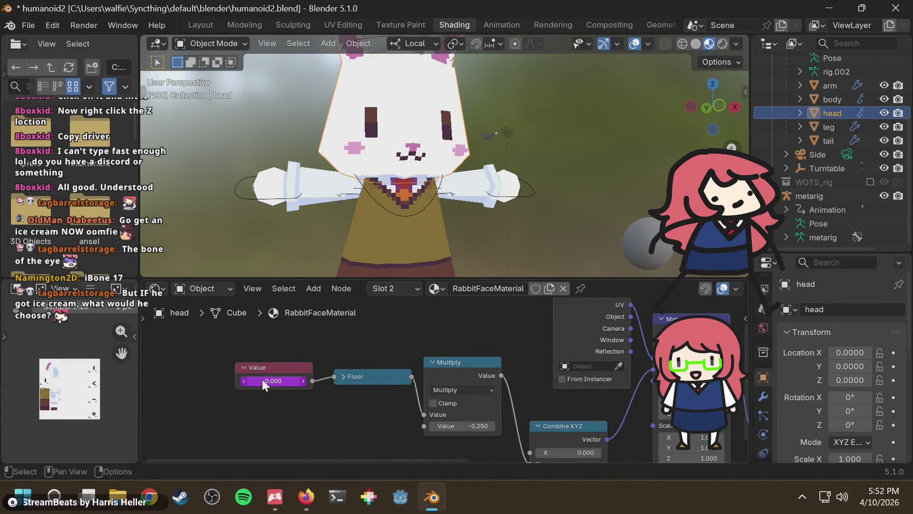
Step: Change the driver variable's Type from Y Location to Z Location
{"action": "right_click", "coordinate": [263, 382]}
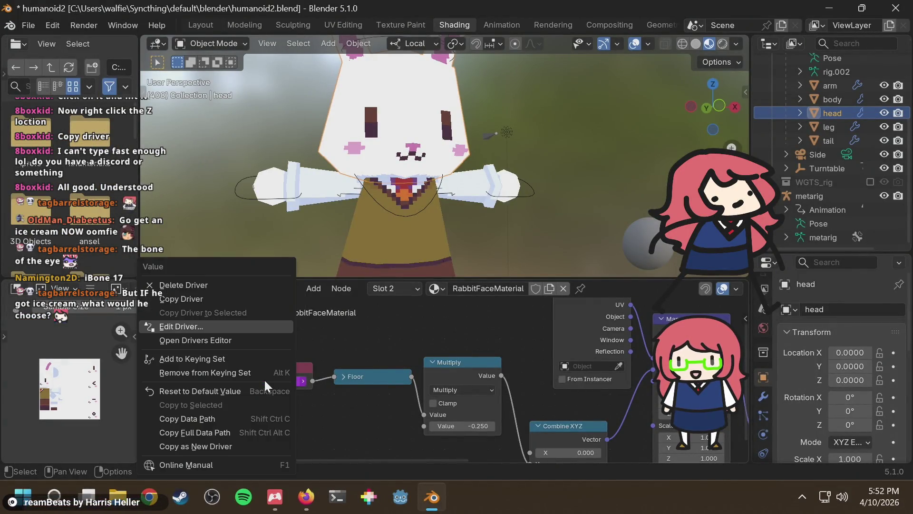
{"action": "left_click", "coordinate": [176, 326]}
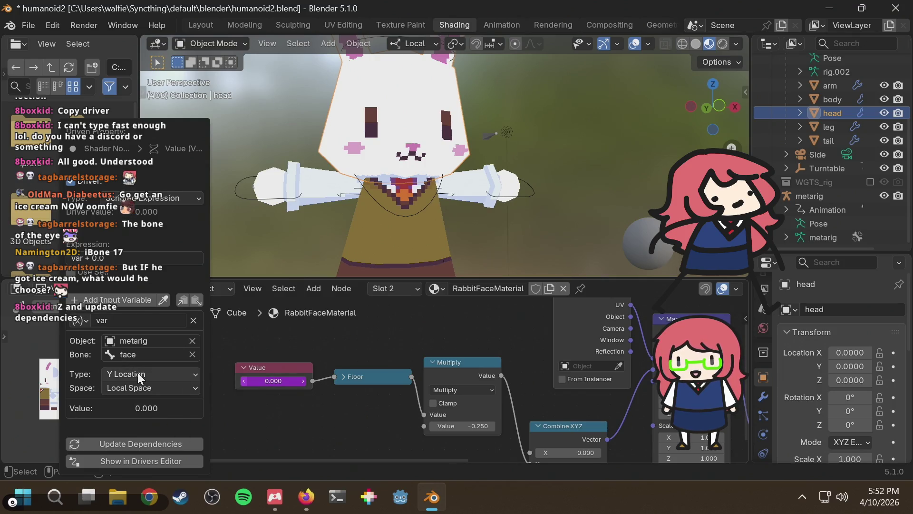
{"action": "left_click", "coordinate": [141, 372]}
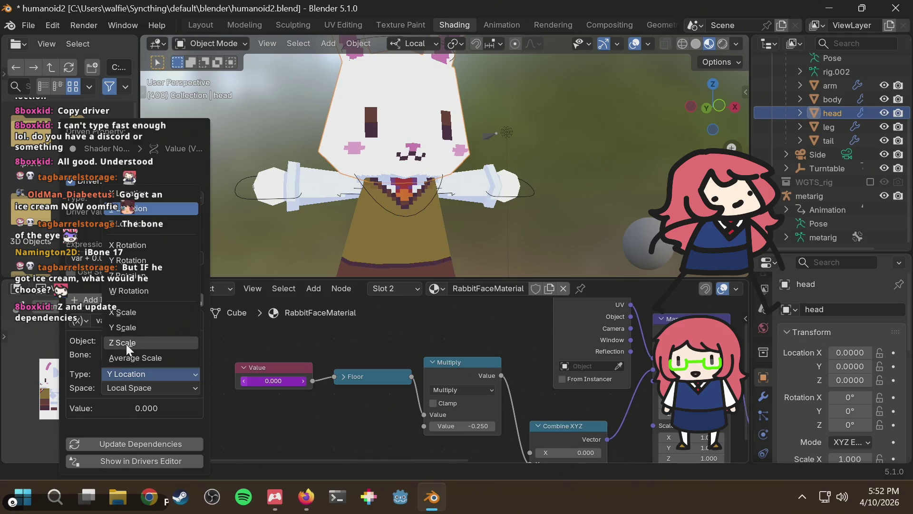
{"action": "left_click", "coordinate": [158, 212]}
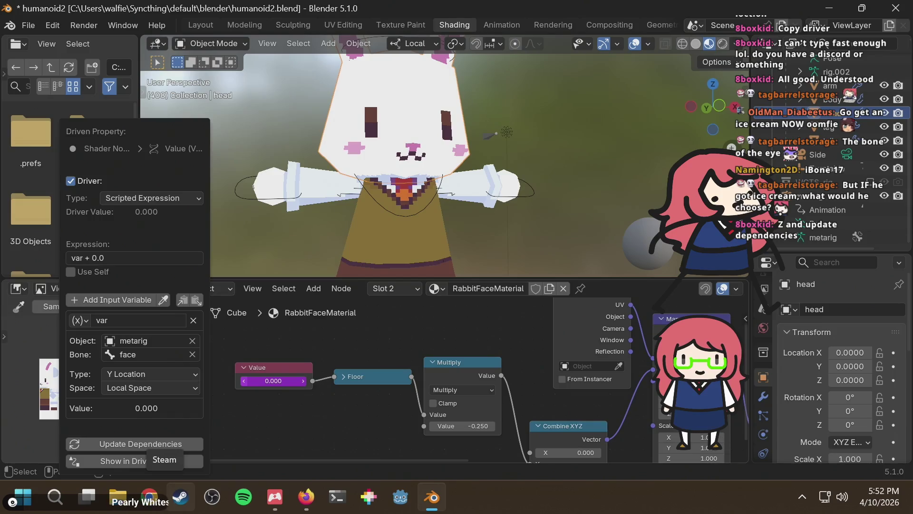
{"action": "left_click", "coordinate": [147, 369]}
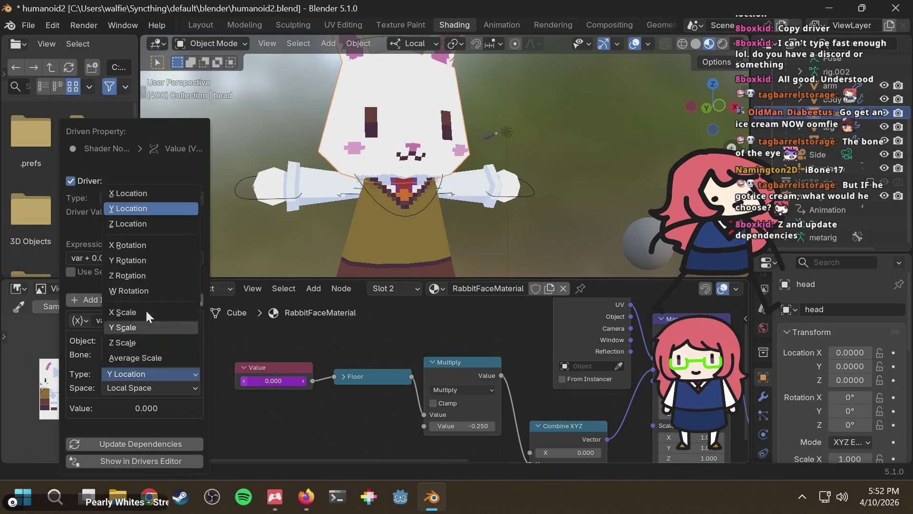
{"action": "left_click", "coordinate": [144, 223]}
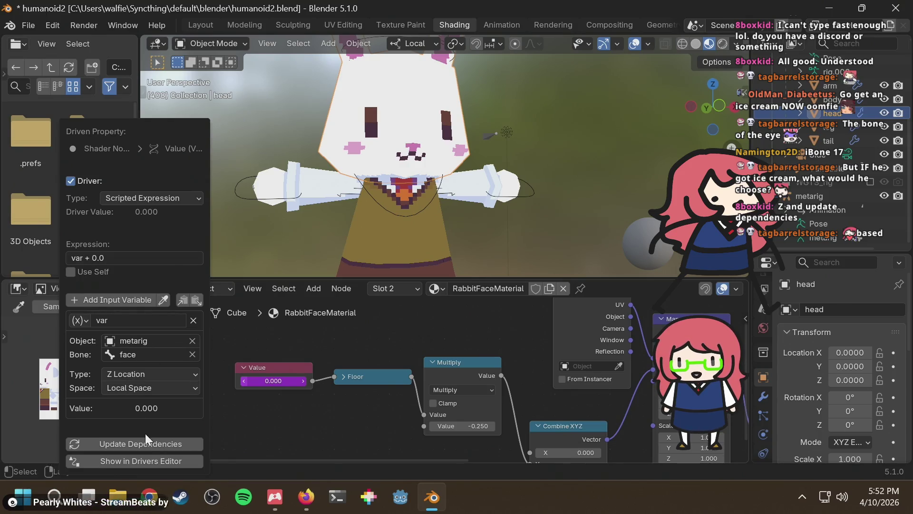
{"action": "key", "text": "alt+Tab"}
{"action": "left_click", "coordinate": [457, 187]}
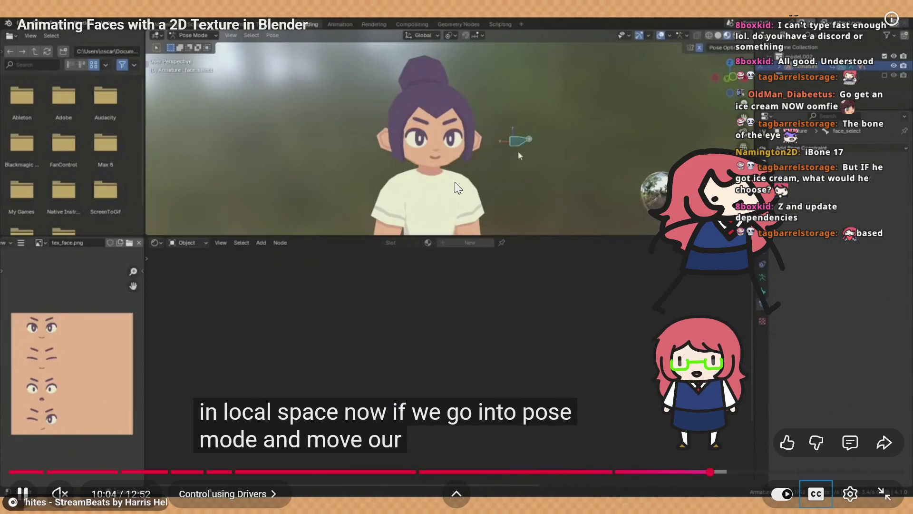
{"action": "key", "text": "Left"}
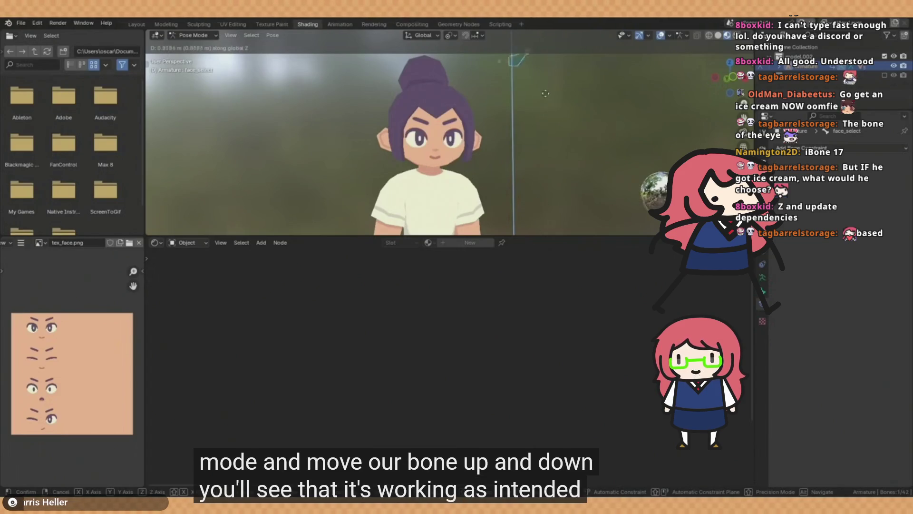
{"action": "key", "text": "alt+Tab"}
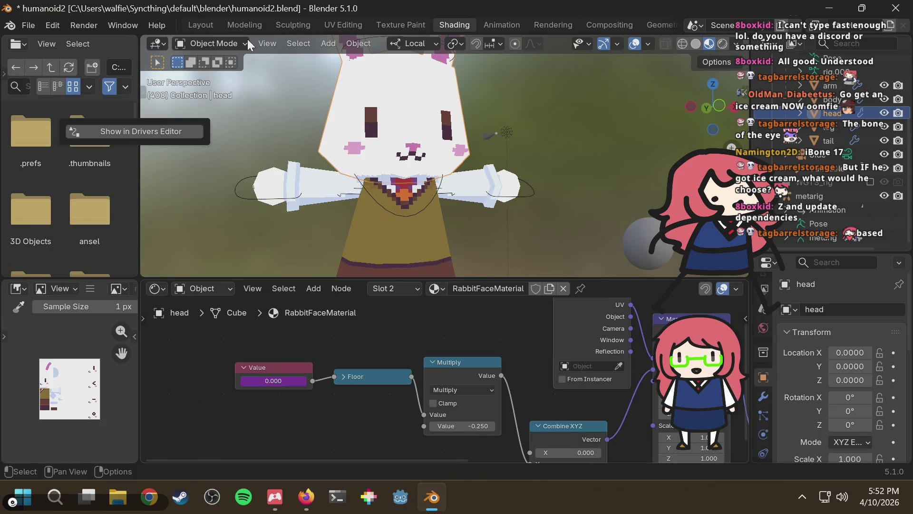
Step: Select the metarig armature and switch it into Pose Mode
{"action": "left_click", "coordinate": [202, 42]}
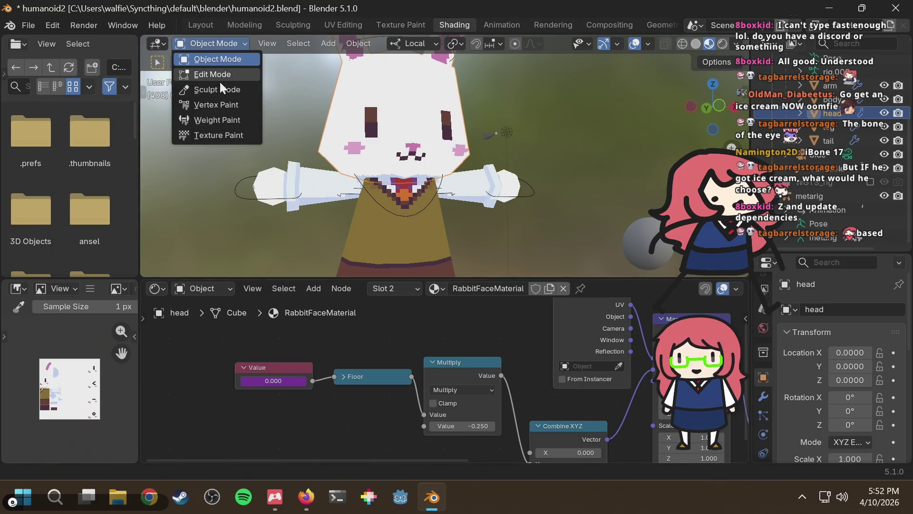
{"action": "left_click", "coordinate": [202, 38]}
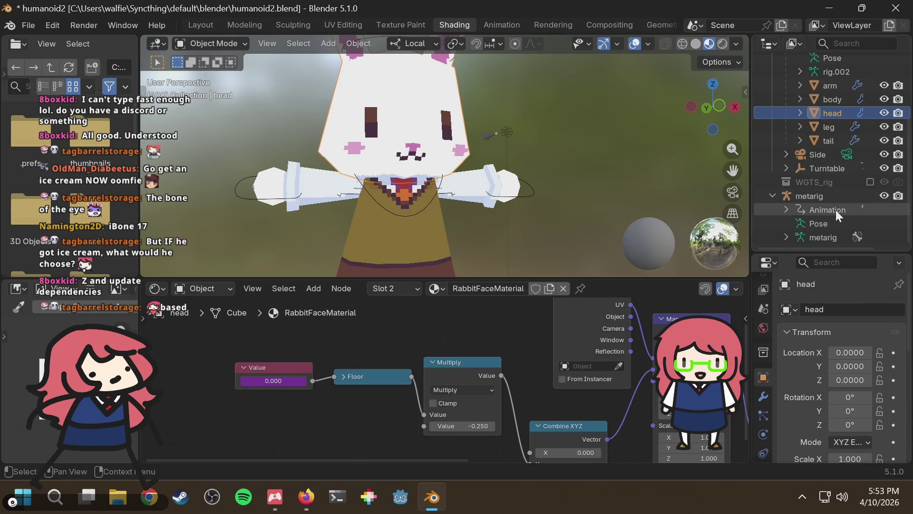
{"action": "left_click", "coordinate": [829, 196]}
{"action": "left_click", "coordinate": [232, 40]}
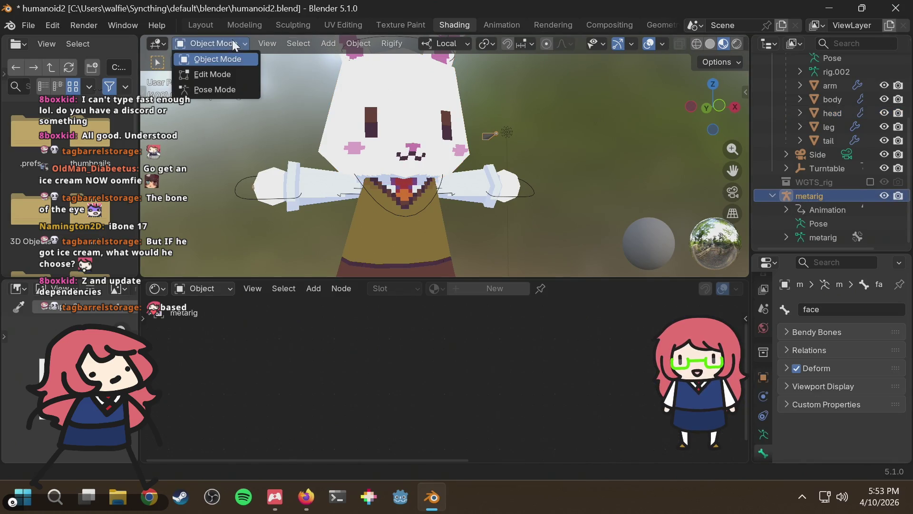
{"action": "left_click", "coordinate": [230, 88]}
Step: Move the face bone along local Z to check the expression swaps, then return to the tutorial
{"action": "left_click", "coordinate": [508, 137]}
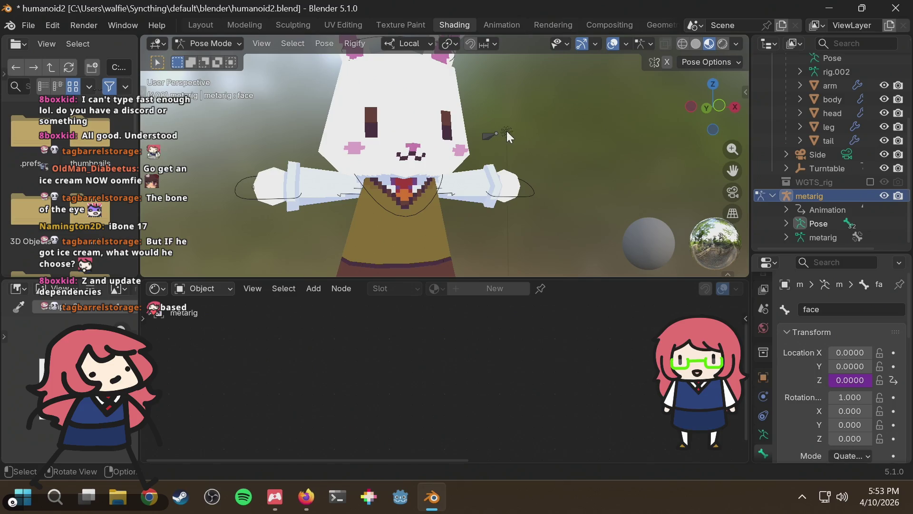
{"action": "left_click", "coordinate": [493, 137]}
{"action": "key", "text": "g"}
{"action": "key", "text": "z"}
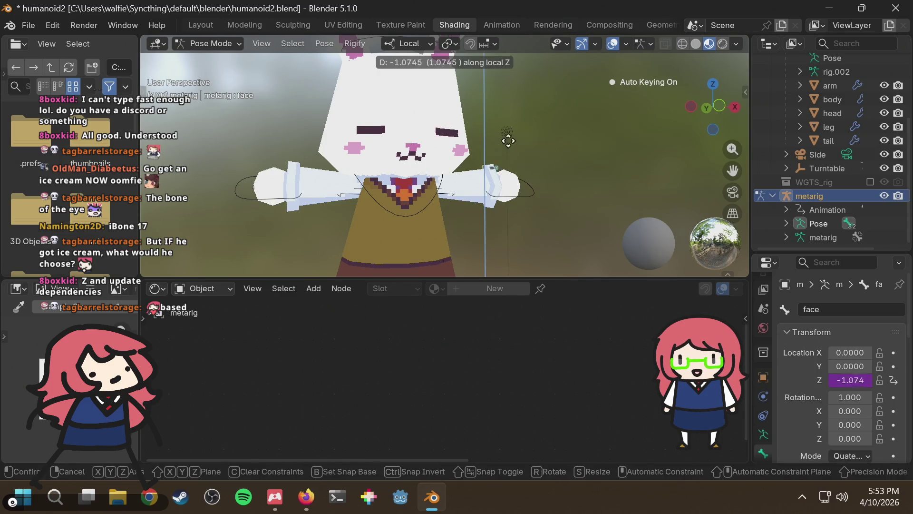
{"action": "right_click", "coordinate": [508, 119]}
{"action": "scroll", "coordinate": [535, 102], "scroll_direction": "down", "scroll_amount": 1}
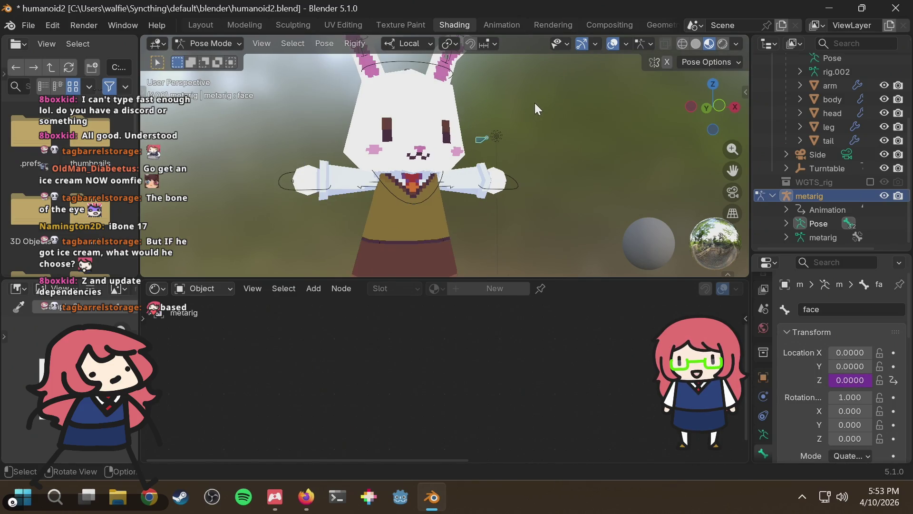
{"action": "middle_click_drag", "start_coordinate": [535, 103], "coordinate": [535, 114]}
{"action": "key", "text": "g"}
{"action": "key", "text": "z"}
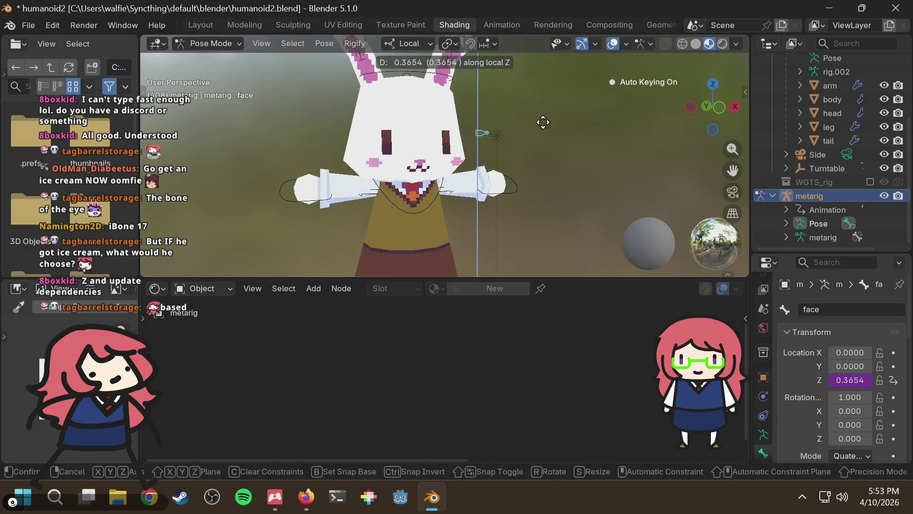
{"action": "left_click", "coordinate": [547, 107]}
{"action": "key", "text": "alt+Tab"}
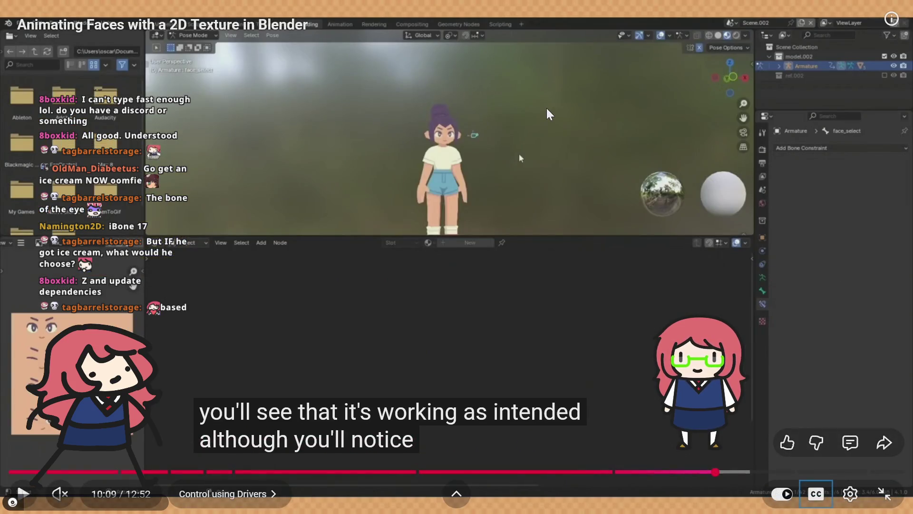
Step: Resume the tutorial, then change a value to '* 1' in another browser tab
{"action": "key", "text": "space"}
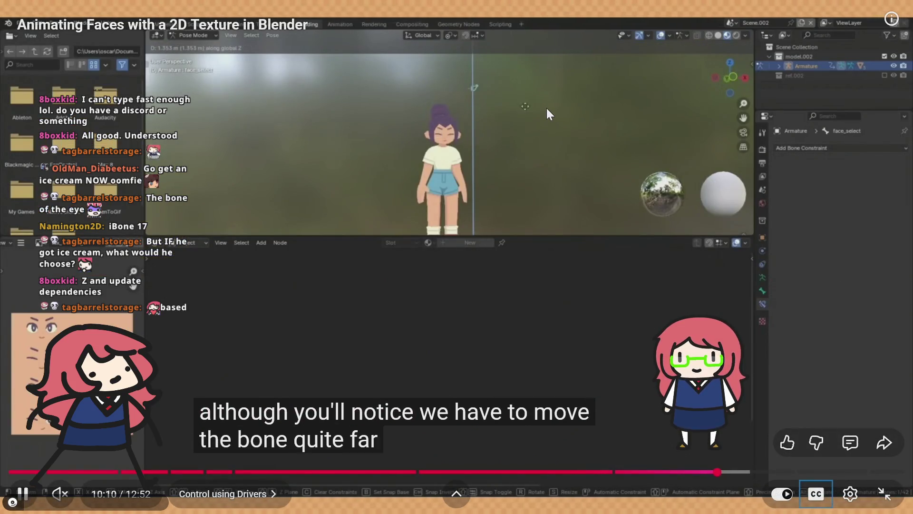
{"action": "left_click", "coordinate": [517, 152]}
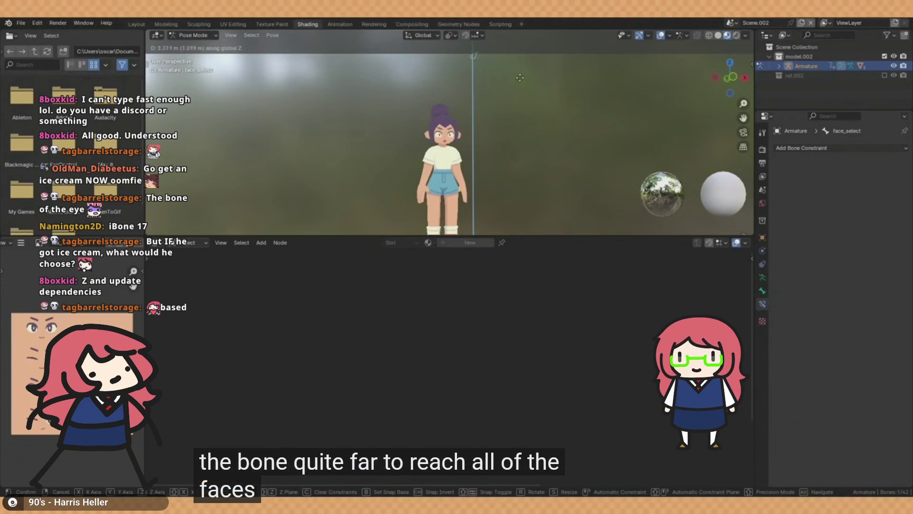
{"action": "scroll", "coordinate": [502, 140], "scroll_direction": "up", "scroll_amount": 3}
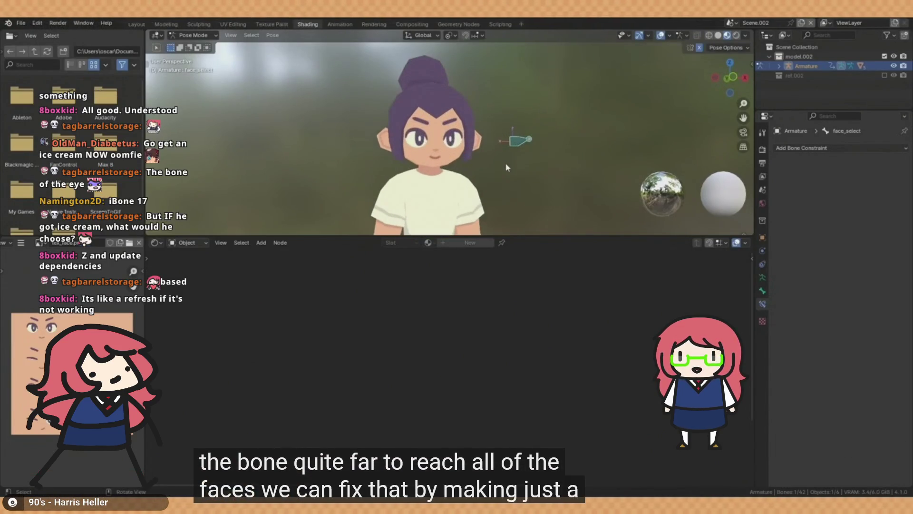
{"action": "key", "text": "ctrl+Tab"}
{"action": "left_click", "coordinate": [439, 141]}
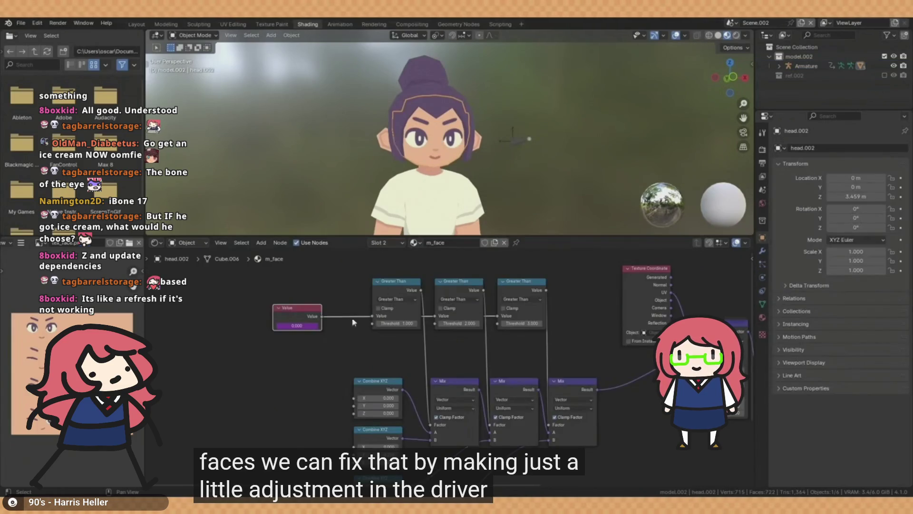
{"action": "right_click", "coordinate": [296, 325]}
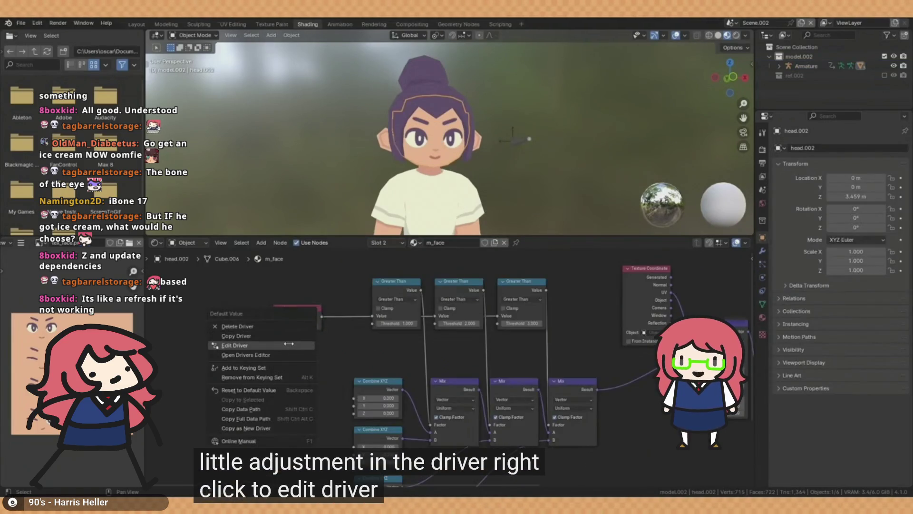
{"action": "left_click", "coordinate": [289, 344]}
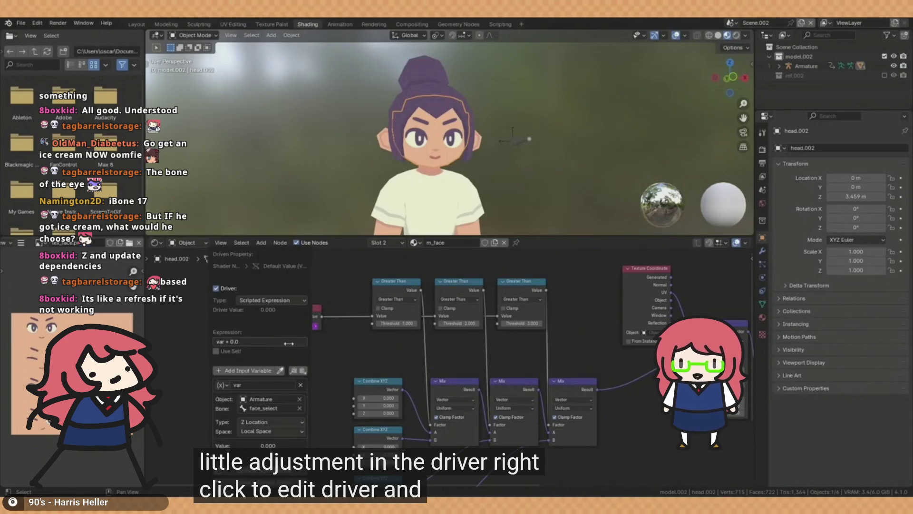
{"action": "left_click", "coordinate": [249, 342]}
{"action": "key", "text": "BackSpace"}
{"action": "key", "text": "BackSpace"}
{"action": "key", "text": "BackSpace"}
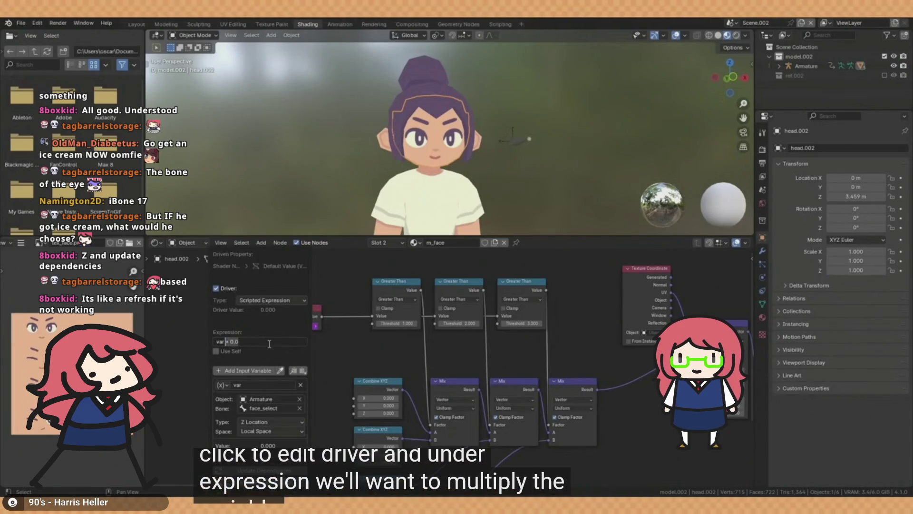
{"action": "type", "text": "* 1"}
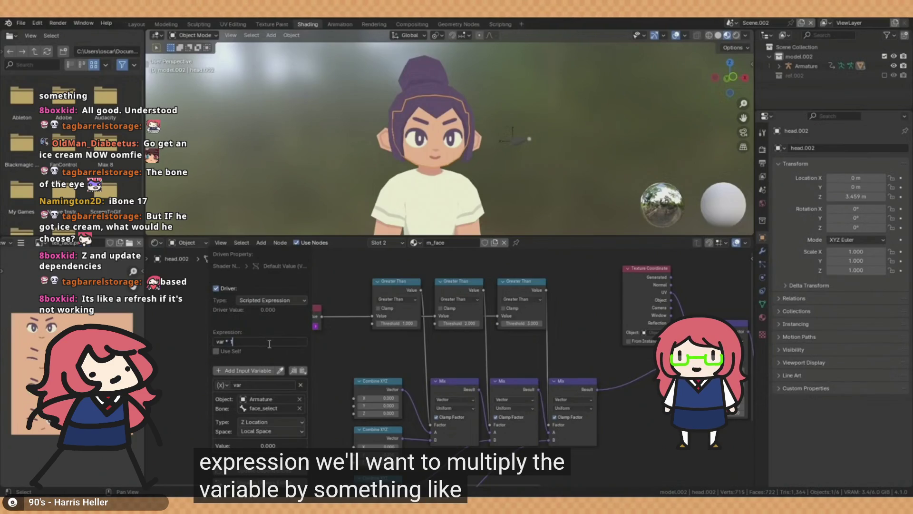
Step: Seek the tutorial to about 10:36, the optional Limit Location step
{"action": "key", "text": "Right"}
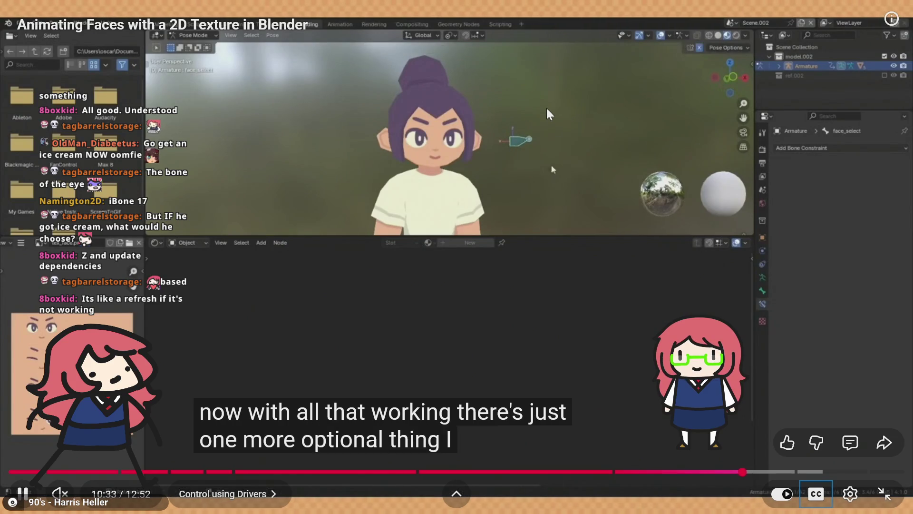
{"action": "key", "text": "Right"}
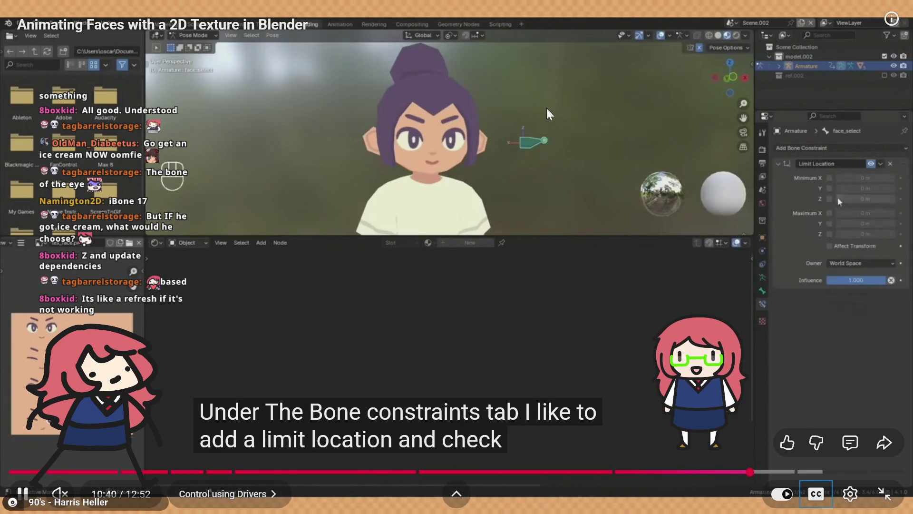
{"action": "key", "text": "Left"}
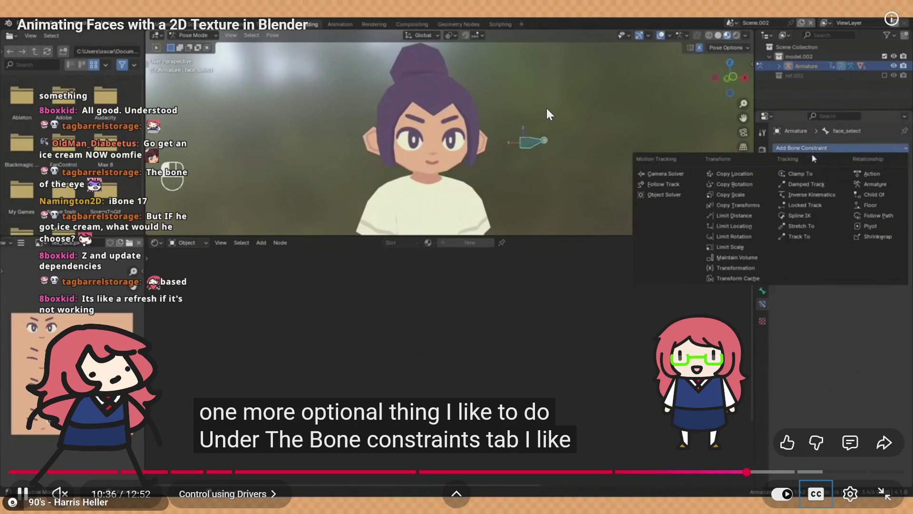
Step: Widen Blender's Outliner and Properties area, then go back to the tutorial
{"action": "key", "text": "alt+Tab"}
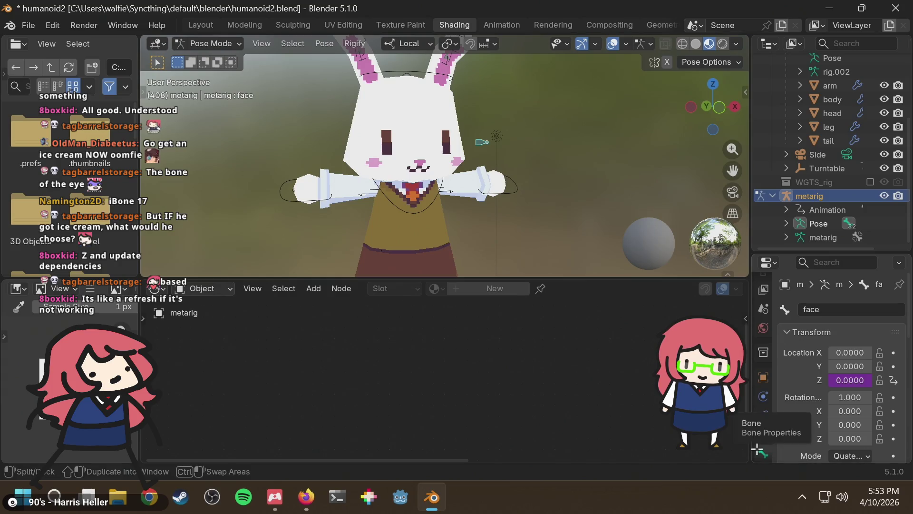
{"action": "left_click_drag", "start_coordinate": [746, 204], "coordinate": [724, 206]}
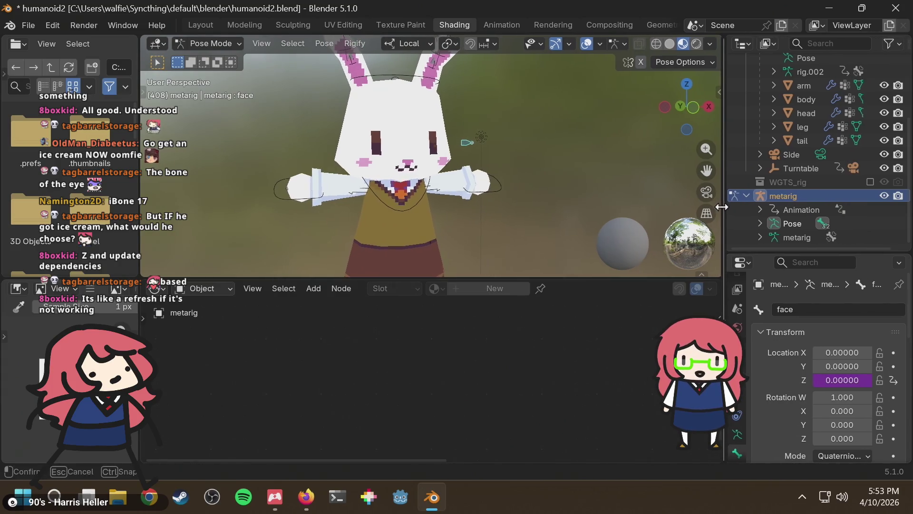
{"action": "scroll", "coordinate": [804, 305], "scroll_direction": "down", "scroll_amount": 5}
{"action": "scroll", "coordinate": [805, 329], "scroll_direction": "down", "scroll_amount": 10}
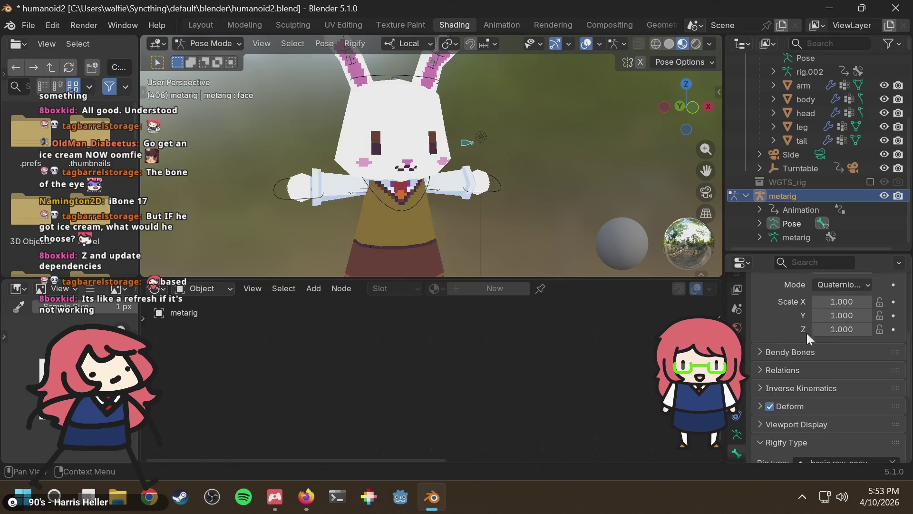
{"action": "key", "text": "alt+Tab"}
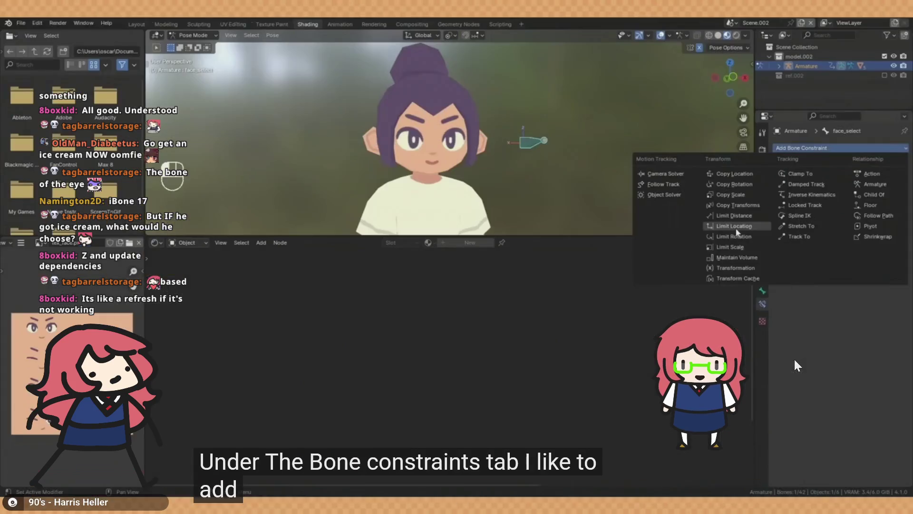
Step: Rewind and replay the Limit Location part of the tutorial, pause it, and return to Blender
{"action": "left_click", "coordinate": [477, 286]}
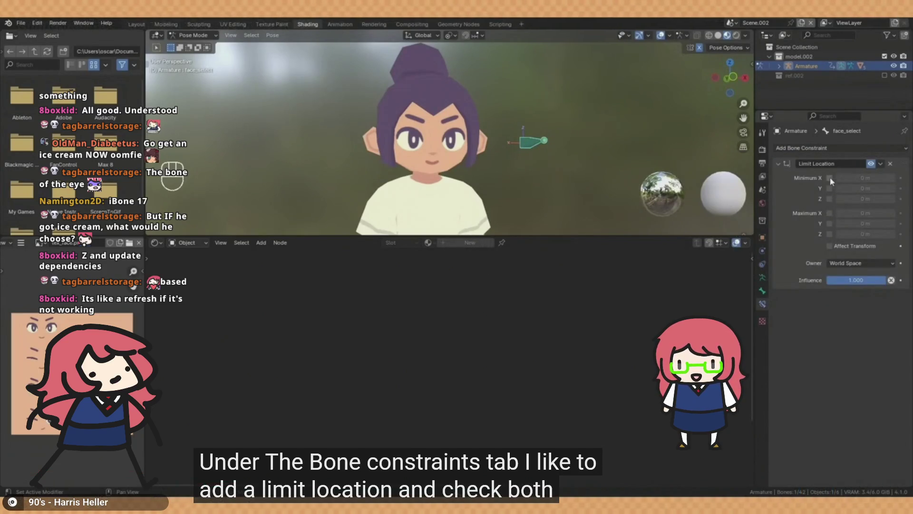
{"action": "key", "text": "Left"}
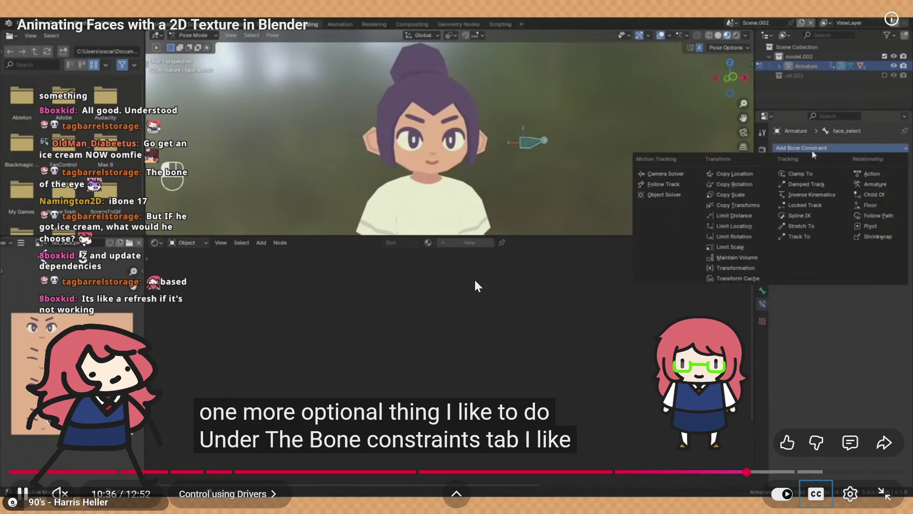
{"action": "left_click", "coordinate": [475, 281]}
{"action": "key", "text": "alt+Tab"}
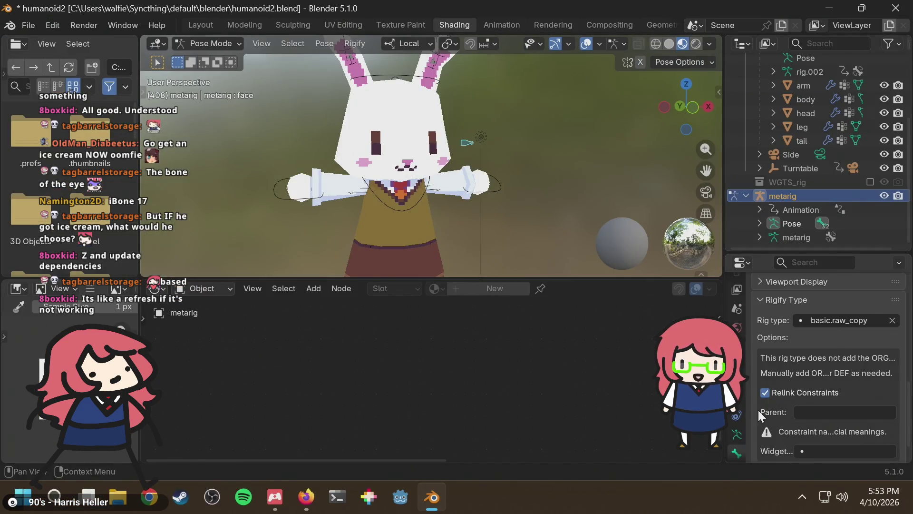
Step: Add a Limit Location bone constraint to the face bone
{"action": "scroll", "coordinate": [740, 425], "scroll_direction": "down", "scroll_amount": 2}
{"action": "left_click", "coordinate": [733, 428]}
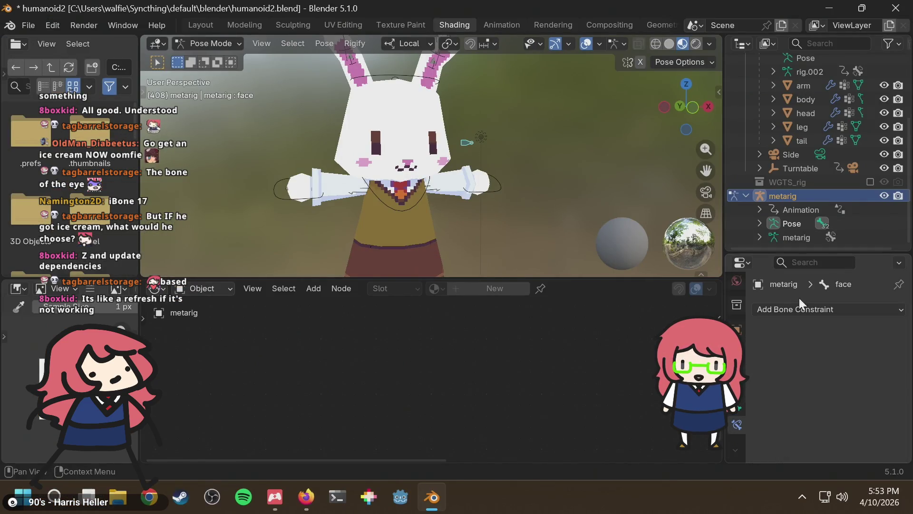
{"action": "left_click", "coordinate": [844, 309]}
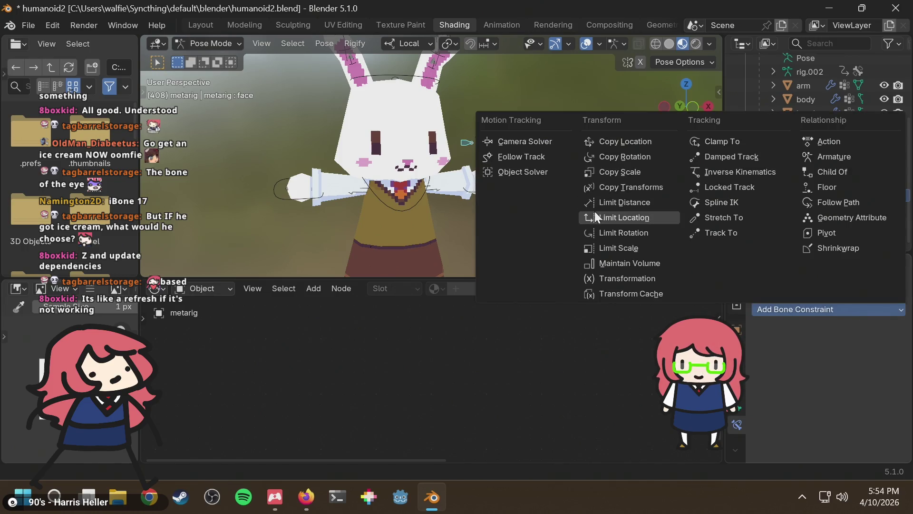
{"action": "left_click", "coordinate": [610, 218]}
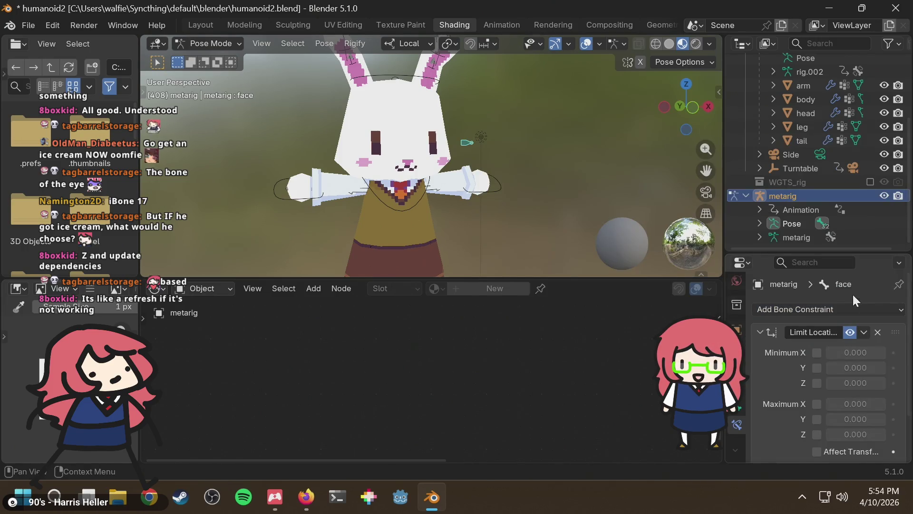
Step: Enable minimum Z at 0 and maximum Z at 3, then resume the tutorial
{"action": "scroll", "coordinate": [797, 353], "scroll_direction": "down", "scroll_amount": 2}
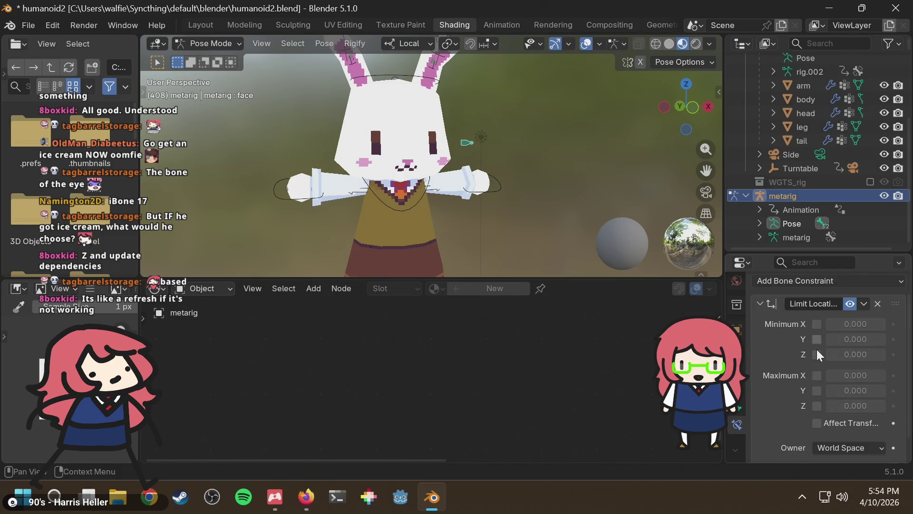
{"action": "left_click", "coordinate": [817, 355]}
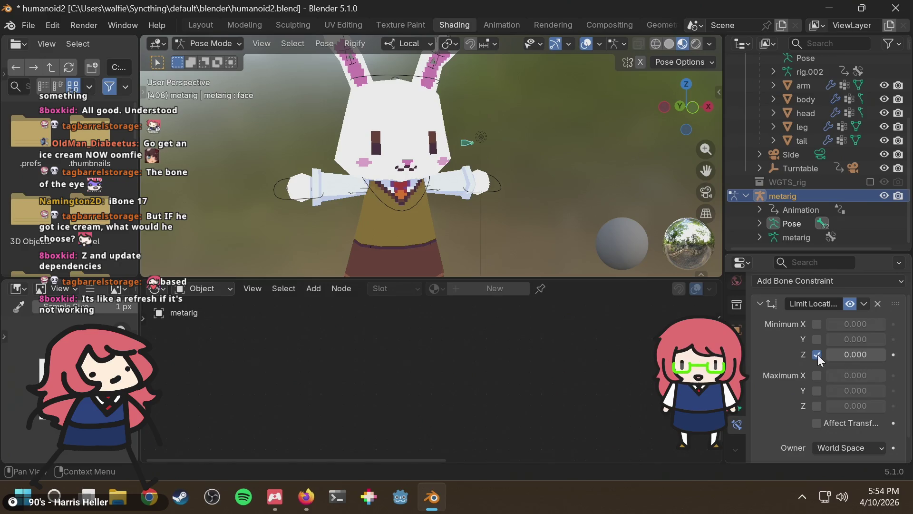
{"action": "left_click", "coordinate": [817, 406]}
{"action": "left_click", "coordinate": [858, 407]}
{"action": "type", "text": "3"}
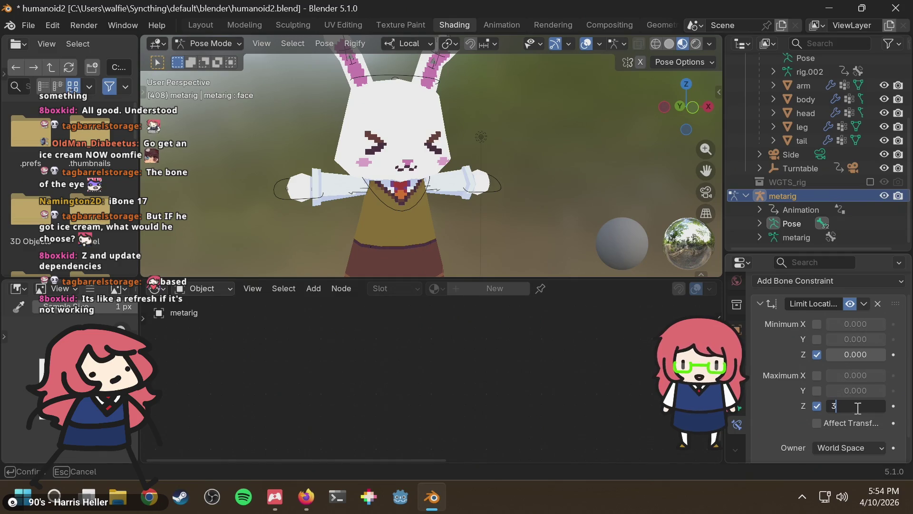
{"action": "key", "text": "Return"}
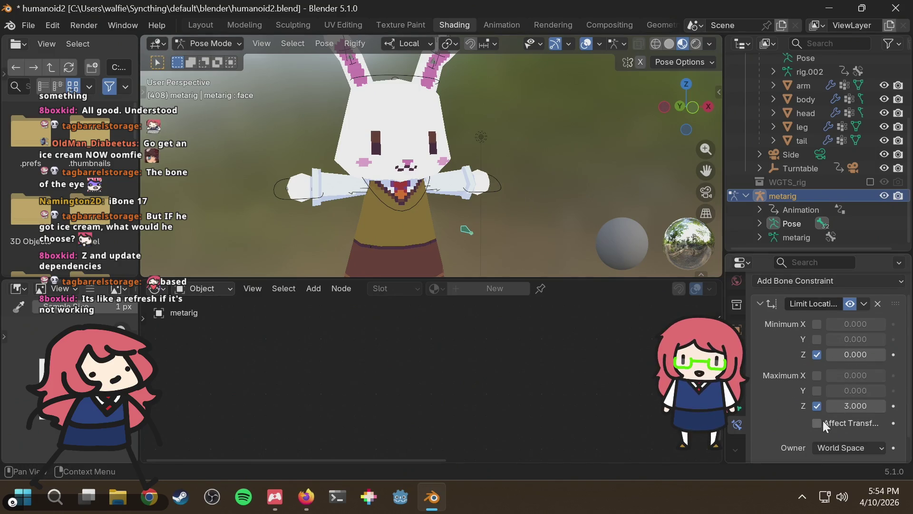
{"action": "scroll", "coordinate": [846, 430], "scroll_direction": "down", "scroll_amount": 1}
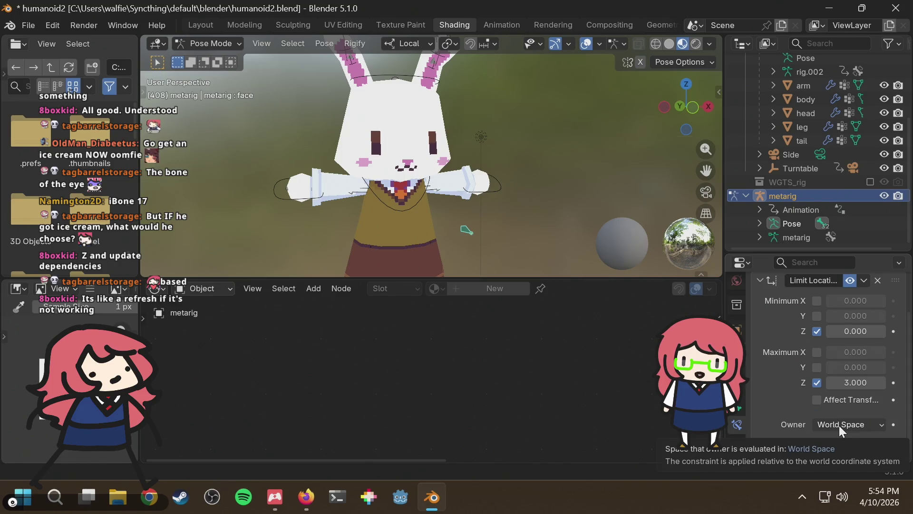
{"action": "key", "text": "alt+Tab"}
{"action": "left_click", "coordinate": [340, 130]}
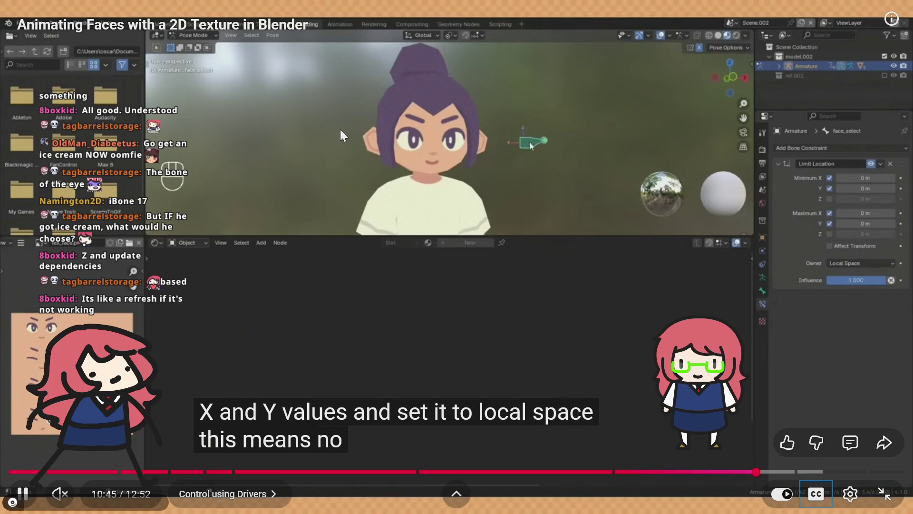
Step: Enable Minimum Y, Maximum X and Maximum Y limits, all at 0
{"action": "key", "text": "alt+Tab"}
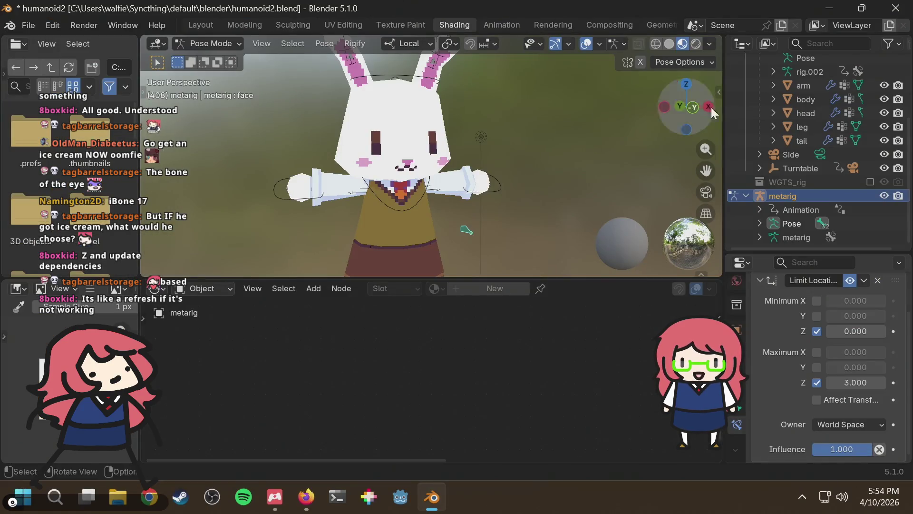
{"action": "scroll", "coordinate": [792, 384], "scroll_direction": "up", "scroll_amount": 3}
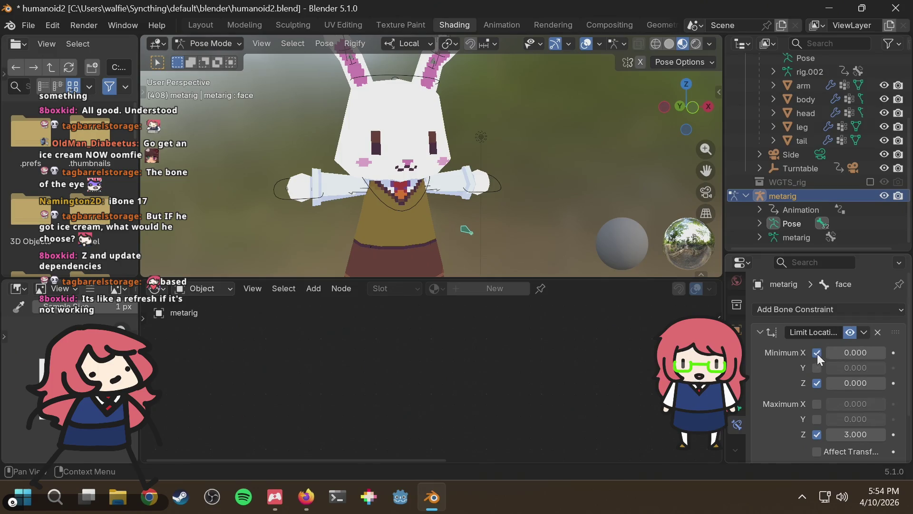
{"action": "left_click", "coordinate": [818, 368]}
{"action": "left_click", "coordinate": [817, 404]}
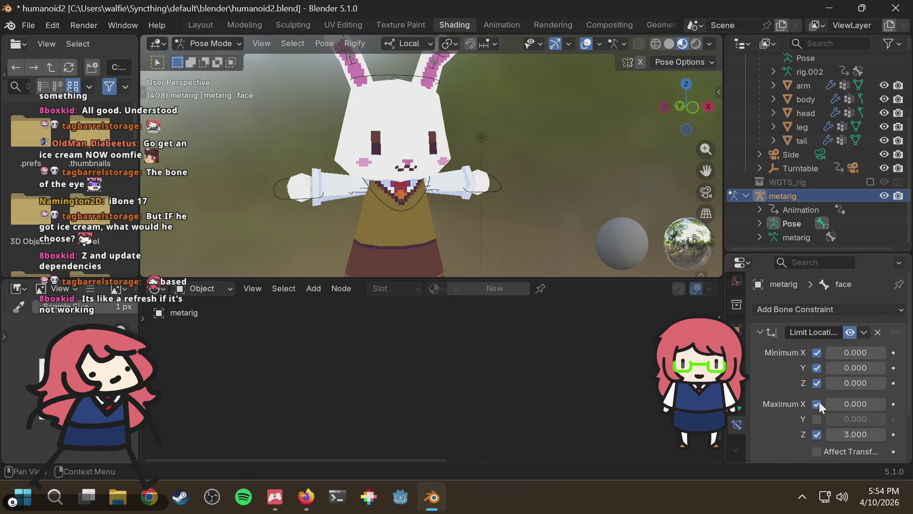
{"action": "left_click", "coordinate": [818, 419]}
Step: Play the tutorial forward five seconds, then return to the rabbit rig
{"action": "key", "text": "alt+Tab"}
{"action": "key", "text": "space"}
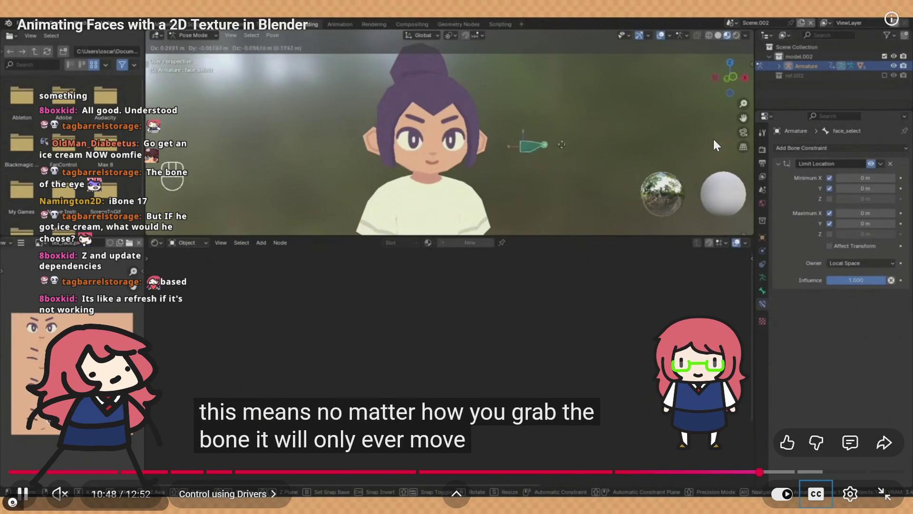
{"action": "key", "text": "Right"}
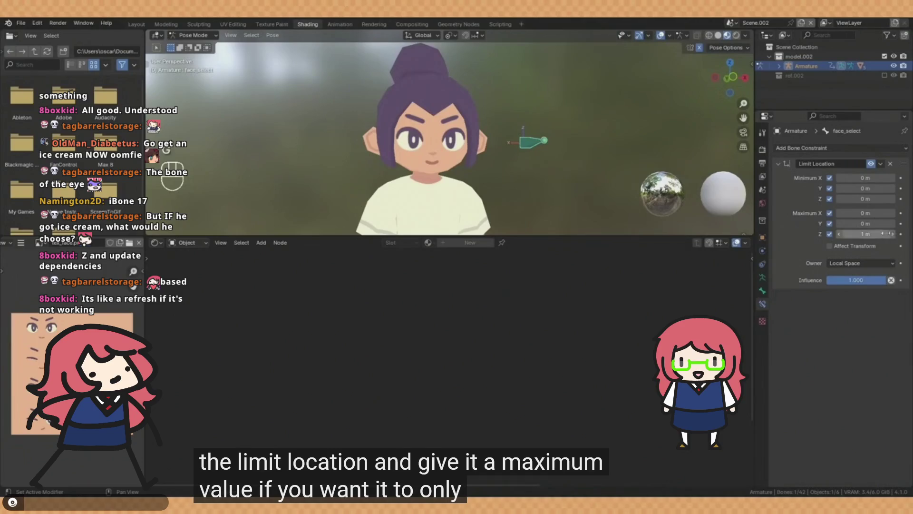
{"action": "key", "text": "alt+Tab"}
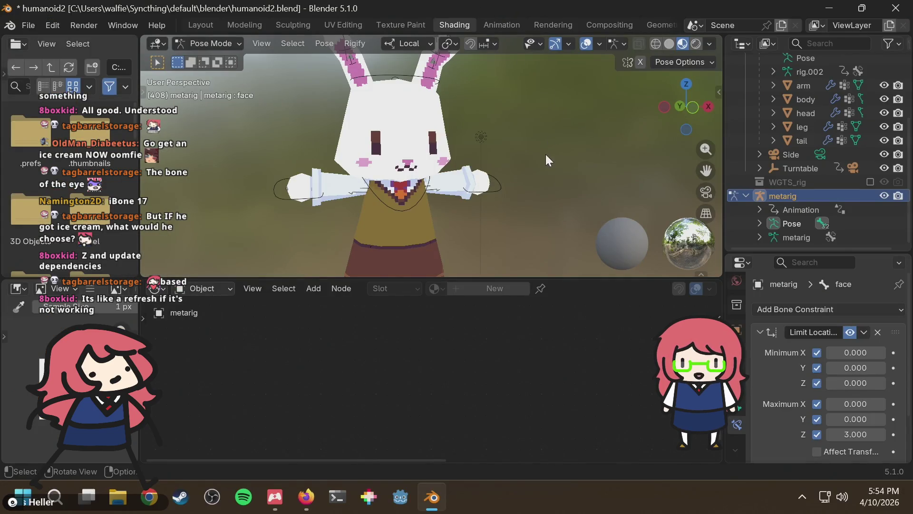
Step: View the rabbit front-on and switch off the Maximum X location limit
{"action": "scroll", "coordinate": [471, 133], "scroll_direction": "up", "scroll_amount": 4}
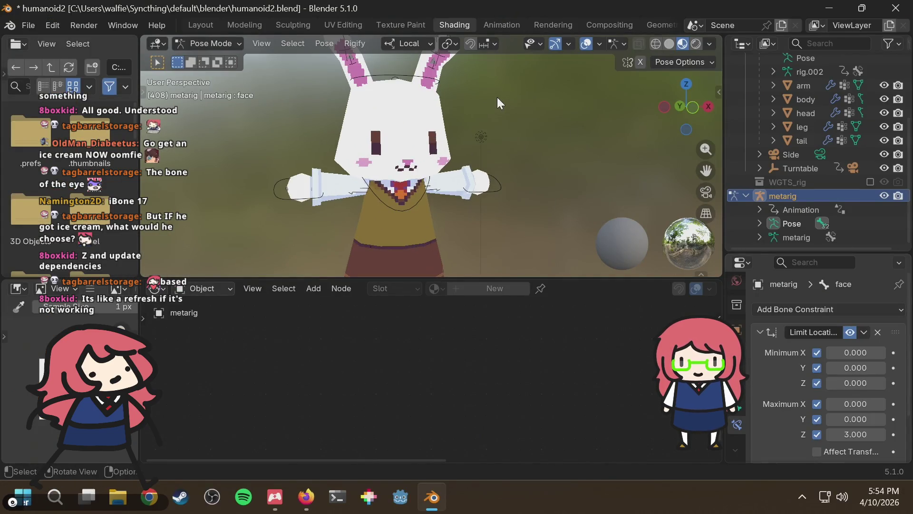
{"action": "scroll", "coordinate": [490, 104], "scroll_direction": "down", "scroll_amount": 2}
{"action": "scroll", "coordinate": [473, 138], "scroll_direction": "down", "scroll_amount": 2}
{"action": "scroll", "coordinate": [467, 150], "scroll_direction": "up", "scroll_amount": 6}
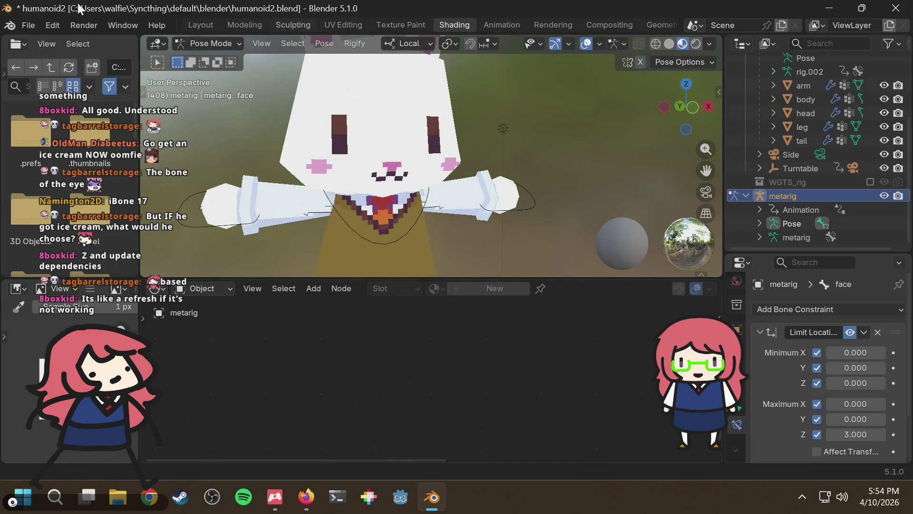
{"action": "scroll", "coordinate": [566, 164], "scroll_direction": "down", "scroll_amount": 8}
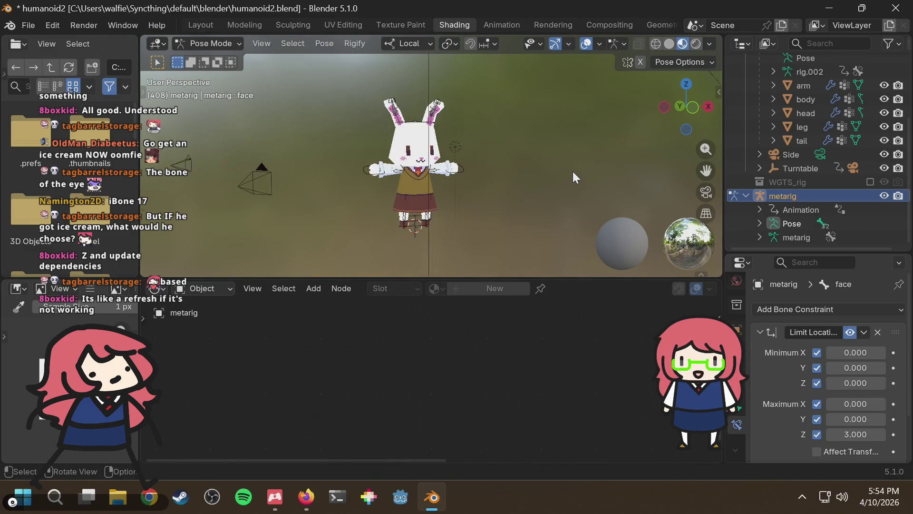
{"action": "mouse_move", "coordinate": [572, 168]}
{"action": "middle_mouse_down"}
{"action": "mouse_move", "coordinate": [494, 143]}
{"action": "mouse_move", "coordinate": [428, 162]}
{"action": "middle_mouse_up"}
{"action": "scroll", "coordinate": [402, 195], "scroll_direction": "up", "scroll_amount": 5}
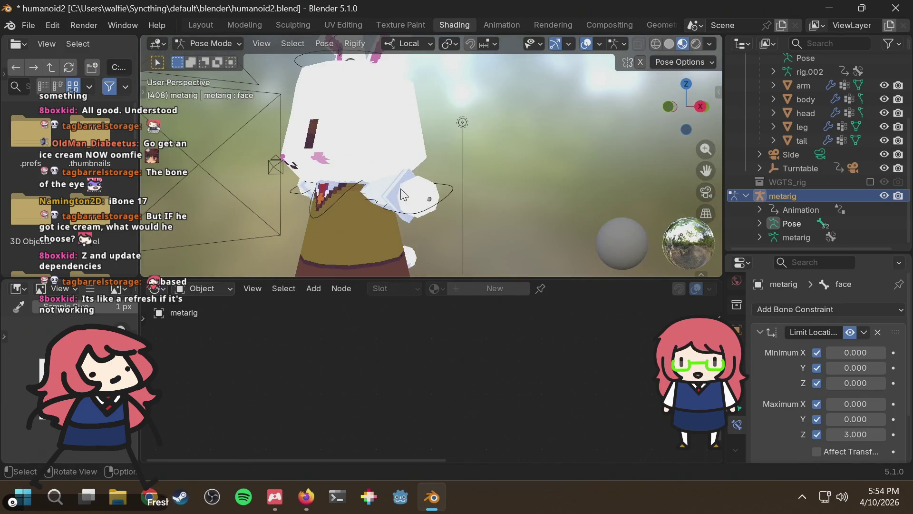
{"action": "mouse_move", "coordinate": [421, 218]}
{"action": "middle_mouse_down"}
{"action": "mouse_move", "coordinate": [470, 183]}
{"action": "mouse_move", "coordinate": [522, 175]}
{"action": "mouse_move", "coordinate": [526, 142]}
{"action": "middle_mouse_up"}
{"action": "scroll", "coordinate": [509, 159], "scroll_direction": "down", "scroll_amount": 5}
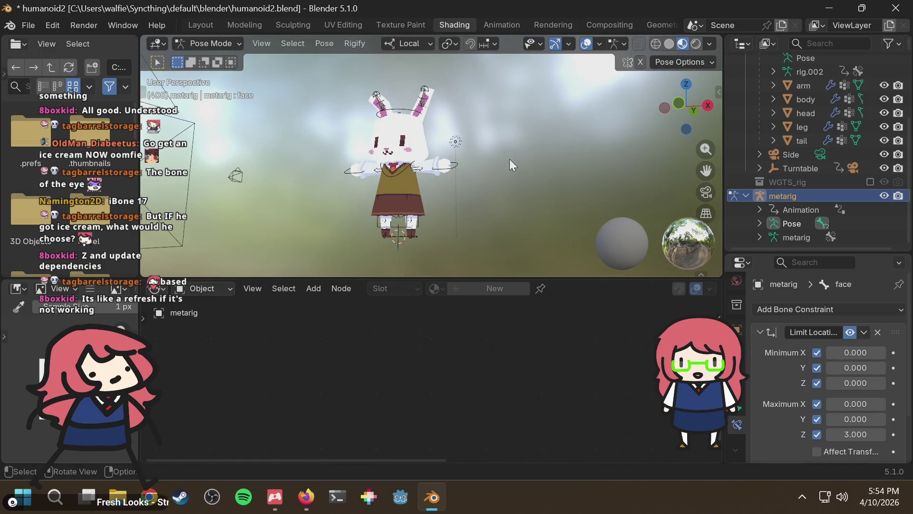
{"action": "middle_click_drag", "start_coordinate": [486, 191], "coordinate": [521, 193]}
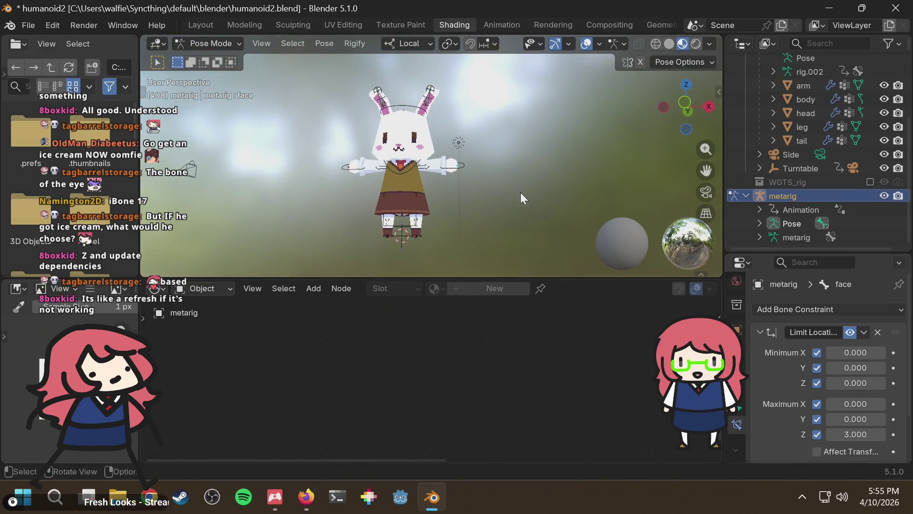
{"action": "left_click", "coordinate": [817, 404]}
{"action": "left_click", "coordinate": [817, 404]}
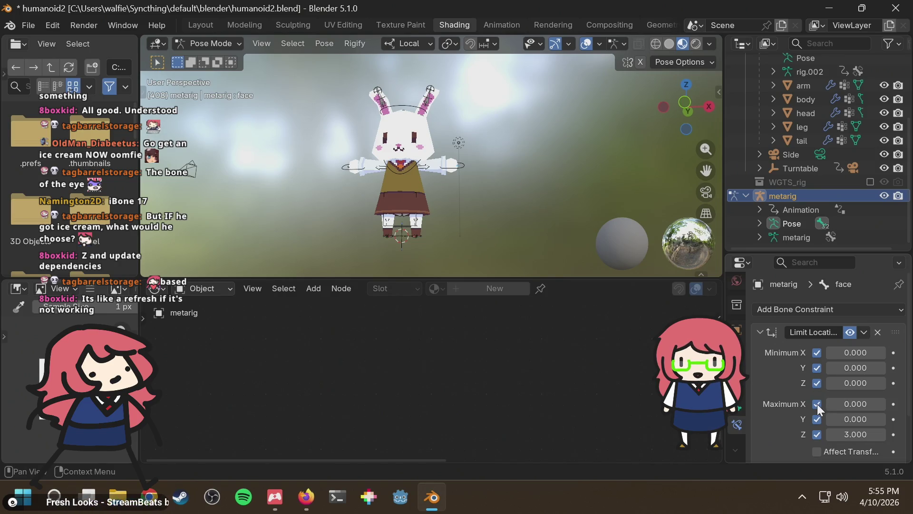
{"action": "left_click", "coordinate": [817, 404]}
Step: Rewatch the tutorial's explanation by skipping back and forward, then return to Blender
{"action": "middle_click_drag", "start_coordinate": [630, 204], "coordinate": [476, 144]}
{"action": "scroll", "coordinate": [432, 195], "scroll_direction": "up", "scroll_amount": 4}
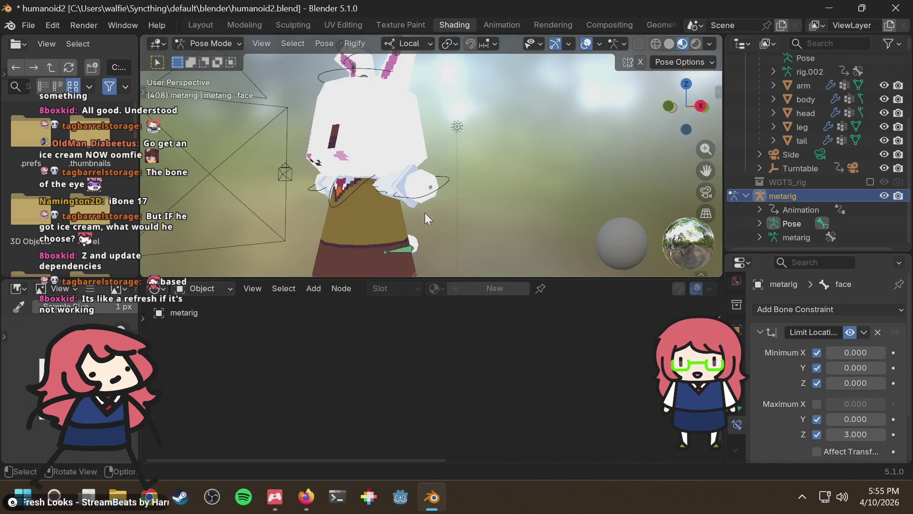
{"action": "middle_click_drag", "start_coordinate": [425, 214], "coordinate": [447, 215]}
{"action": "key", "text": "alt+Tab"}
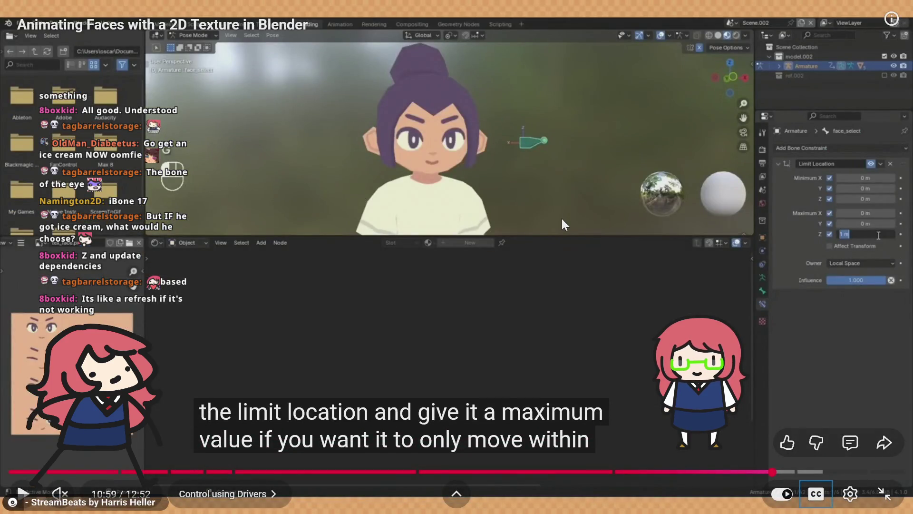
{"action": "key", "text": "Left"}
{"action": "key", "text": "Left"}
{"action": "key", "text": "Left"}
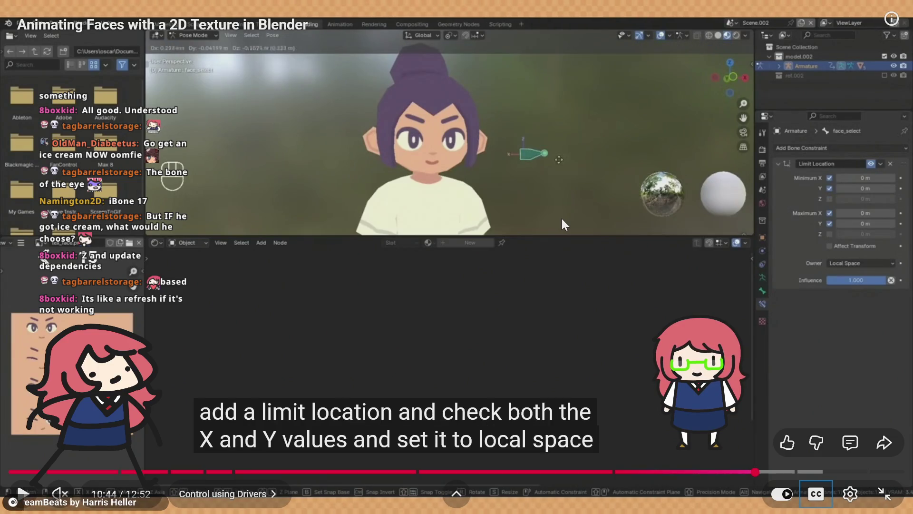
{"action": "key", "text": "Right"}
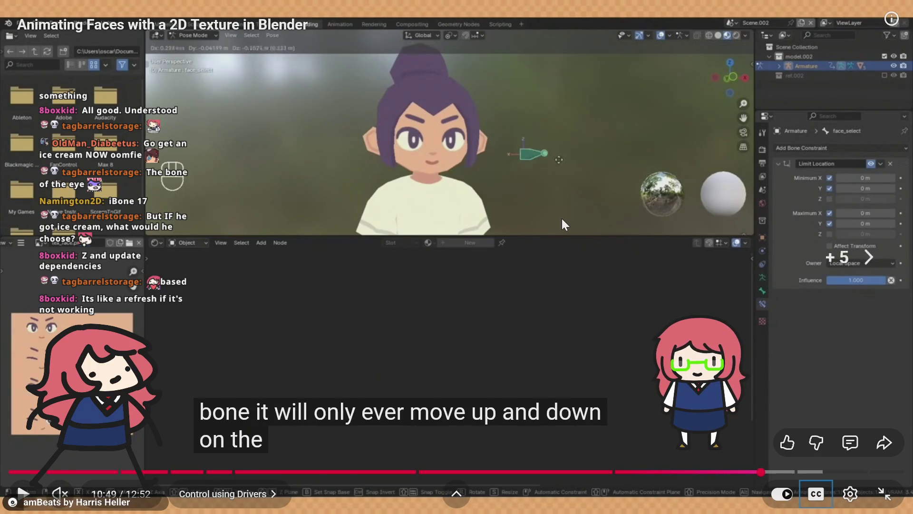
{"action": "key", "text": "Right"}
{"action": "key", "text": "Right"}
{"action": "key", "text": "alt+Tab"}
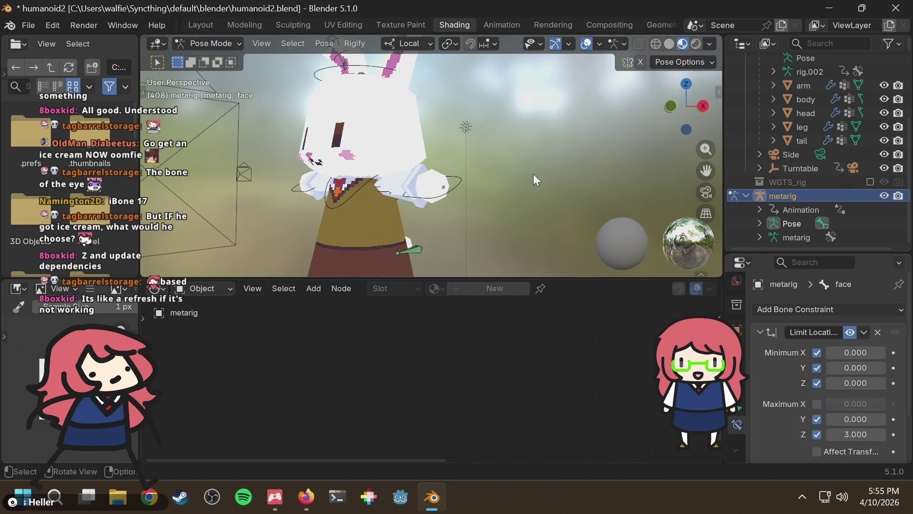
Step: Re-enable Maximum X at 0 and set the constraint's Owner space to Local Space
{"action": "mouse_move", "coordinate": [534, 178]}
{"action": "middle_mouse_down"}
{"action": "mouse_move", "coordinate": [519, 161]}
{"action": "mouse_move", "coordinate": [620, 237]}
{"action": "middle_mouse_up"}
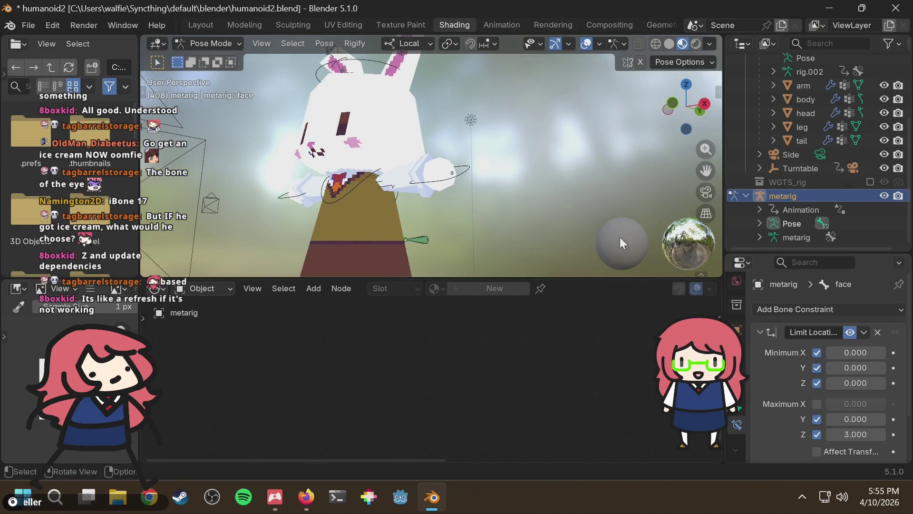
{"action": "left_click", "coordinate": [817, 402]}
{"action": "scroll", "coordinate": [887, 380], "scroll_direction": "down", "scroll_amount": 3}
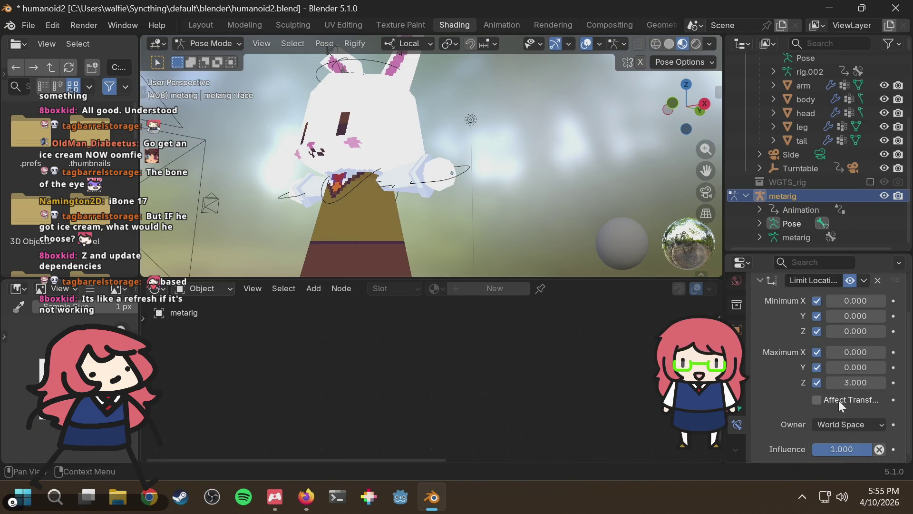
{"action": "key", "text": "alt+Tab"}
{"action": "key", "text": "alt+Tab"}
{"action": "key", "text": "alt+Tab"}
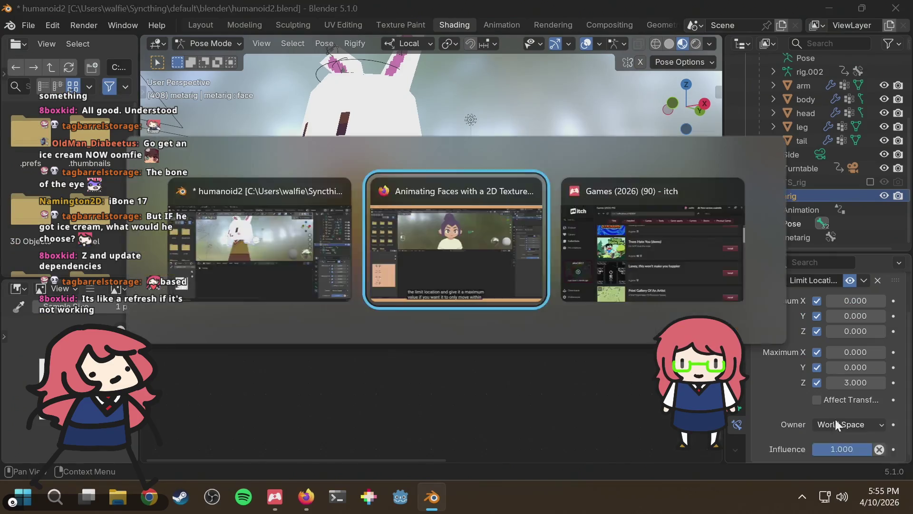
{"action": "key", "text": "alt+Tab"}
{"action": "left_click", "coordinate": [838, 423]}
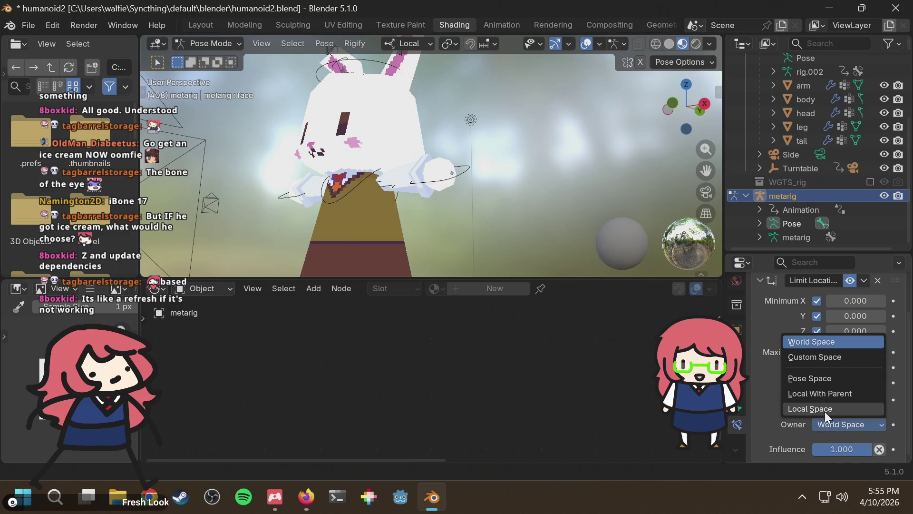
{"action": "left_click", "coordinate": [825, 412]}
{"action": "mouse_move", "coordinate": [481, 119]}
{"action": "middle_mouse_down"}
{"action": "mouse_move", "coordinate": [521, 162]}
{"action": "mouse_move", "coordinate": [459, 154]}
{"action": "mouse_move", "coordinate": [441, 126]}
{"action": "middle_mouse_up"}
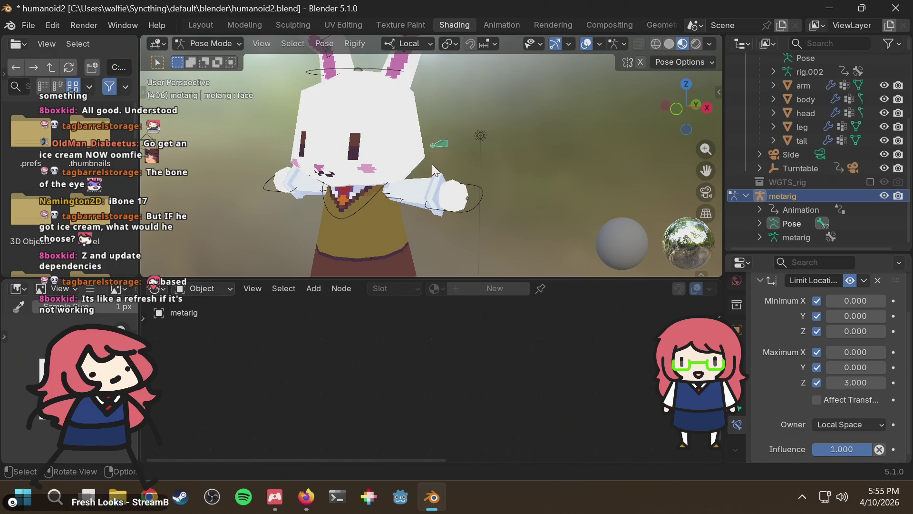
Step: Test the face bone along local Z three times, cancelling each move, then save humanoid2.blend
{"action": "key", "text": "g"}
{"action": "key", "text": "z"}
{"action": "scroll", "coordinate": [506, 98], "scroll_direction": "down", "scroll_amount": 5}
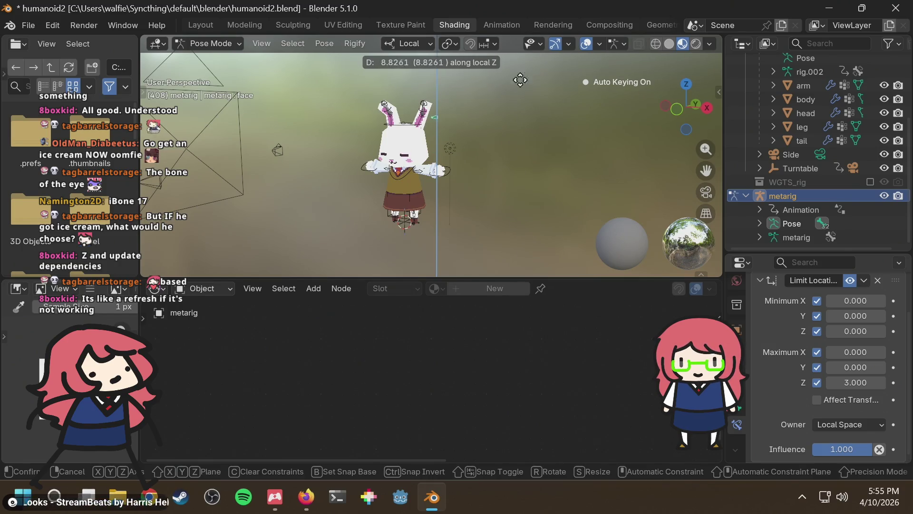
{"action": "key", "text": "Escape"}
{"action": "scroll", "coordinate": [484, 113], "scroll_direction": "up", "scroll_amount": 4}
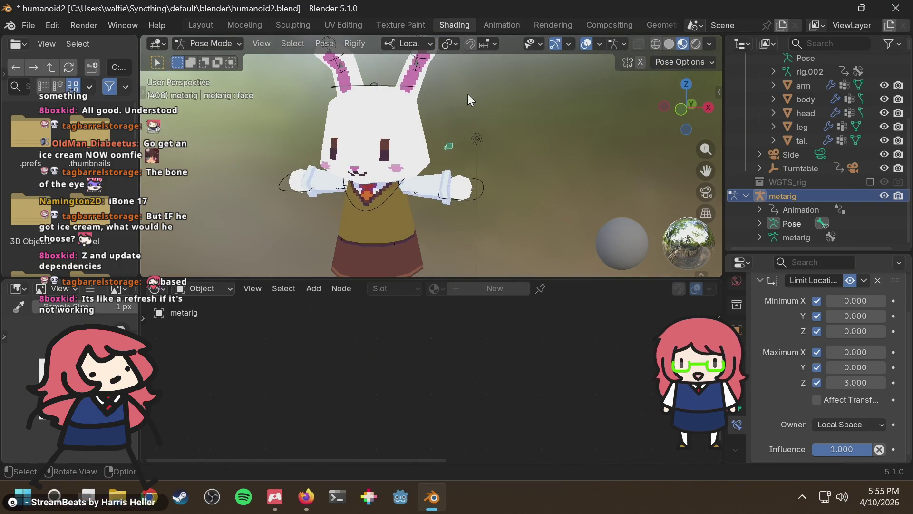
{"action": "key", "text": "g"}
{"action": "key", "text": "z"}
{"action": "key", "text": "Escape"}
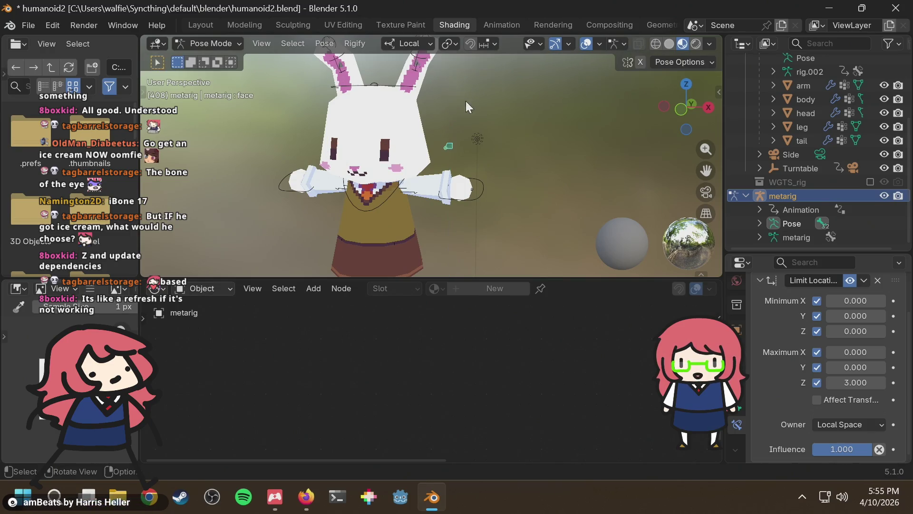
{"action": "key", "text": "g"}
{"action": "key", "text": "z"}
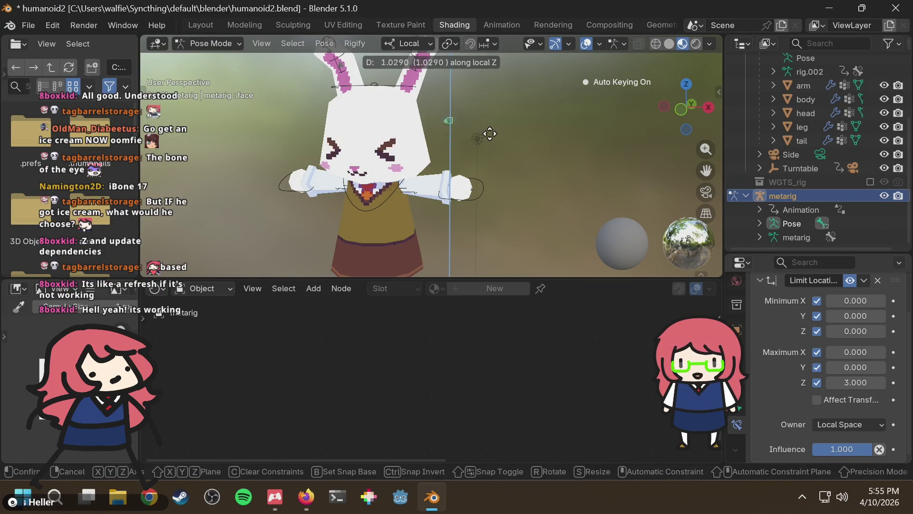
{"action": "key", "text": "Escape"}
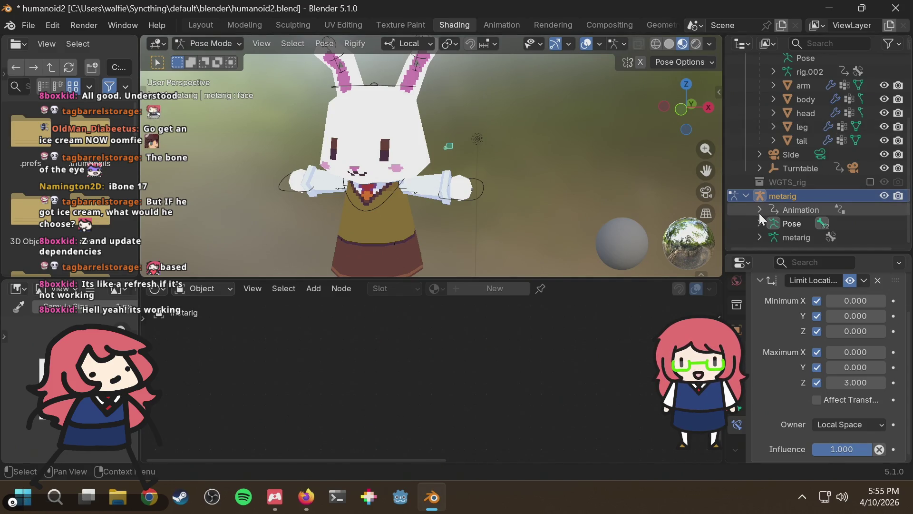
{"action": "key", "text": "ctrl+s"}
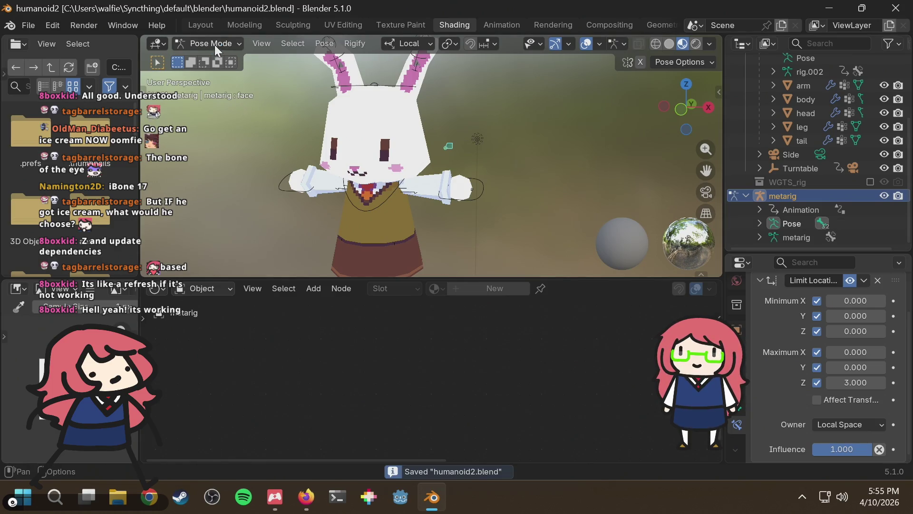
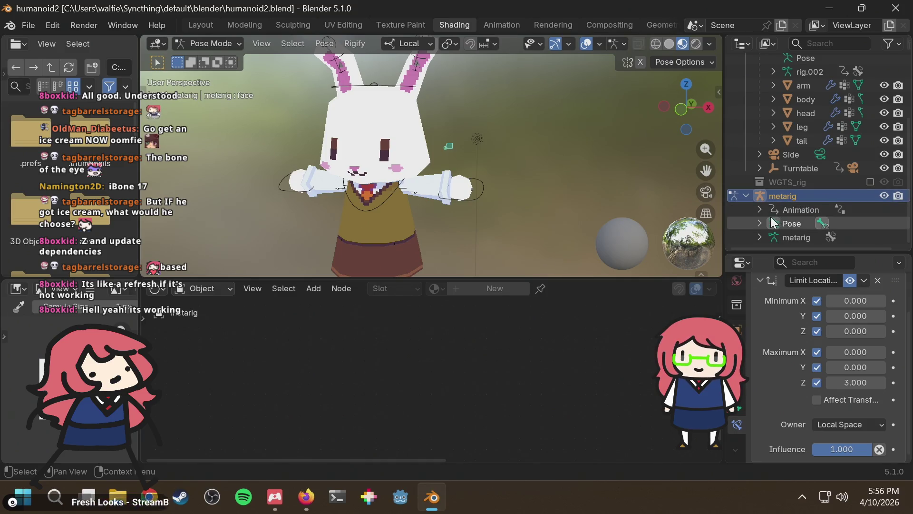
Step: Regenerate the Rigify rig from the metarig in its Armature properties
{"action": "scroll", "coordinate": [428, 112], "scroll_direction": "up", "scroll_amount": 5}
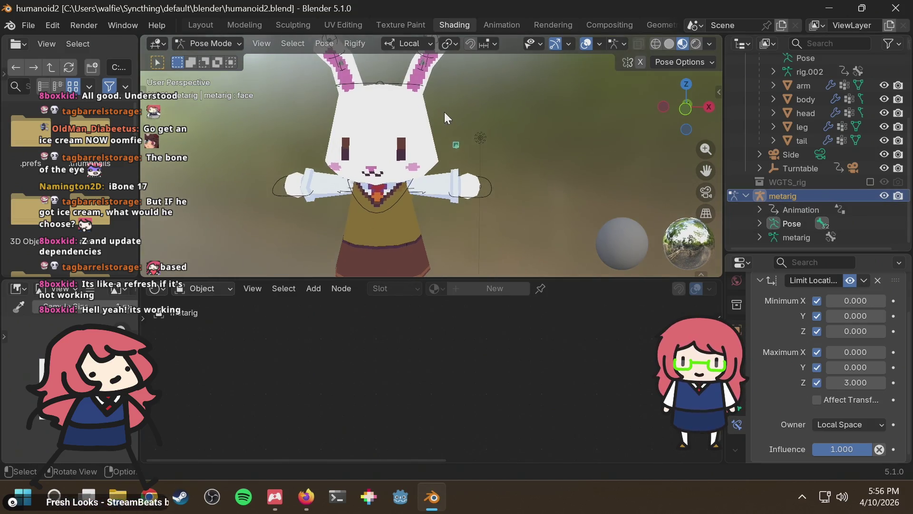
{"action": "middle_click_drag", "start_coordinate": [506, 108], "coordinate": [515, 138]}
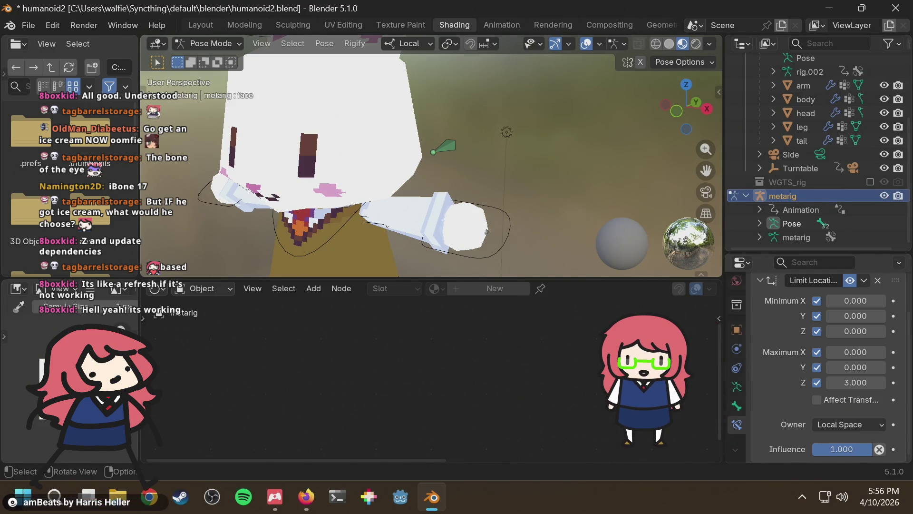
{"action": "left_click", "coordinate": [738, 388]}
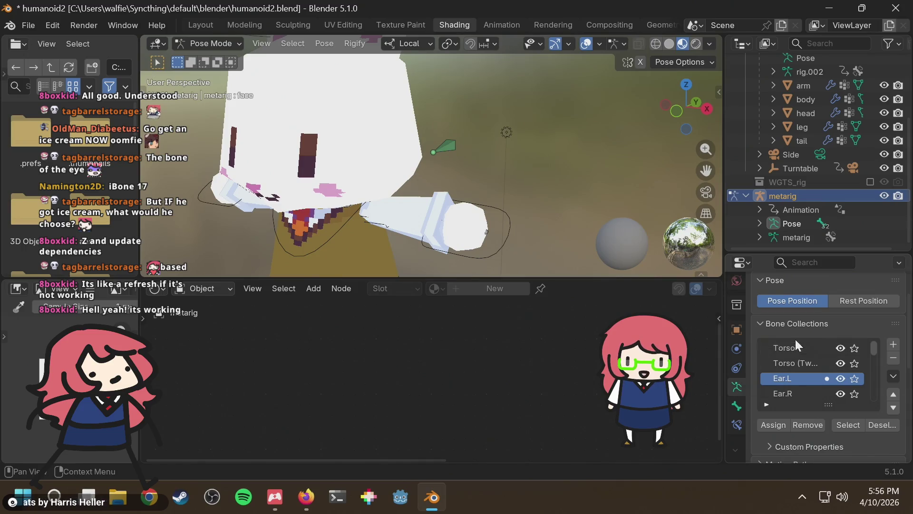
{"action": "scroll", "coordinate": [808, 336], "scroll_direction": "down", "scroll_amount": 3}
{"action": "scroll", "coordinate": [828, 331], "scroll_direction": "down", "scroll_amount": 3}
{"action": "scroll", "coordinate": [827, 374], "scroll_direction": "up", "scroll_amount": 8}
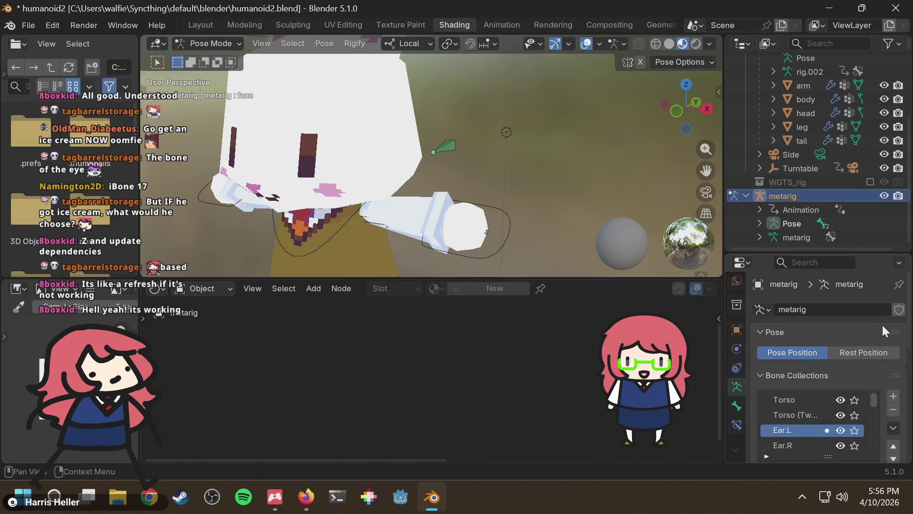
{"action": "scroll", "coordinate": [882, 323], "scroll_direction": "down", "scroll_amount": 10}
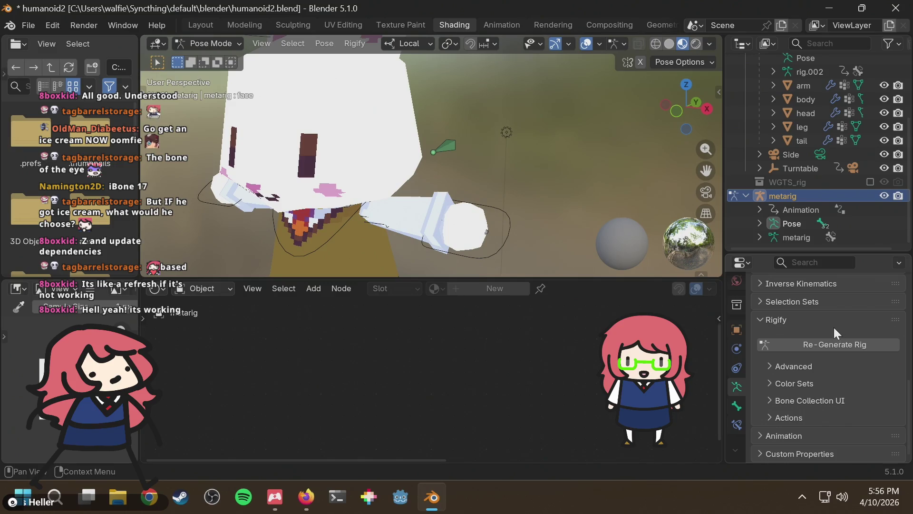
{"action": "left_click", "coordinate": [821, 342]}
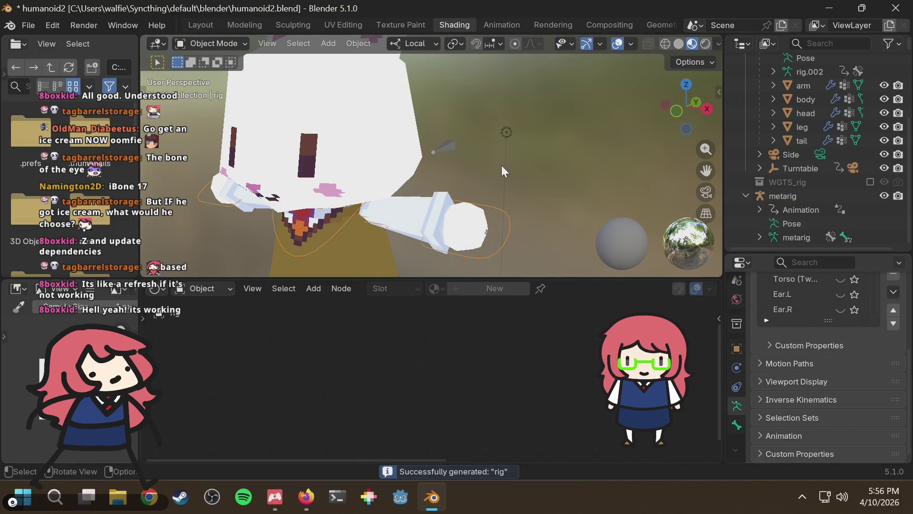
Step: Inspect the new rig's animation data and drivers, then collapse them again
{"action": "middle_click_drag", "start_coordinate": [501, 164], "coordinate": [518, 163]}
{"action": "scroll", "coordinate": [832, 124], "scroll_direction": "up", "scroll_amount": 3}
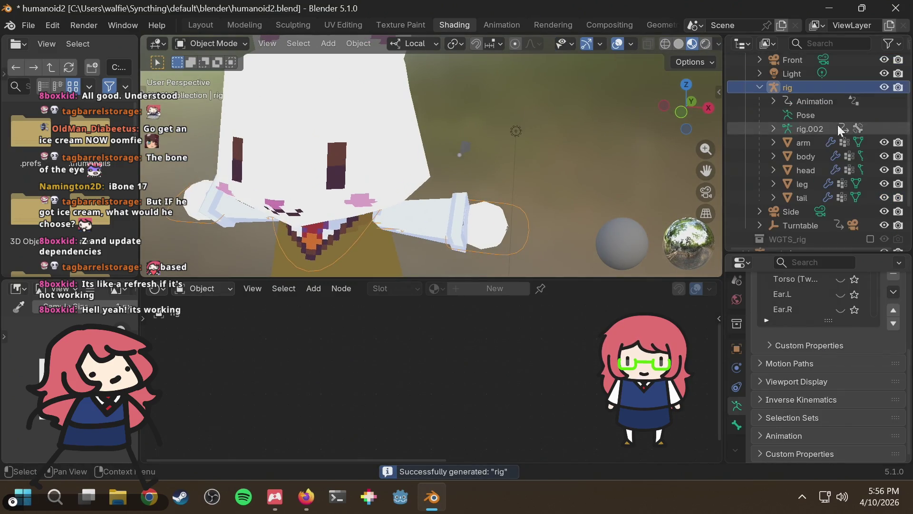
{"action": "left_click", "coordinate": [773, 101]}
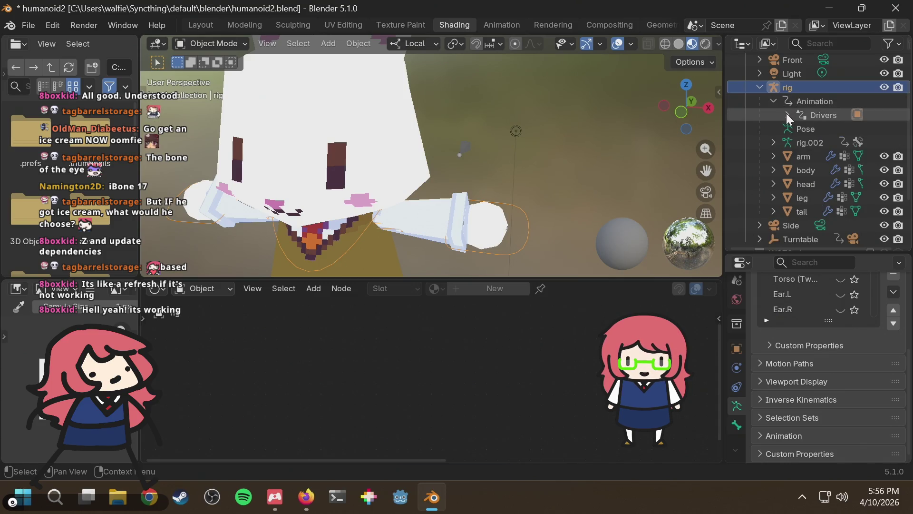
{"action": "left_click", "coordinate": [787, 115]}
{"action": "left_click", "coordinate": [788, 115]}
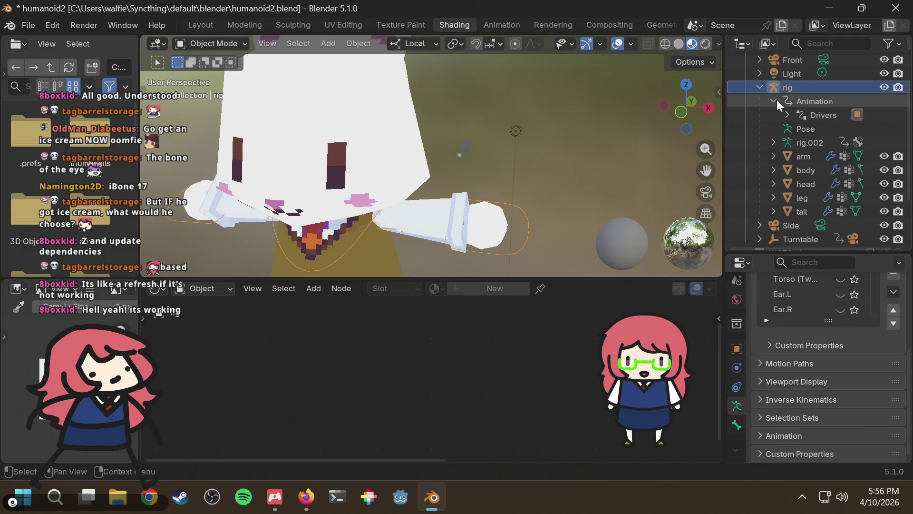
{"action": "left_click", "coordinate": [773, 101]}
{"action": "scroll", "coordinate": [775, 123], "scroll_direction": "down", "scroll_amount": 4}
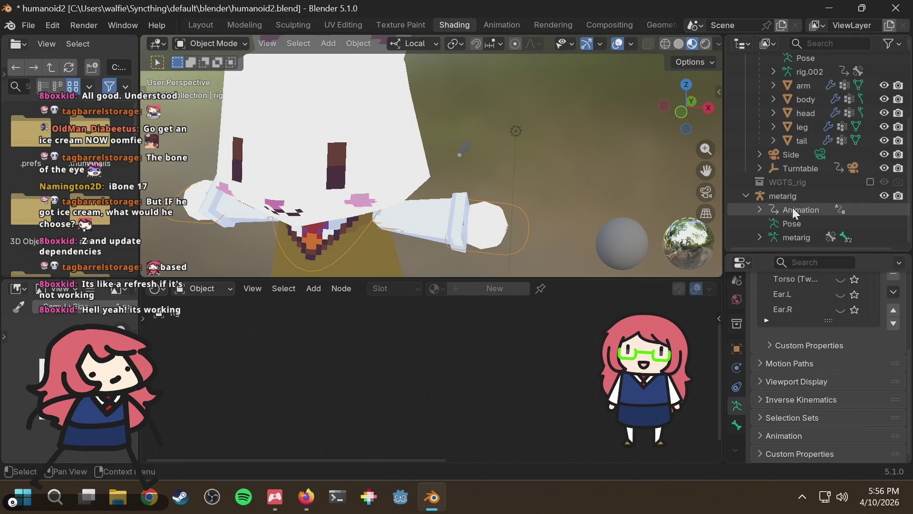
Step: Put the generated rig in Pose Mode, save humanoid2.blend, and resume the tutorial video
{"action": "left_click", "coordinate": [200, 44]}
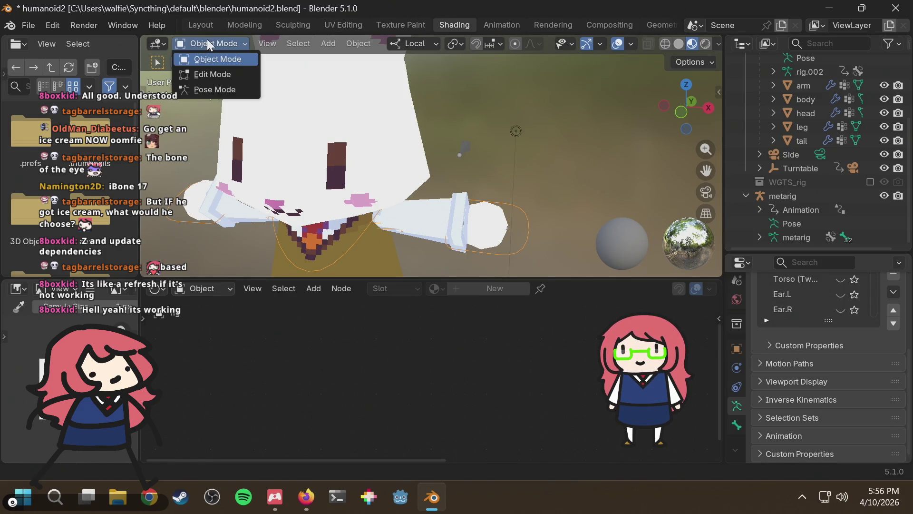
{"action": "left_click", "coordinate": [207, 41]}
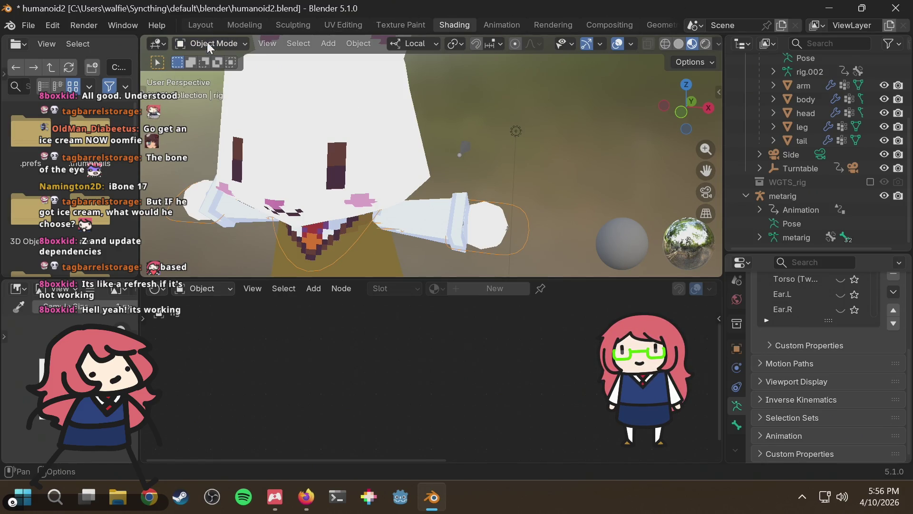
{"action": "left_click", "coordinate": [207, 42]}
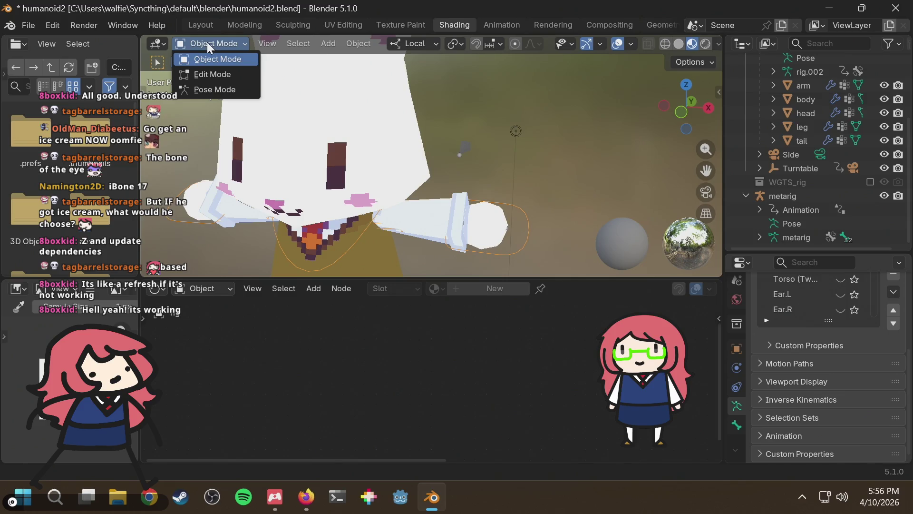
{"action": "left_click", "coordinate": [209, 89]}
{"action": "key", "text": "ctrl+s"}
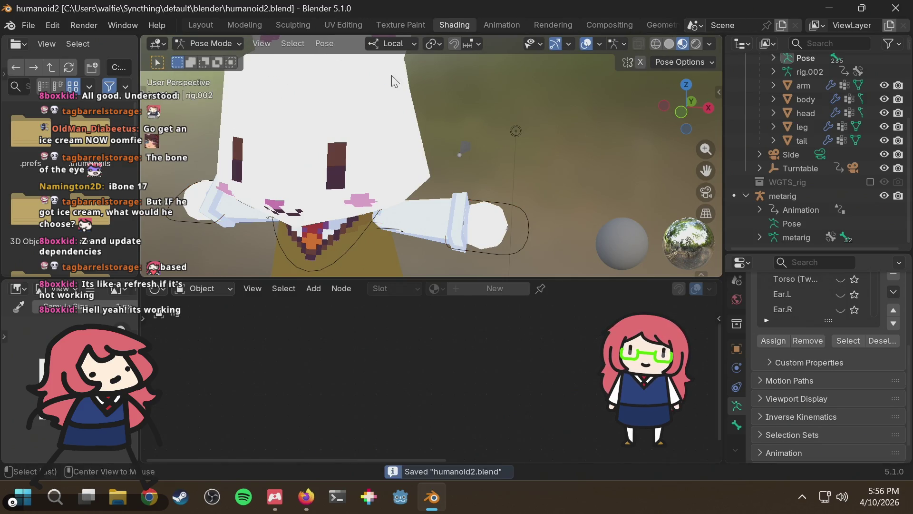
{"action": "key", "text": "alt+Tab"}
{"action": "left_click", "coordinate": [411, 181]}
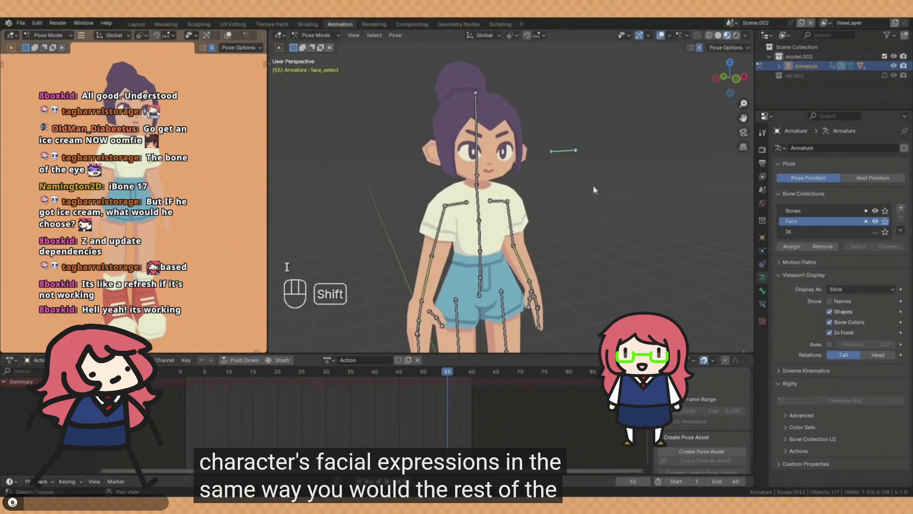
Step: Seek the tutorial forward to 'Separate Eye and Mouth Control', then return to Blender
{"action": "key", "text": "Right"}
{"action": "key", "text": "Right"}
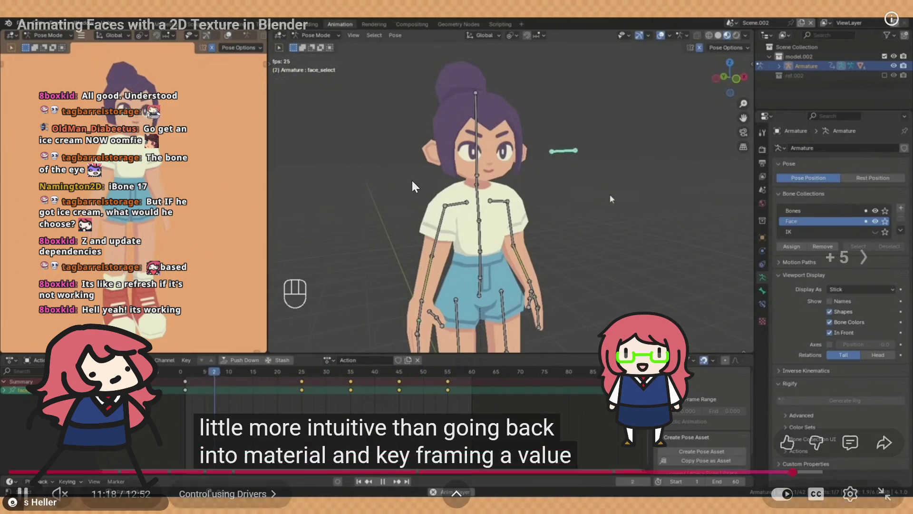
{"action": "key", "text": "Right"}
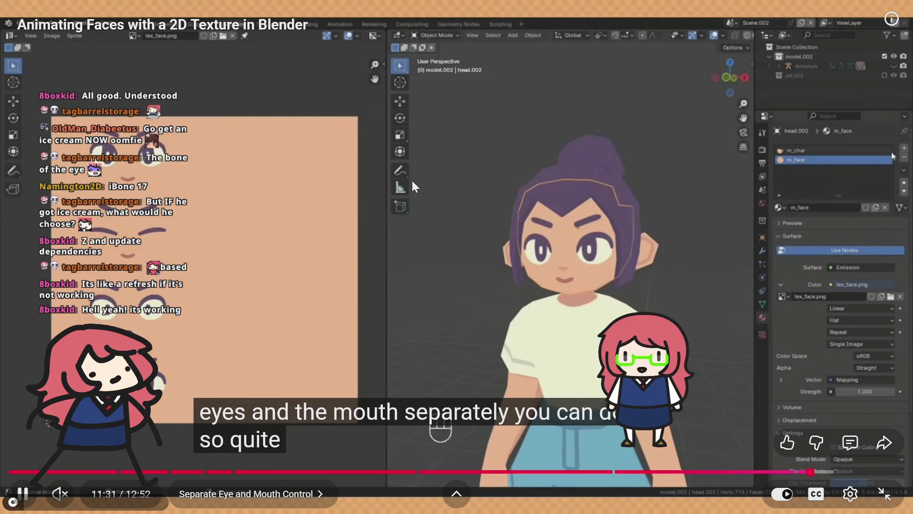
{"action": "key", "text": "Right"}
{"action": "key", "text": "Right"}
{"action": "key", "text": "Right"}
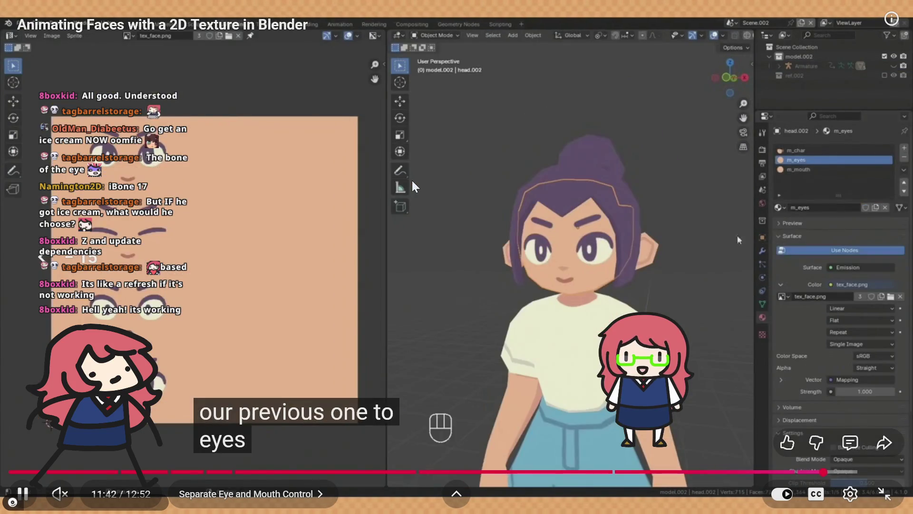
{"action": "key", "text": "alt+Tab"}
{"action": "scroll", "coordinate": [265, 177], "scroll_direction": "up", "scroll_amount": 6}
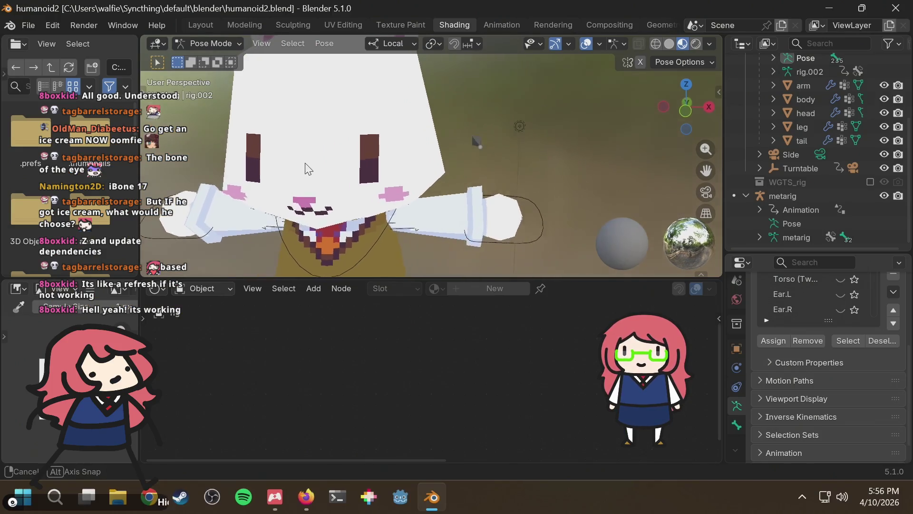
Step: Zoom in on the bunny's face, keep the rig in Pose Mode, and return to the paused tutorial
{"action": "middle_click_drag", "start_coordinate": [332, 149], "coordinate": [415, 138]}
{"action": "scroll", "coordinate": [415, 138], "scroll_direction": "down", "scroll_amount": 8}
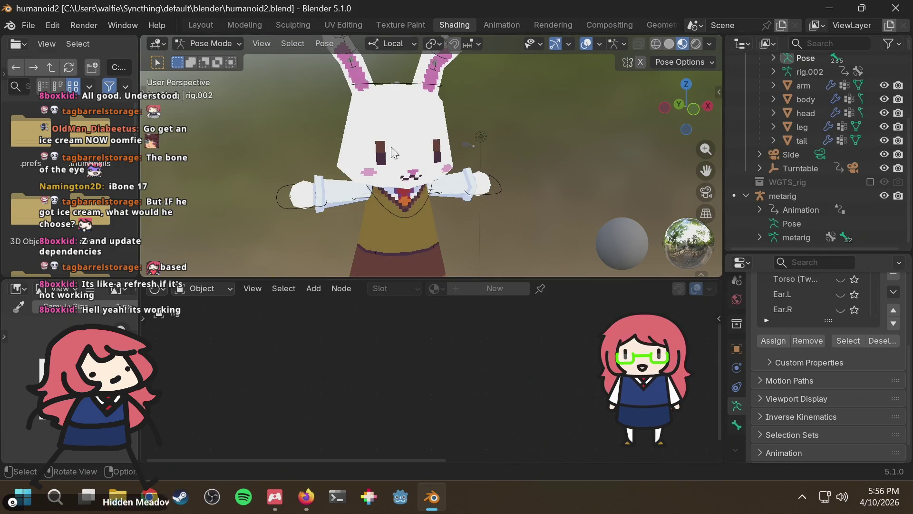
{"action": "scroll", "coordinate": [395, 157], "scroll_direction": "up", "scroll_amount": 1}
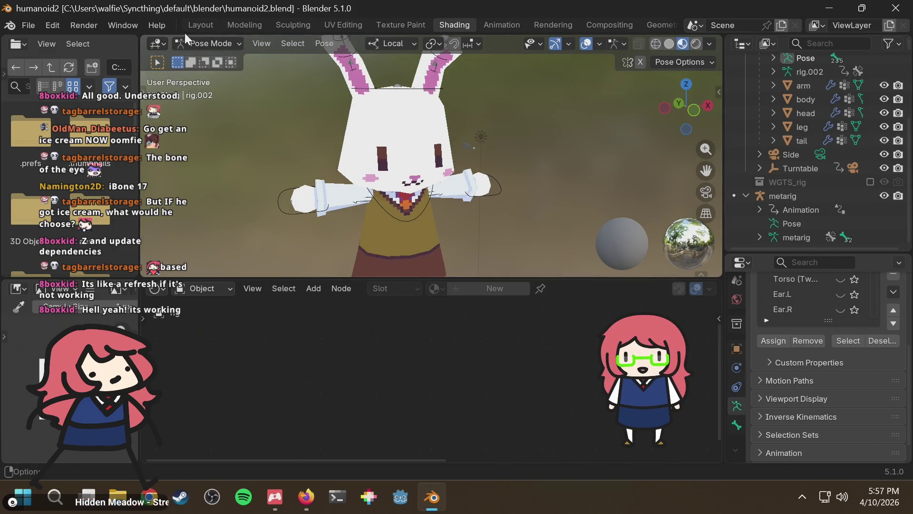
{"action": "left_click", "coordinate": [195, 43]}
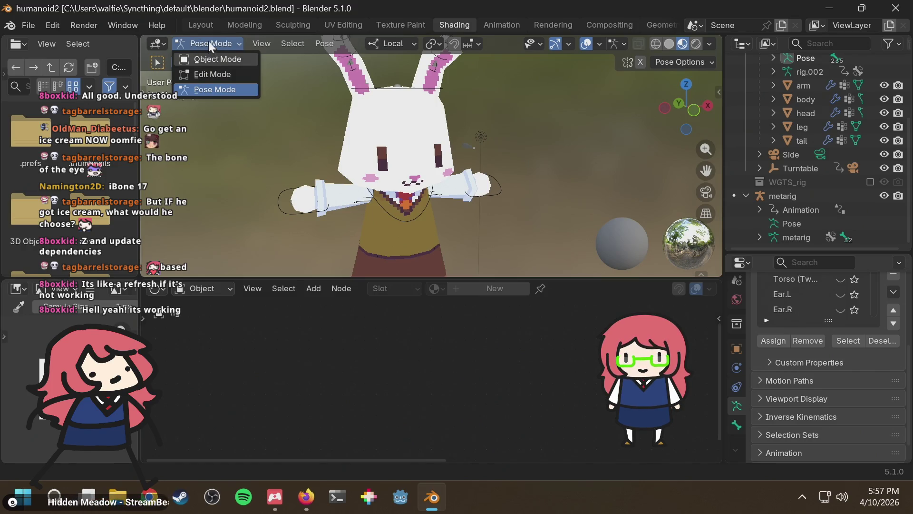
{"action": "left_click", "coordinate": [208, 41]}
{"action": "key", "text": "alt+Tab"}
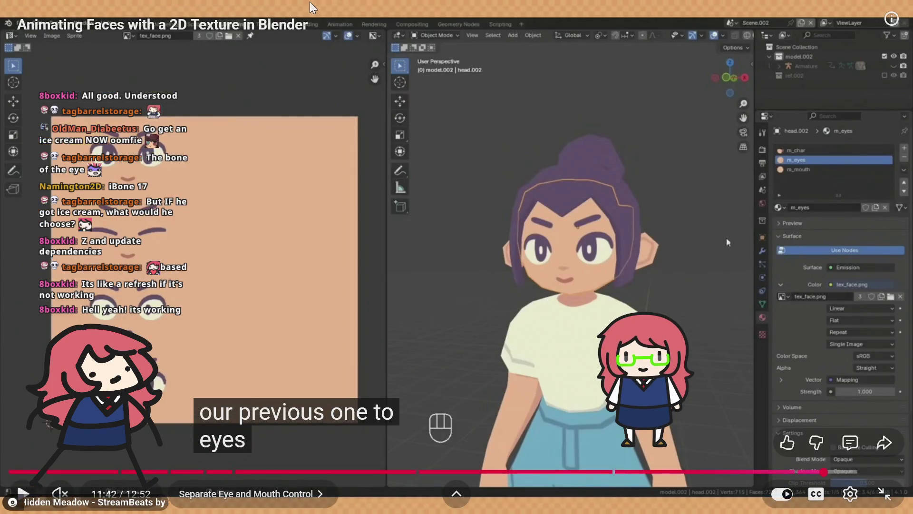
Step: Leave fullscreen and browse the open tabs to the Rigify search results
{"action": "key", "text": "Escape"}
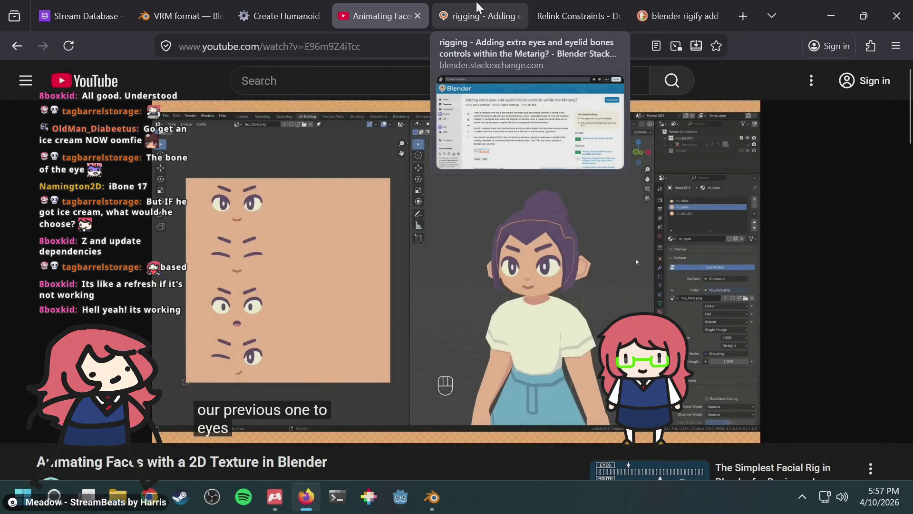
{"action": "left_click", "coordinate": [463, 17]}
{"action": "left_click", "coordinate": [583, 18]}
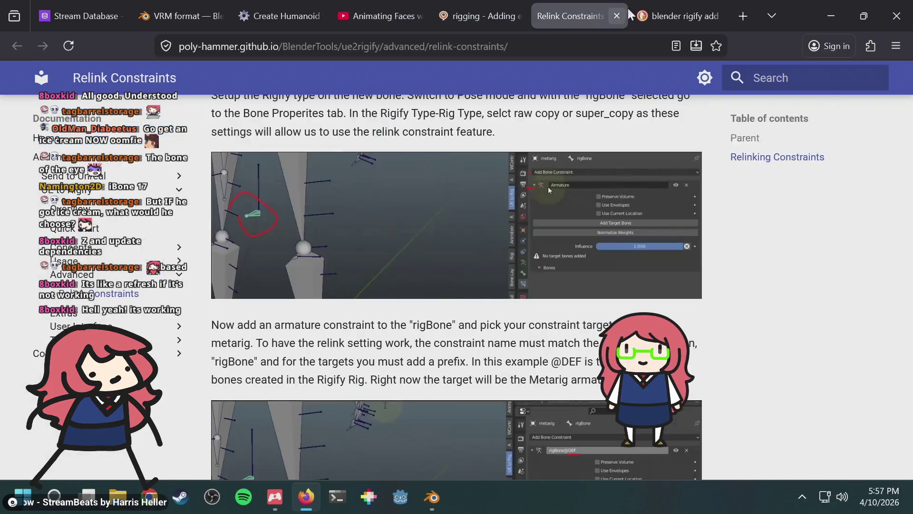
{"action": "left_click", "coordinate": [650, 15]}
Step: Search DuckDuckGo for 'blender rigify add bone to rig from metarig', then return to Blender
{"action": "left_click", "coordinate": [568, 45]}
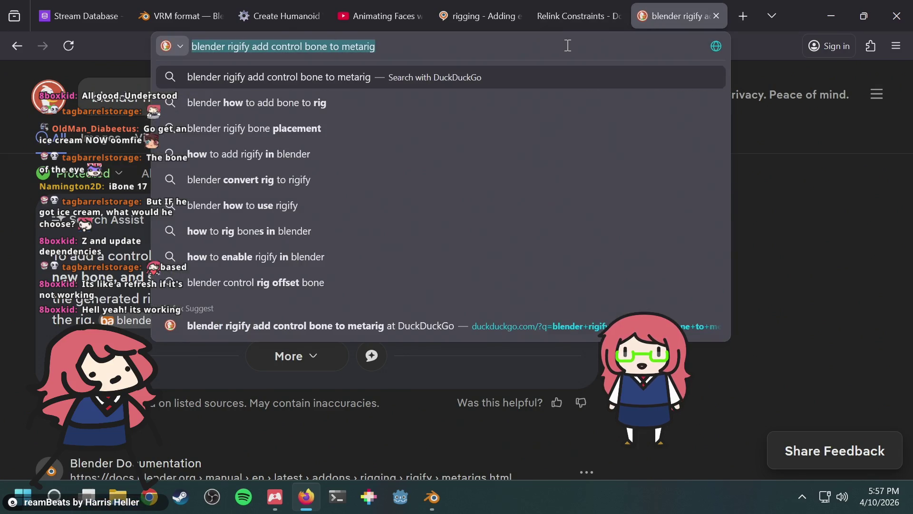
{"action": "left_click", "coordinate": [568, 46]}
{"action": "left_click", "coordinate": [252, 45], "text": "shift"}
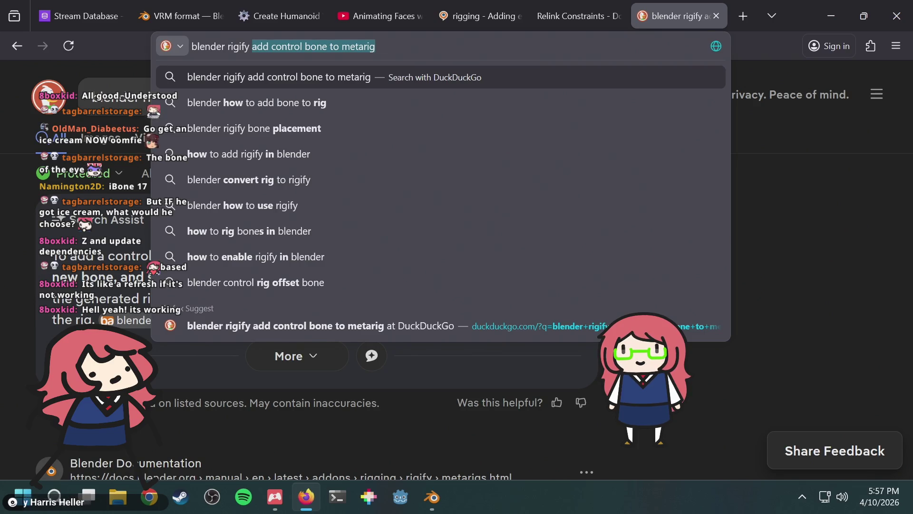
{"action": "key", "text": "BackSpace"}
{"action": "type", "text": "add "}
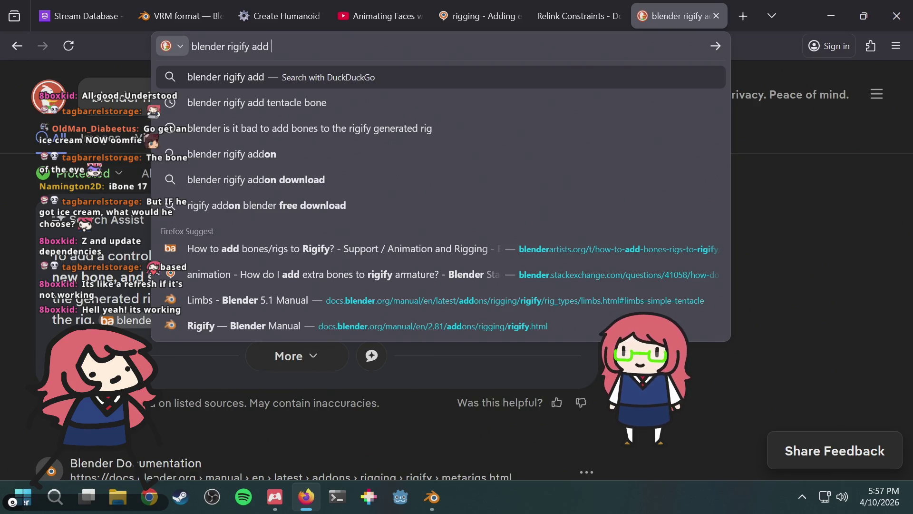
{"action": "type", "text": "bone to "}
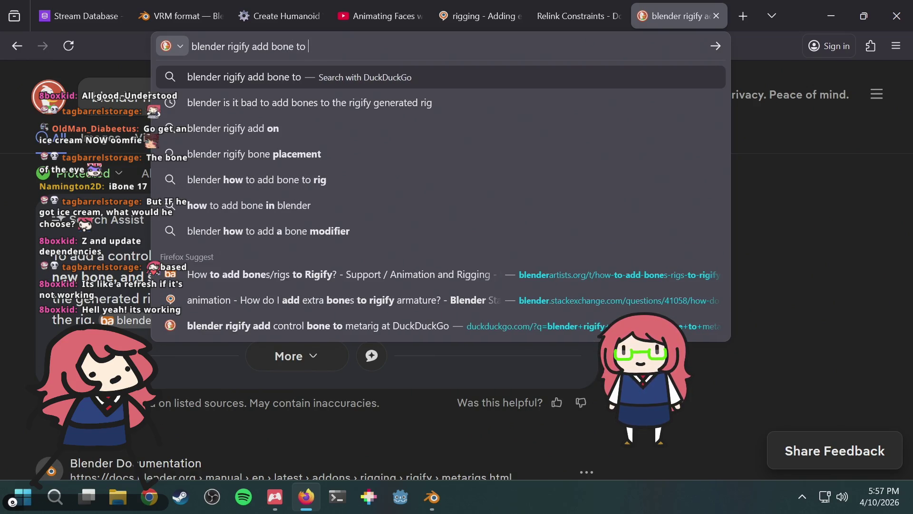
{"action": "type", "text": "rig from me"}
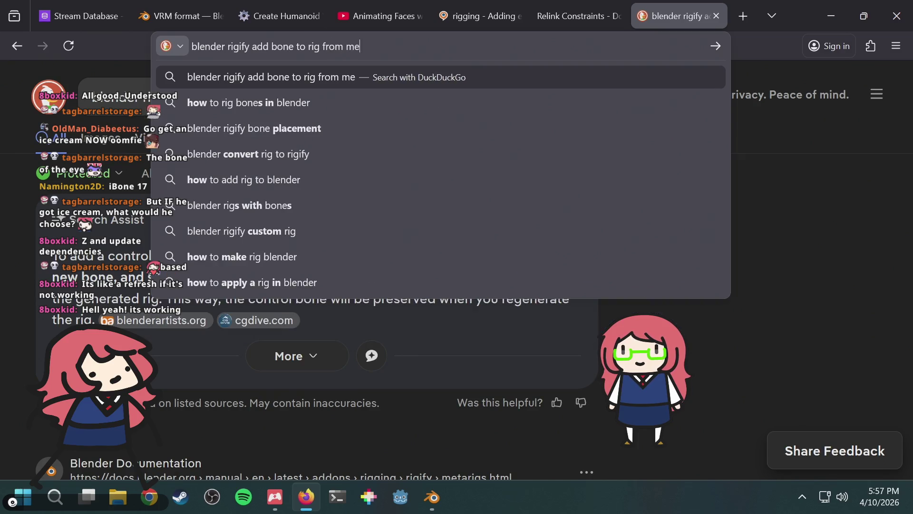
{"action": "type", "text": "tarig"}
{"action": "key", "text": "Return"}
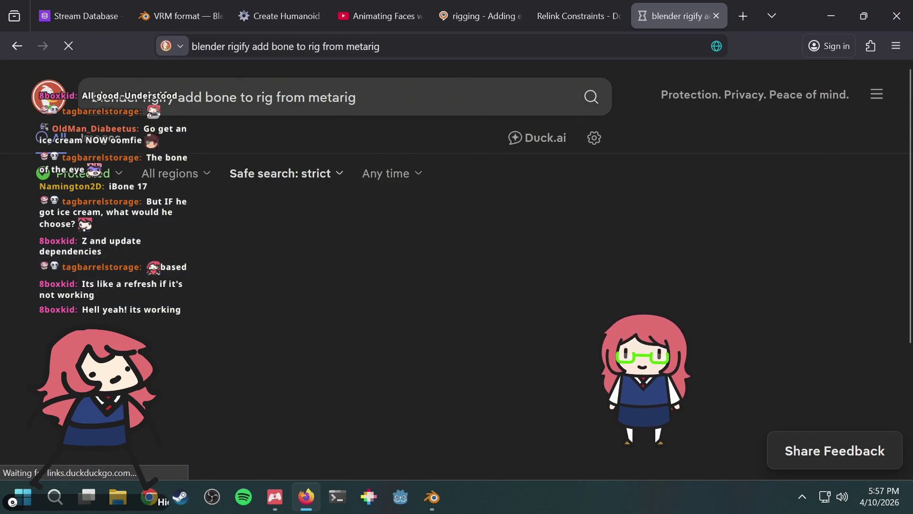
{"action": "key", "text": "alt+Tab"}
{"action": "scroll", "coordinate": [457, 127], "scroll_direction": "up", "scroll_amount": 5}
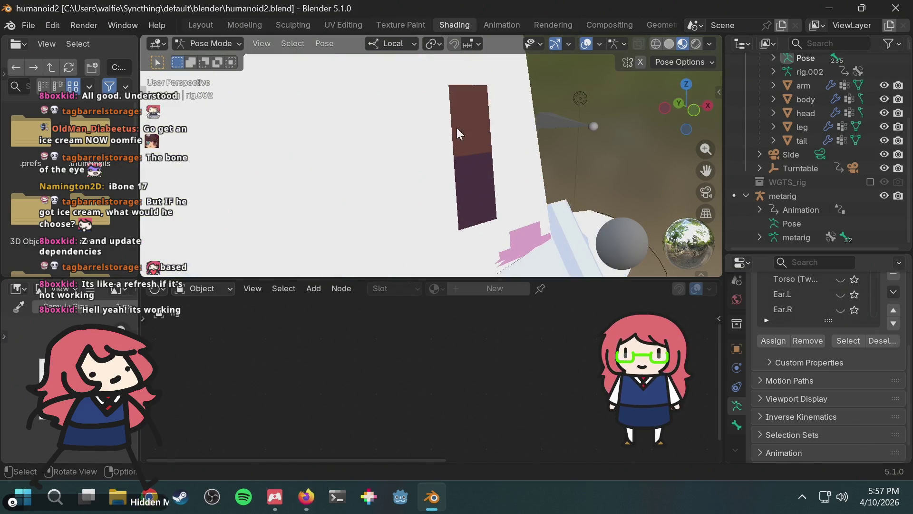
Step: Expand the rig's pose bones in the Outliner and select the face bone
{"action": "scroll", "coordinate": [575, 110], "scroll_direction": "down", "scroll_amount": 5}
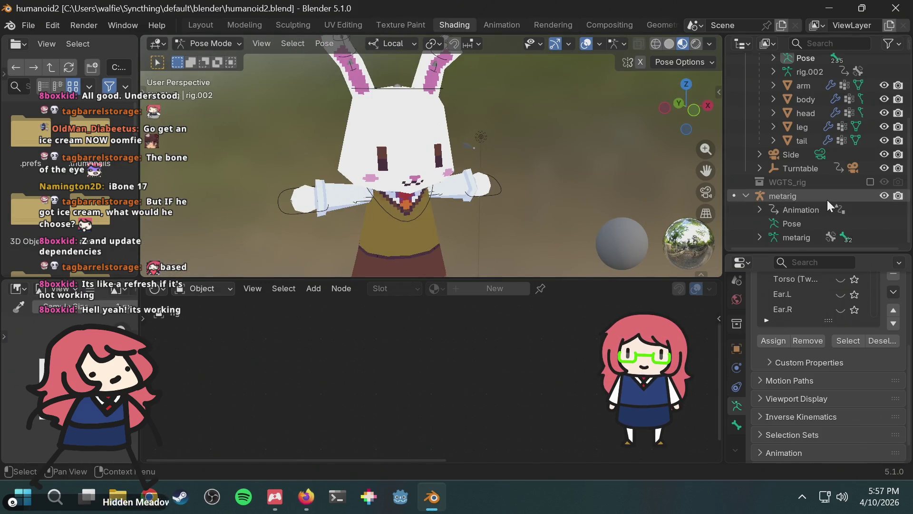
{"action": "scroll", "coordinate": [827, 200], "scroll_direction": "up", "scroll_amount": 3}
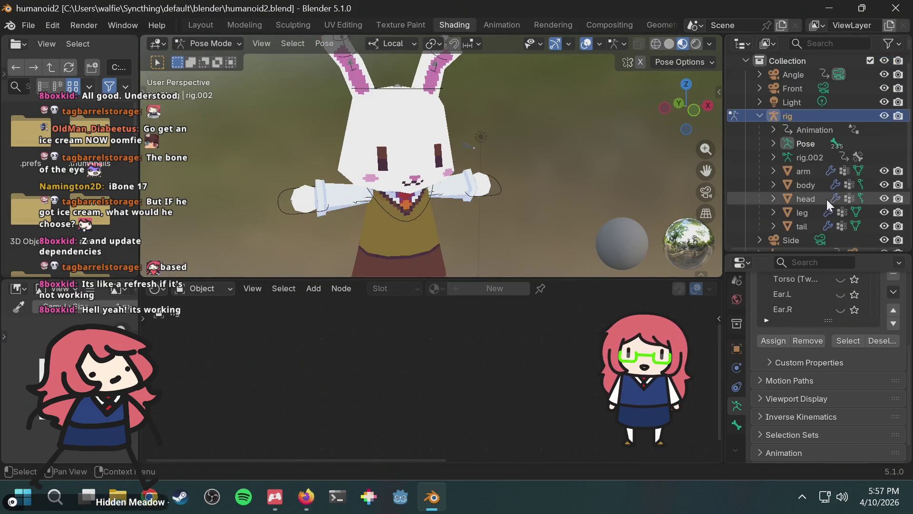
{"action": "left_click", "coordinate": [773, 129]}
{"action": "left_click", "coordinate": [772, 128]}
{"action": "left_click", "coordinate": [772, 142]}
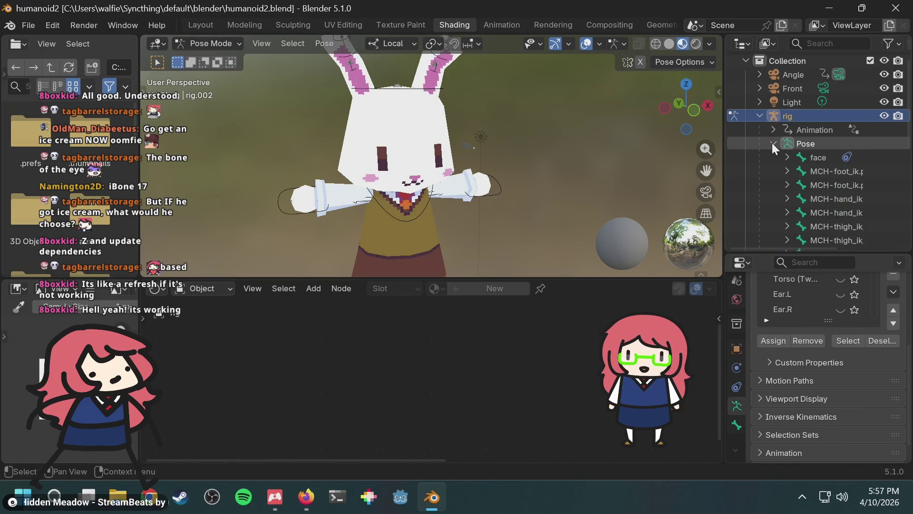
{"action": "left_click", "coordinate": [772, 143]}
{"action": "left_click", "coordinate": [772, 142]}
{"action": "scroll", "coordinate": [824, 167], "scroll_direction": "down", "scroll_amount": 2}
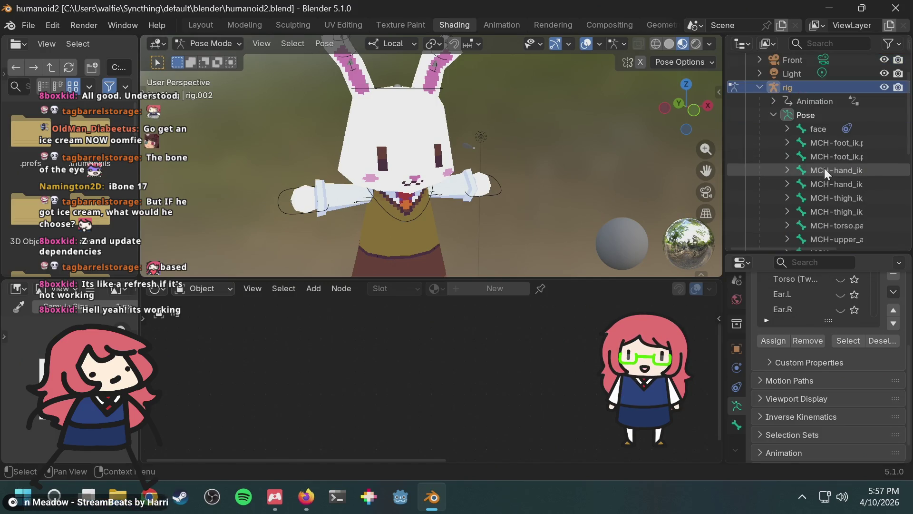
{"action": "left_click", "coordinate": [816, 132]}
Step: Orbit the viewport so the bunny faces forward
{"action": "scroll", "coordinate": [509, 169], "scroll_direction": "up", "scroll_amount": 3}
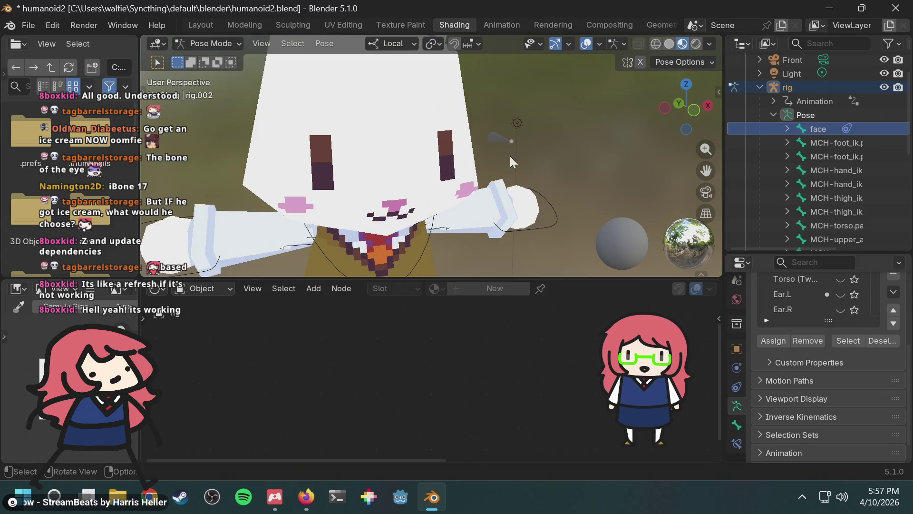
{"action": "scroll", "coordinate": [510, 156], "scroll_direction": "down", "scroll_amount": 2}
{"action": "middle_click_drag", "start_coordinate": [527, 138], "coordinate": [470, 152]}
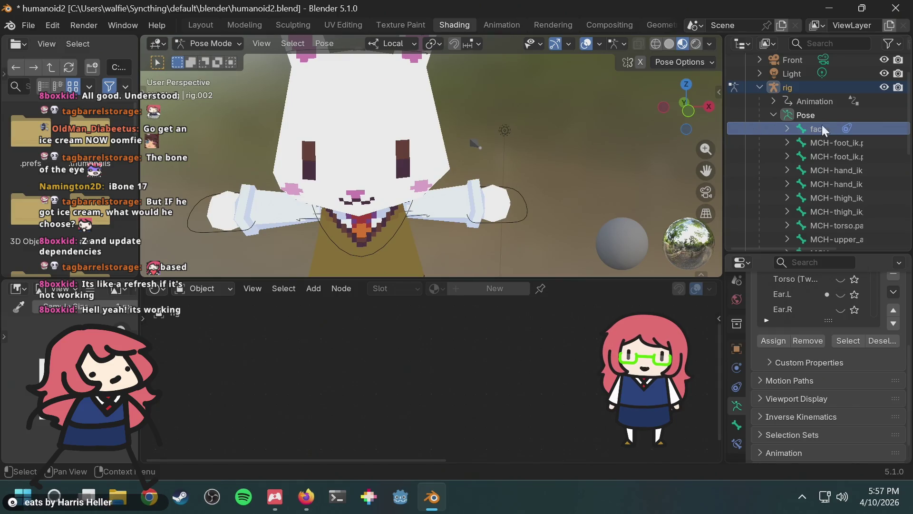
{"action": "left_click", "coordinate": [207, 46]}
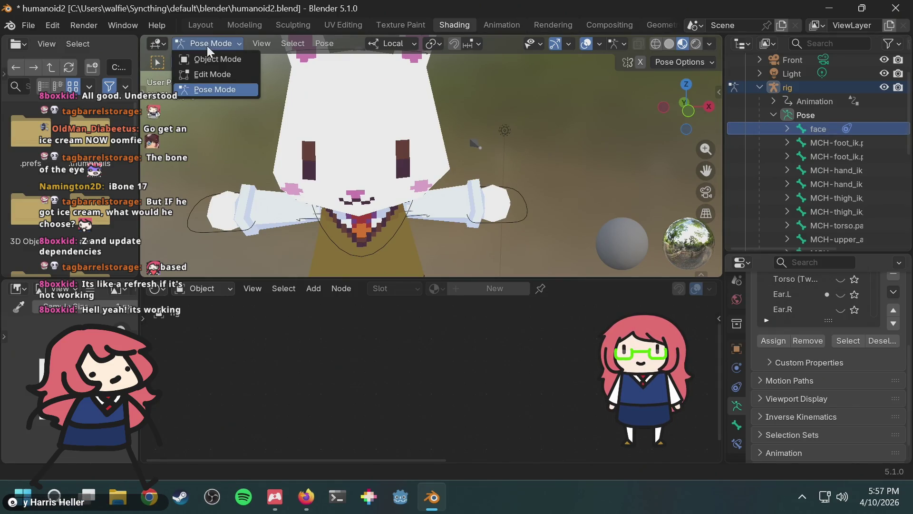
Step: Switch to Object Mode and select the bunny head to show its RabbitFaceMaterial nodes
{"action": "left_click", "coordinate": [209, 61]}
{"action": "left_click", "coordinate": [347, 111]}
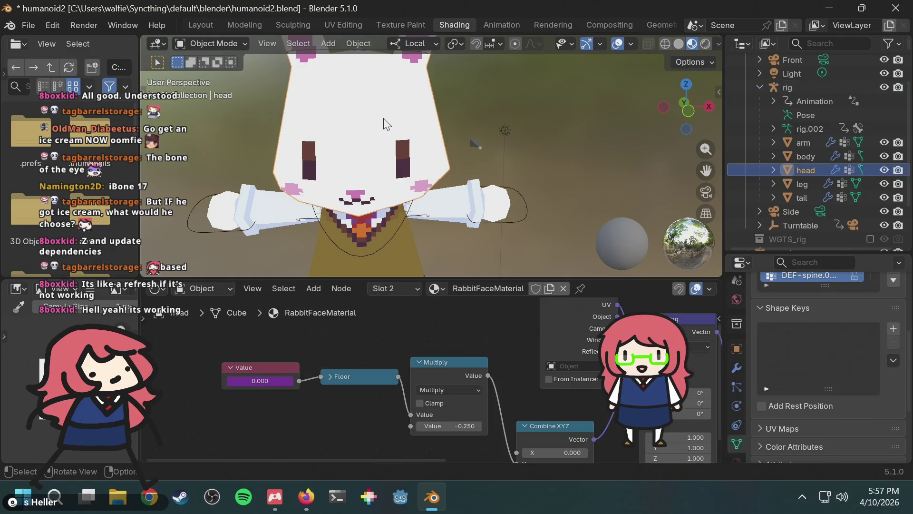
{"action": "mouse_move", "coordinate": [347, 115]}
{"action": "middle_mouse_down"}
{"action": "mouse_move", "coordinate": [581, 127]}
{"action": "mouse_move", "coordinate": [477, 134]}
{"action": "mouse_move", "coordinate": [487, 126]}
{"action": "middle_mouse_up"}
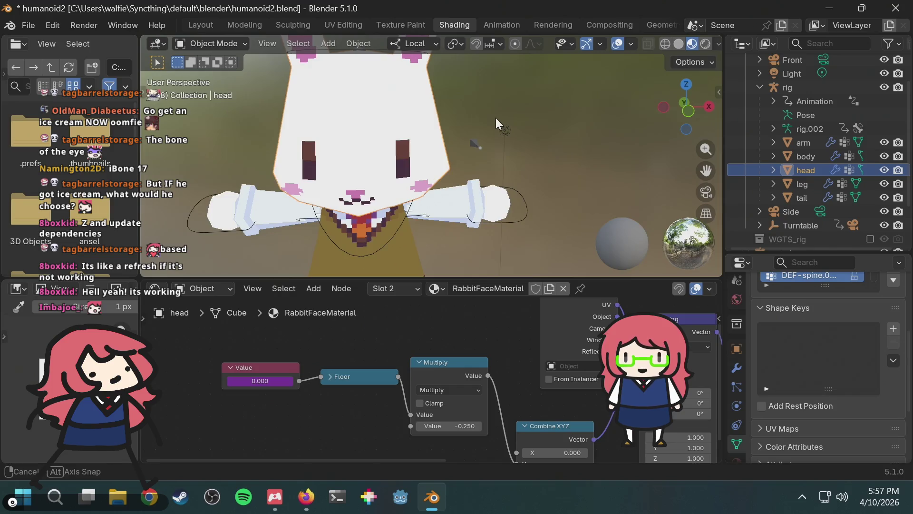
{"action": "scroll", "coordinate": [496, 118], "scroll_direction": "up", "scroll_amount": 3}
{"action": "scroll", "coordinate": [461, 122], "scroll_direction": "down", "scroll_amount": 2}
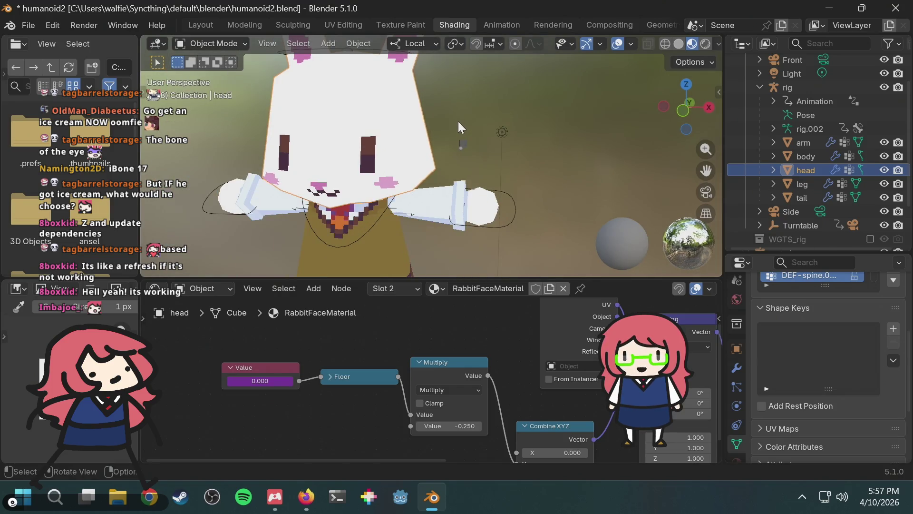
{"action": "mouse_move", "coordinate": [458, 122]}
{"action": "middle_mouse_down"}
{"action": "mouse_move", "coordinate": [506, 114]}
{"action": "mouse_move", "coordinate": [328, 116]}
{"action": "mouse_move", "coordinate": [479, 118]}
{"action": "mouse_move", "coordinate": [497, 127]}
{"action": "mouse_move", "coordinate": [450, 136]}
{"action": "middle_mouse_up"}
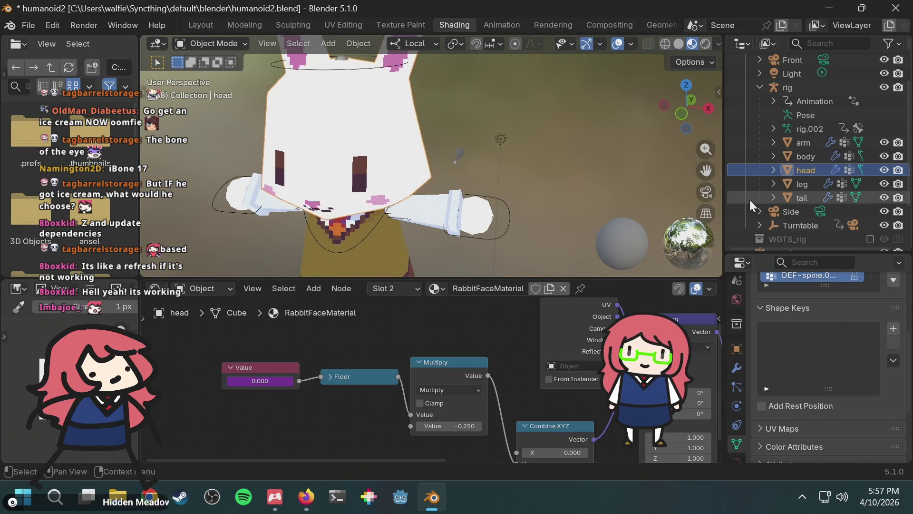
Step: Select the rig object and switch it into Pose Mode
{"action": "scroll", "coordinate": [750, 200], "scroll_direction": "down", "scroll_amount": 3}
{"action": "scroll", "coordinate": [799, 170], "scroll_direction": "up", "scroll_amount": 5}
{"action": "left_click", "coordinate": [230, 45]}
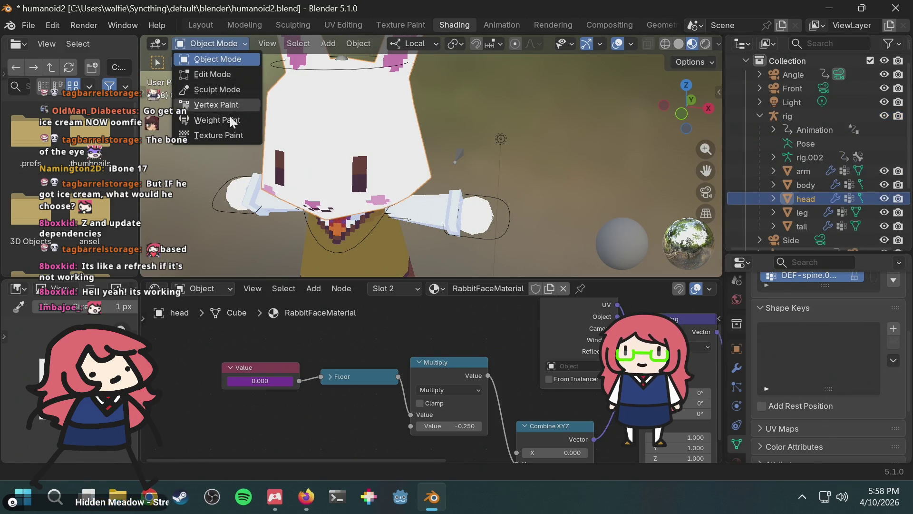
{"action": "left_click", "coordinate": [811, 115]}
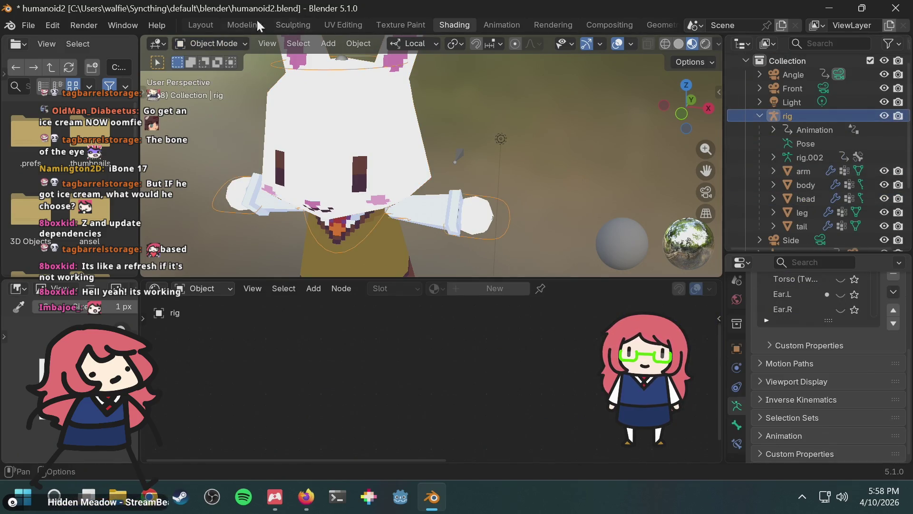
{"action": "left_click", "coordinate": [198, 38]}
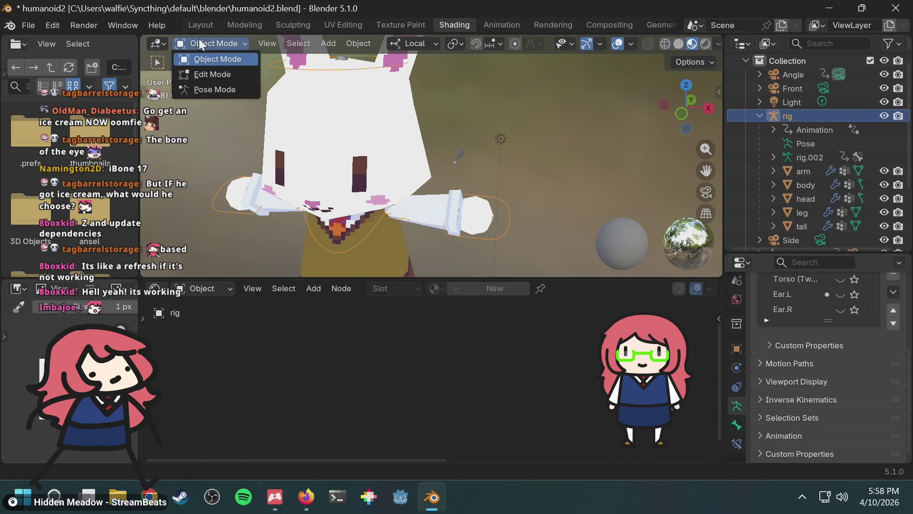
{"action": "left_click", "coordinate": [206, 90]}
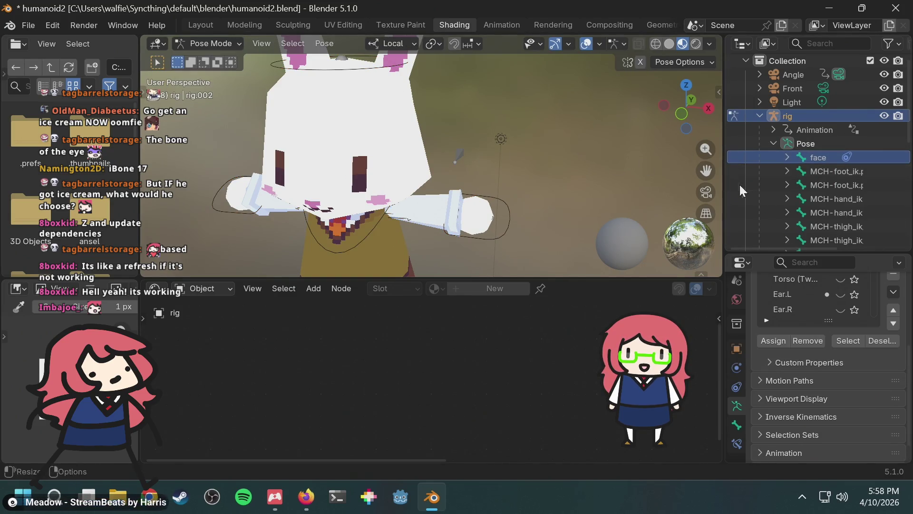
Step: Select the face bone via its Outliner entry and frame the whole bunny with Home
{"action": "left_click", "coordinate": [815, 161]}
{"action": "scroll", "coordinate": [481, 137], "scroll_direction": "up", "scroll_amount": 3}
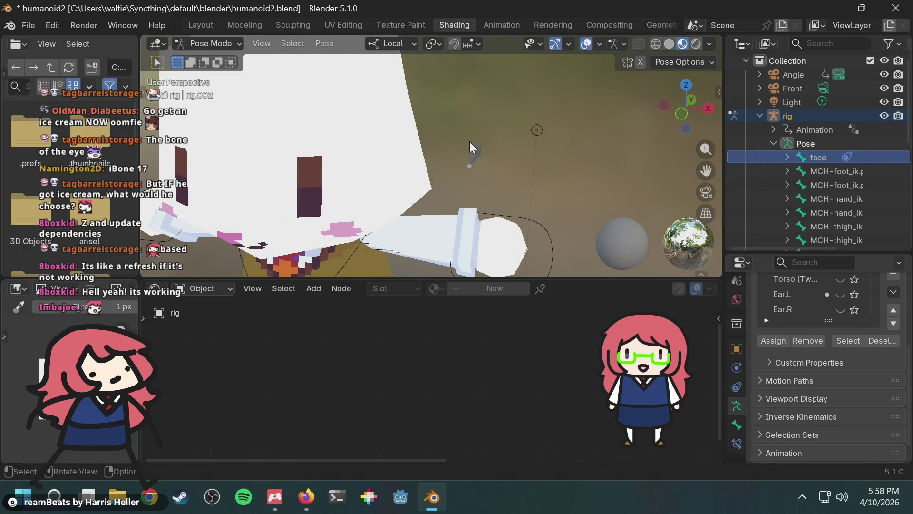
{"action": "mouse_move", "coordinate": [513, 176]}
{"action": "left_mouse_down"}
{"action": "mouse_move", "coordinate": [478, 184]}
{"action": "mouse_move", "coordinate": [563, 170]}
{"action": "left_mouse_up"}
{"action": "key", "text": "Home"}
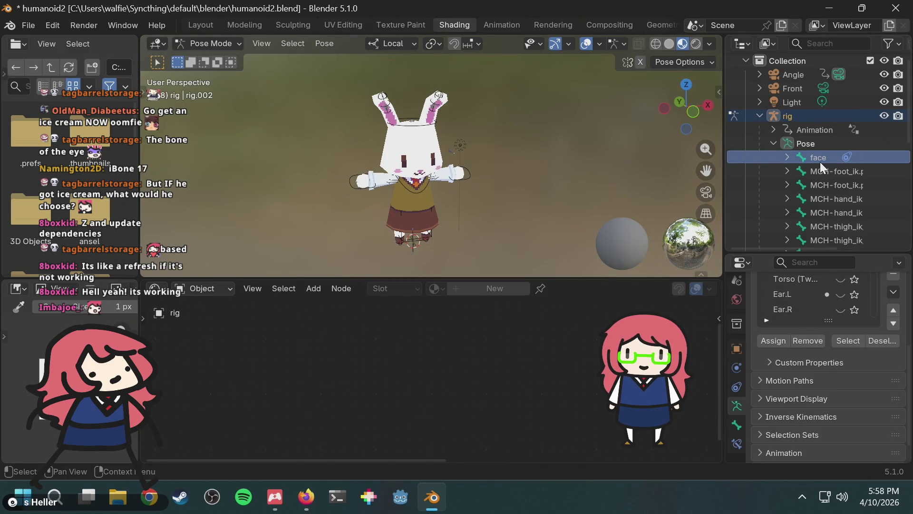
{"action": "right_click", "coordinate": [824, 157]}
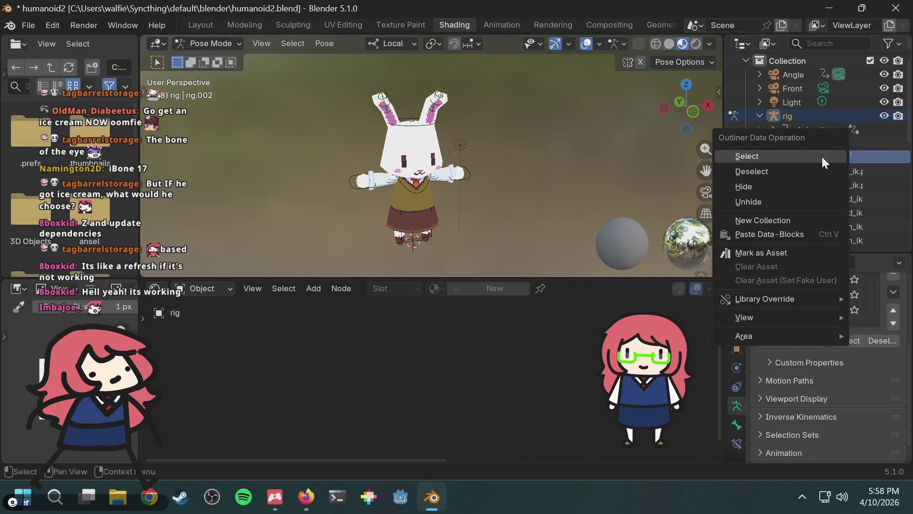
{"action": "left_click", "coordinate": [817, 156]}
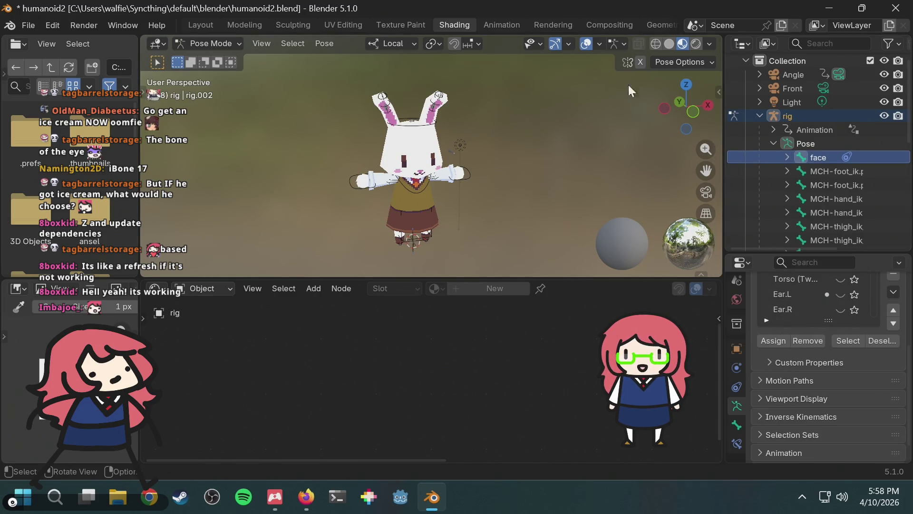
{"action": "scroll", "coordinate": [458, 168], "scroll_direction": "up", "scroll_amount": 3}
{"action": "scroll", "coordinate": [458, 167], "scroll_direction": "down", "scroll_amount": 3}
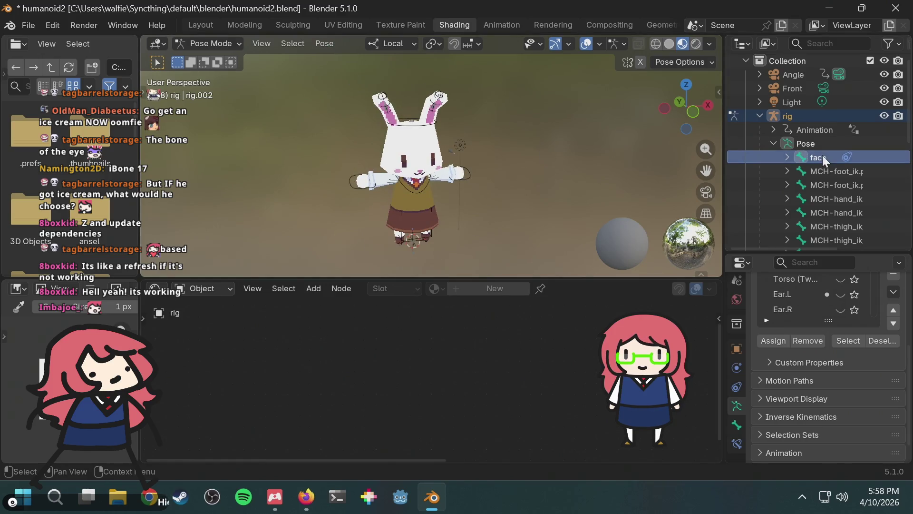
{"action": "left_click", "coordinate": [786, 157]}
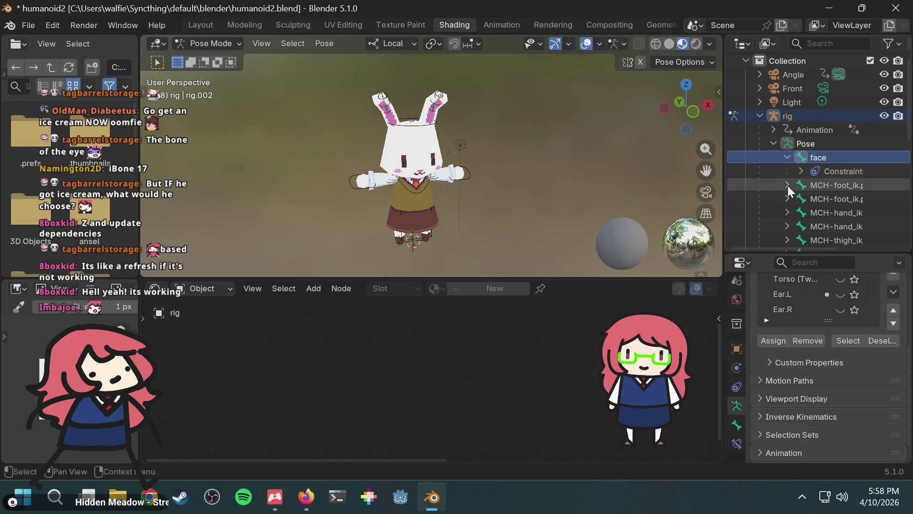
{"action": "left_click", "coordinate": [787, 185]}
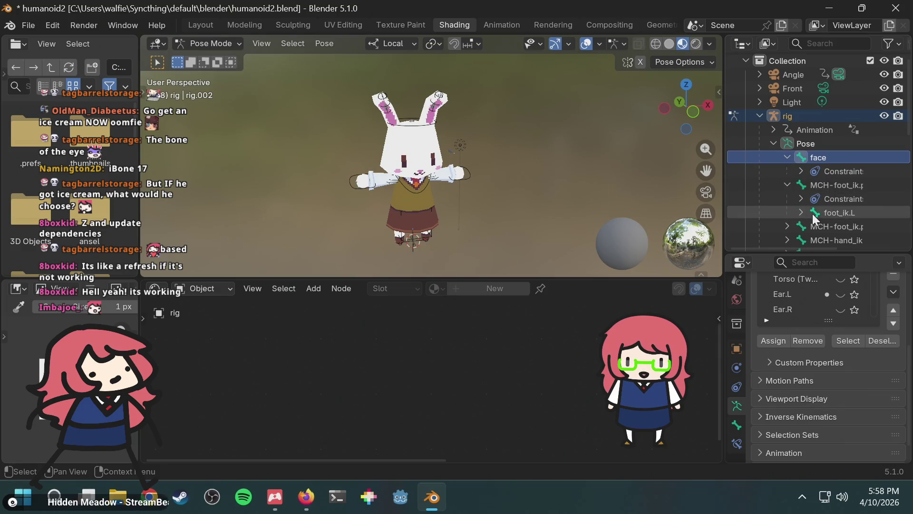
{"action": "left_click", "coordinate": [787, 185]}
{"action": "left_click", "coordinate": [830, 172]}
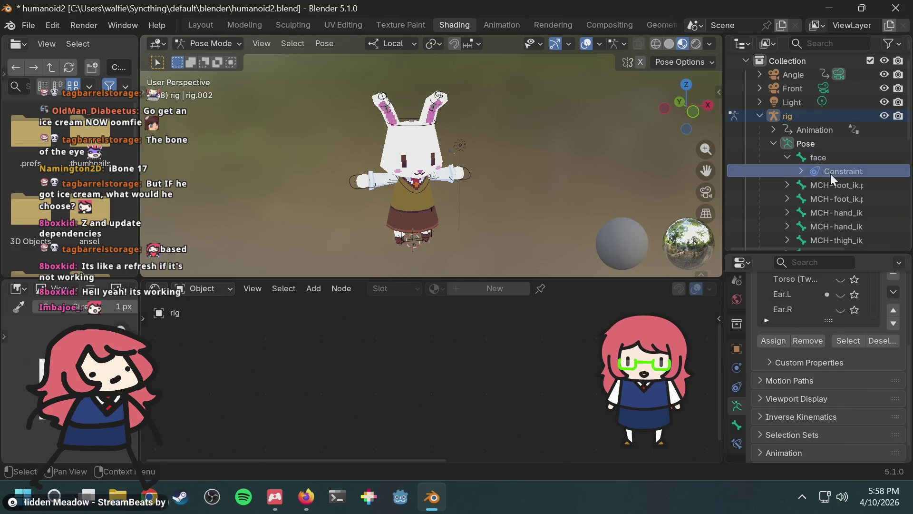
{"action": "left_click", "coordinate": [801, 171]}
{"action": "left_click", "coordinate": [836, 182]}
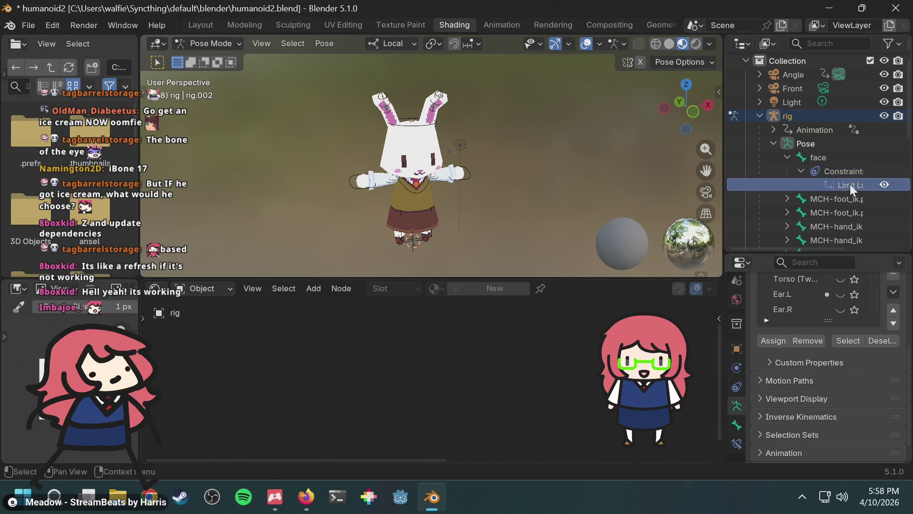
{"action": "left_click", "coordinate": [801, 171]}
{"action": "left_click", "coordinate": [788, 158]}
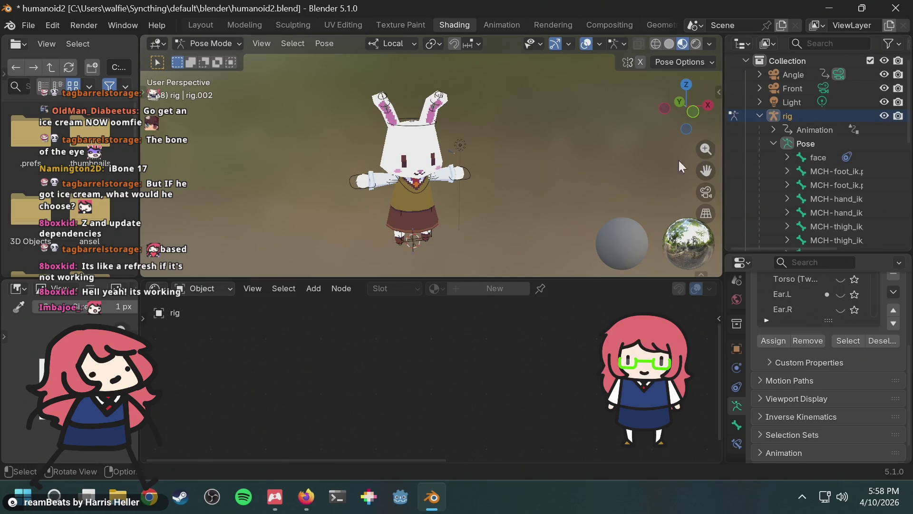
{"action": "mouse_move", "coordinate": [618, 161]}
{"action": "middle_mouse_down"}
{"action": "mouse_move", "coordinate": [523, 163]}
{"action": "mouse_move", "coordinate": [483, 129]}
{"action": "mouse_move", "coordinate": [486, 139]}
{"action": "middle_mouse_up"}
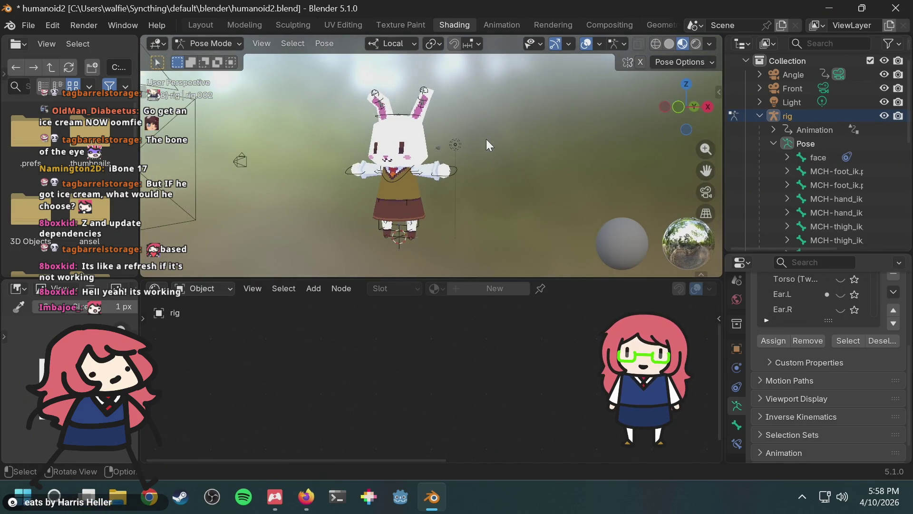
{"action": "key", "text": "alt+Tab"}
{"action": "left_click", "coordinate": [459, 53]}
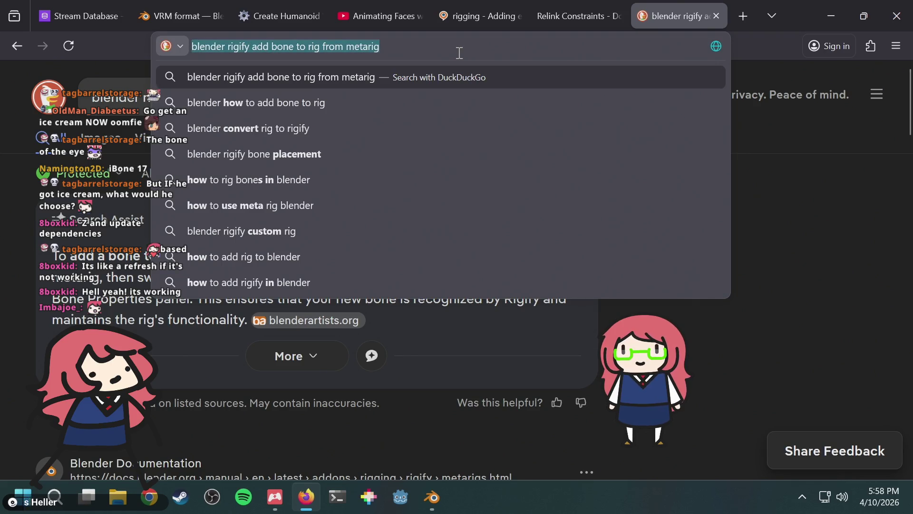
Step: Search DuckDuckGo for 'rigify add custom driver', then bring Blender back to the front
{"action": "type", "text": "righ"}
{"action": "key", "text": "BackSpace"}
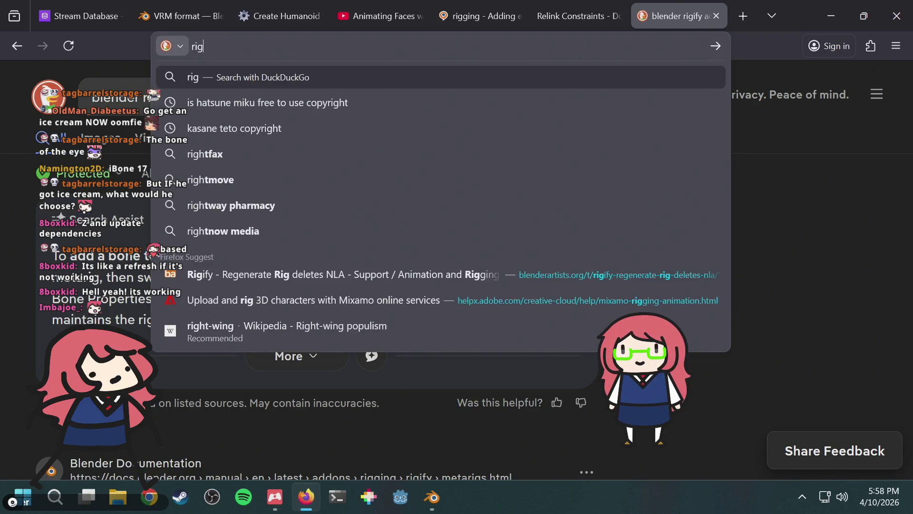
{"action": "type", "text": "ify add custom drive"}
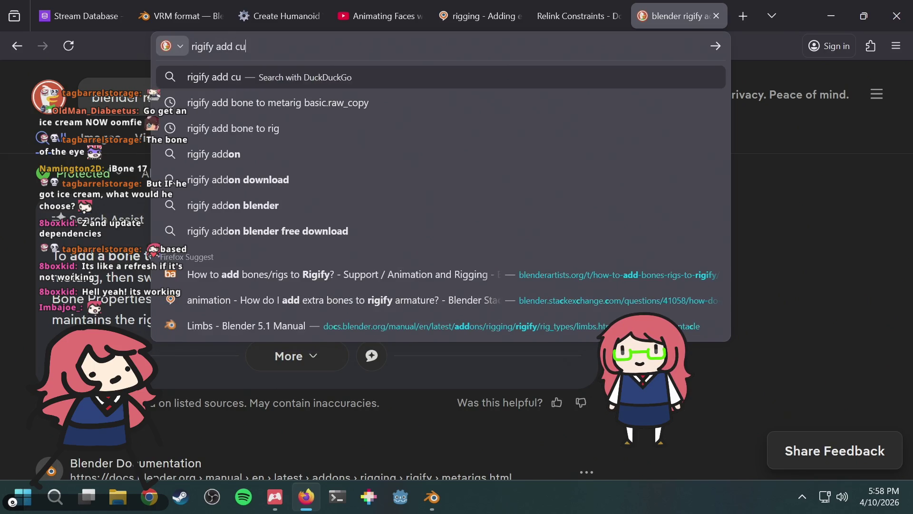
{"action": "type", "text": "r"}
{"action": "key", "text": "Return"}
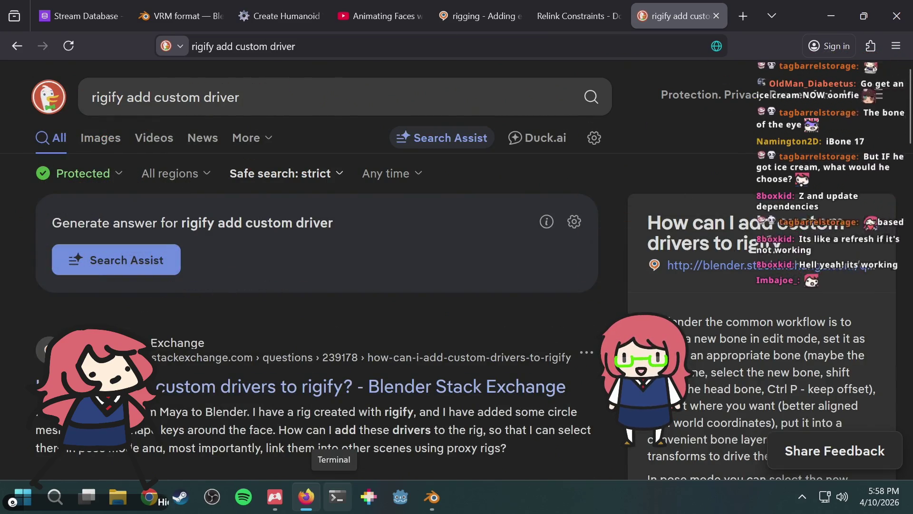
{"action": "left_click", "coordinate": [432, 497]}
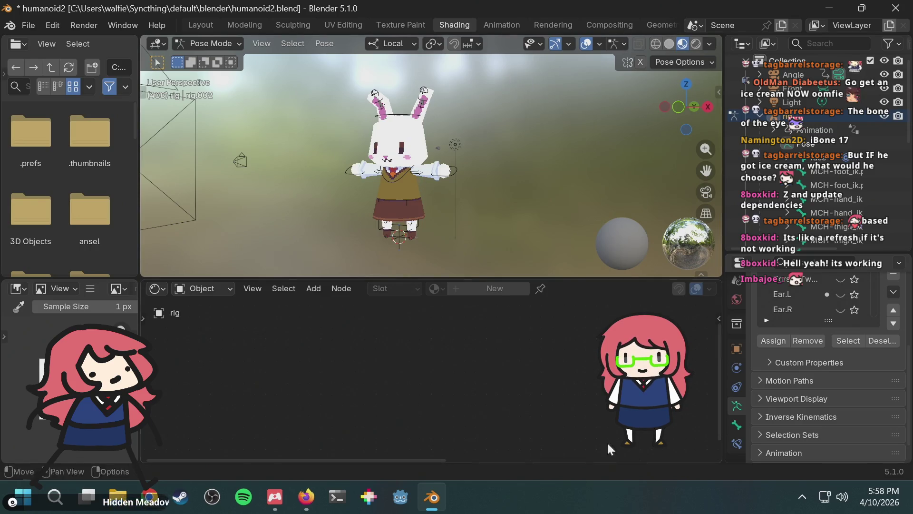
Step: Make hand_ik.L active and browse its Rig Main Properties in the N sidebar
{"action": "left_click", "coordinate": [455, 173]}
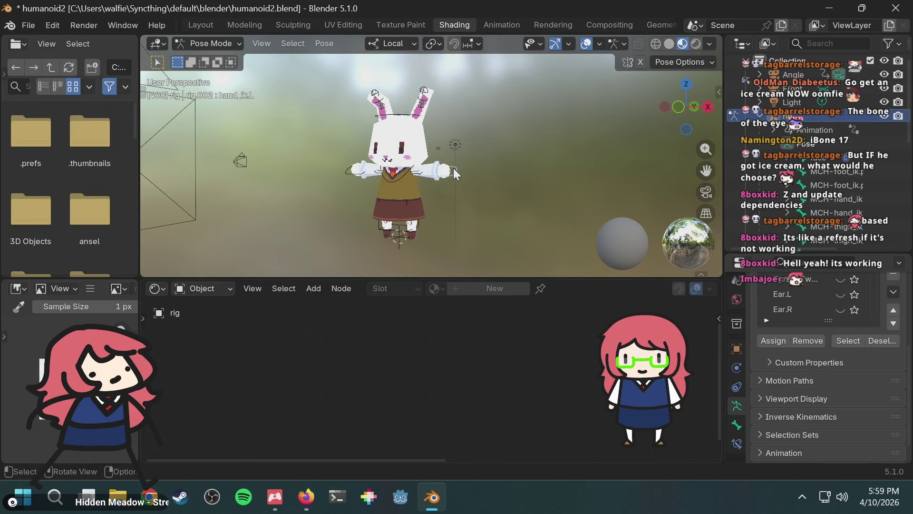
{"action": "key", "text": "n"}
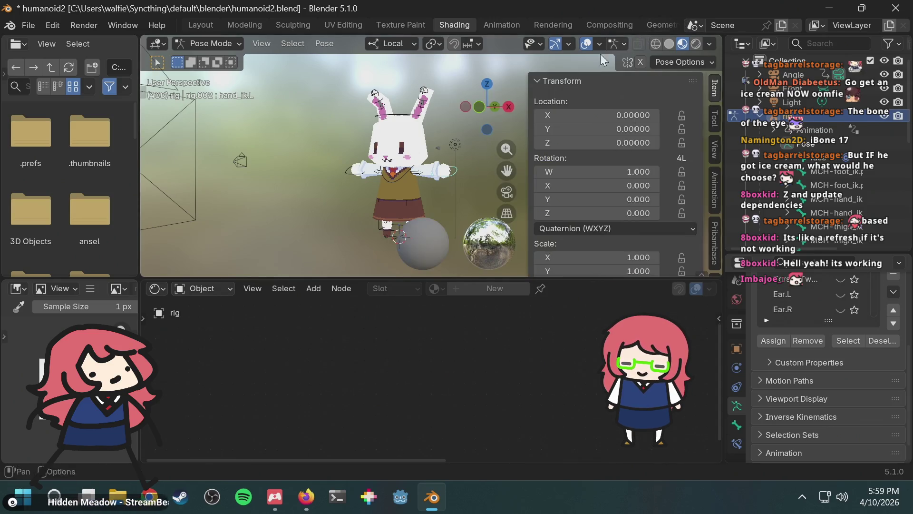
{"action": "scroll", "coordinate": [632, 152], "scroll_direction": "down", "scroll_amount": 3}
{"action": "scroll", "coordinate": [633, 152], "scroll_direction": "down", "scroll_amount": 8}
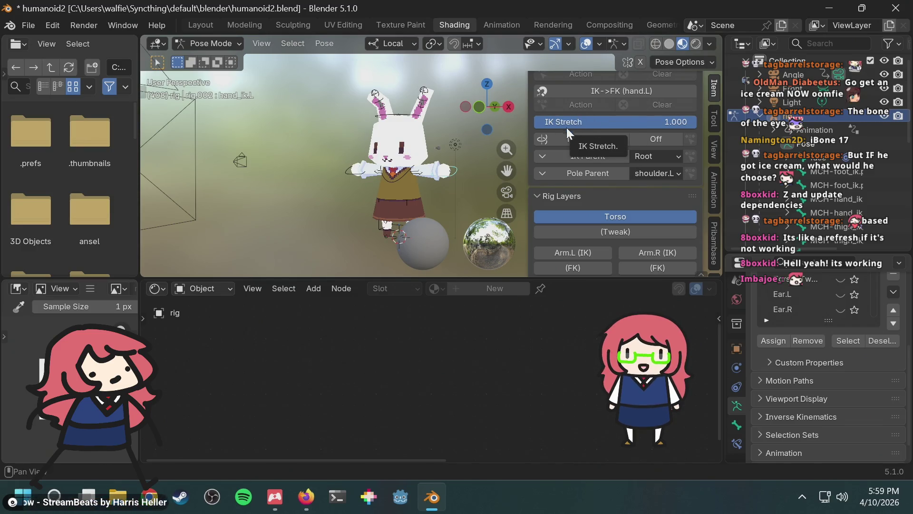
{"action": "scroll", "coordinate": [442, 171], "scroll_direction": "up", "scroll_amount": 6}
{"action": "scroll", "coordinate": [444, 164], "scroll_direction": "down", "scroll_amount": 4}
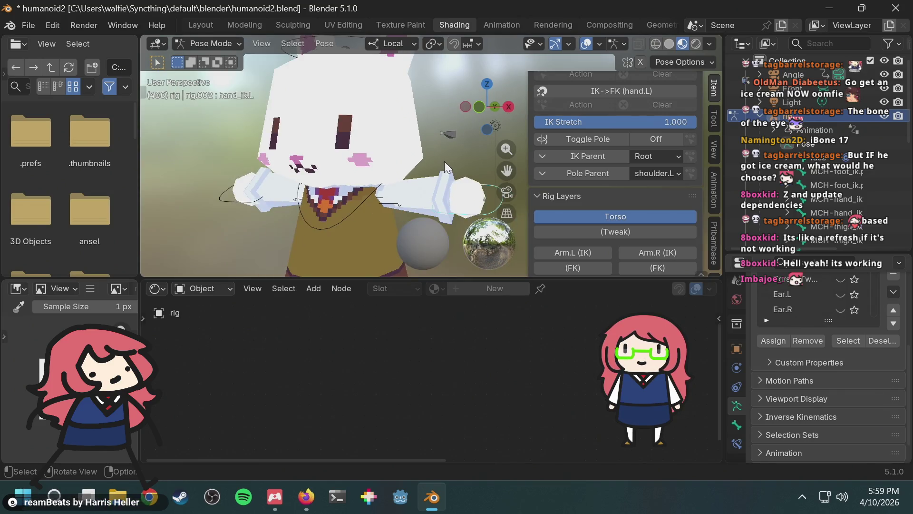
{"action": "scroll", "coordinate": [445, 161], "scroll_direction": "down", "scroll_amount": 4}
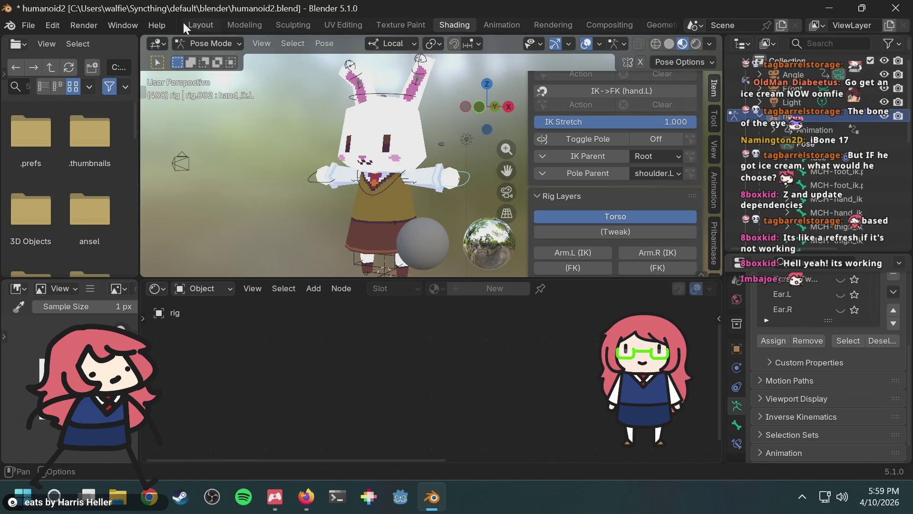
Step: Confirm the rig stays in Pose Mode, then return to the Firefox search results
{"action": "left_click", "coordinate": [214, 45]}
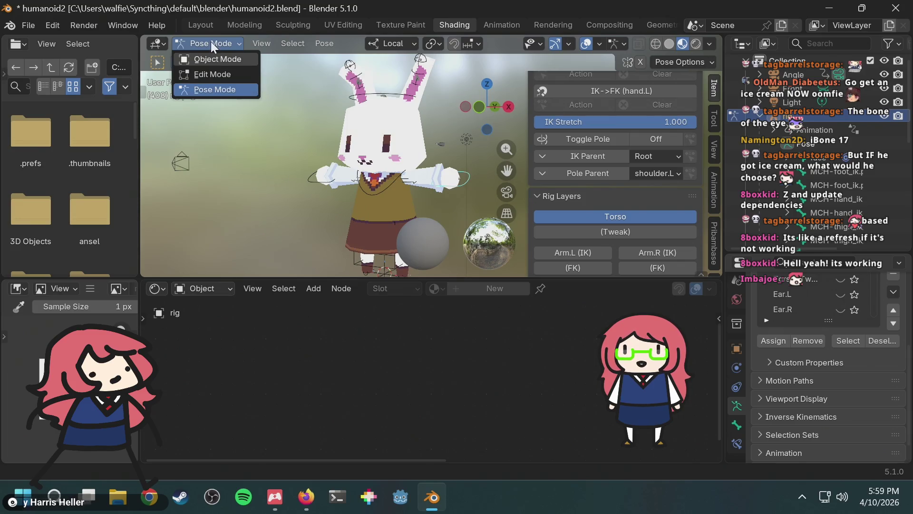
{"action": "left_click", "coordinate": [214, 41]}
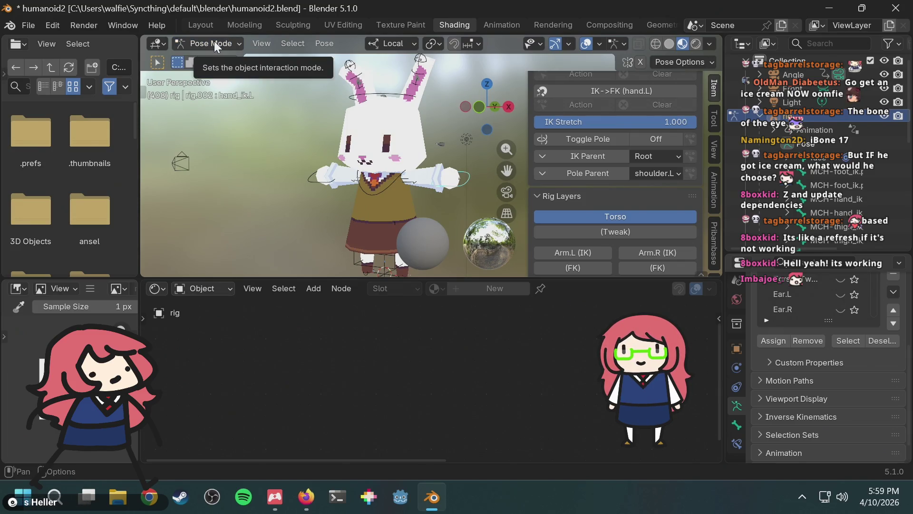
{"action": "scroll", "coordinate": [430, 131], "scroll_direction": "up", "scroll_amount": 4}
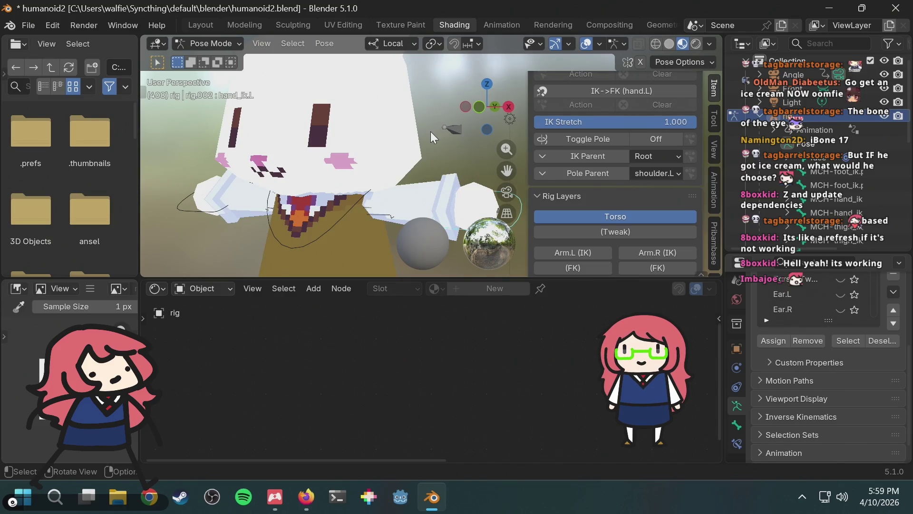
{"action": "scroll", "coordinate": [430, 131], "scroll_direction": "down", "scroll_amount": 2}
{"action": "scroll", "coordinate": [415, 141], "scroll_direction": "down", "scroll_amount": 3}
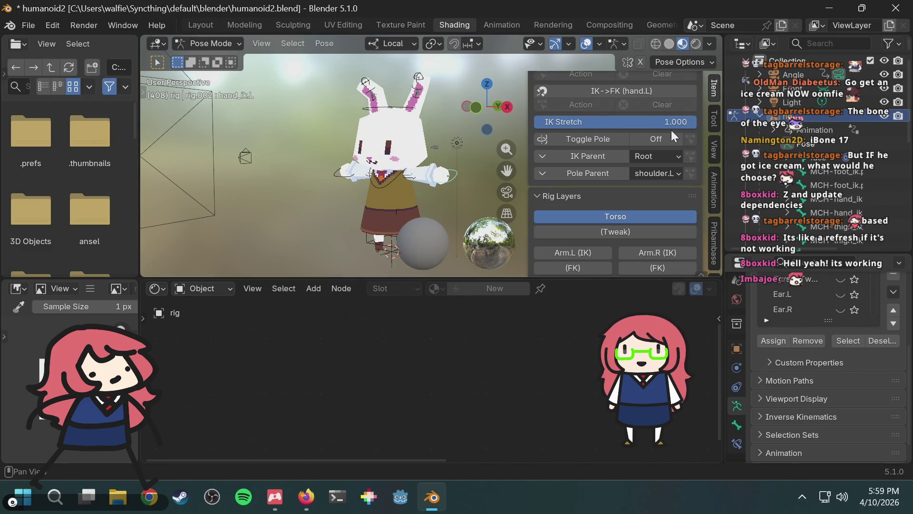
{"action": "key", "text": "alt+Tab"}
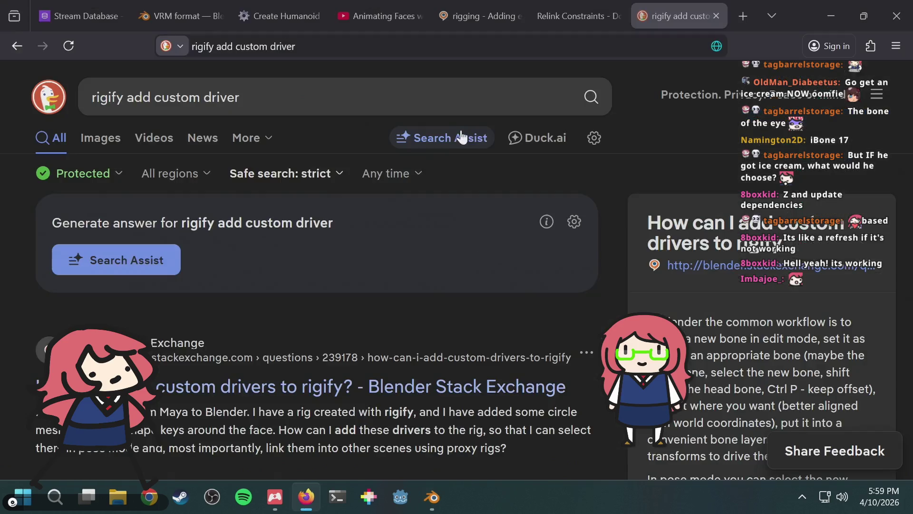
{"action": "scroll", "coordinate": [458, 192], "scroll_direction": "down", "scroll_amount": 3}
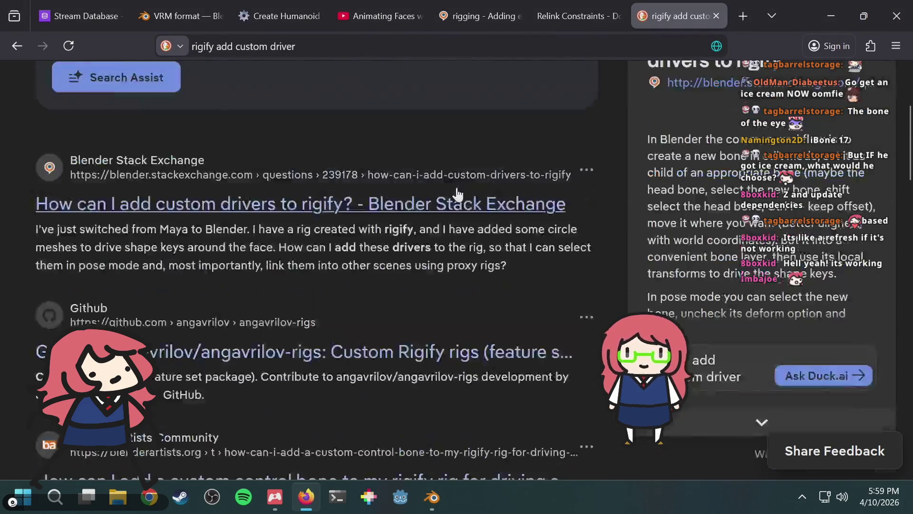
{"action": "left_click", "coordinate": [359, 123]}
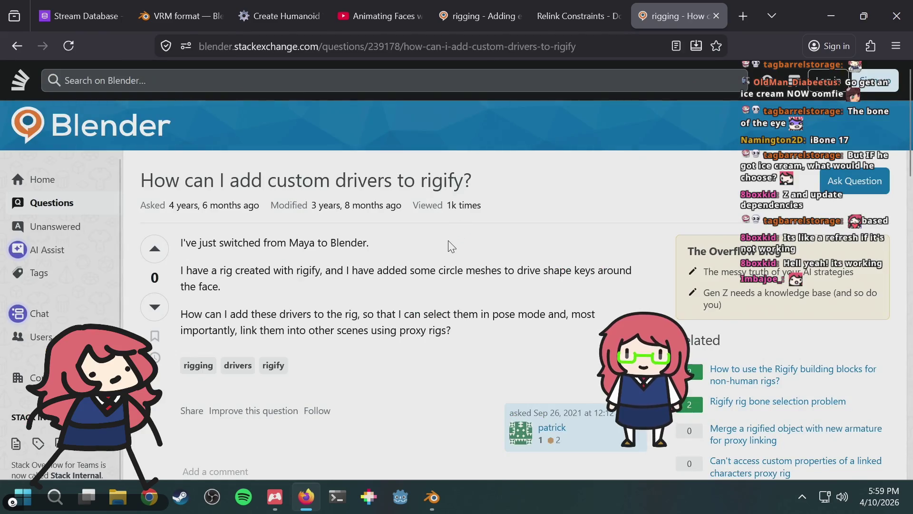
{"action": "scroll", "coordinate": [492, 237], "scroll_direction": "down", "scroll_amount": 4}
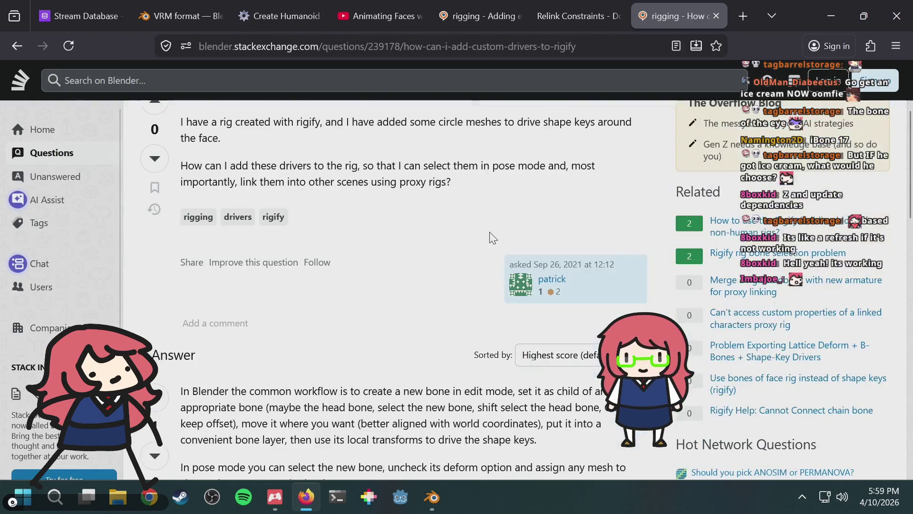
{"action": "scroll", "coordinate": [492, 238], "scroll_direction": "down", "scroll_amount": 1}
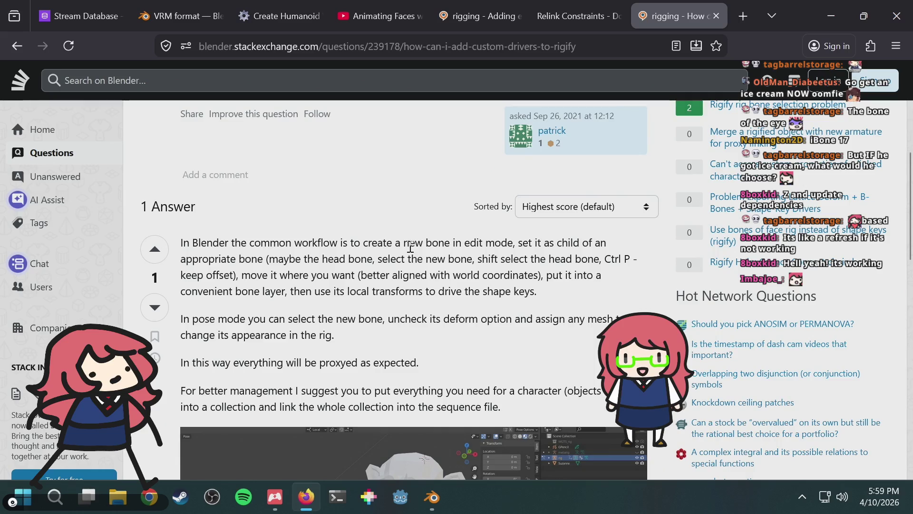
{"action": "left_click_drag", "start_coordinate": [410, 243], "coordinate": [419, 245]}
{"action": "left_click", "coordinate": [436, 246]}
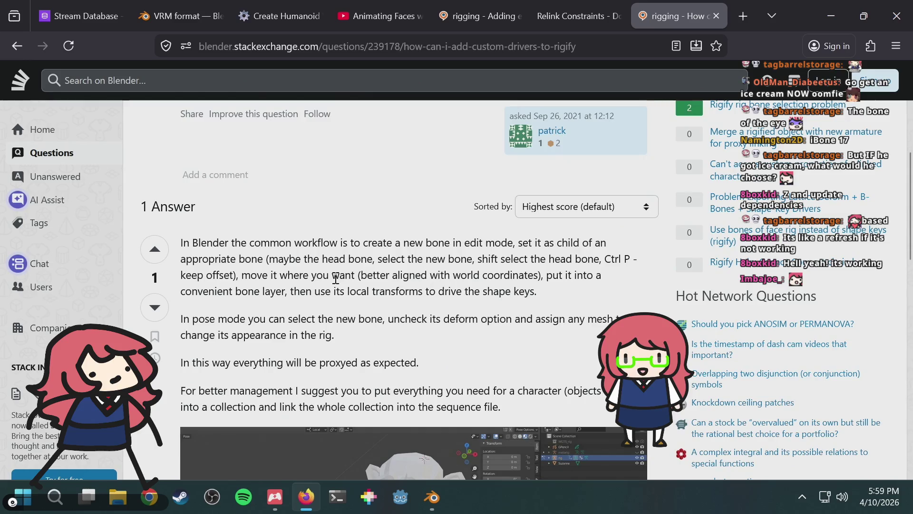
{"action": "scroll", "coordinate": [335, 281], "scroll_direction": "down", "scroll_amount": 1}
{"action": "left_click_drag", "start_coordinate": [329, 244], "coordinate": [387, 248]}
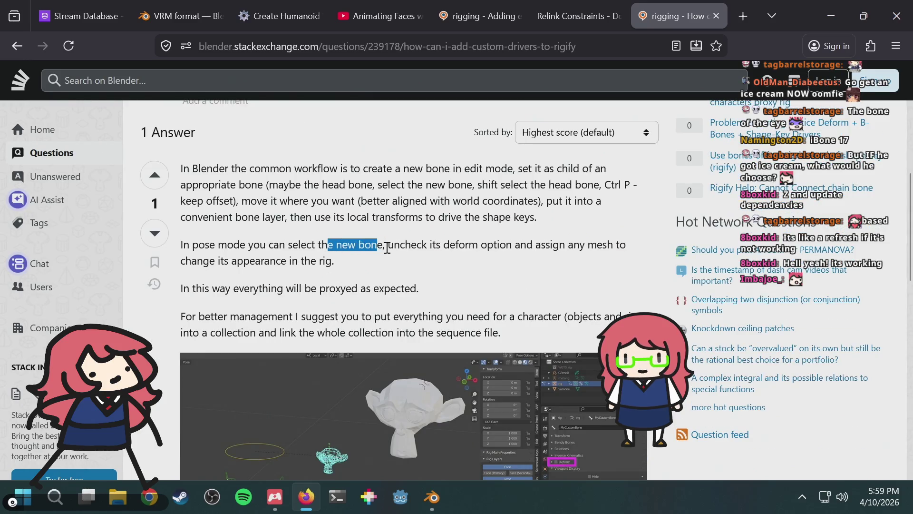
{"action": "left_click", "coordinate": [497, 275]}
{"action": "scroll", "coordinate": [497, 276], "scroll_direction": "down", "scroll_amount": 4}
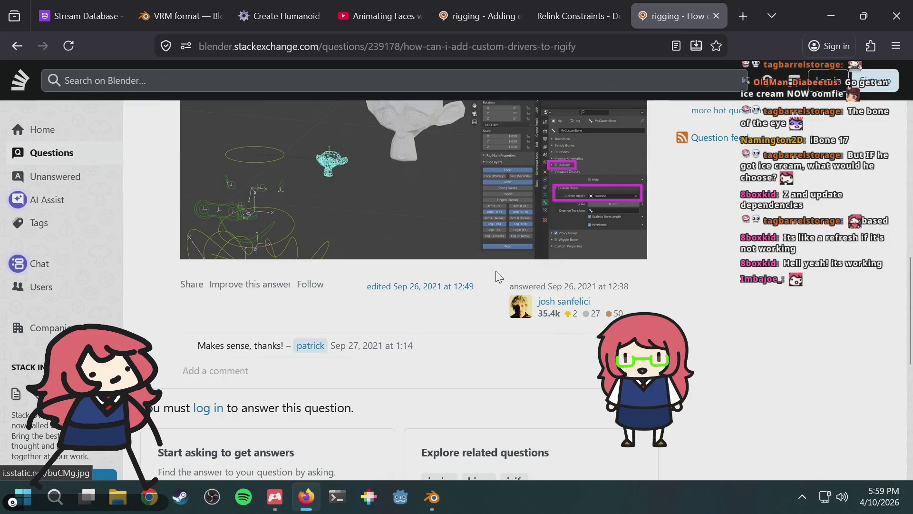
{"action": "scroll", "coordinate": [498, 275], "scroll_direction": "up", "scroll_amount": 4}
{"action": "scroll", "coordinate": [495, 270], "scroll_direction": "up", "scroll_amount": 5}
{"action": "scroll", "coordinate": [493, 262], "scroll_direction": "down", "scroll_amount": 5}
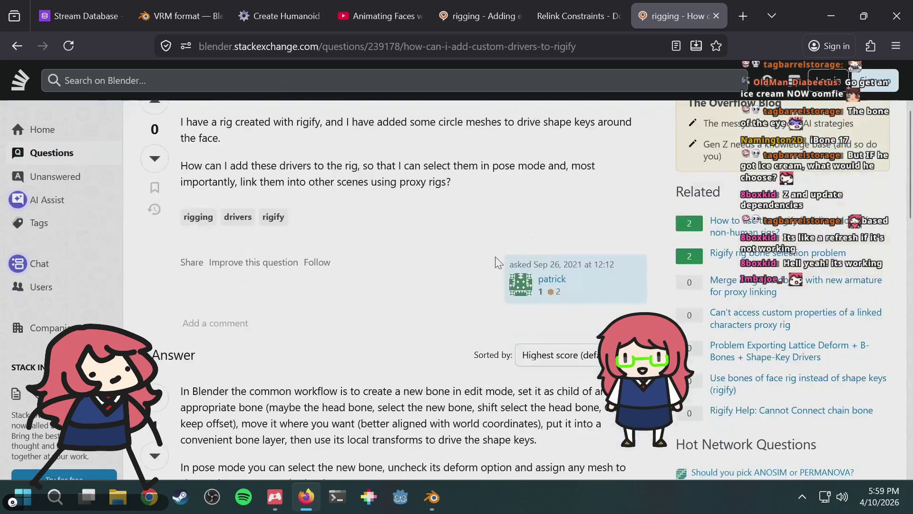
{"action": "scroll", "coordinate": [495, 265], "scroll_direction": "down", "scroll_amount": 3}
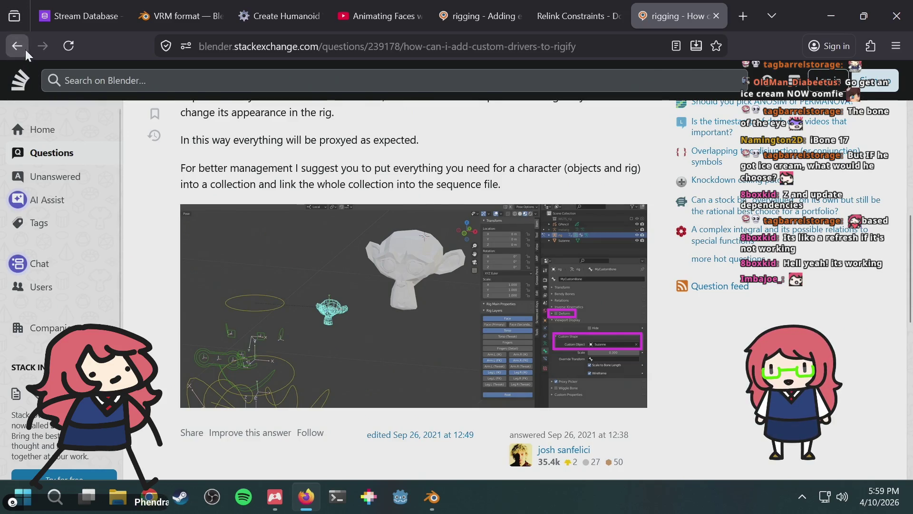
{"action": "key", "text": "alt+Left"}
{"action": "scroll", "coordinate": [369, 217], "scroll_direction": "down", "scroll_amount": 2}
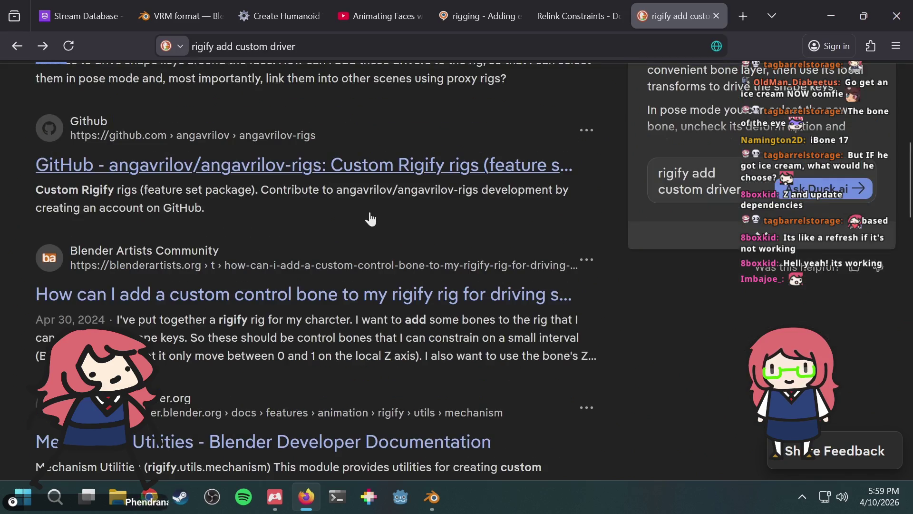
Step: Read the Blender Artists advice on basic.super_copy and unchecking deform, then return to Blender
{"action": "left_click", "coordinate": [344, 296]}
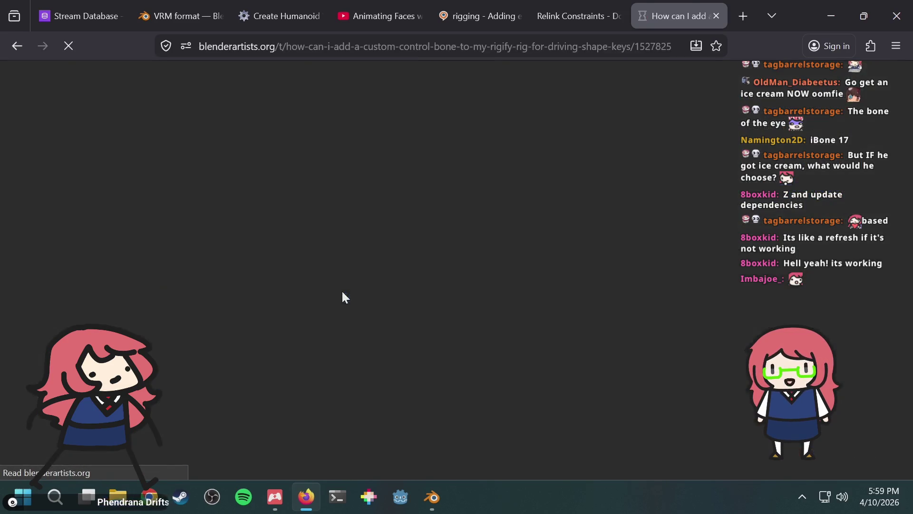
{"action": "scroll", "coordinate": [452, 222], "scroll_direction": "down", "scroll_amount": 6}
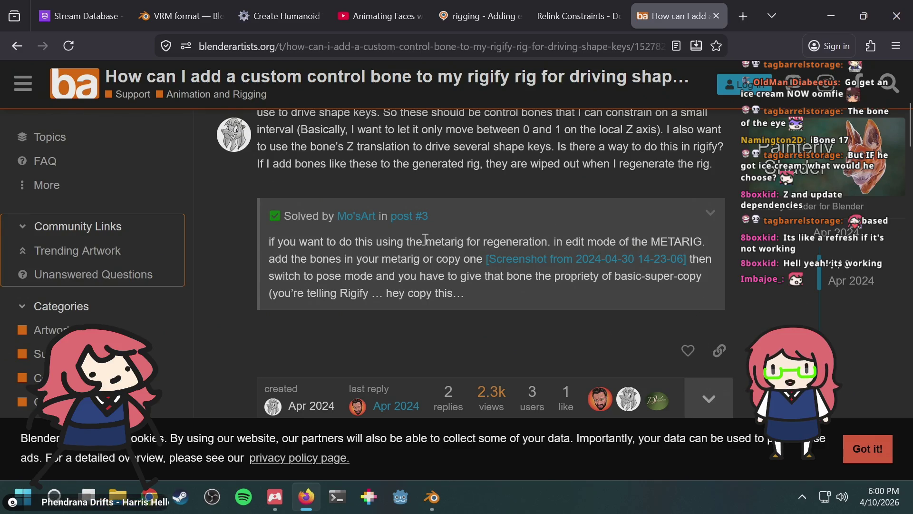
{"action": "scroll", "coordinate": [425, 238], "scroll_direction": "down", "scroll_amount": 9}
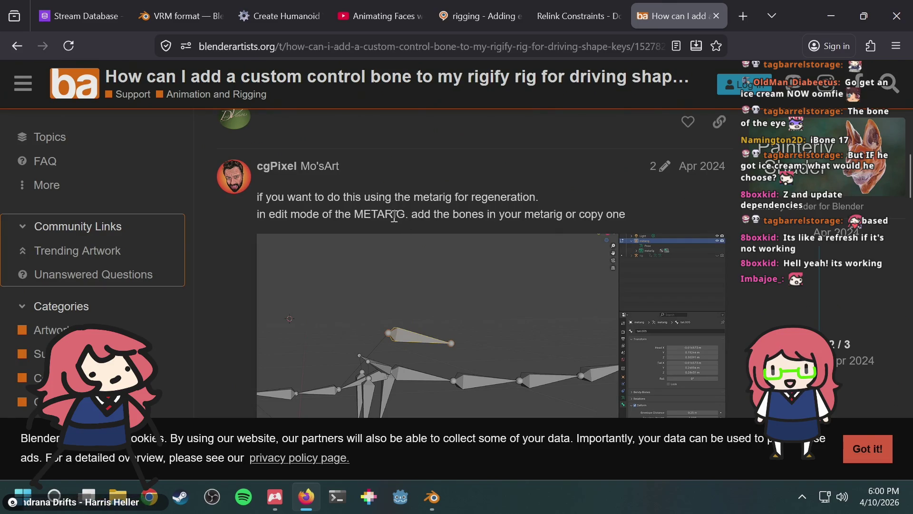
{"action": "scroll", "coordinate": [394, 216], "scroll_direction": "down", "scroll_amount": 3}
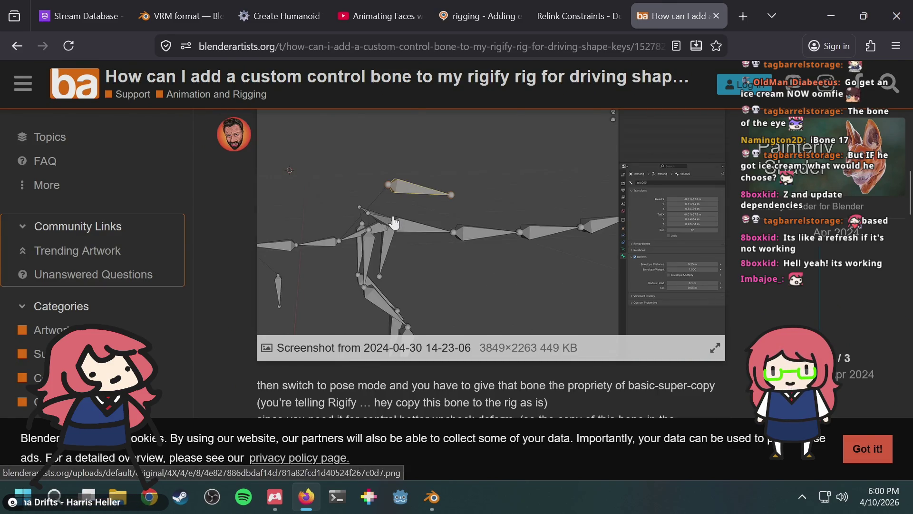
{"action": "scroll", "coordinate": [394, 222], "scroll_direction": "down", "scroll_amount": 2}
{"action": "scroll", "coordinate": [394, 222], "scroll_direction": "up", "scroll_amount": 2}
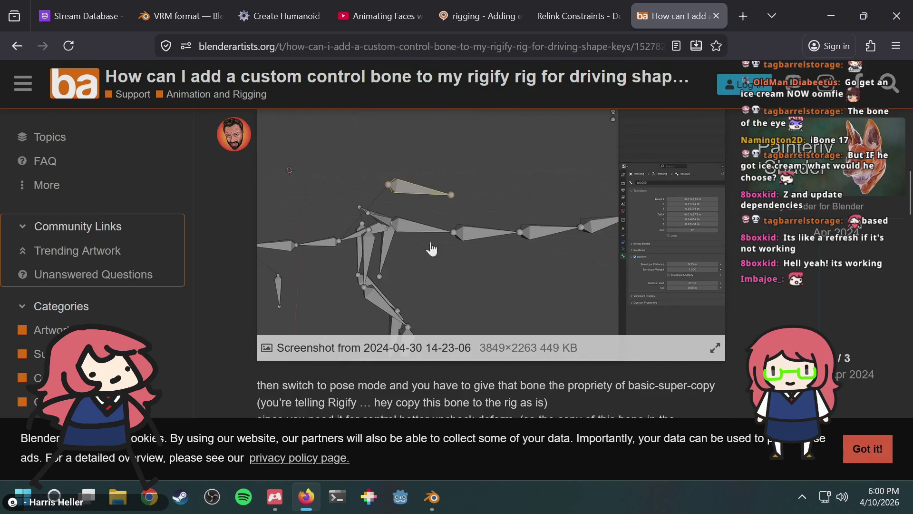
{"action": "scroll", "coordinate": [529, 386], "scroll_direction": "down", "scroll_amount": 4}
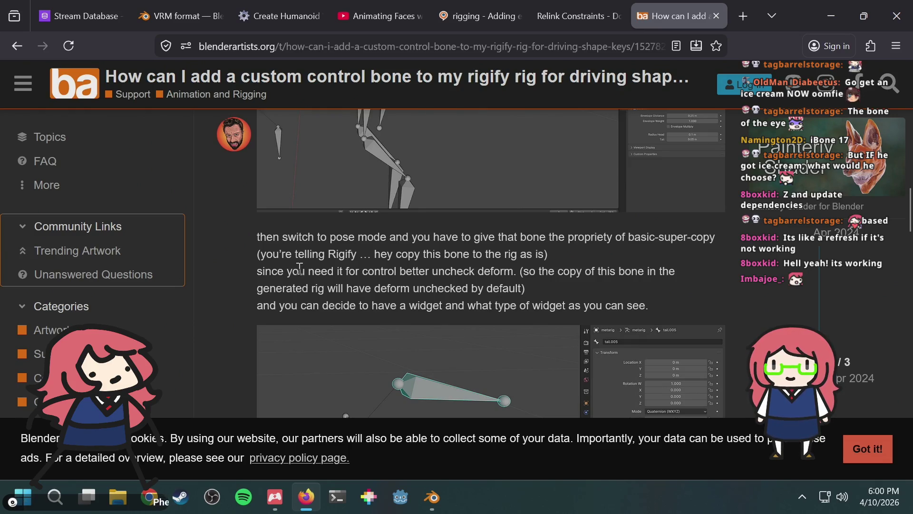
{"action": "left_click_drag", "start_coordinate": [300, 269], "coordinate": [363, 271]}
{"action": "left_click", "coordinate": [402, 266]}
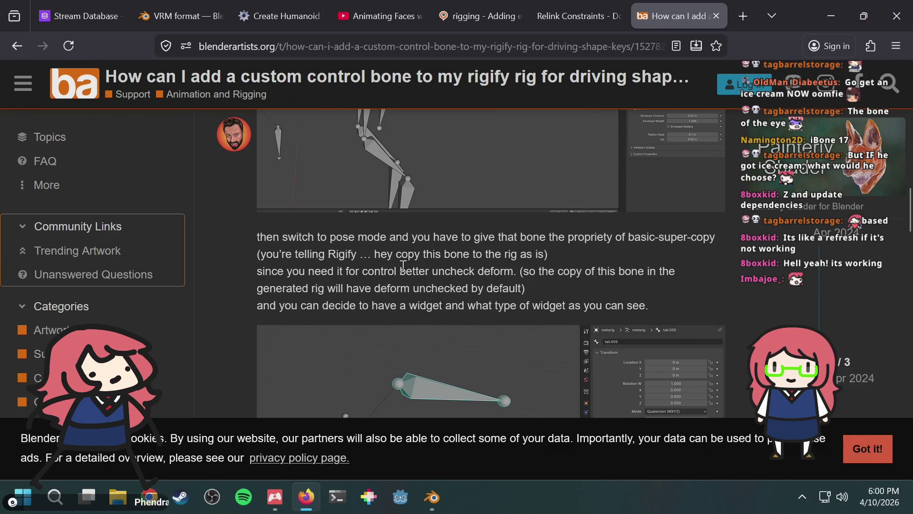
{"action": "key", "text": "alt+Tab"}
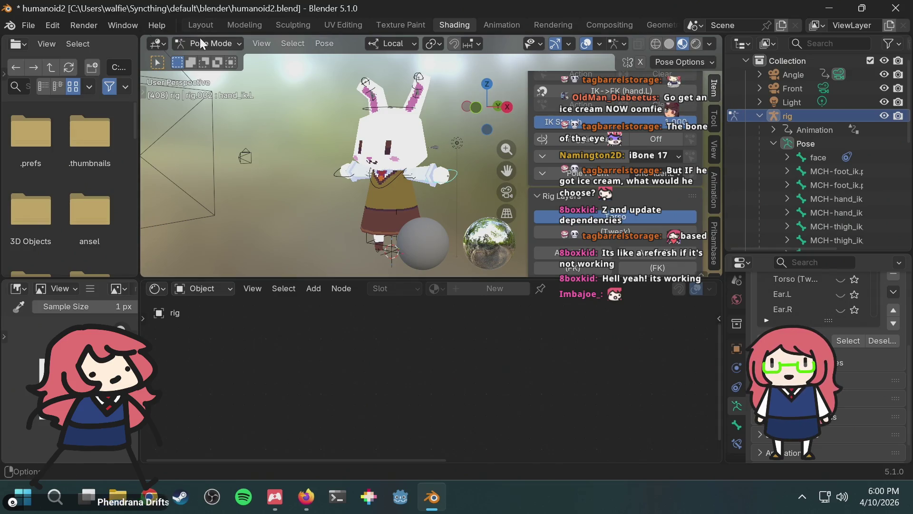
Step: Select the metarig in the Outliner and put it into Pose Mode via Object Mode
{"action": "left_click", "coordinate": [760, 115]}
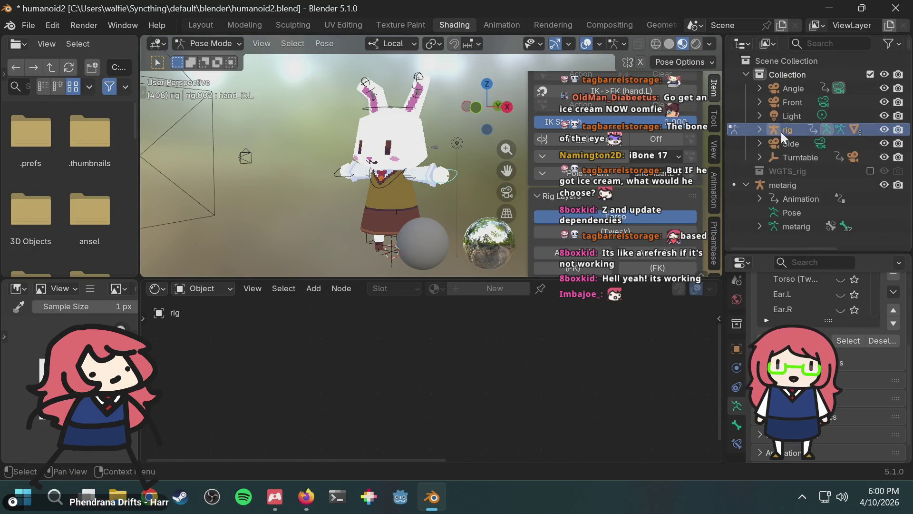
{"action": "left_click", "coordinate": [783, 184]}
{"action": "left_click", "coordinate": [208, 43]}
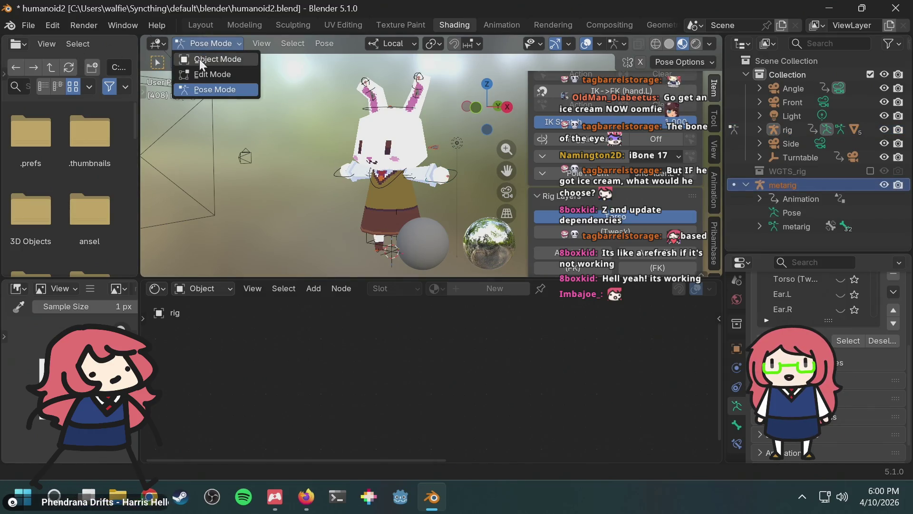
{"action": "left_click", "coordinate": [205, 59]}
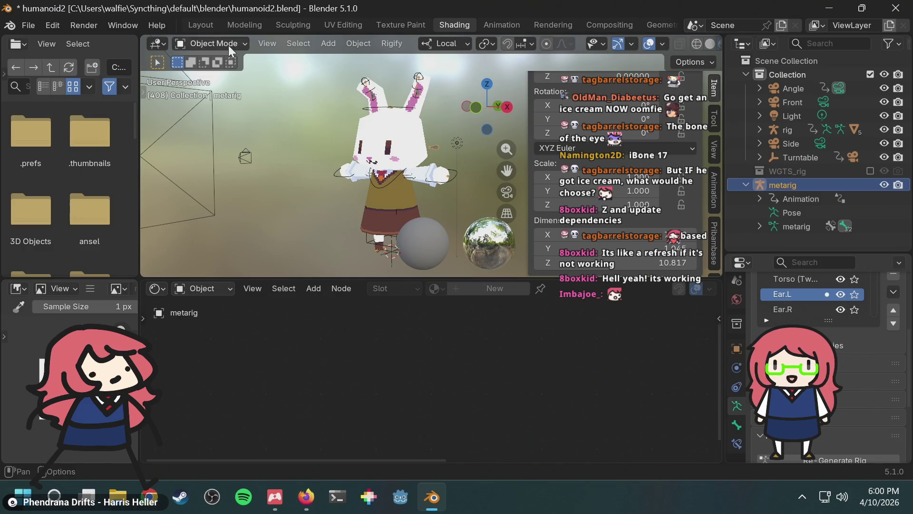
{"action": "left_click", "coordinate": [208, 43]}
{"action": "left_click", "coordinate": [204, 88]}
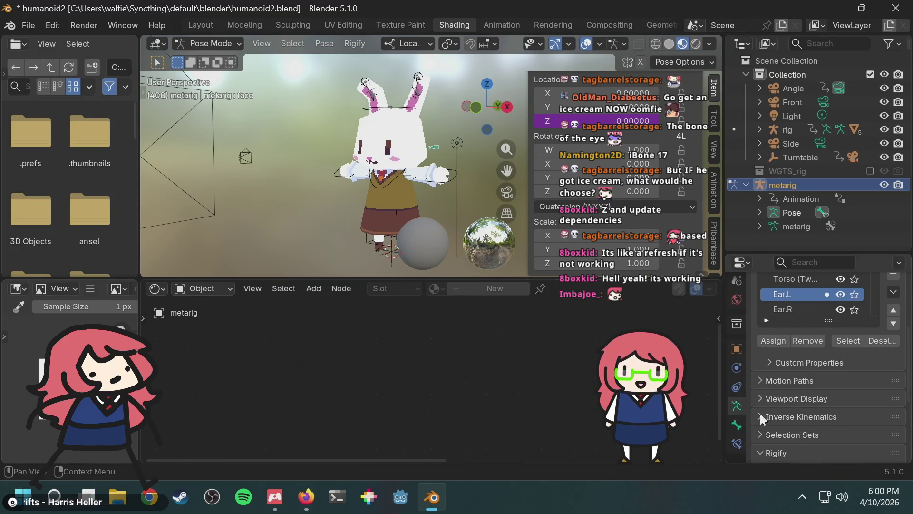
Step: Uncheck Deform in the face bone's Bone properties, then return to the forum thread
{"action": "left_click", "coordinate": [737, 424]}
{"action": "scroll", "coordinate": [804, 387], "scroll_direction": "down", "scroll_amount": 5}
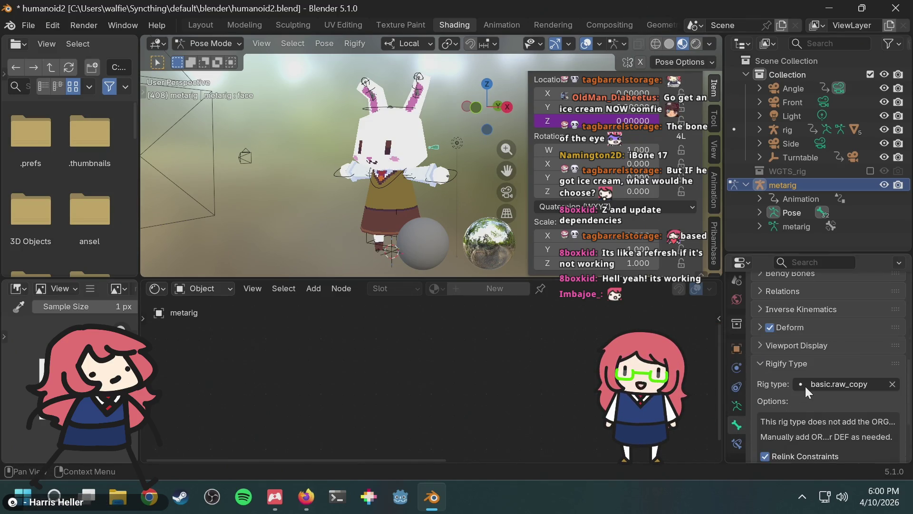
{"action": "left_click", "coordinate": [769, 326]}
{"action": "key", "text": "alt+Tab"}
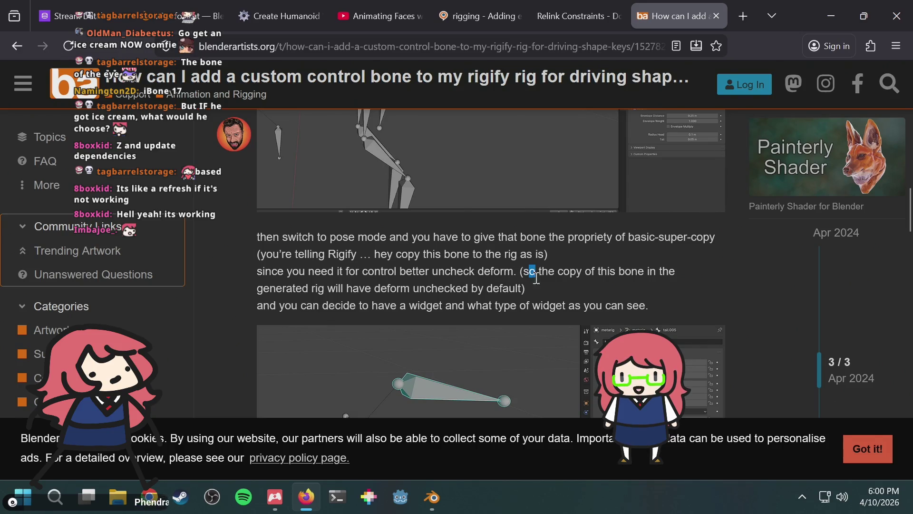
Step: Read the reply's note that deform is unchecked by default and its super_copy screenshot
{"action": "left_click_drag", "start_coordinate": [536, 278], "coordinate": [540, 289]}
{"action": "left_click", "coordinate": [514, 287]}
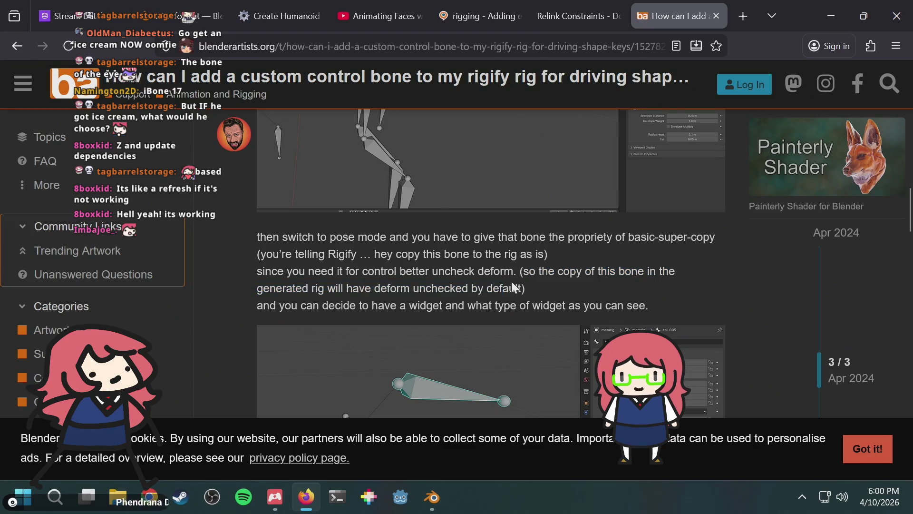
{"action": "scroll", "coordinate": [590, 287], "scroll_direction": "down", "scroll_amount": 2}
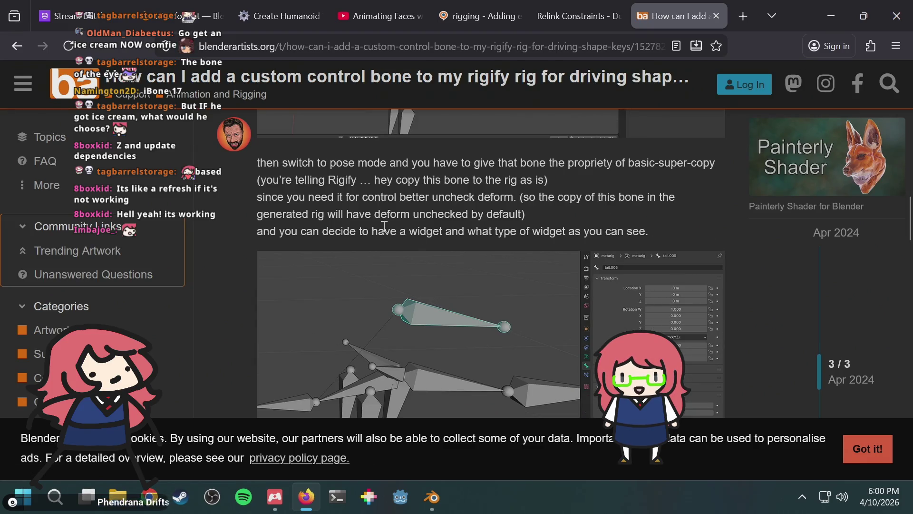
{"action": "left_click_drag", "start_coordinate": [469, 230], "coordinate": [494, 231]}
{"action": "scroll", "coordinate": [495, 231], "scroll_direction": "down", "scroll_amount": 6}
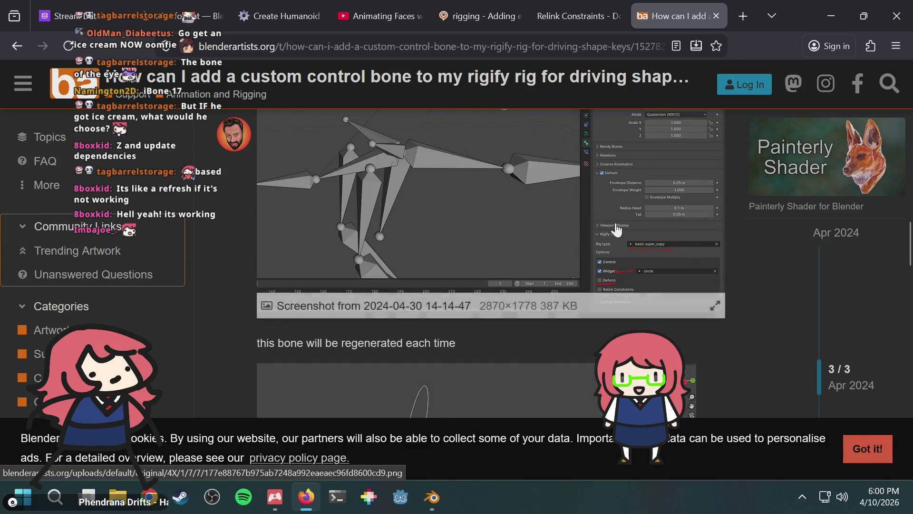
{"action": "scroll", "coordinate": [495, 231], "scroll_direction": "up", "scroll_amount": 2}
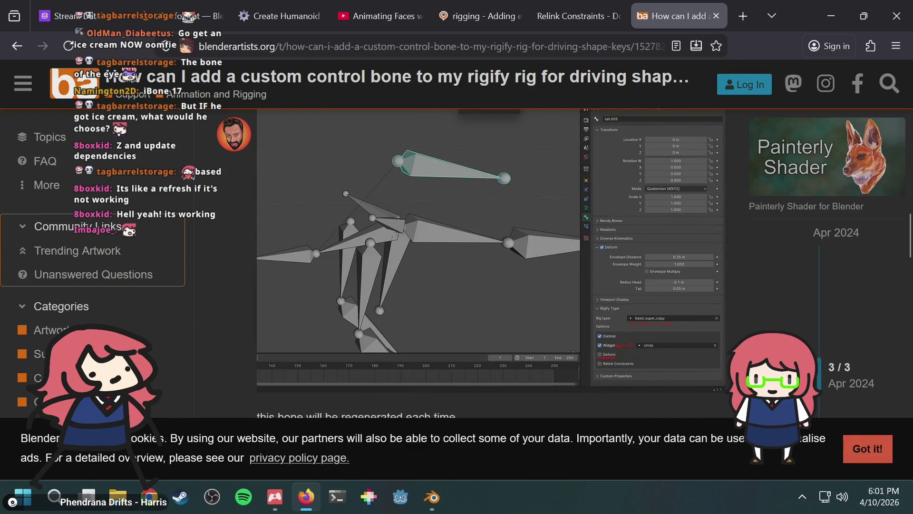
Step: Compare the bone settings in Blender against the forum screenshot, then open a new browser tab
{"action": "key", "text": "alt+Tab"}
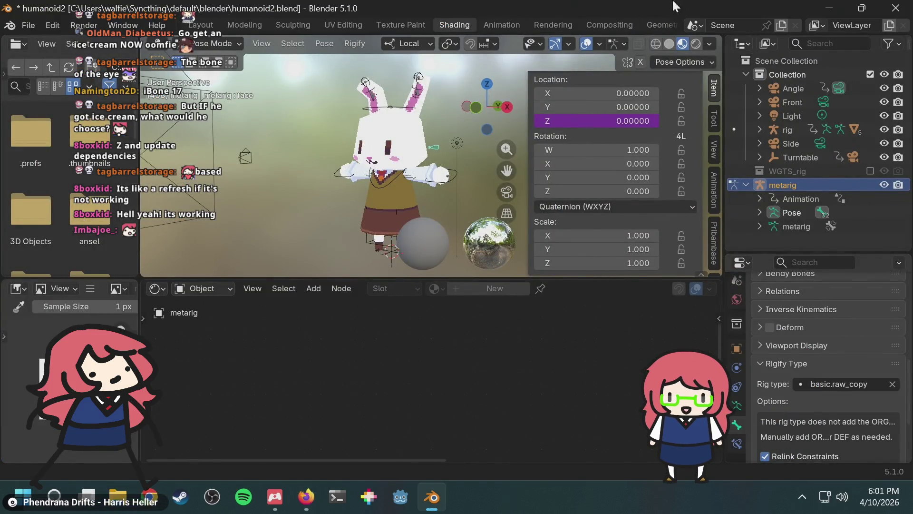
{"action": "scroll", "coordinate": [826, 367], "scroll_direction": "down", "scroll_amount": 2}
{"action": "key", "text": "alt+Tab"}
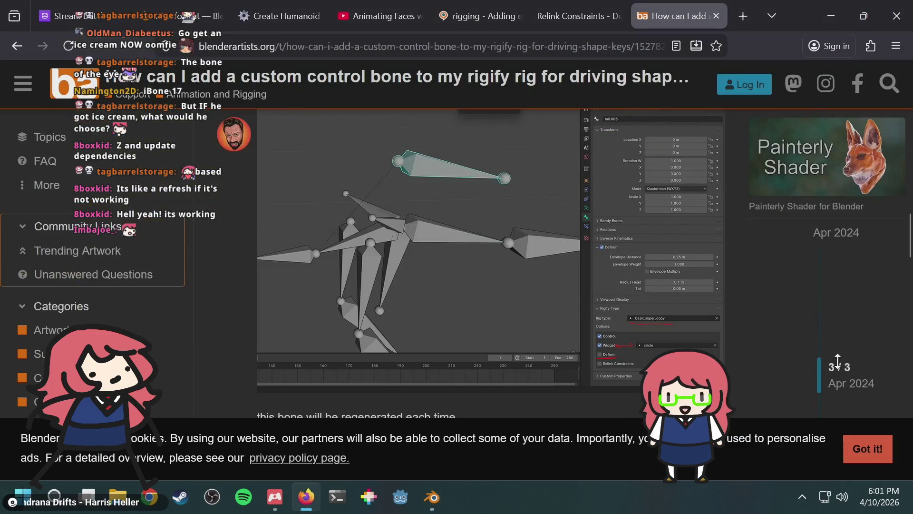
{"action": "key", "text": "ctrl+t"}
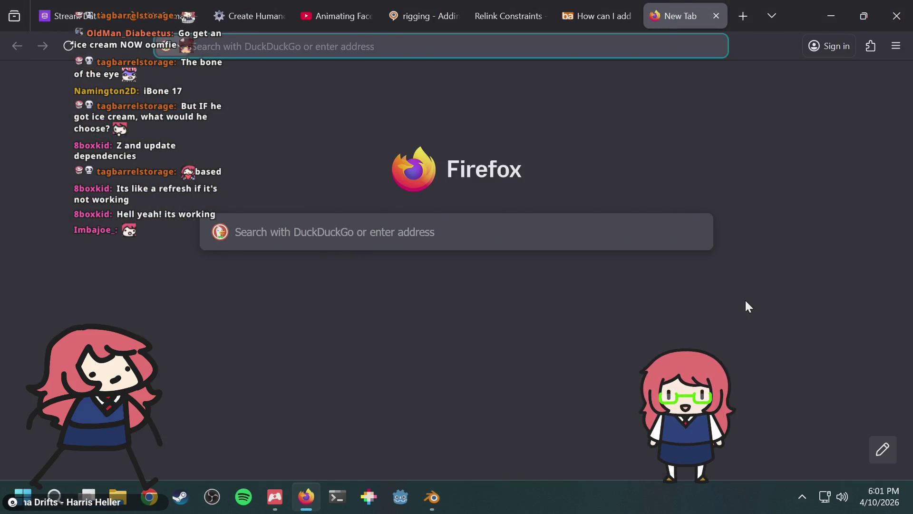
Step: Search DuckDuckGo for 'rigify raw_copy vs super_copy' and scan the results
{"action": "type", "text": "rigify r"}
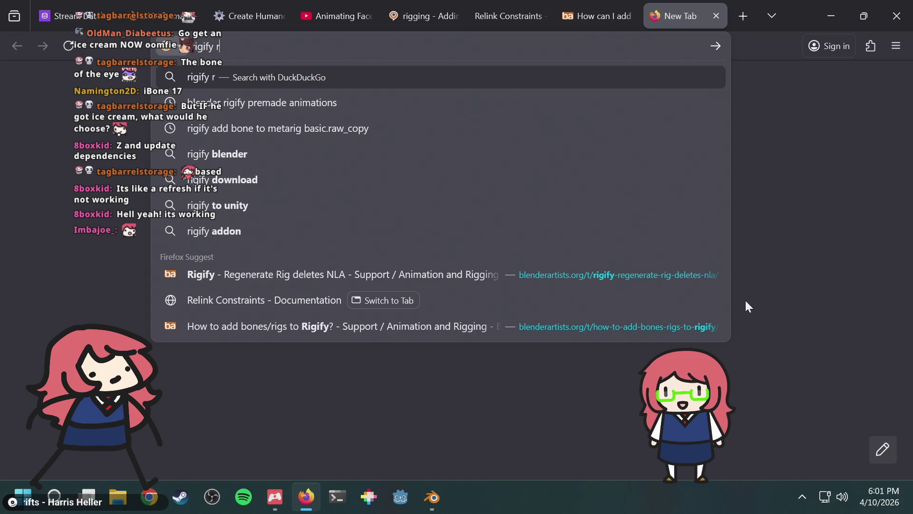
{"action": "type", "text": "aw_copy vs su"}
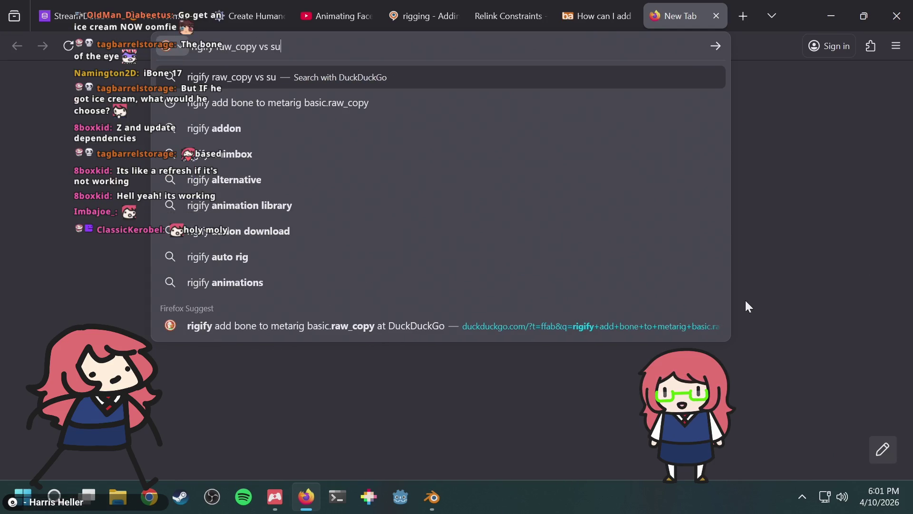
{"action": "type", "text": "per_copy"}
{"action": "key", "text": "Return"}
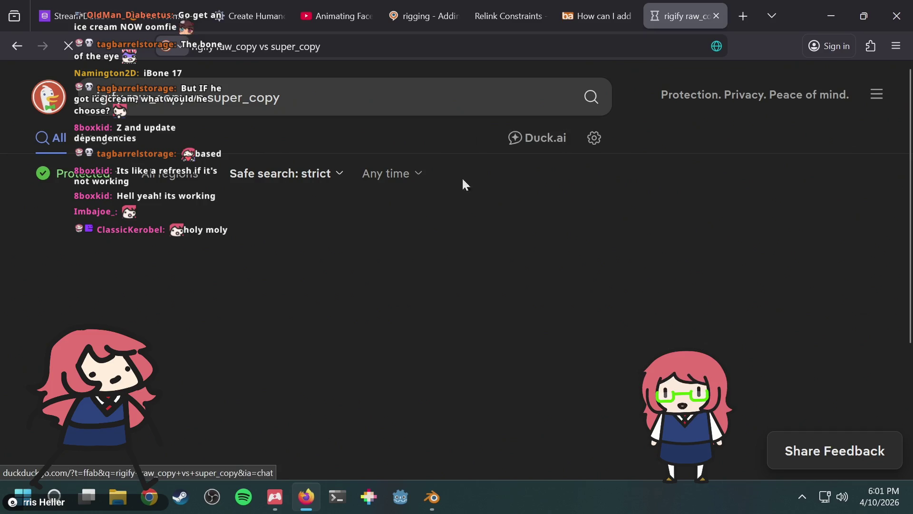
{"action": "scroll", "coordinate": [286, 259], "scroll_direction": "down", "scroll_amount": 2}
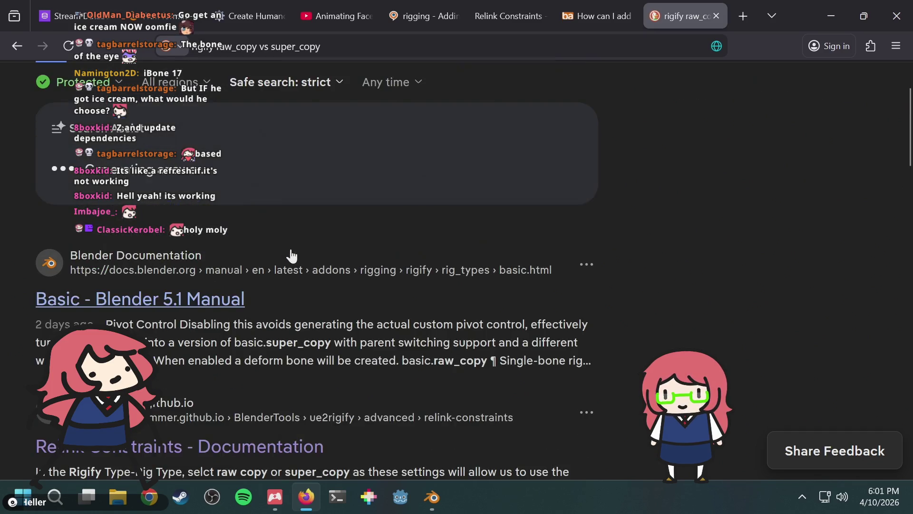
Step: Check Blender, read further down the search results, then come back to Blender
{"action": "key", "text": "alt+Tab"}
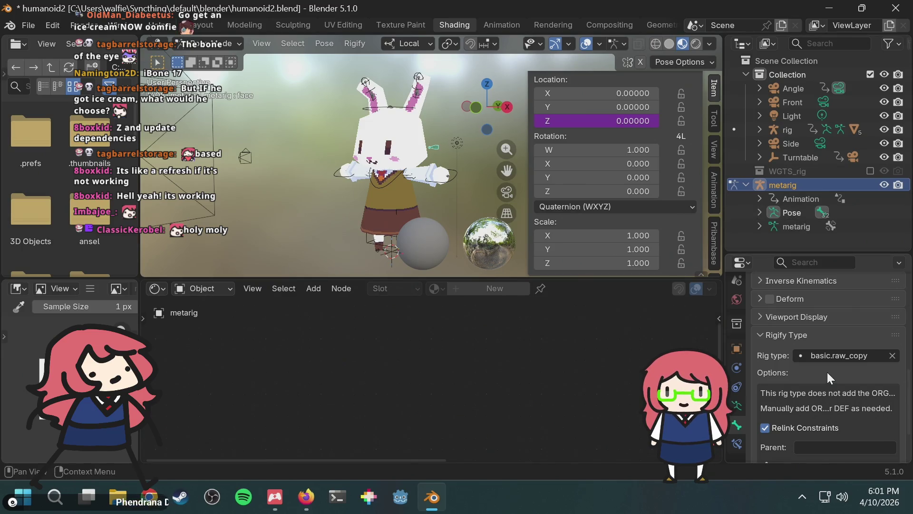
{"action": "scroll", "coordinate": [833, 356], "scroll_direction": "down", "scroll_amount": 3}
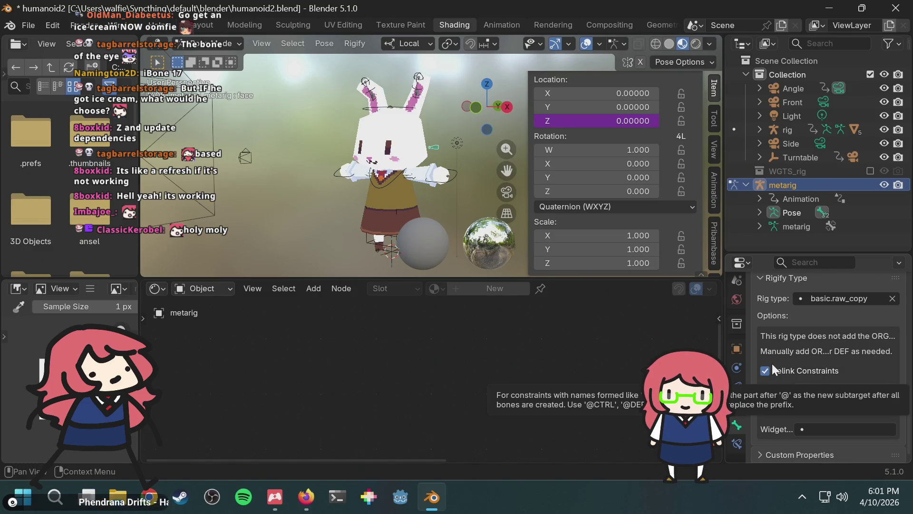
{"action": "key", "text": "alt+Tab"}
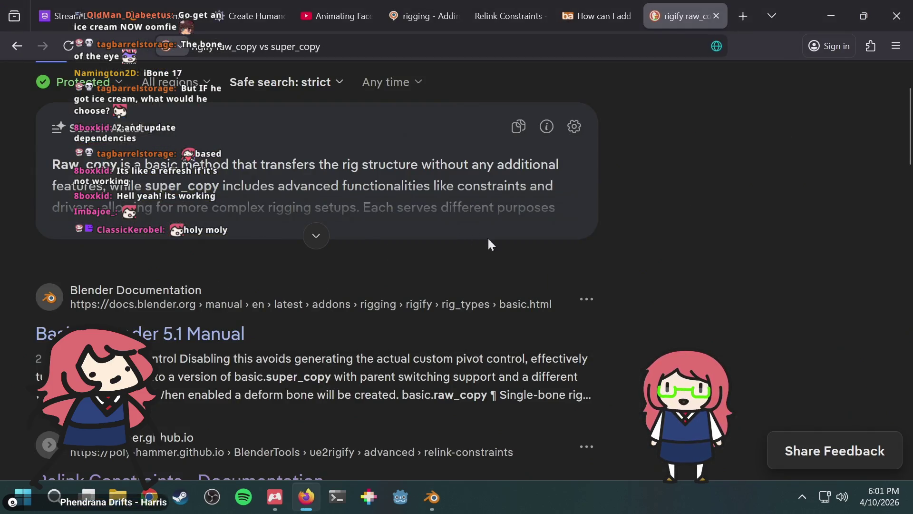
{"action": "scroll", "coordinate": [594, 241], "scroll_direction": "down", "scroll_amount": 2}
{"action": "scroll", "coordinate": [594, 242], "scroll_direction": "down", "scroll_amount": 2}
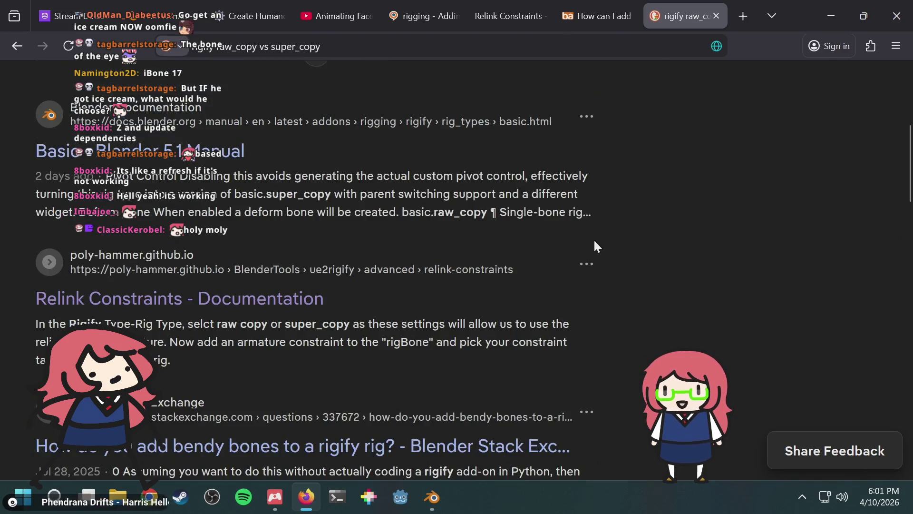
{"action": "key", "text": "alt+Tab"}
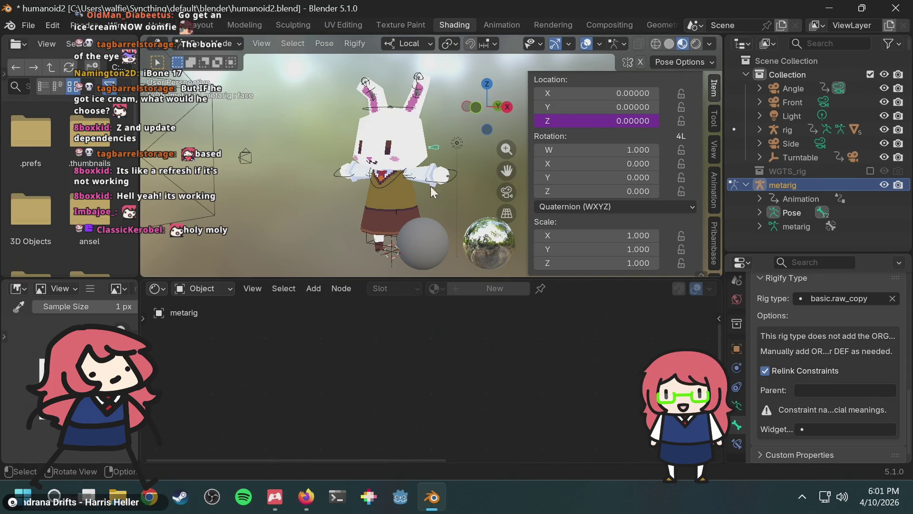
Step: Go back to the Rigify forum thread tab and scroll through the reply
{"action": "scroll", "coordinate": [427, 144], "scroll_direction": "up", "scroll_amount": 3}
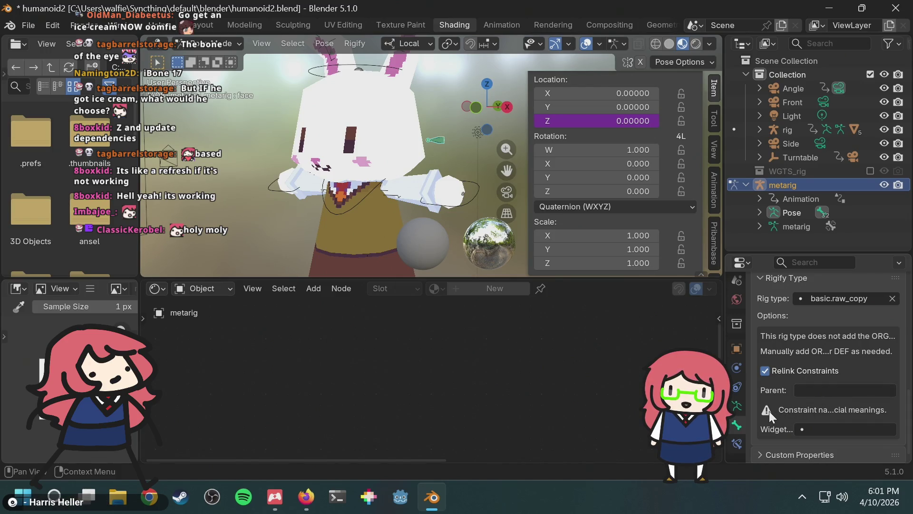
{"action": "key", "text": "alt+Tab"}
{"action": "left_click", "coordinate": [577, 13]}
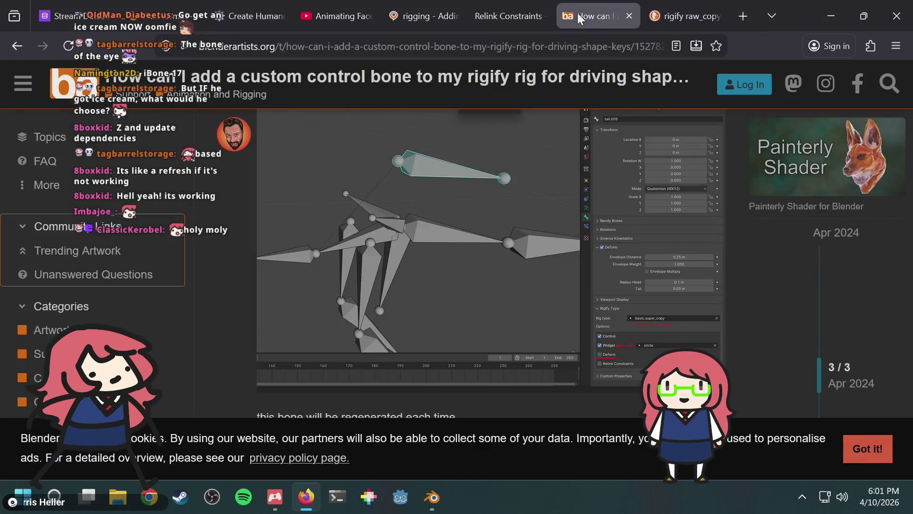
{"action": "scroll", "coordinate": [495, 266], "scroll_direction": "down", "scroll_amount": 3}
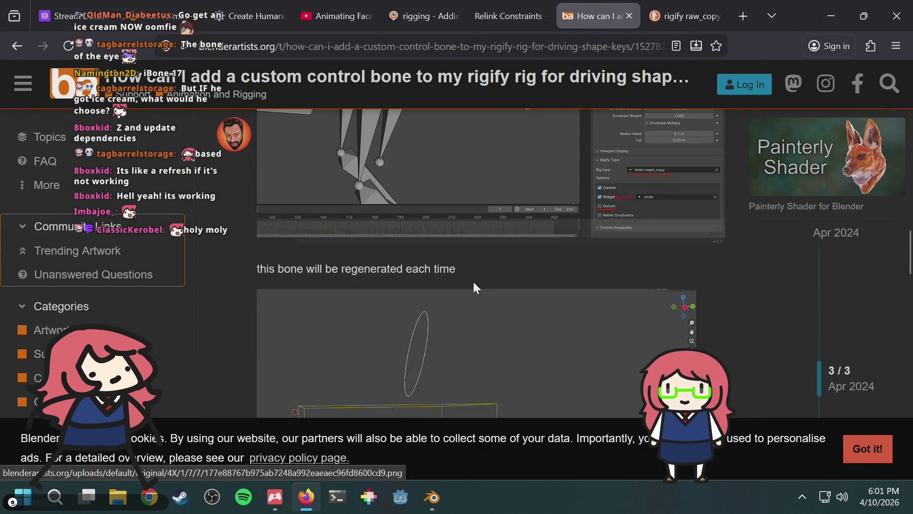
{"action": "scroll", "coordinate": [474, 285], "scroll_direction": "up", "scroll_amount": 3}
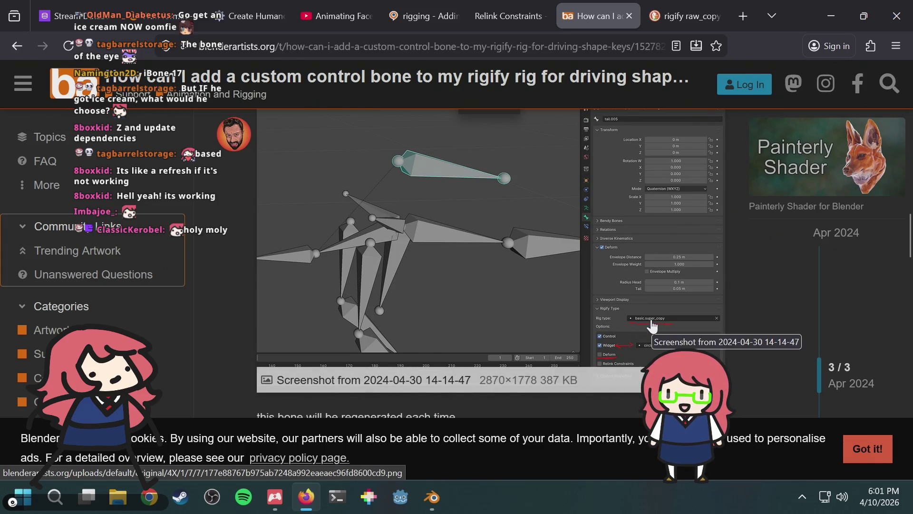
Step: Compare the forum's rig screenshot with the rabbit rig, ending in Blender on the face bone's properties
{"action": "key", "text": "alt+Tab"}
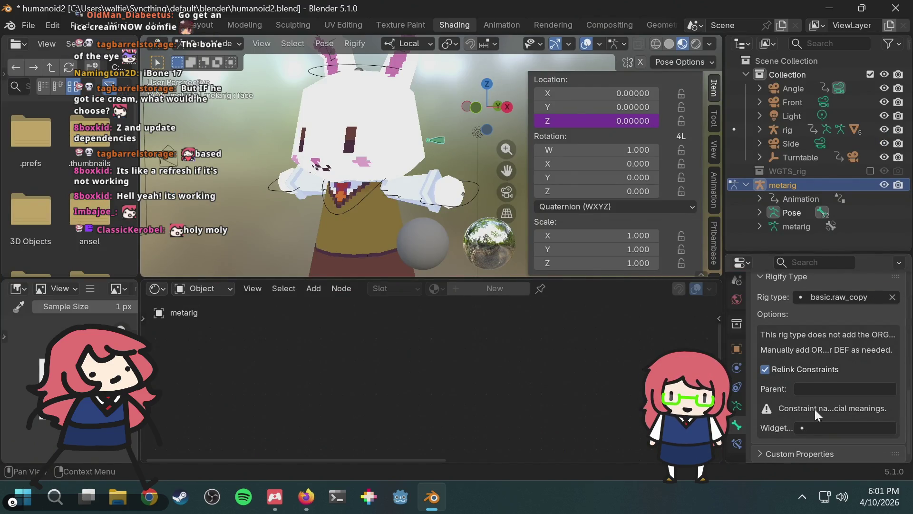
{"action": "key", "text": "alt+Tab"}
{"action": "key", "text": "alt+Tab"}
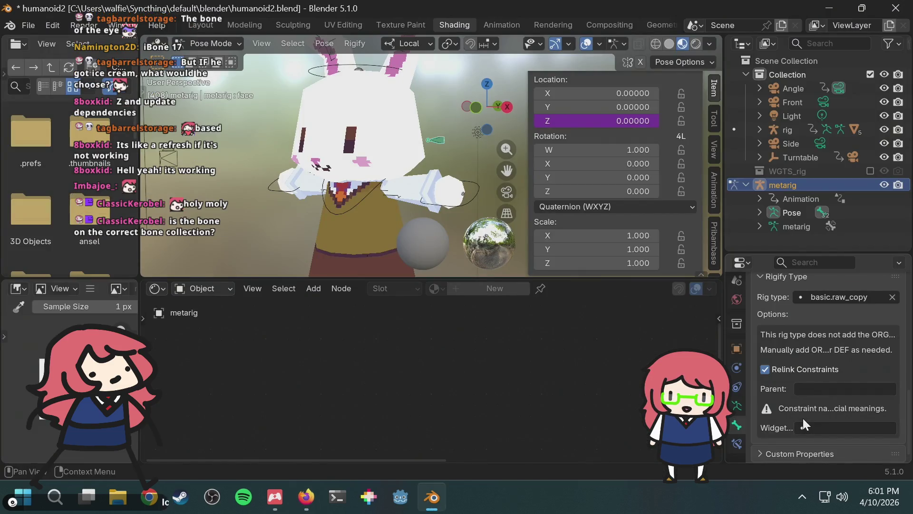
{"action": "key", "text": "alt+Tab"}
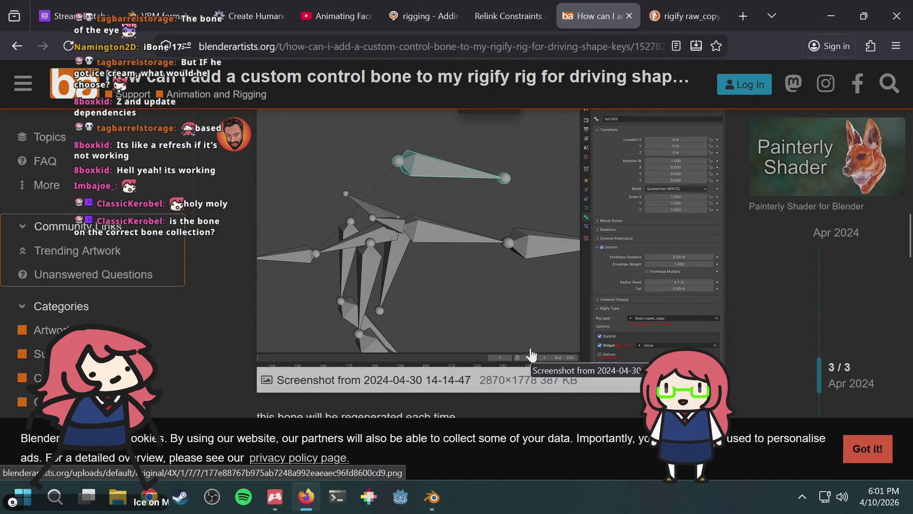
{"action": "key", "text": "alt+Tab"}
{"action": "scroll", "coordinate": [800, 315], "scroll_direction": "up", "scroll_amount": 10}
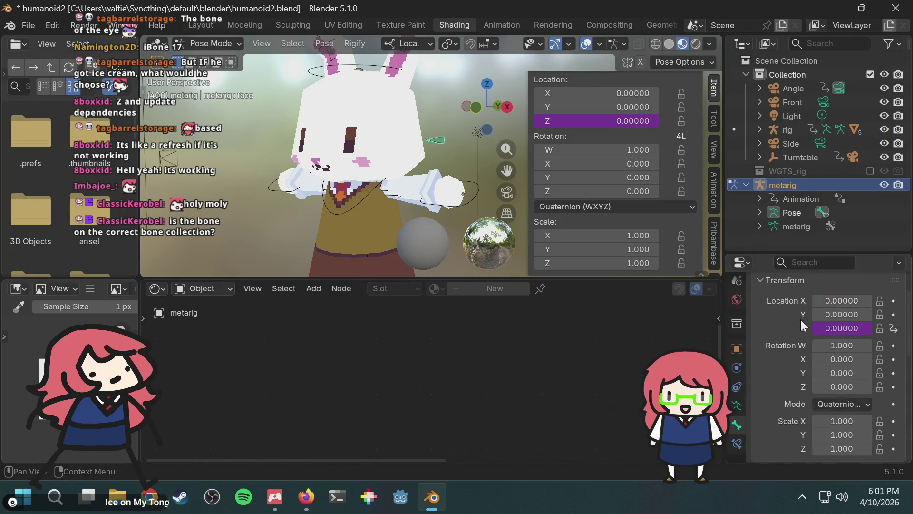
{"action": "scroll", "coordinate": [801, 319], "scroll_direction": "up", "scroll_amount": 2}
{"action": "scroll", "coordinate": [799, 326], "scroll_direction": "down", "scroll_amount": 8}
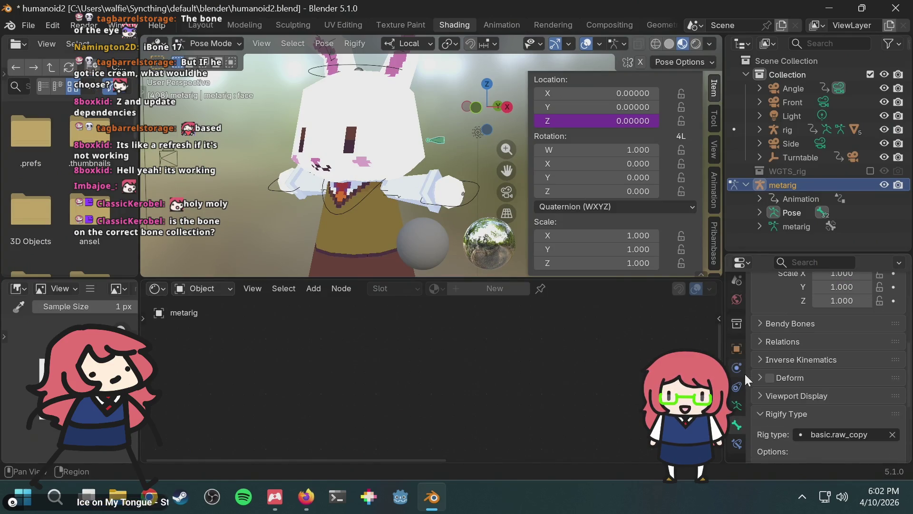
{"action": "scroll", "coordinate": [774, 360], "scroll_direction": "down", "scroll_amount": 3}
{"action": "scroll", "coordinate": [780, 352], "scroll_direction": "up", "scroll_amount": 3}
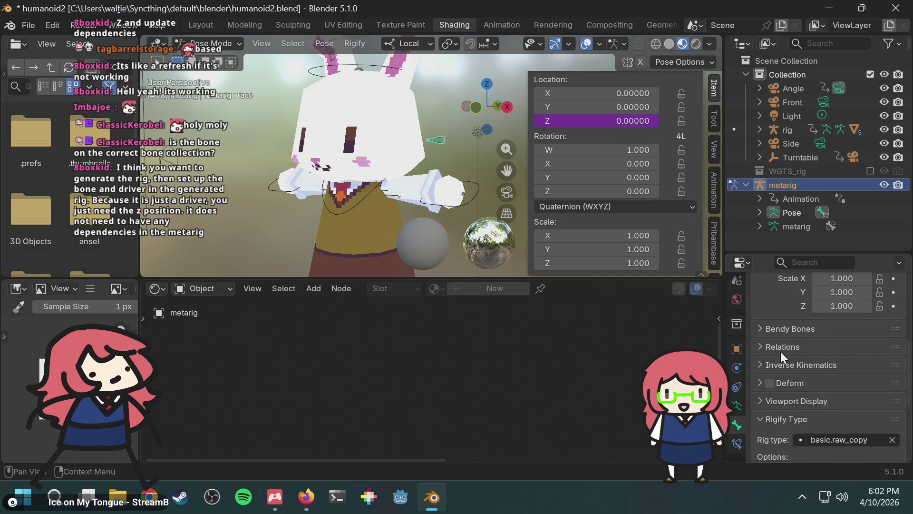
{"action": "scroll", "coordinate": [780, 352], "scroll_direction": "up", "scroll_amount": 8}
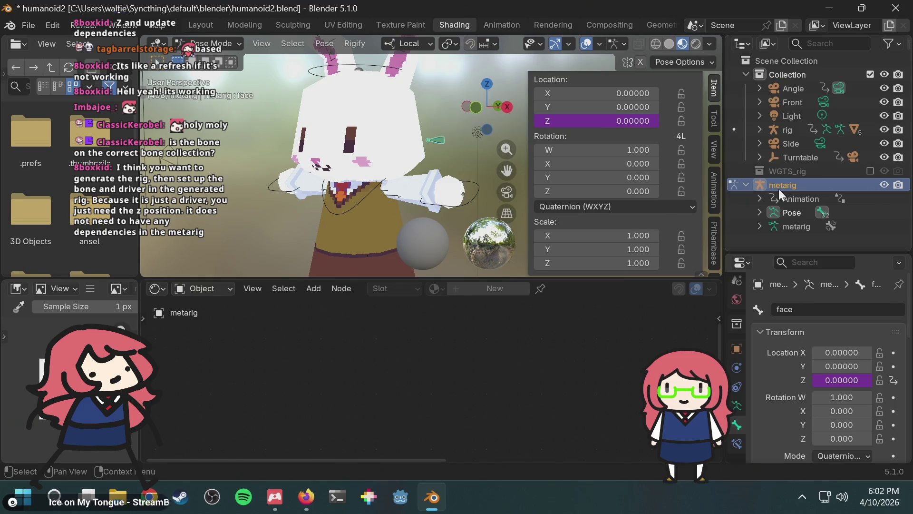
{"action": "scroll", "coordinate": [790, 364], "scroll_direction": "down", "scroll_amount": 10}
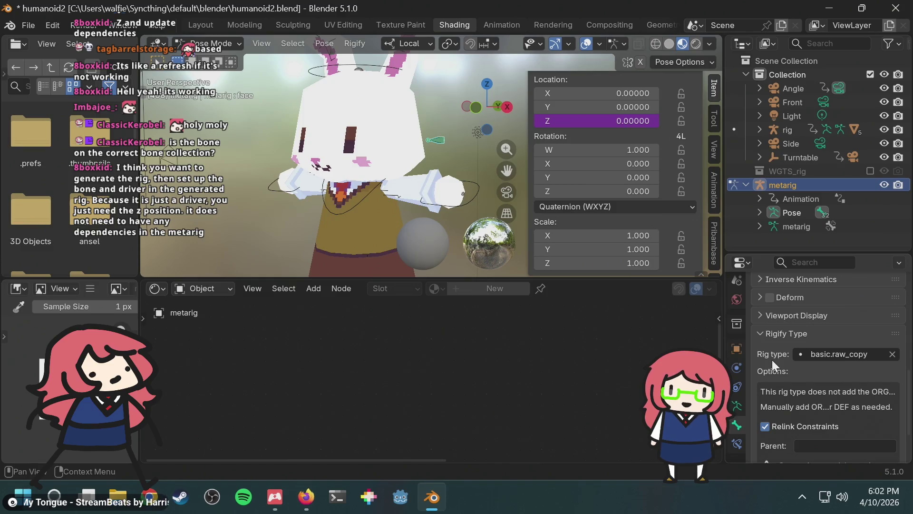
{"action": "scroll", "coordinate": [794, 361], "scroll_direction": "down", "scroll_amount": 3}
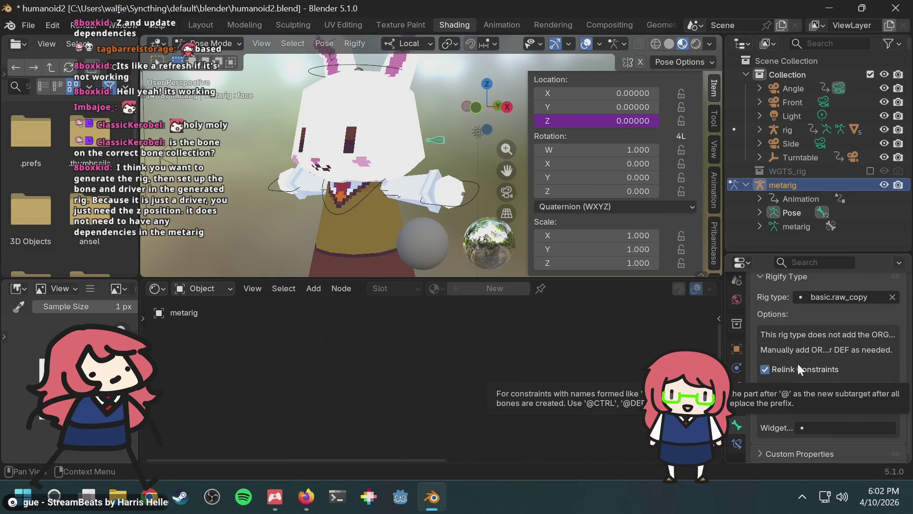
{"action": "key", "text": "alt+Tab"}
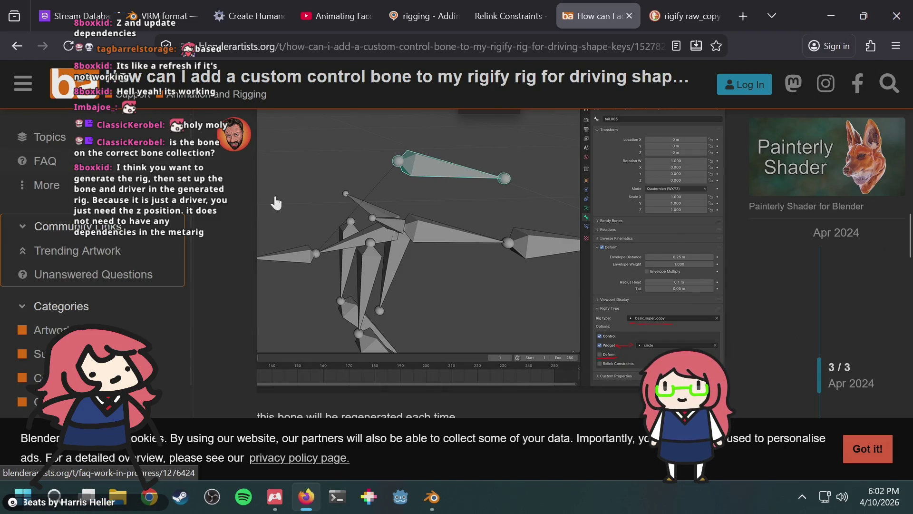
{"action": "scroll", "coordinate": [249, 268], "scroll_direction": "down", "scroll_amount": 3}
{"action": "scroll", "coordinate": [244, 270], "scroll_direction": "up", "scroll_amount": 3}
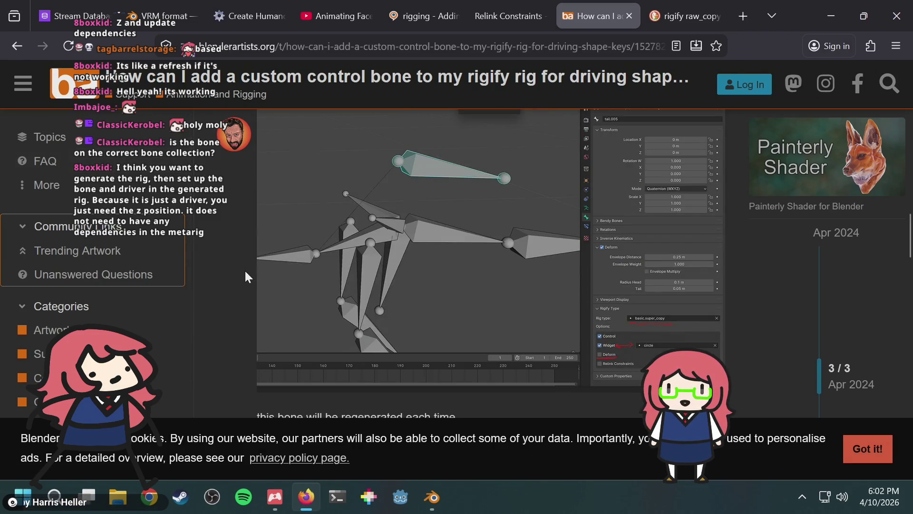
{"action": "key", "text": "alt+Tab"}
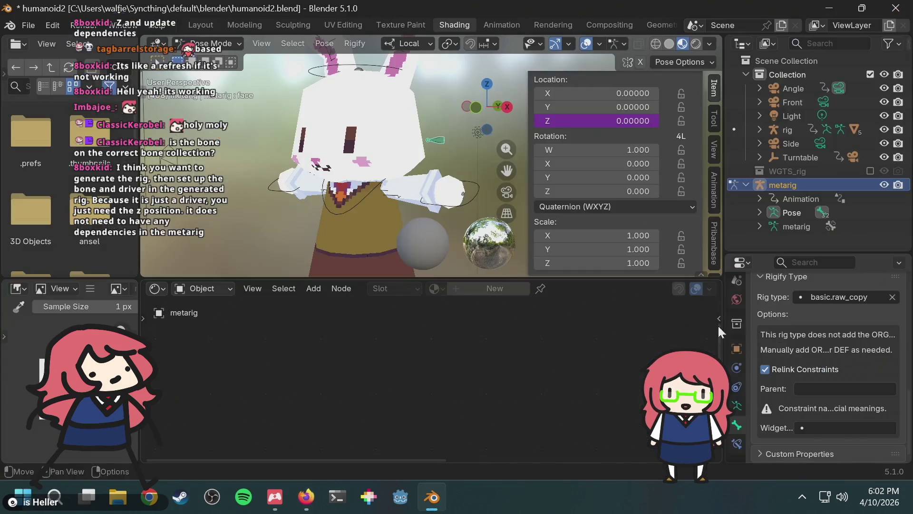
Step: Browse the face bone's Widget shapes, check the forum example's widget, and close without choosing
{"action": "left_click", "coordinate": [823, 426]}
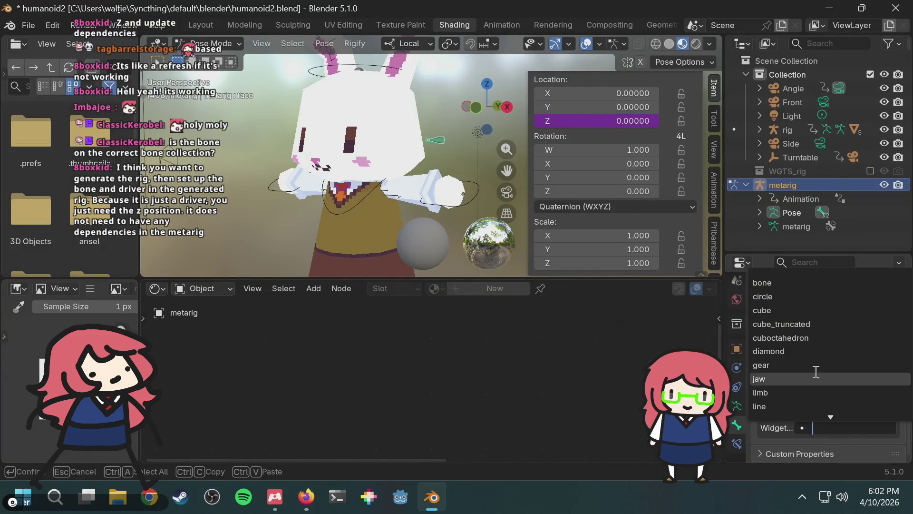
{"action": "scroll", "coordinate": [815, 369], "scroll_direction": "down", "scroll_amount": 6}
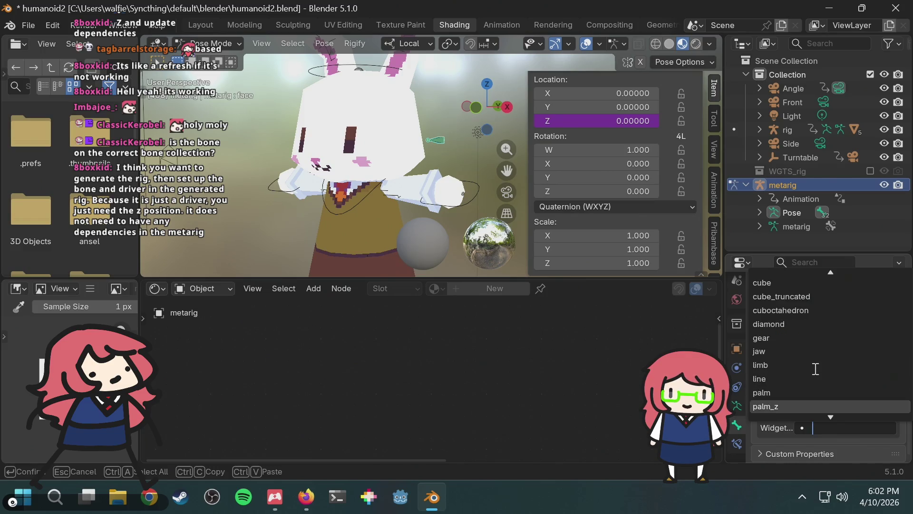
{"action": "scroll", "coordinate": [815, 368], "scroll_direction": "up", "scroll_amount": 3}
{"action": "scroll", "coordinate": [815, 368], "scroll_direction": "down", "scroll_amount": 12}
{"action": "scroll", "coordinate": [815, 369], "scroll_direction": "down", "scroll_amount": 4}
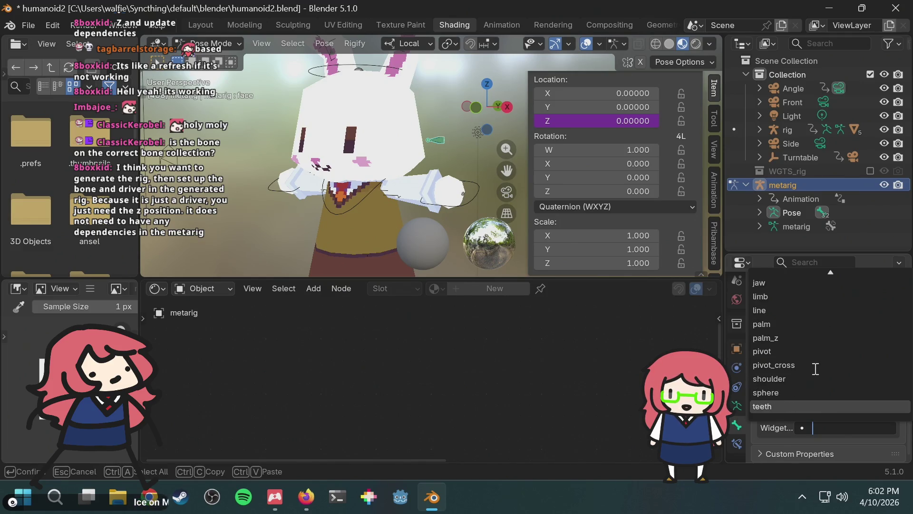
{"action": "key", "text": "alt+Tab"}
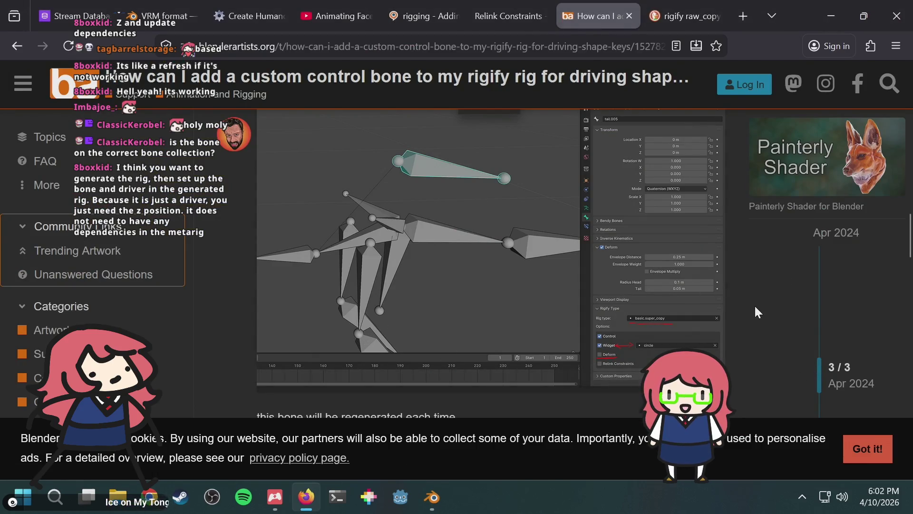
{"action": "key", "text": "alt+Tab"}
{"action": "scroll", "coordinate": [810, 377], "scroll_direction": "up", "scroll_amount": 13}
{"action": "scroll", "coordinate": [808, 376], "scroll_direction": "down", "scroll_amount": 12}
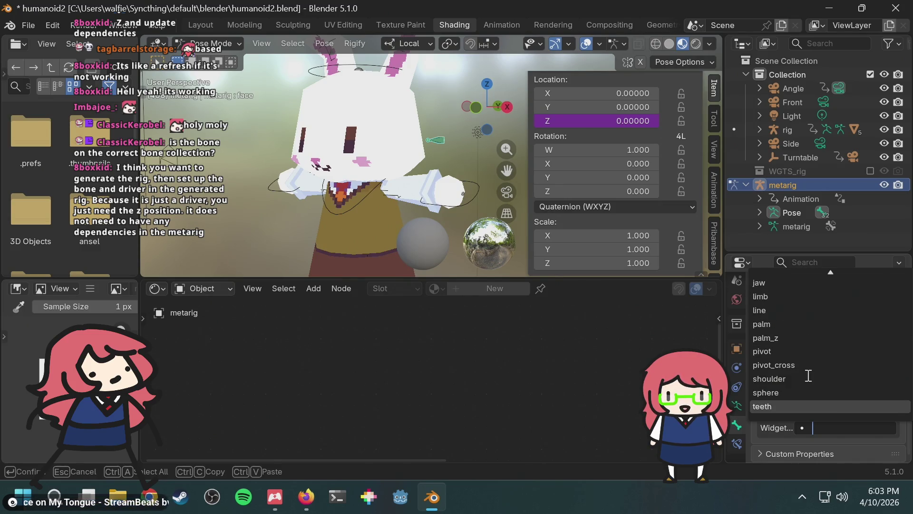
{"action": "left_click", "coordinate": [258, 127]}
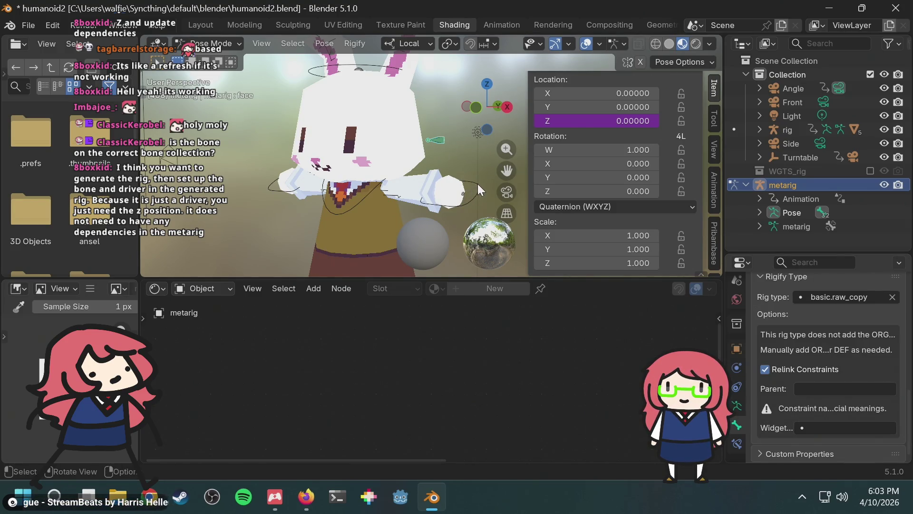
Step: Leave the face bone's Widget empty and show the metarig's armature Rigify settings
{"action": "left_click", "coordinate": [831, 424]}
{"action": "key", "text": "Escape"}
{"action": "left_click", "coordinate": [830, 426]}
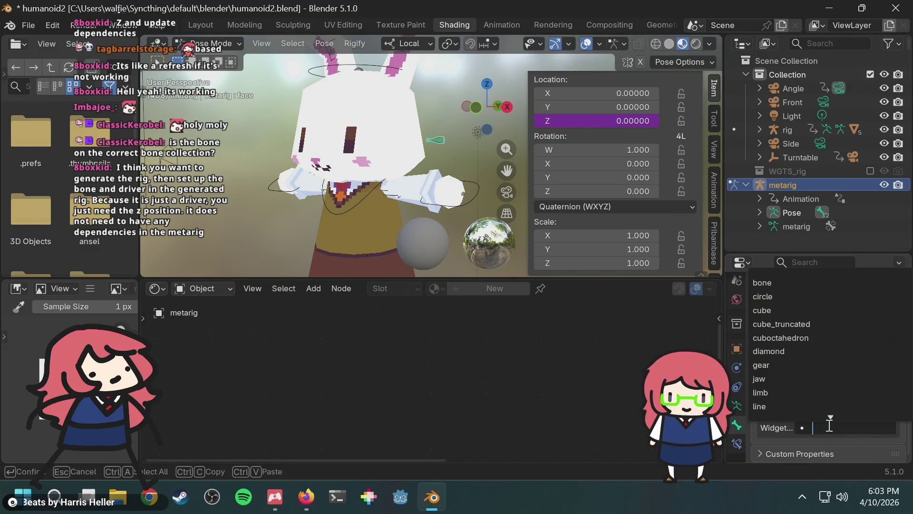
{"action": "scroll", "coordinate": [816, 393], "scroll_direction": "up", "scroll_amount": 5}
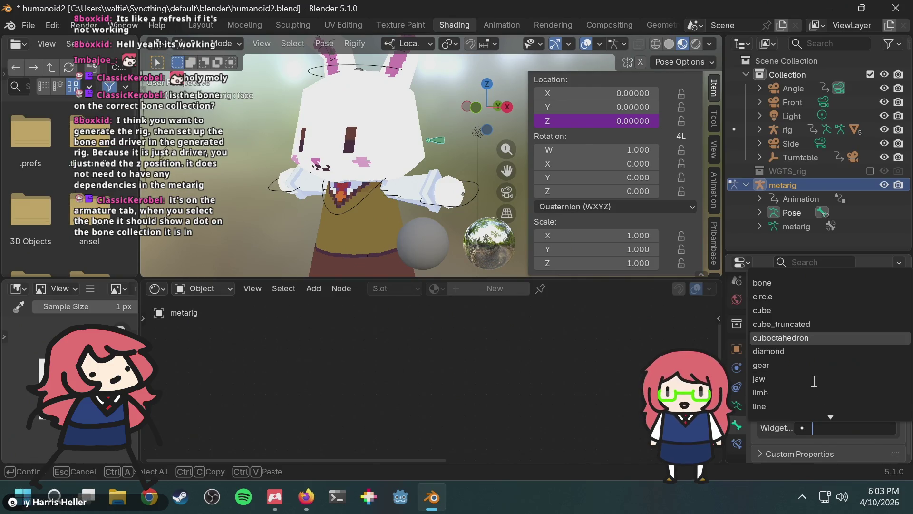
{"action": "key", "text": "Escape"}
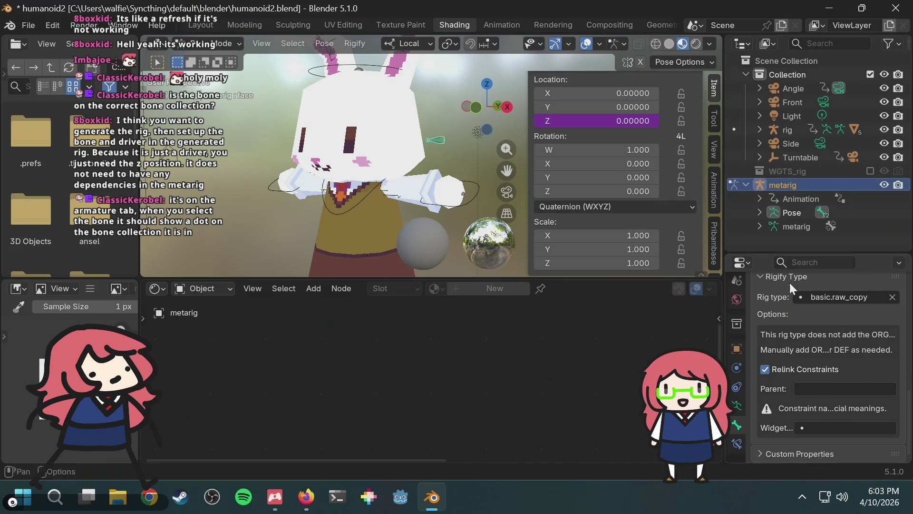
{"action": "left_click", "coordinate": [736, 412]}
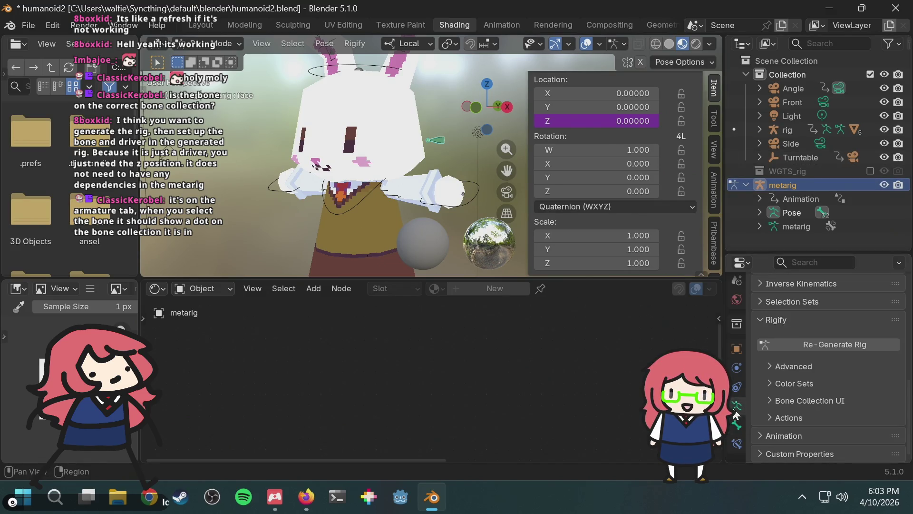
{"action": "scroll", "coordinate": [825, 354], "scroll_direction": "up", "scroll_amount": 8}
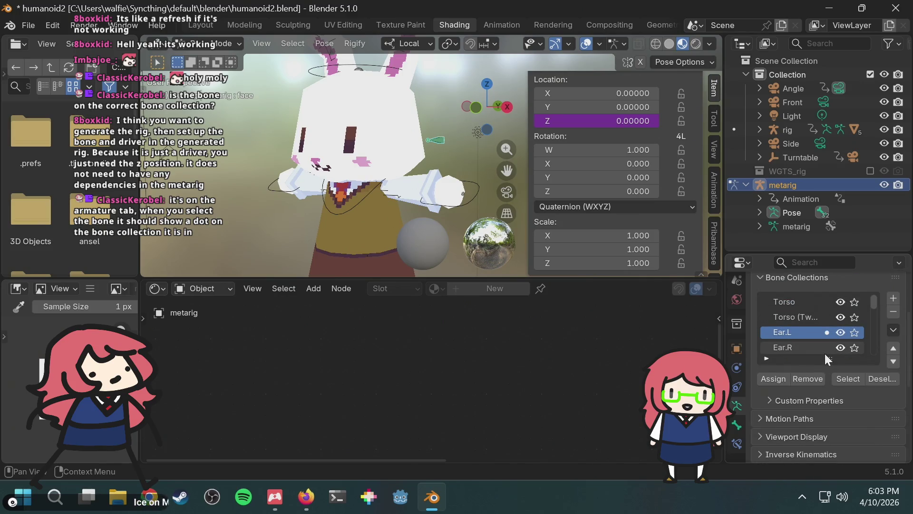
{"action": "left_click", "coordinate": [436, 145]}
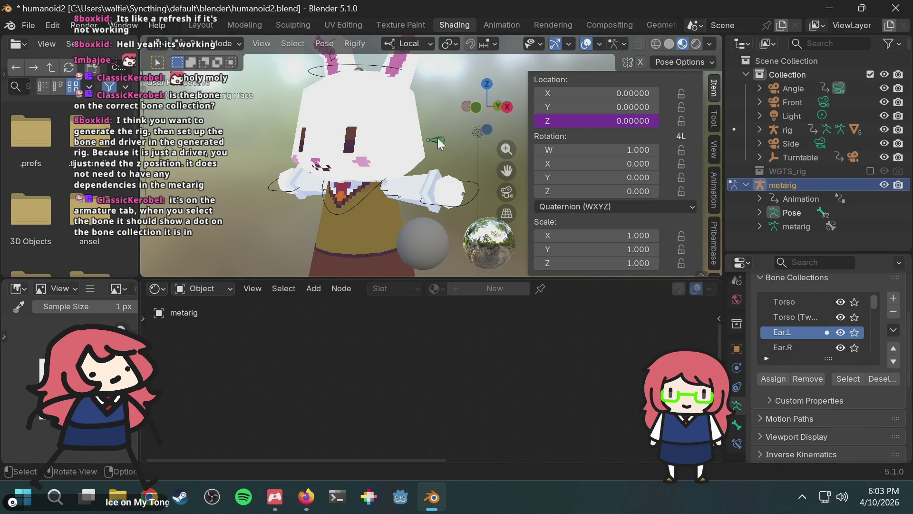
{"action": "left_click", "coordinate": [438, 138]}
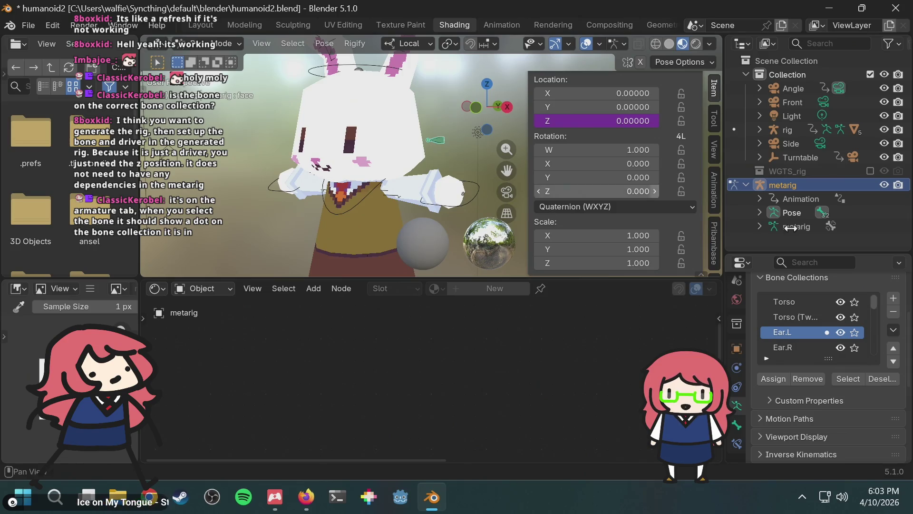
{"action": "right_click", "coordinate": [827, 330]}
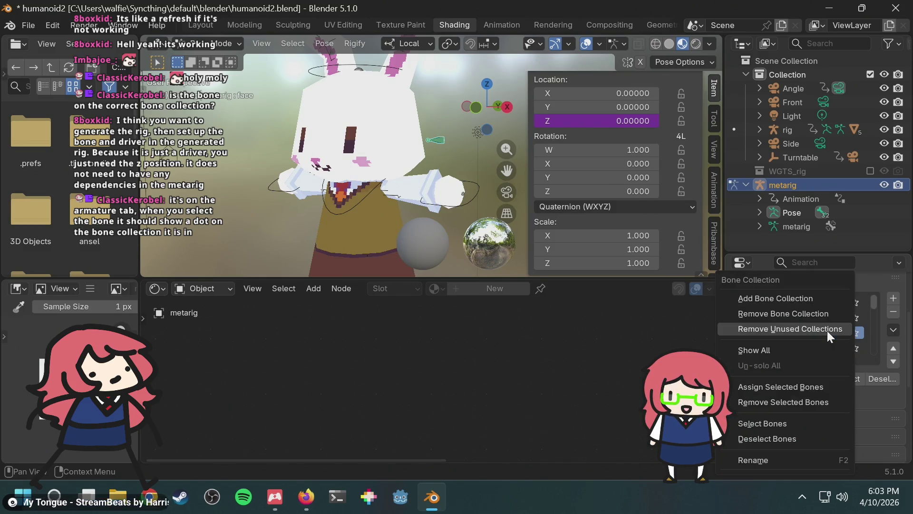
{"action": "left_click", "coordinate": [866, 273]}
{"action": "scroll", "coordinate": [867, 295], "scroll_direction": "up", "scroll_amount": 3}
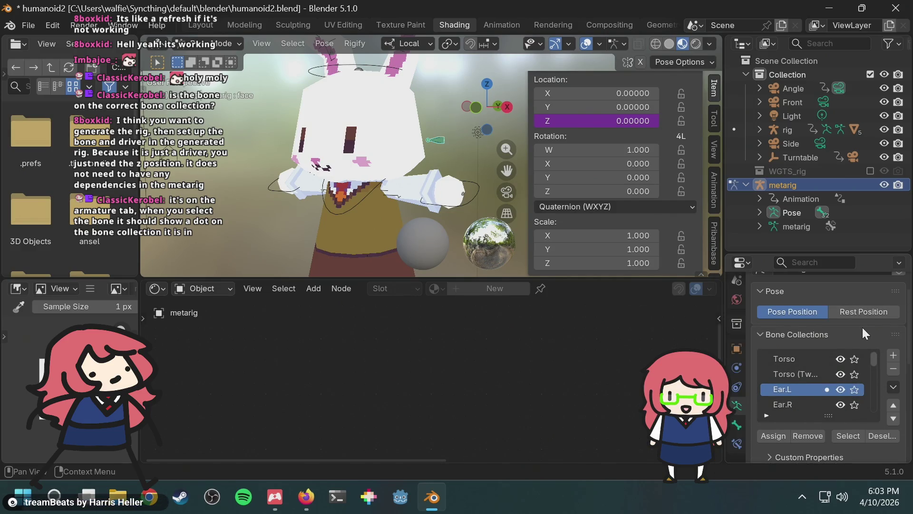
{"action": "scroll", "coordinate": [863, 327], "scroll_direction": "down", "scroll_amount": 2}
{"action": "mouse_move", "coordinate": [872, 326]}
{"action": "left_mouse_down"}
{"action": "mouse_move", "coordinate": [874, 377]}
{"action": "mouse_move", "coordinate": [869, 332]}
{"action": "left_mouse_up"}
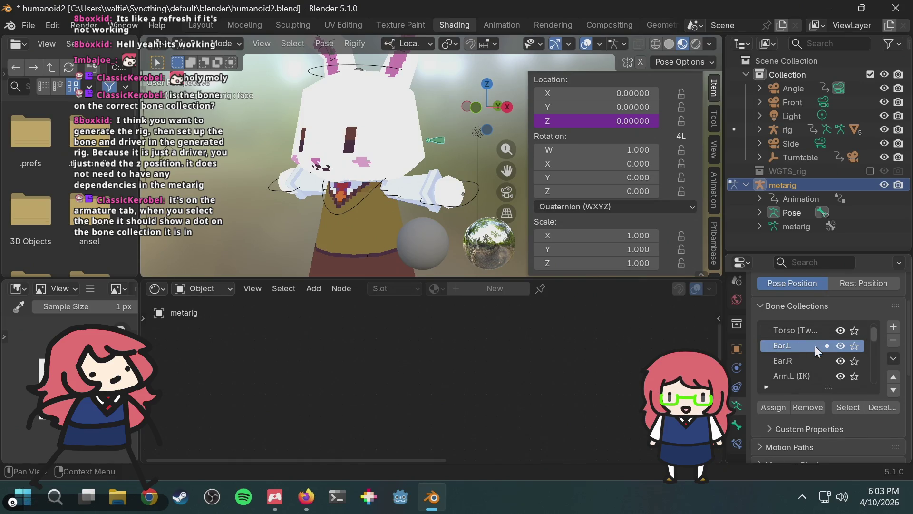
{"action": "right_click", "coordinate": [801, 344]}
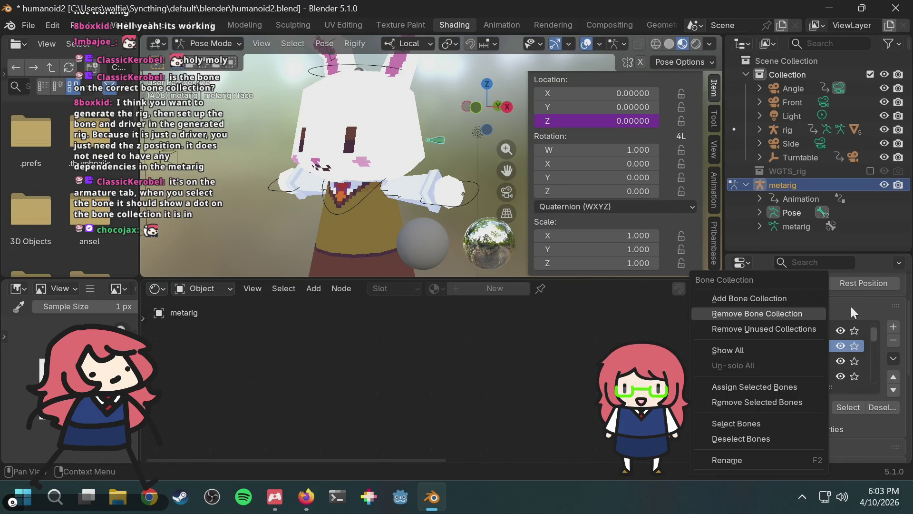
{"action": "key", "text": "Escape"}
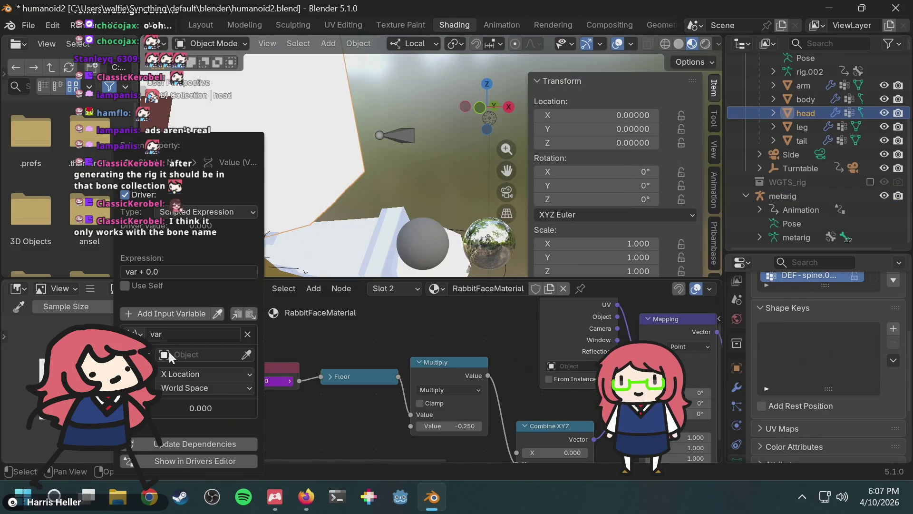
Step: Point the driver variable at object rig, reading Z Location in Local Space
{"action": "left_click", "coordinate": [170, 355]}
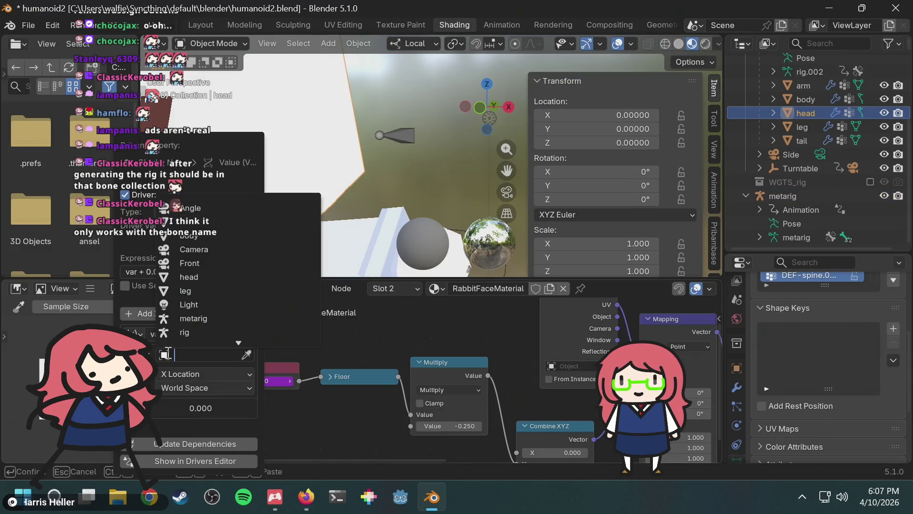
{"action": "left_click", "coordinate": [196, 322]}
{"action": "left_click", "coordinate": [206, 373]}
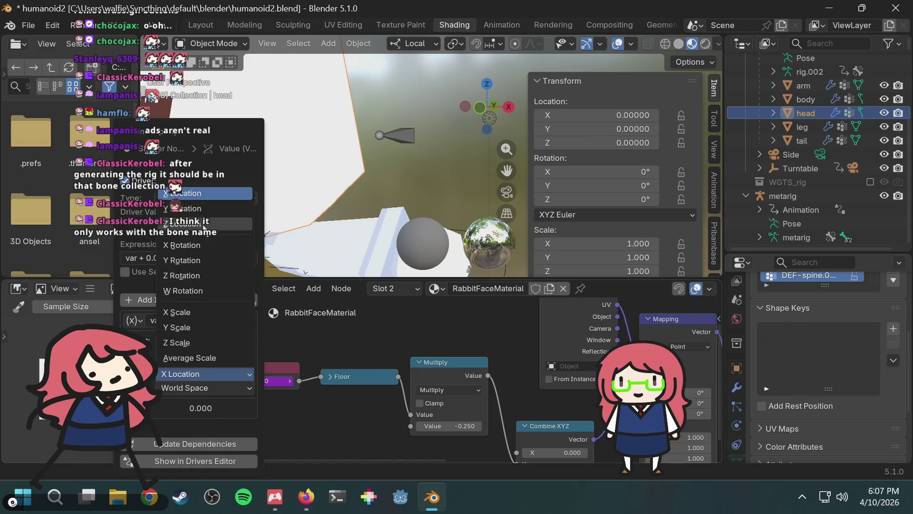
{"action": "left_click", "coordinate": [208, 223]}
{"action": "left_click", "coordinate": [191, 387]}
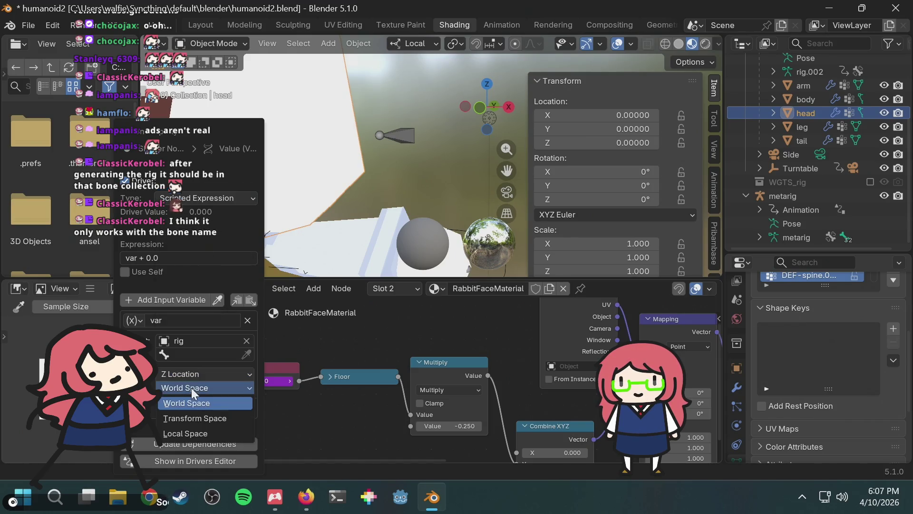
{"action": "left_click", "coordinate": [186, 433]}
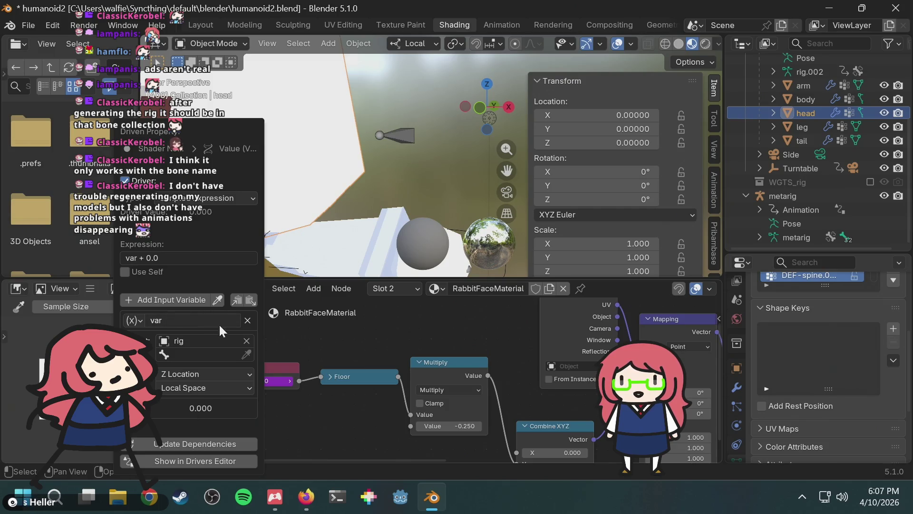
Step: Pick face from the rig's bone list as the driver variable's Bone
{"action": "left_click", "coordinate": [207, 354]}
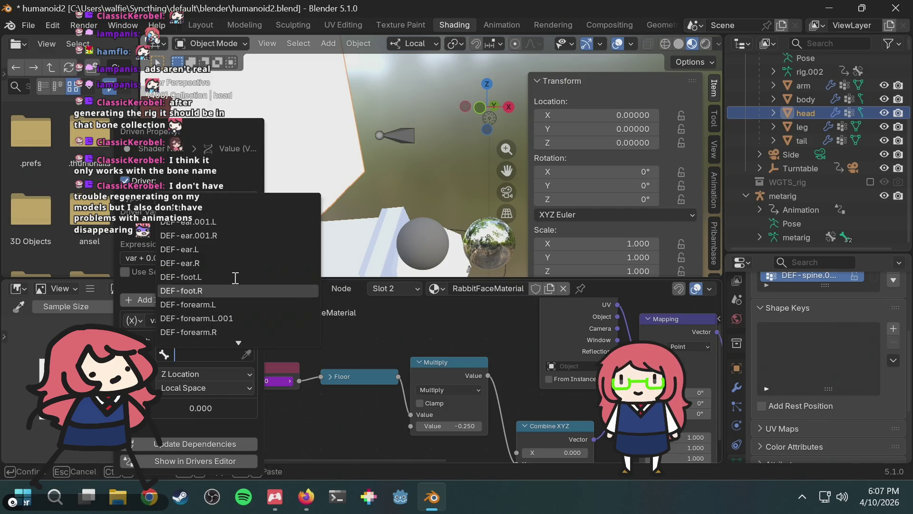
{"action": "scroll", "coordinate": [233, 279], "scroll_direction": "down", "scroll_amount": 10}
{"action": "scroll", "coordinate": [233, 278], "scroll_direction": "down", "scroll_amount": 15}
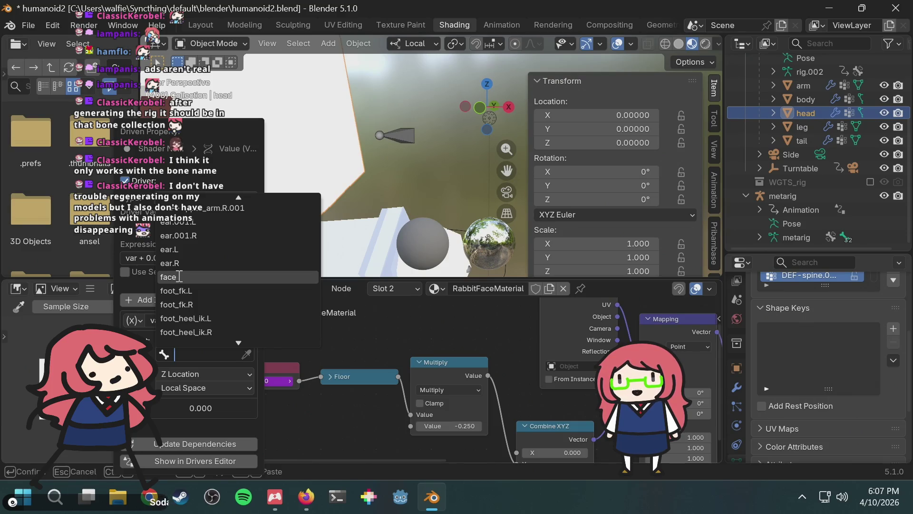
{"action": "scroll", "coordinate": [181, 277], "scroll_direction": "up", "scroll_amount": 15}
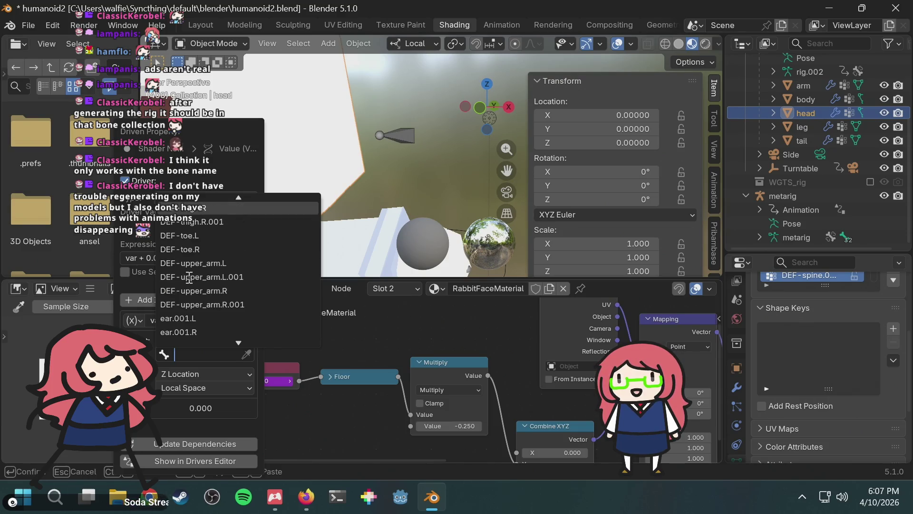
{"action": "scroll", "coordinate": [190, 278], "scroll_direction": "down", "scroll_amount": 19}
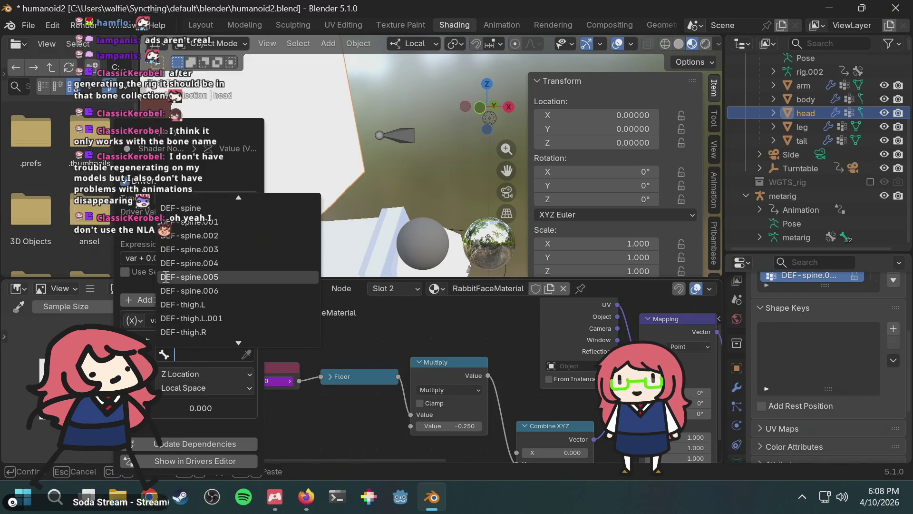
{"action": "scroll", "coordinate": [246, 258], "scroll_direction": "down", "scroll_amount": 9}
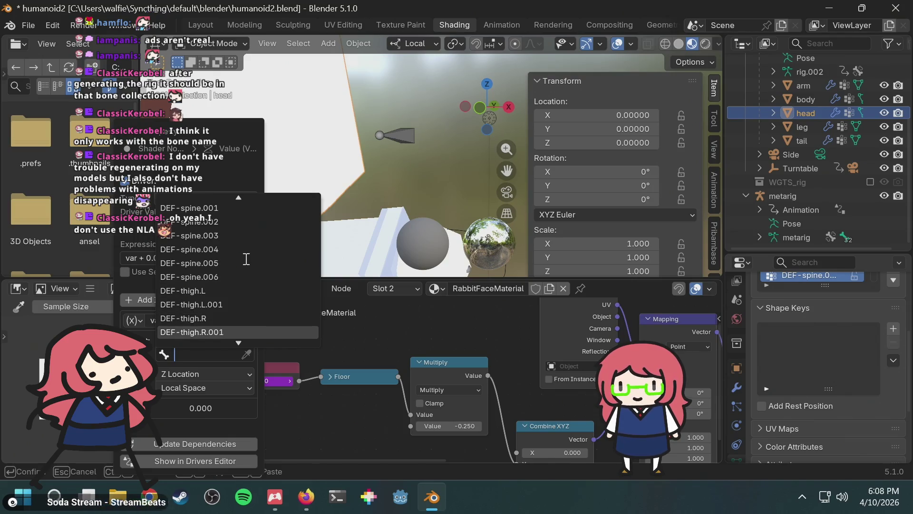
{"action": "scroll", "coordinate": [246, 258], "scroll_direction": "down", "scroll_amount": 3}
{"action": "scroll", "coordinate": [246, 260], "scroll_direction": "down", "scroll_amount": 4}
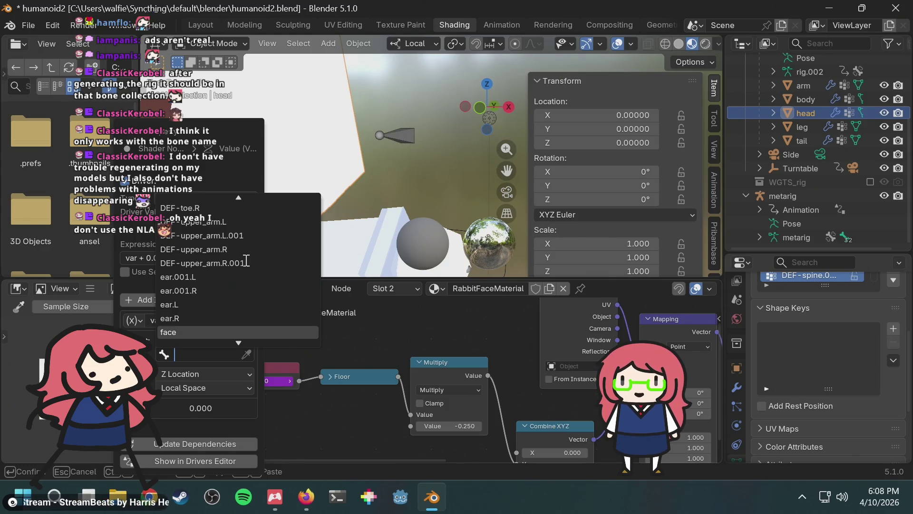
{"action": "scroll", "coordinate": [246, 260], "scroll_direction": "down", "scroll_amount": 3}
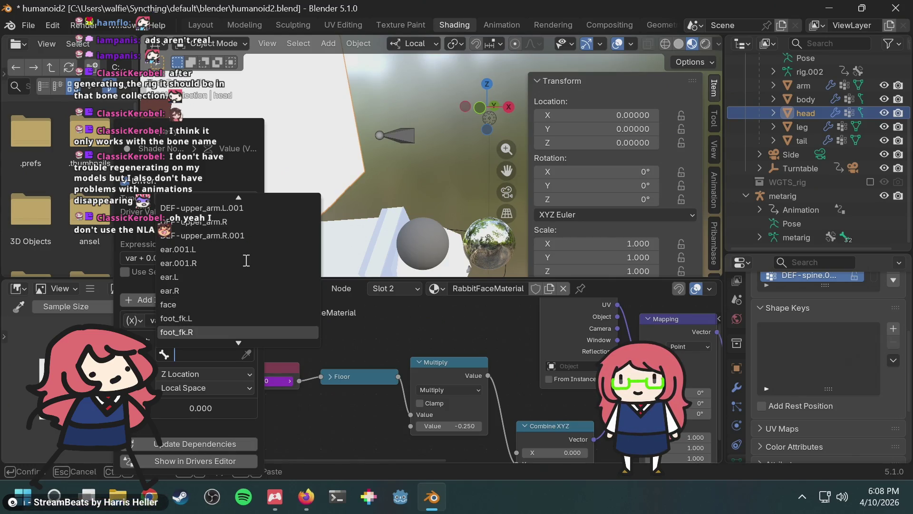
{"action": "scroll", "coordinate": [246, 260], "scroll_direction": "down", "scroll_amount": 1}
{"action": "scroll", "coordinate": [247, 261], "scroll_direction": "up", "scroll_amount": 3}
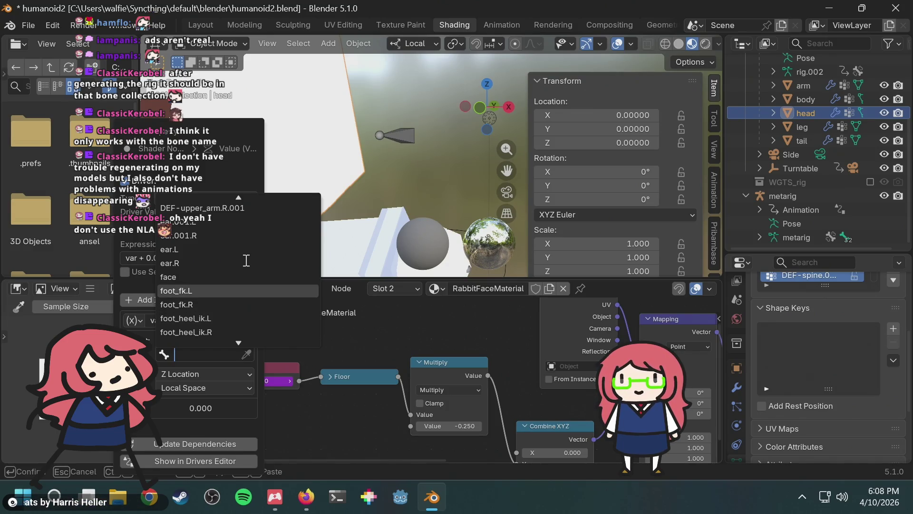
{"action": "scroll", "coordinate": [233, 303], "scroll_direction": "down", "scroll_amount": 2}
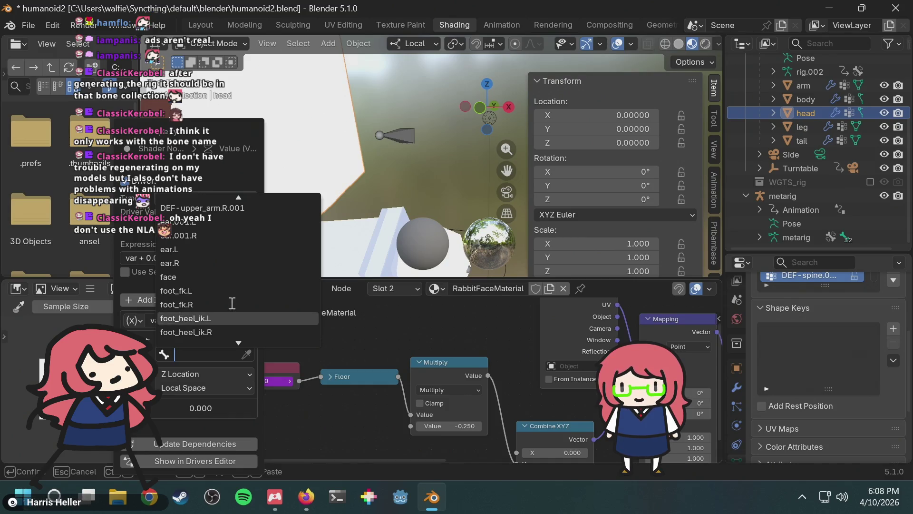
{"action": "scroll", "coordinate": [232, 303], "scroll_direction": "down", "scroll_amount": 3}
{"action": "scroll", "coordinate": [231, 298], "scroll_direction": "up", "scroll_amount": 3}
{"action": "scroll", "coordinate": [231, 297], "scroll_direction": "up", "scroll_amount": 3}
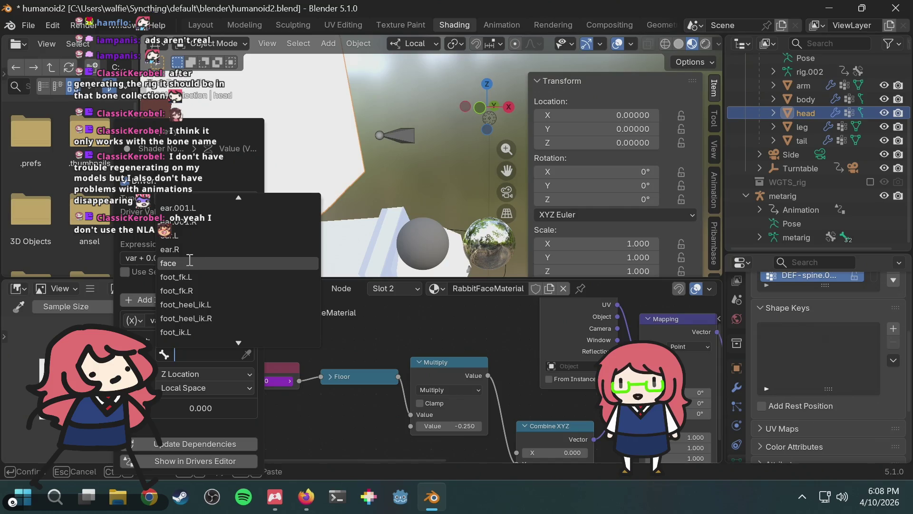
{"action": "left_click", "coordinate": [189, 262]}
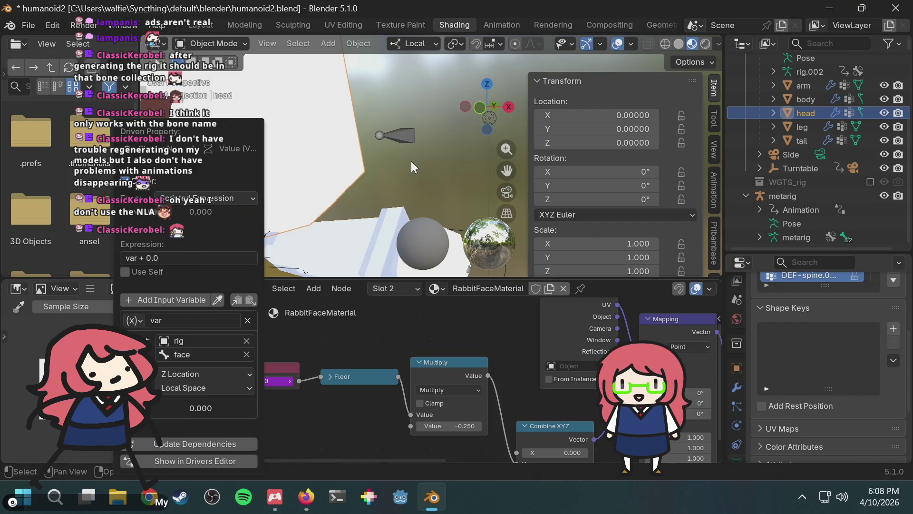
Step: Select the generated rig armature and switch it into Pose Mode
{"action": "left_click", "coordinate": [205, 44]}
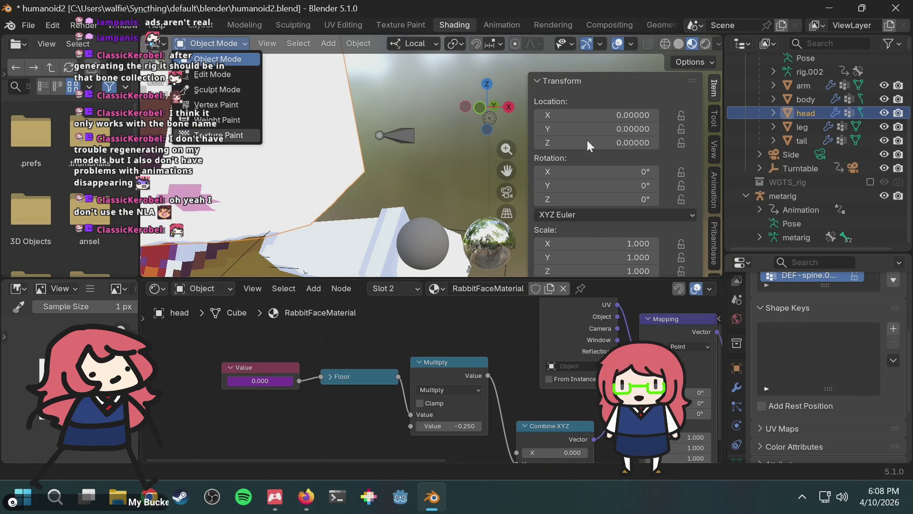
{"action": "scroll", "coordinate": [825, 95], "scroll_direction": "up", "scroll_amount": 5}
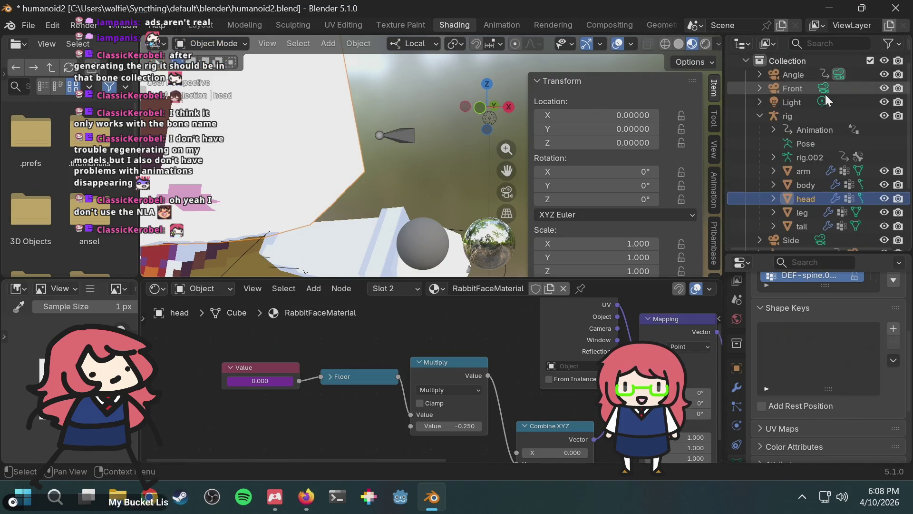
{"action": "left_click", "coordinate": [803, 115]}
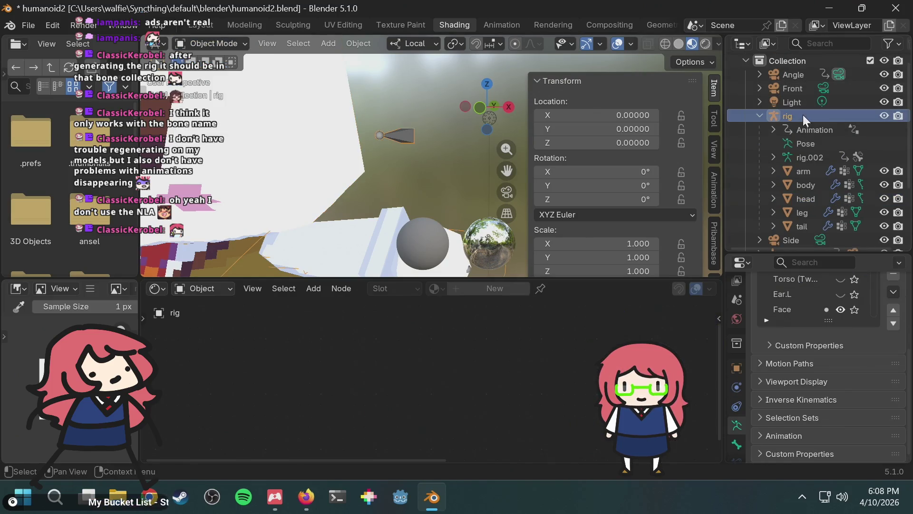
{"action": "left_click", "coordinate": [210, 43]}
{"action": "left_click", "coordinate": [225, 96]}
{"action": "scroll", "coordinate": [345, 152], "scroll_direction": "down", "scroll_amount": 6}
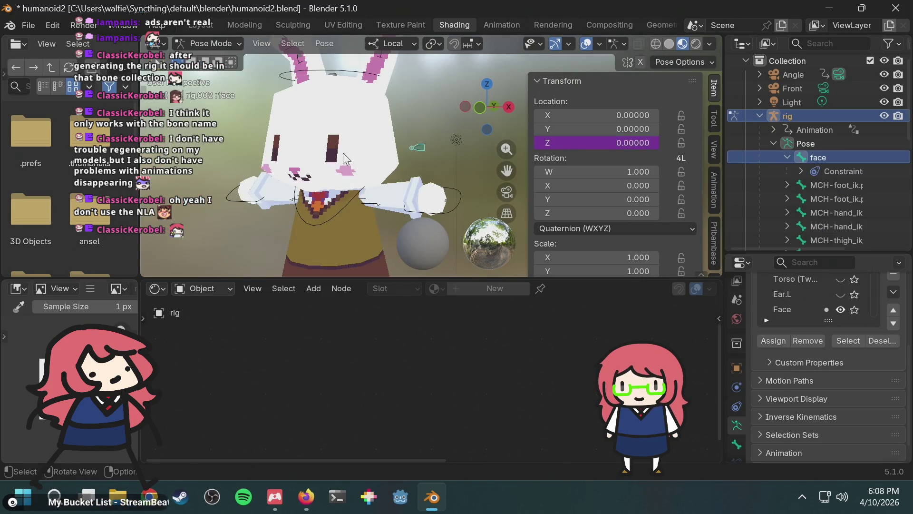
Step: Test the face expressions by moving the face bone along Z twice, cancelling each move
{"action": "key", "text": "g"}
{"action": "key", "text": "z"}
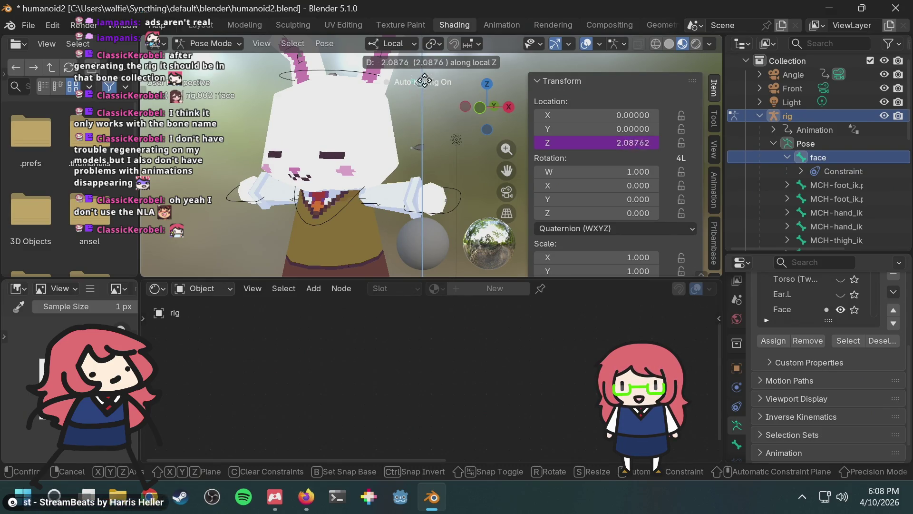
{"action": "key", "text": "Escape"}
{"action": "scroll", "coordinate": [434, 84], "scroll_direction": "down", "scroll_amount": 3}
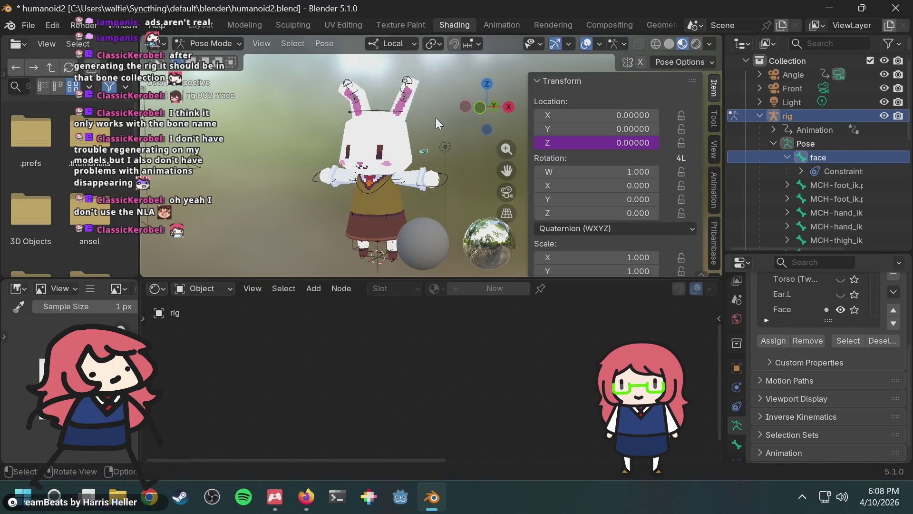
{"action": "key", "text": "g"}
{"action": "key", "text": "z"}
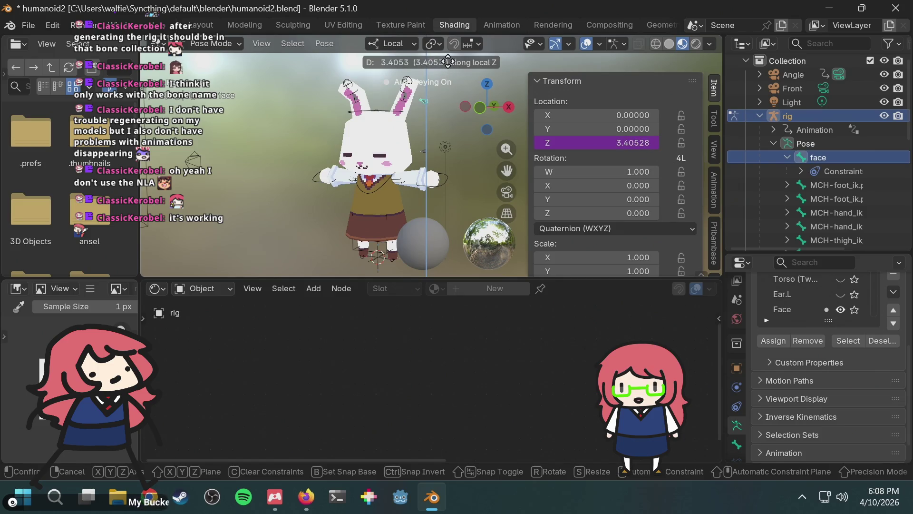
{"action": "key", "text": "Escape"}
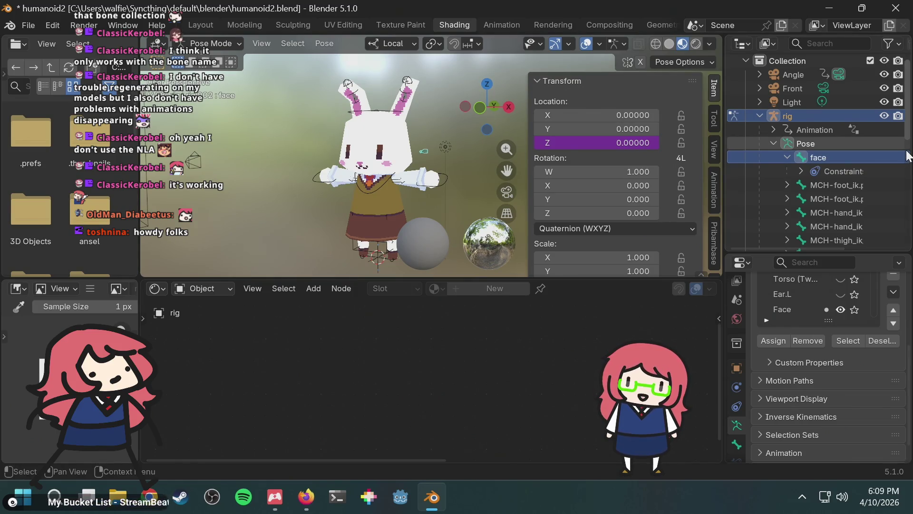
Step: Expand the metarig in the Outliner and show the face bone's properties, staying in Pose Mode
{"action": "scroll", "coordinate": [867, 197], "scroll_direction": "down", "scroll_amount": 4}
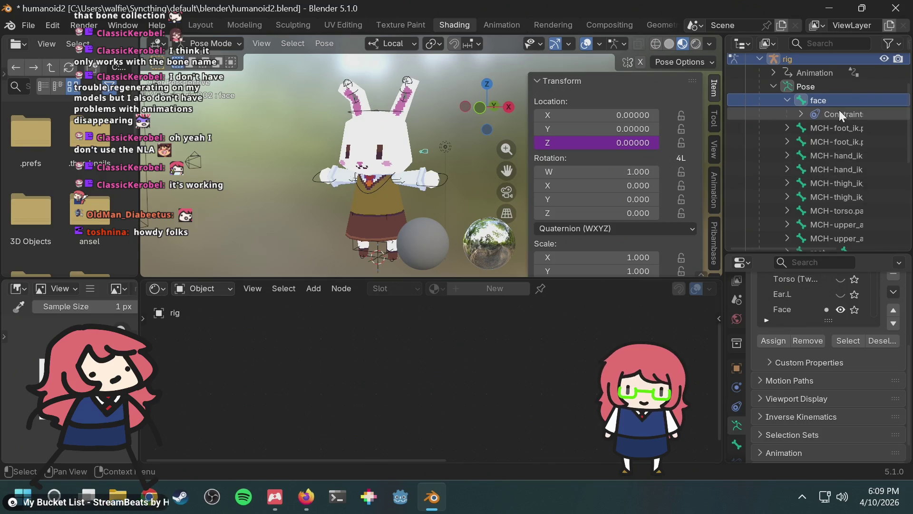
{"action": "scroll", "coordinate": [809, 167], "scroll_direction": "down", "scroll_amount": 10}
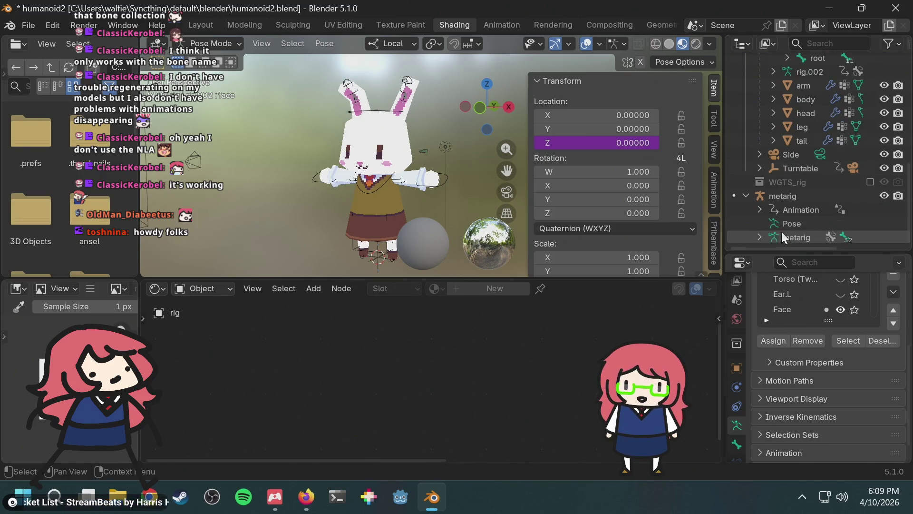
{"action": "left_click", "coordinate": [761, 237]}
{"action": "scroll", "coordinate": [790, 229], "scroll_direction": "down", "scroll_amount": 3}
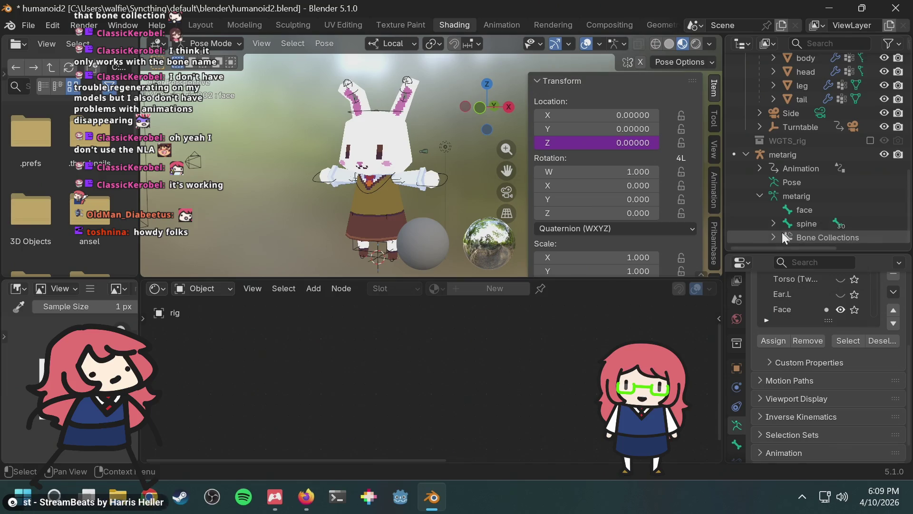
{"action": "left_click", "coordinate": [229, 45]}
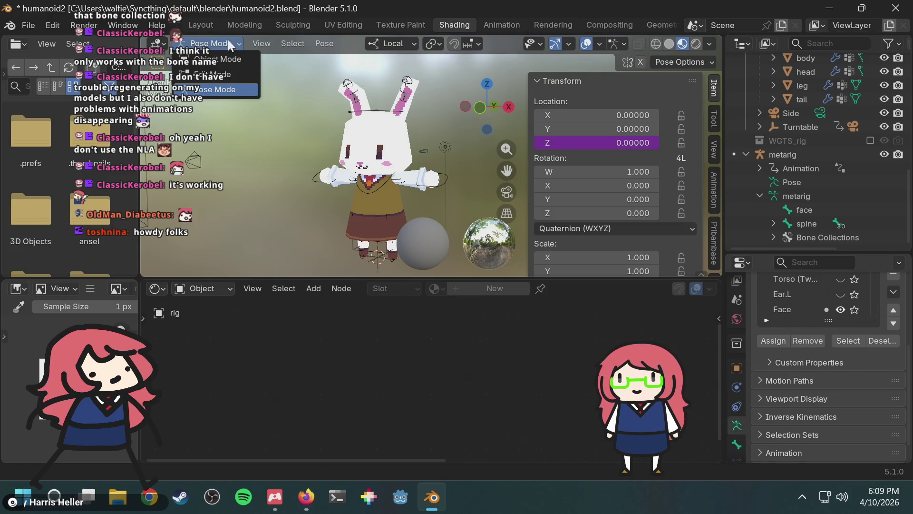
{"action": "left_click", "coordinate": [227, 39]}
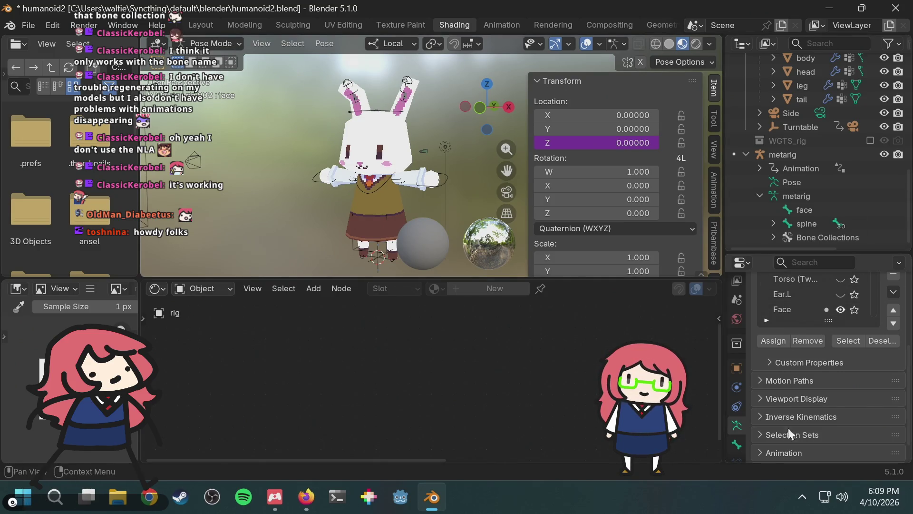
{"action": "left_click", "coordinate": [740, 445]}
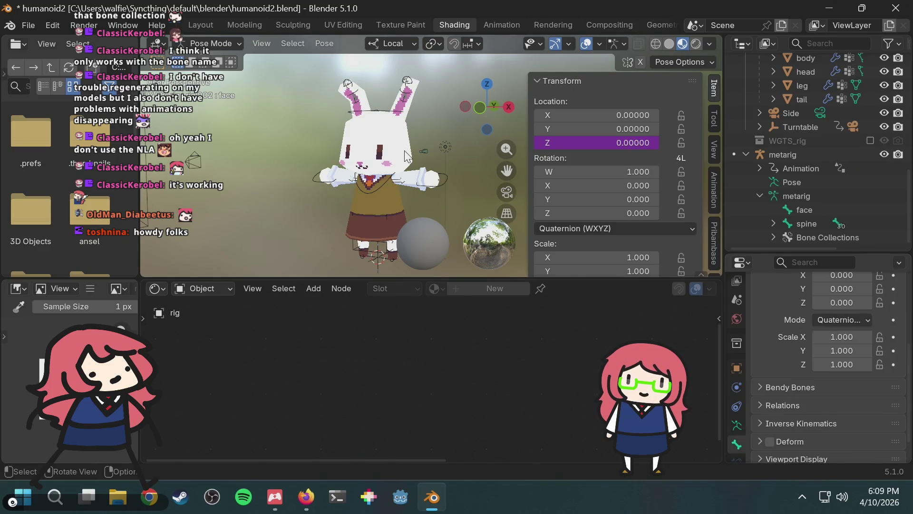
Step: Switch the viewport to Rendered shading and back to Material Preview
{"action": "key", "text": "z"}
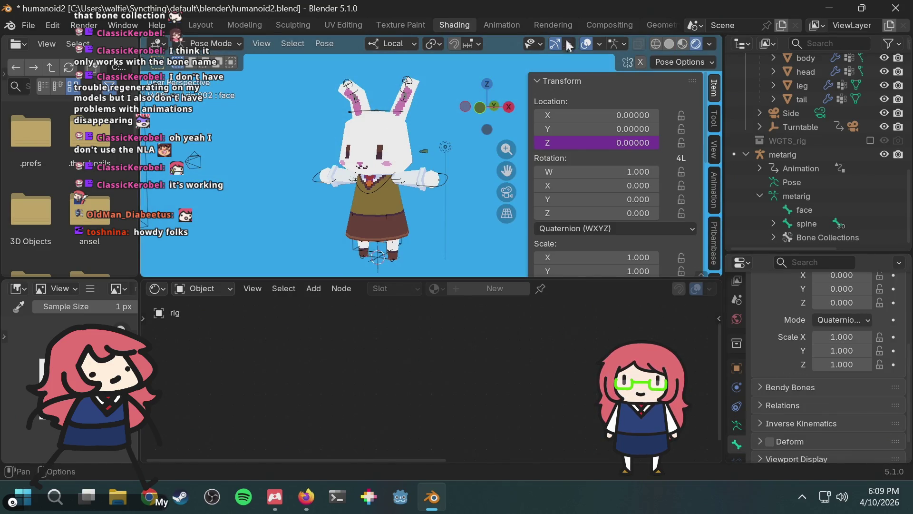
{"action": "left_click", "coordinate": [683, 43]}
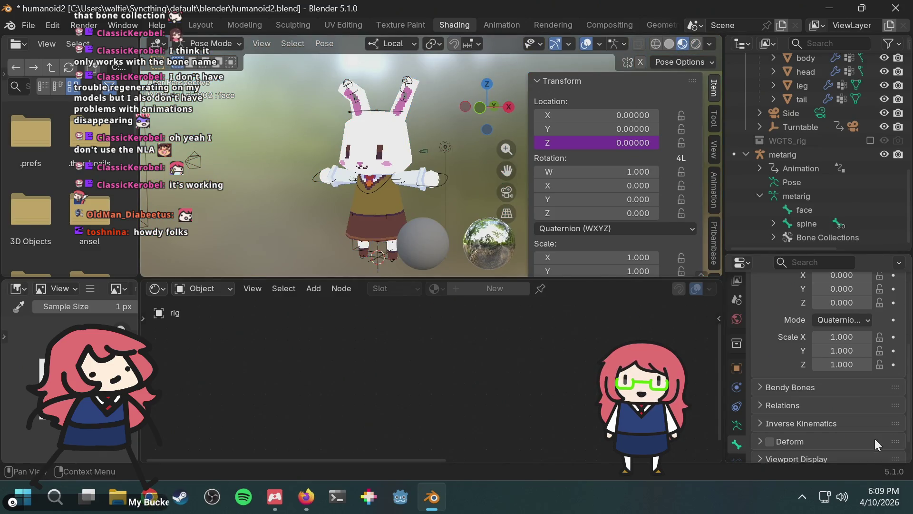
{"action": "scroll", "coordinate": [791, 409], "scroll_direction": "down", "scroll_amount": 1}
Step: Select the metarig armature and return to Object Mode
{"action": "left_click", "coordinate": [803, 196]}
{"action": "left_click", "coordinate": [211, 43]}
{"action": "left_click", "coordinate": [209, 57]}
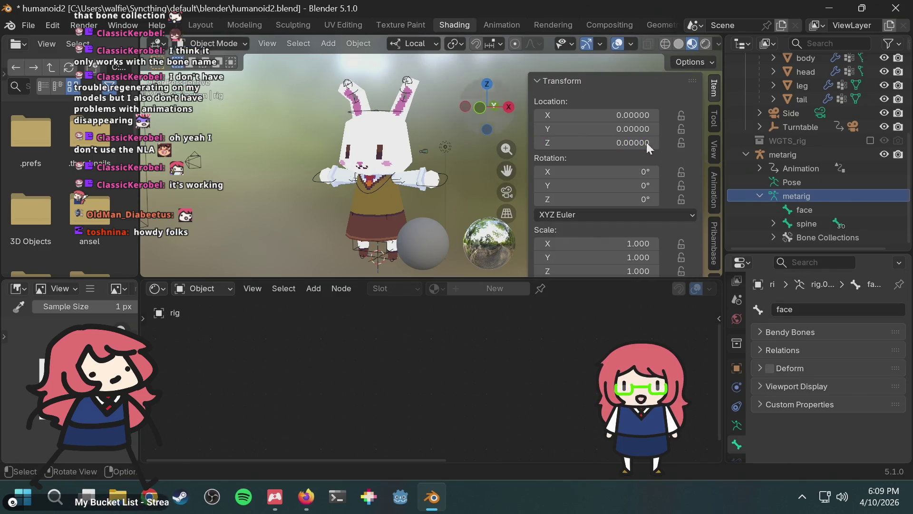
Step: Make the metarig active and switch it into Pose Mode
{"action": "left_click", "coordinate": [804, 195]}
{"action": "left_click", "coordinate": [214, 42]}
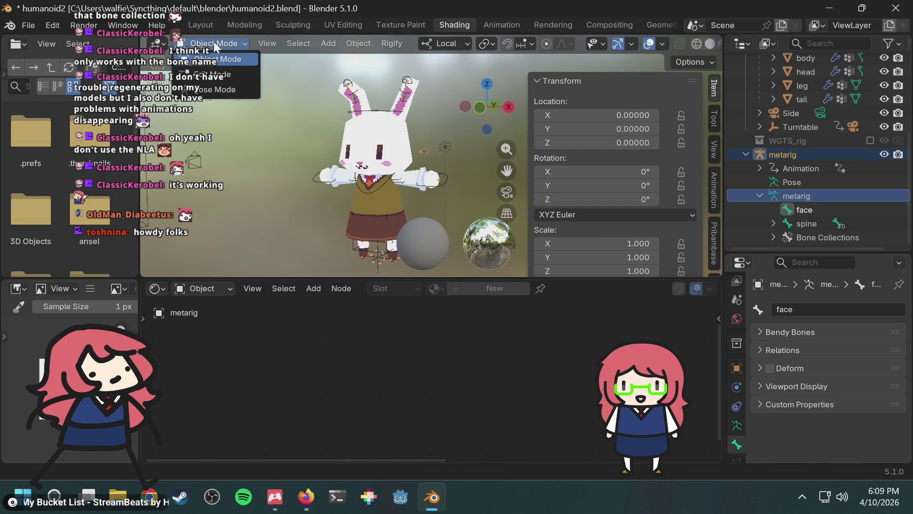
{"action": "left_click", "coordinate": [239, 93]}
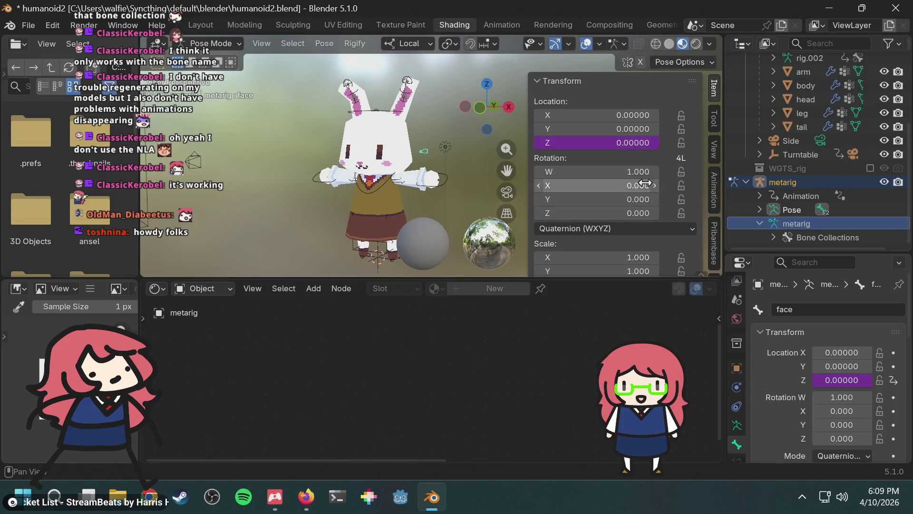
{"action": "scroll", "coordinate": [460, 152], "scroll_direction": "up", "scroll_amount": 5}
{"action": "scroll", "coordinate": [741, 373], "scroll_direction": "down", "scroll_amount": 2}
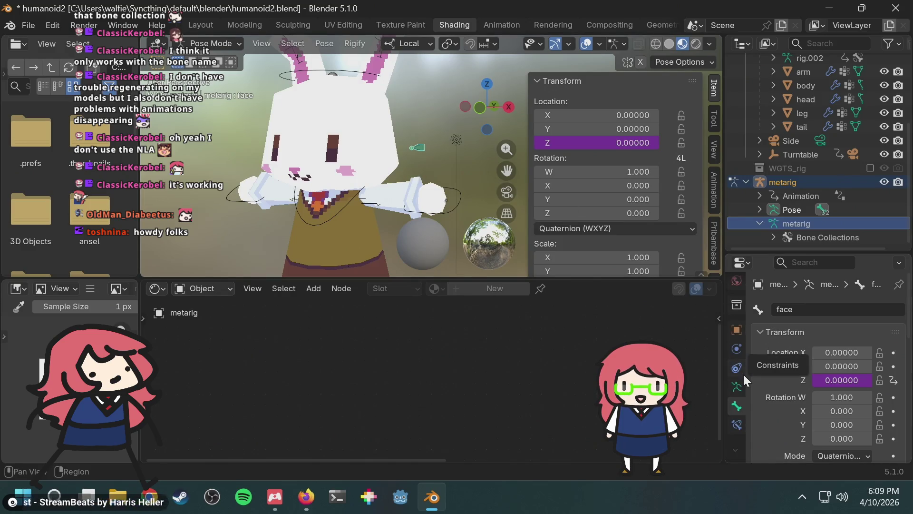
{"action": "scroll", "coordinate": [743, 373], "scroll_direction": "up", "scroll_amount": 1}
{"action": "scroll", "coordinate": [840, 377], "scroll_direction": "down", "scroll_amount": 12}
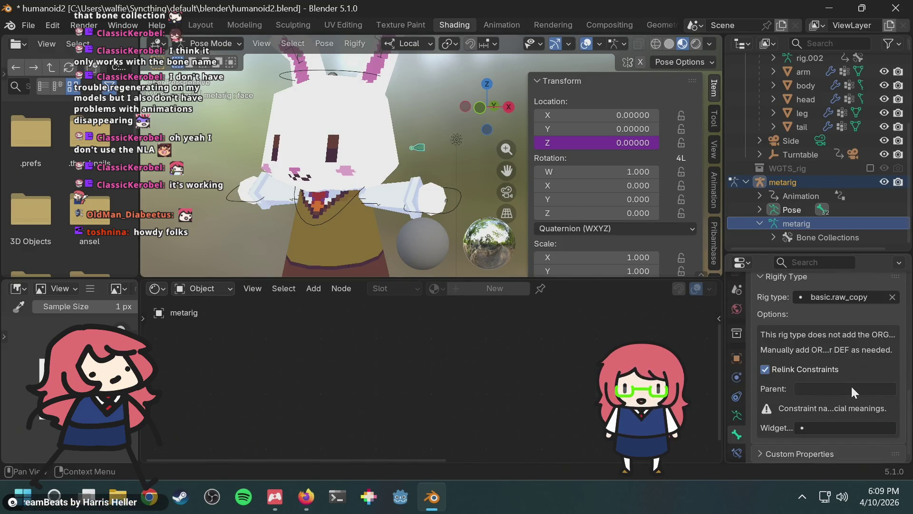
{"action": "scroll", "coordinate": [852, 386], "scroll_direction": "up", "scroll_amount": 8}
Step: Copy the face bone's location driver from its context menu and paste it
{"action": "right_click", "coordinate": [829, 297]}
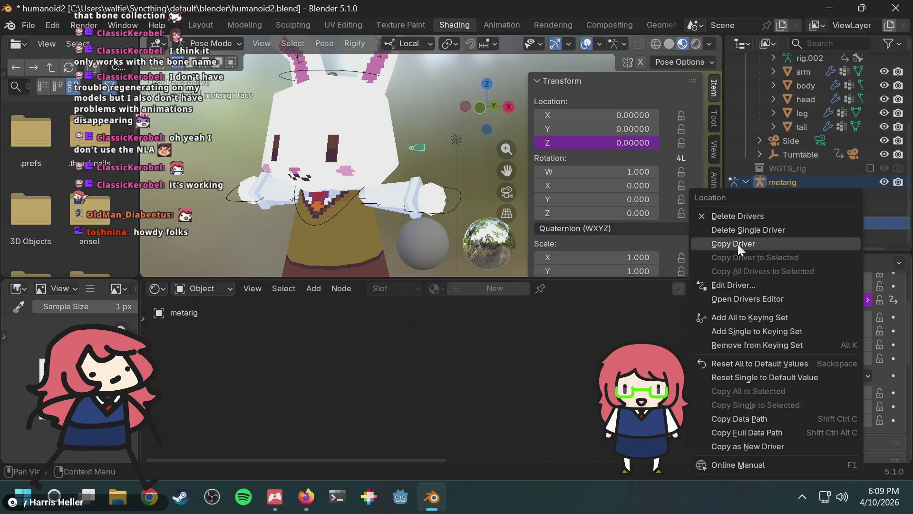
{"action": "left_click", "coordinate": [738, 244]}
{"action": "right_click", "coordinate": [846, 300]}
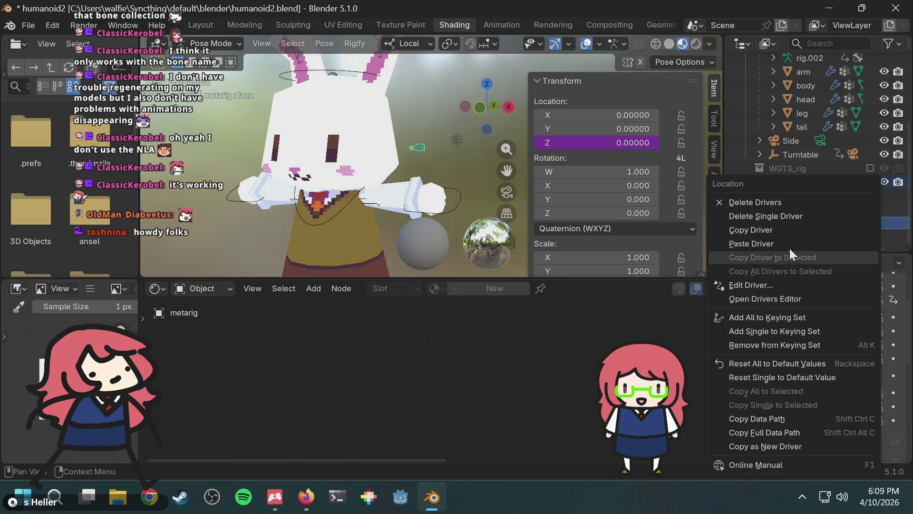
{"action": "left_click", "coordinate": [787, 216]}
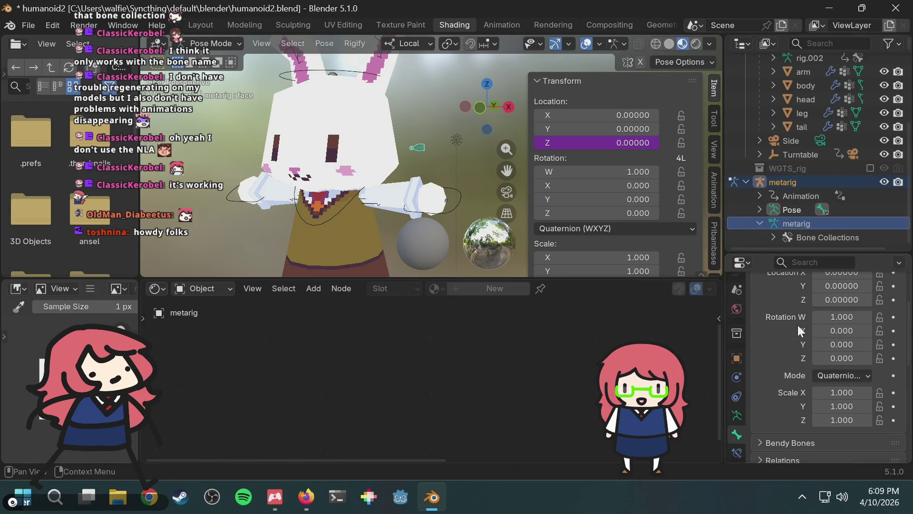
{"action": "scroll", "coordinate": [783, 352], "scroll_direction": "down", "scroll_amount": 10}
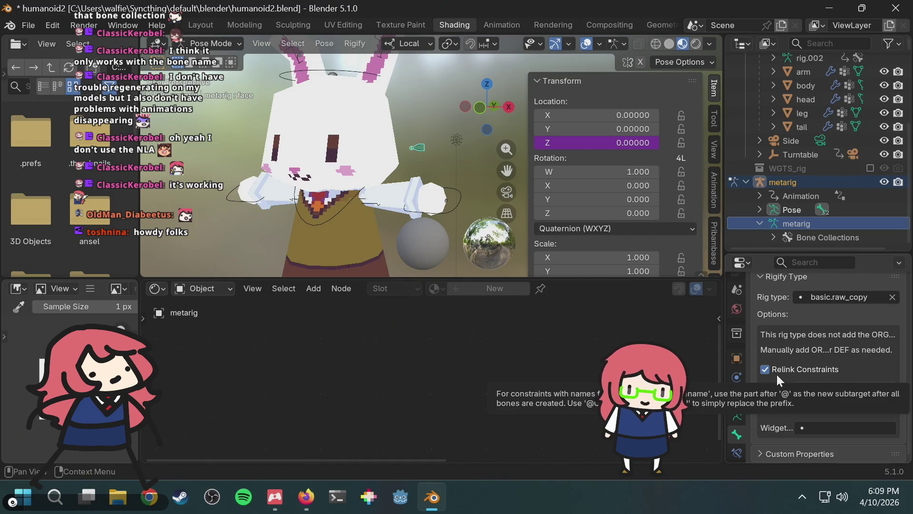
Step: Set the face bone's Limit Location constraint maximum Z to 4
{"action": "left_click", "coordinate": [738, 450]}
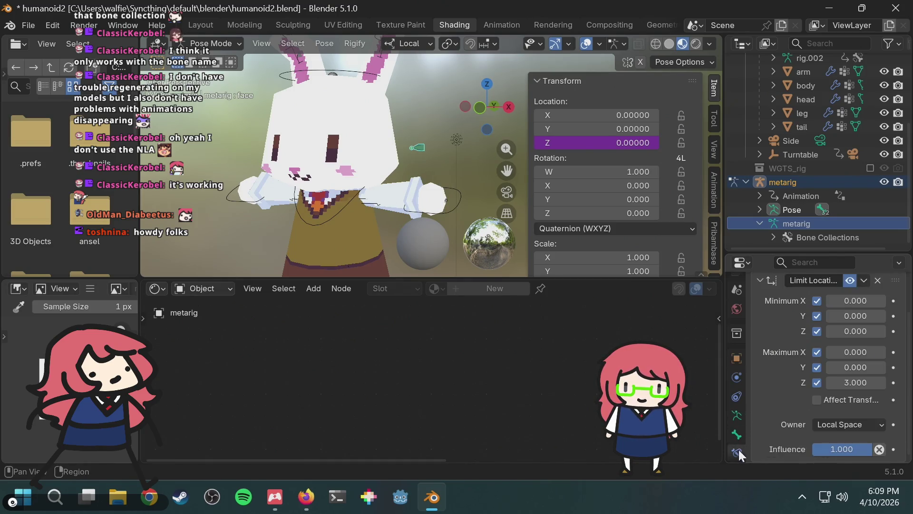
{"action": "scroll", "coordinate": [786, 372], "scroll_direction": "up", "scroll_amount": 3}
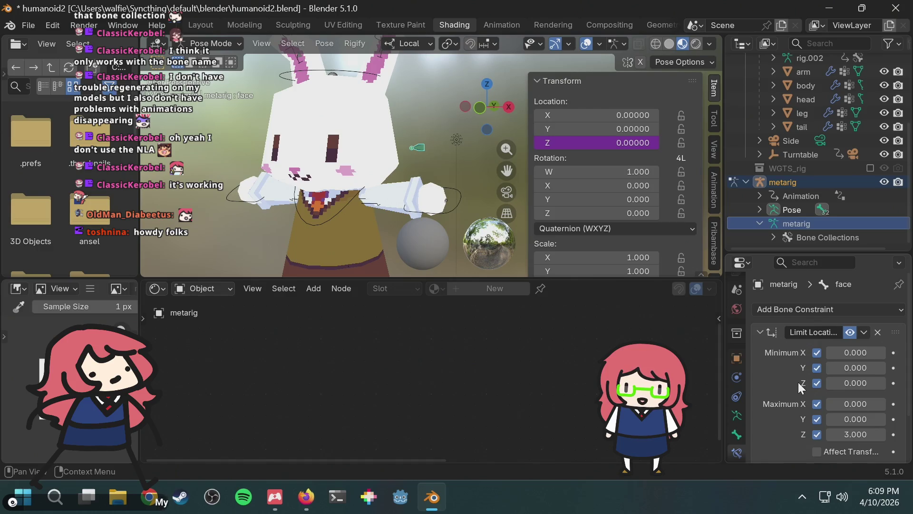
{"action": "scroll", "coordinate": [798, 381], "scroll_direction": "down", "scroll_amount": 3}
{"action": "left_click", "coordinate": [850, 384]}
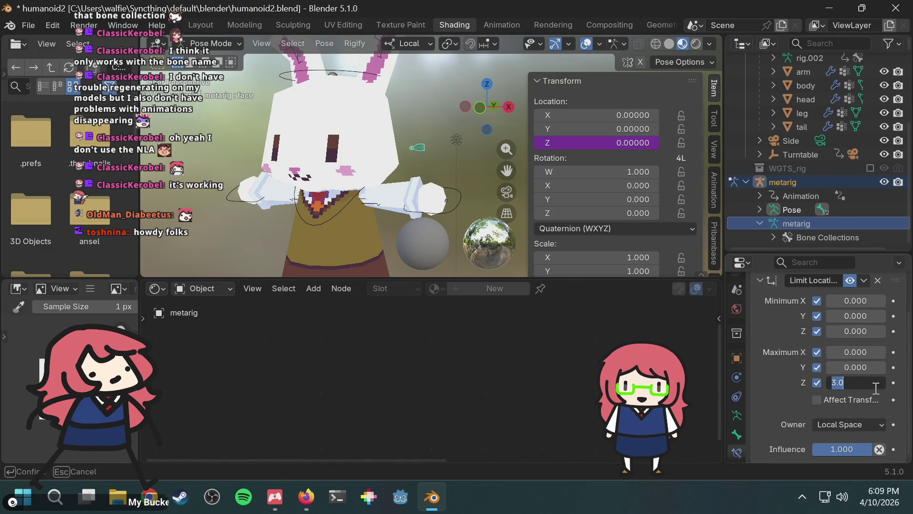
{"action": "type", "text": "4.000"}
{"action": "key", "text": "Return"}
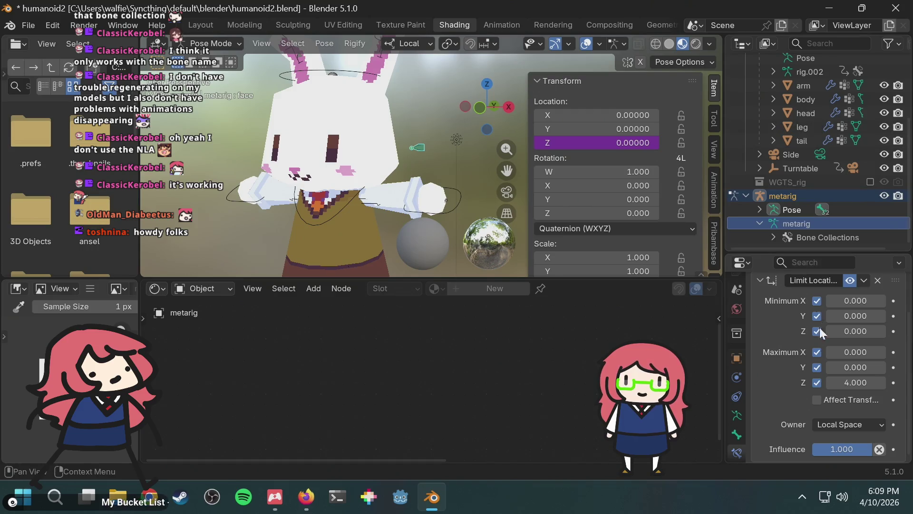
{"action": "left_click", "coordinate": [737, 416]}
{"action": "scroll", "coordinate": [799, 373], "scroll_direction": "down", "scroll_amount": 10}
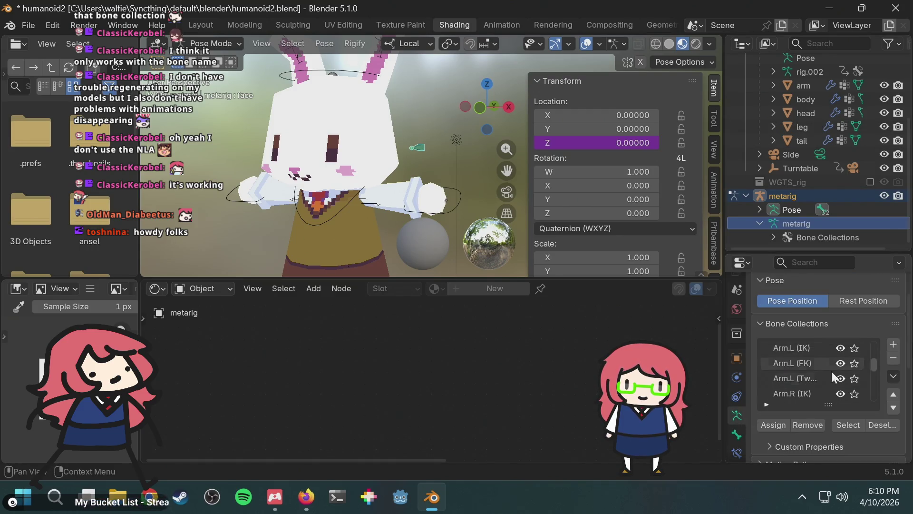
Step: Regenerate the rabbit's rig from the metarig
{"action": "scroll", "coordinate": [827, 444], "scroll_direction": "up", "scroll_amount": 2}
{"action": "scroll", "coordinate": [827, 444], "scroll_direction": "down", "scroll_amount": 10}
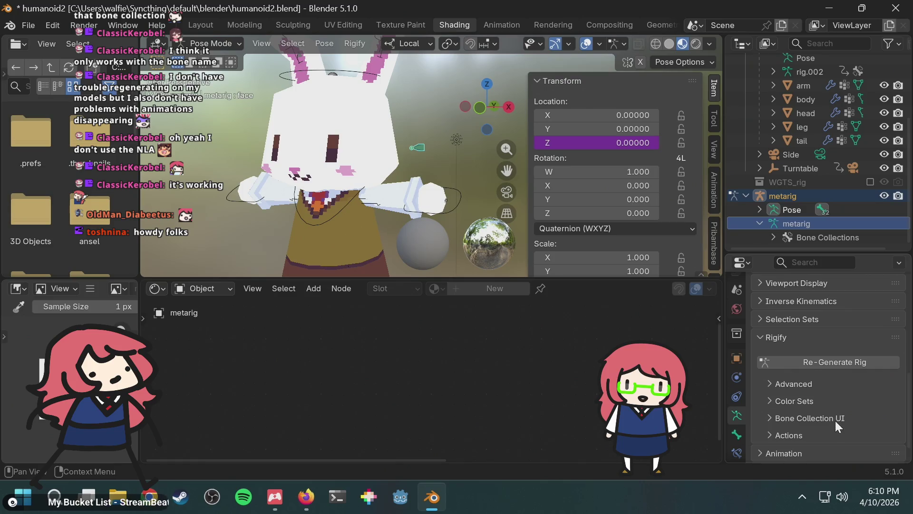
{"action": "left_click", "coordinate": [842, 367]}
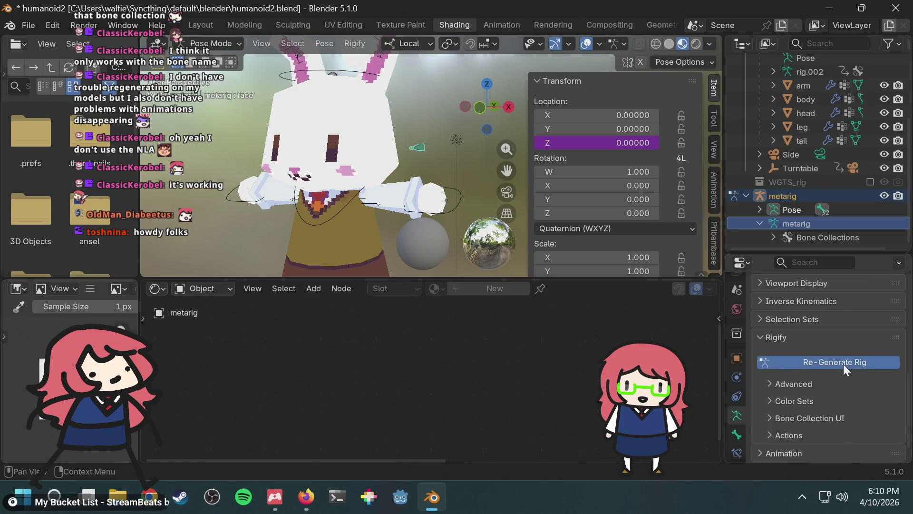
Step: Make the generated rig armature active and put it into Pose Mode
{"action": "left_click", "coordinate": [207, 44]}
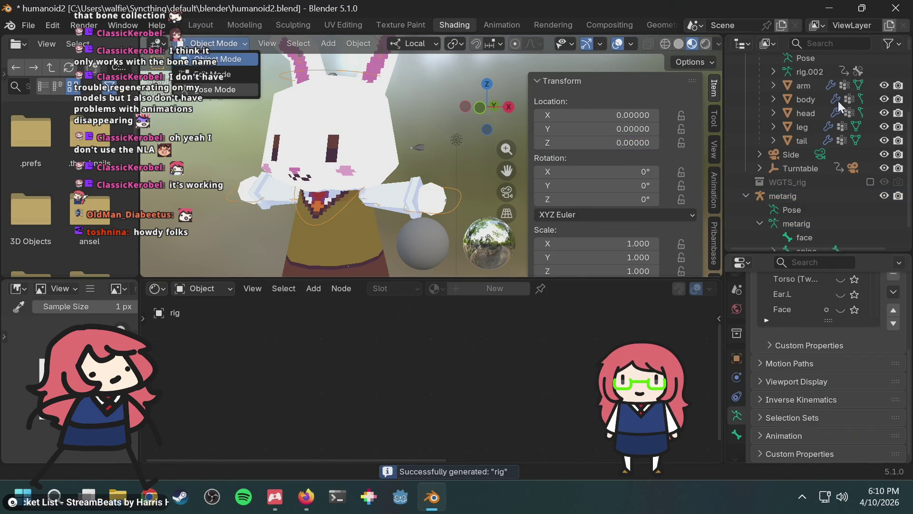
{"action": "scroll", "coordinate": [796, 99], "scroll_direction": "up", "scroll_amount": 5}
{"action": "left_click", "coordinate": [800, 127]}
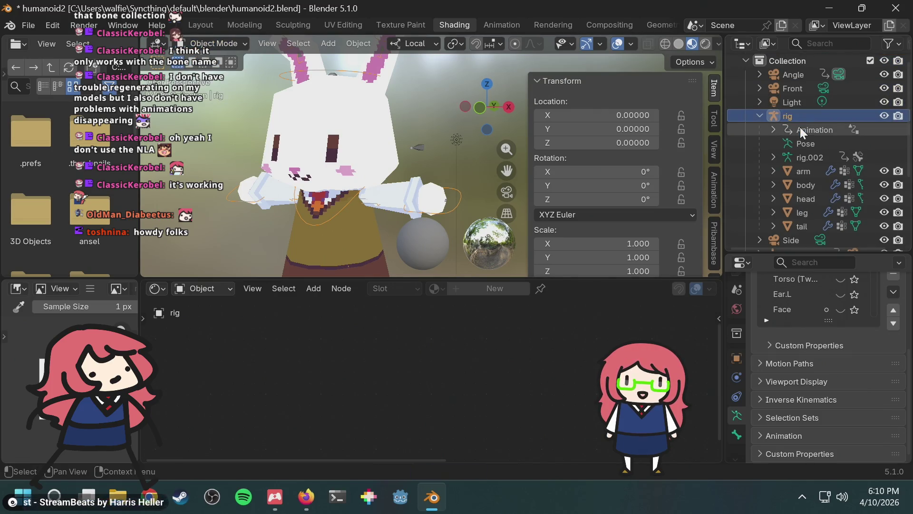
{"action": "left_click", "coordinate": [800, 117]}
{"action": "left_click", "coordinate": [243, 44]}
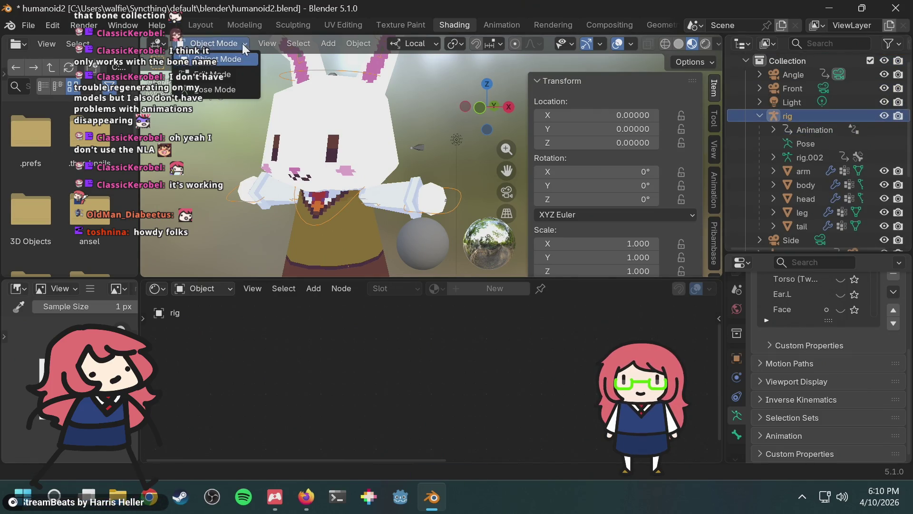
{"action": "left_click", "coordinate": [230, 89]}
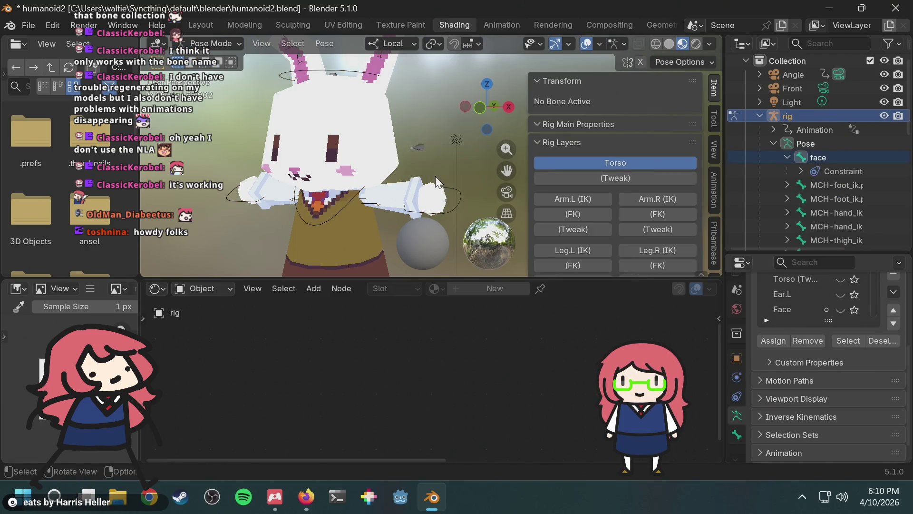
Step: Make the Face bone collection visible and select the face bone
{"action": "key", "text": "z"}
{"action": "key", "text": "Escape"}
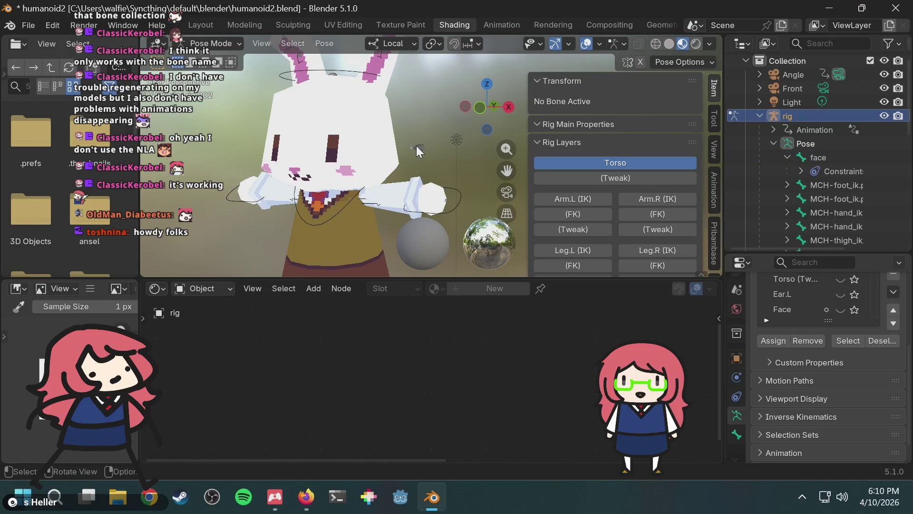
{"action": "left_click", "coordinate": [840, 310]}
{"action": "left_click_drag", "start_coordinate": [403, 117], "coordinate": [439, 186]}
{"action": "key", "text": "g"}
{"action": "key", "text": "Escape"}
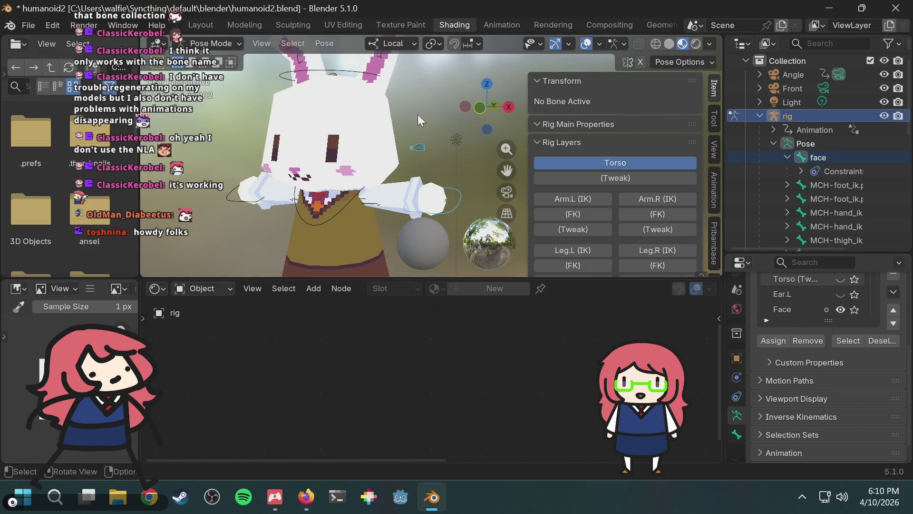
Step: Move the face bone about 0.21 along its local Z, then return to Object Mode
{"action": "key", "text": "g"}
{"action": "key", "text": "z"}
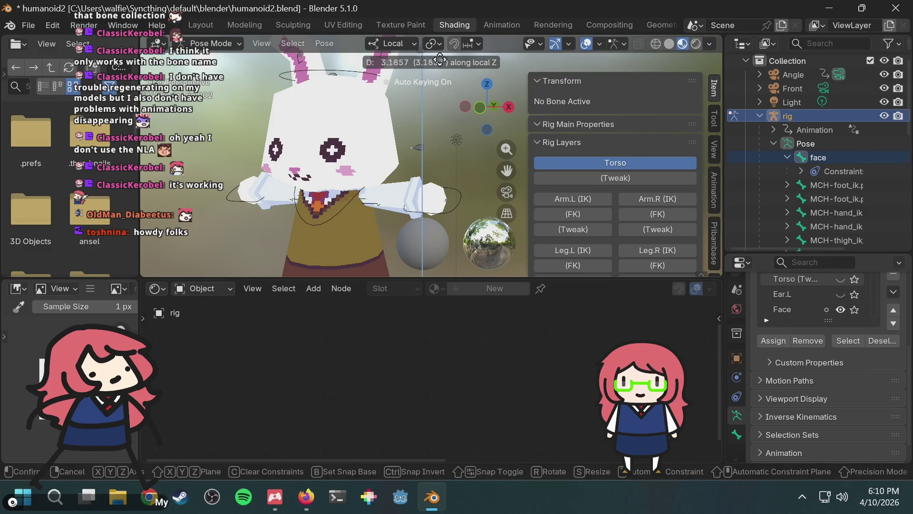
{"action": "key", "text": "Escape"}
{"action": "scroll", "coordinate": [447, 142], "scroll_direction": "down", "scroll_amount": 3}
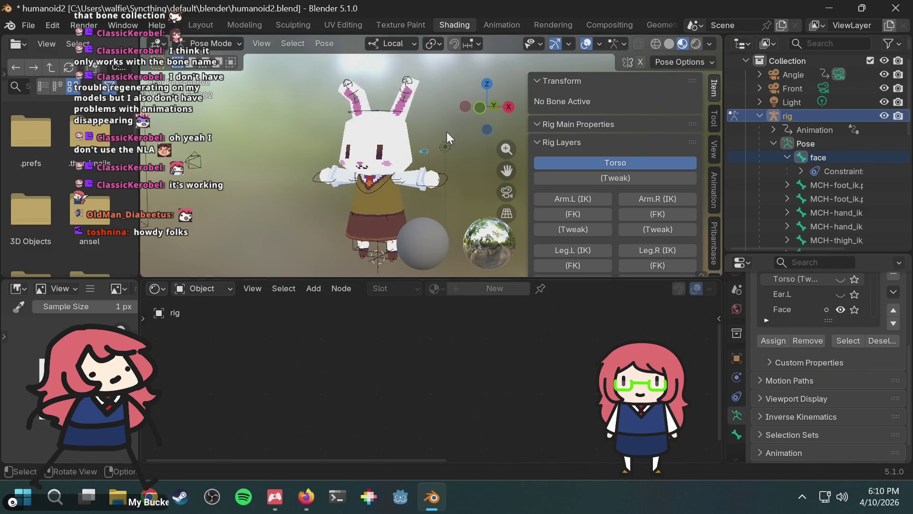
{"action": "key", "text": "g"}
{"action": "key", "text": "z"}
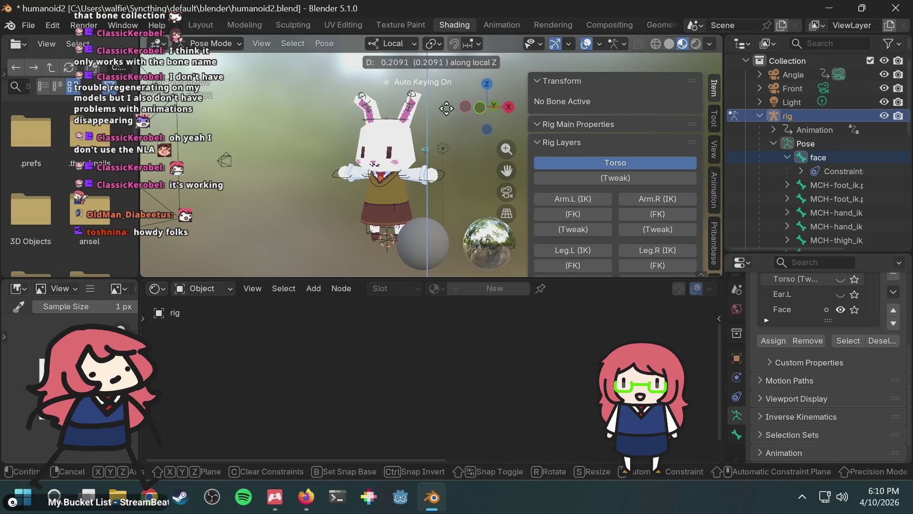
{"action": "left_click", "coordinate": [442, 88]}
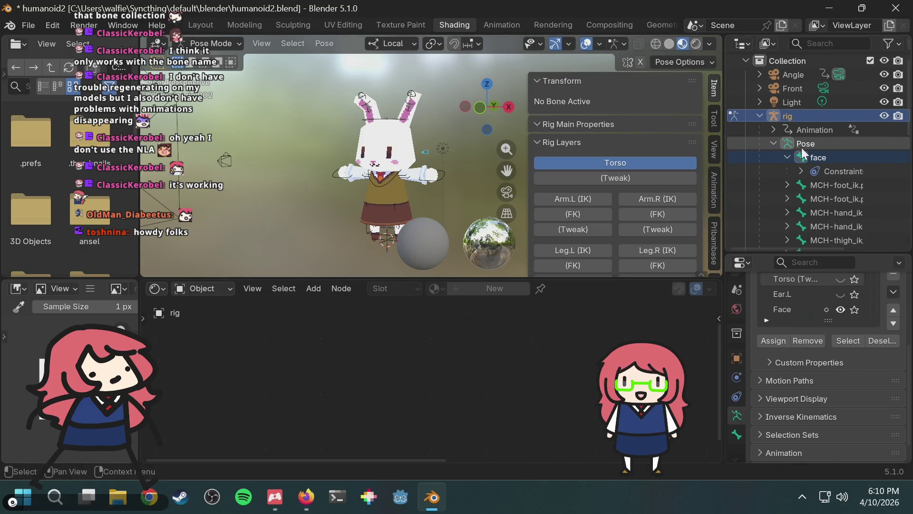
{"action": "left_click", "coordinate": [225, 47]}
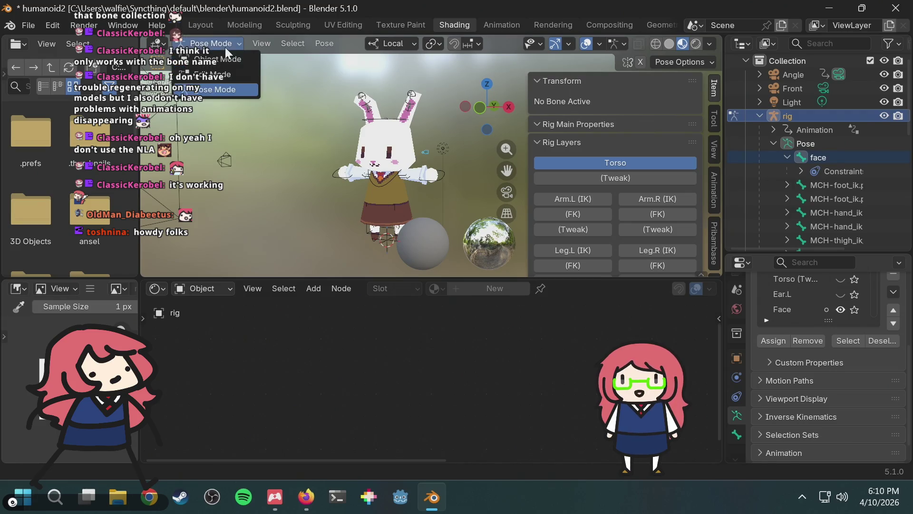
{"action": "left_click", "coordinate": [216, 59]}
Step: Open the head's face Value driver and trial-edit its expression, keeping var + 0.0
{"action": "left_click", "coordinate": [402, 143]}
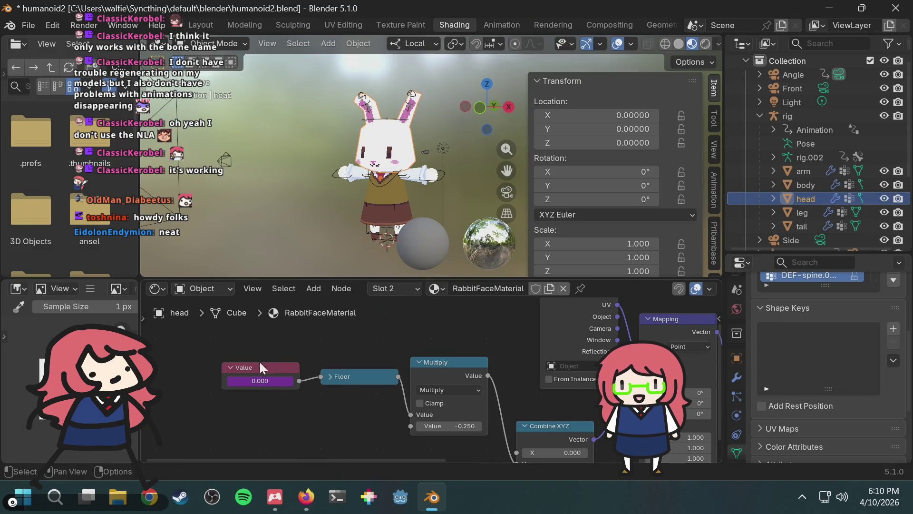
{"action": "right_click", "coordinate": [251, 383]}
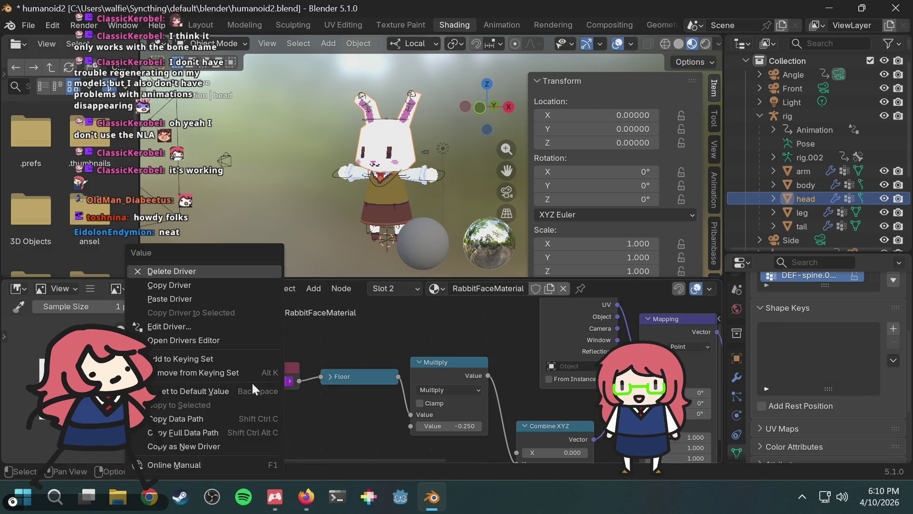
{"action": "left_click", "coordinate": [238, 321]}
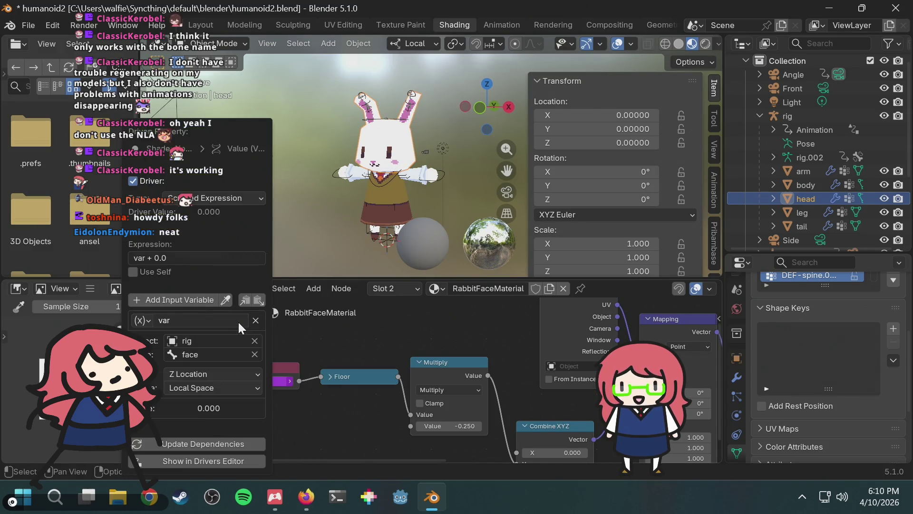
{"action": "left_click", "coordinate": [198, 256]}
{"action": "left_click", "coordinate": [198, 257]}
{"action": "key", "text": "BackSpace"}
{"action": "key", "text": "BackSpace"}
{"action": "key", "text": "BackSpace"}
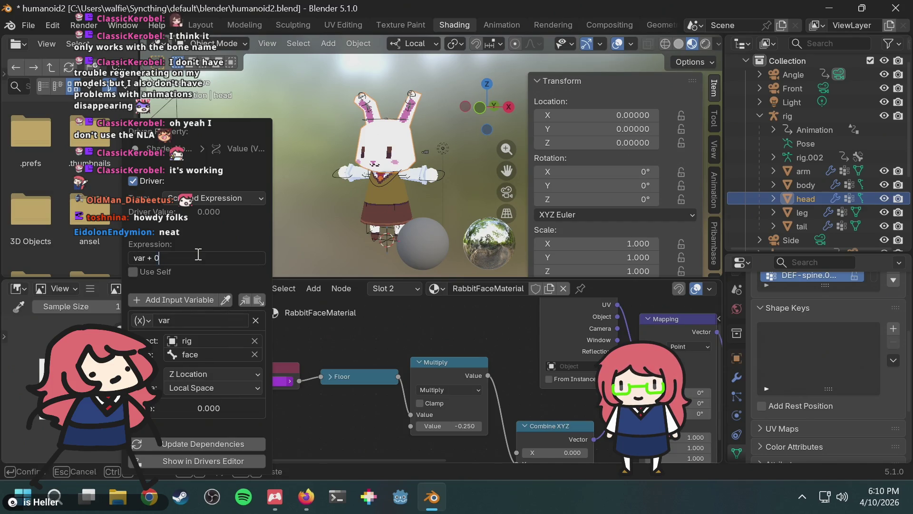
{"action": "type", "text": "*"}
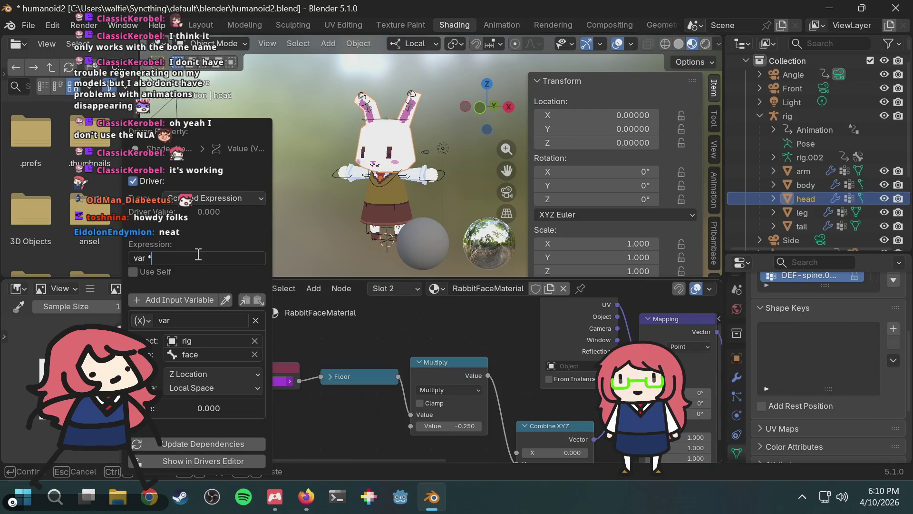
{"action": "key", "text": "Escape"}
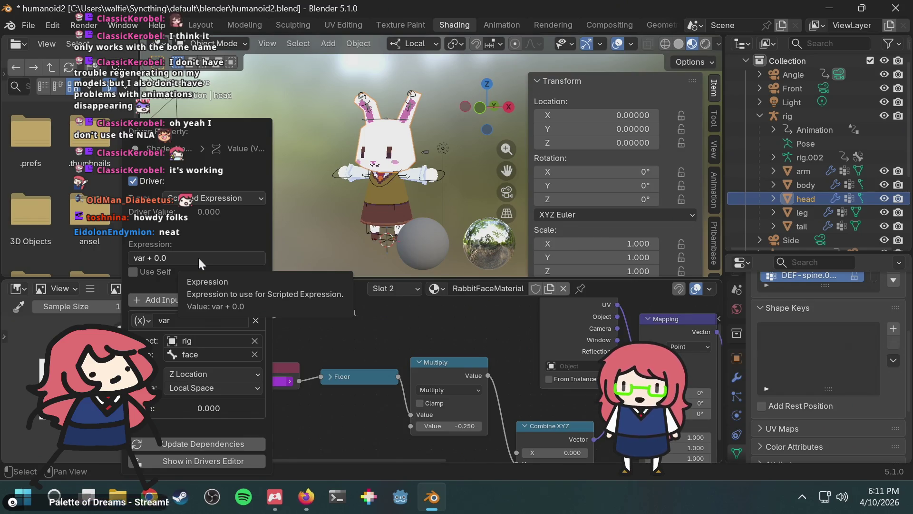
Step: Reselect the rig armature instead of the head mesh
{"action": "scroll", "coordinate": [435, 127], "scroll_direction": "up", "scroll_amount": 4}
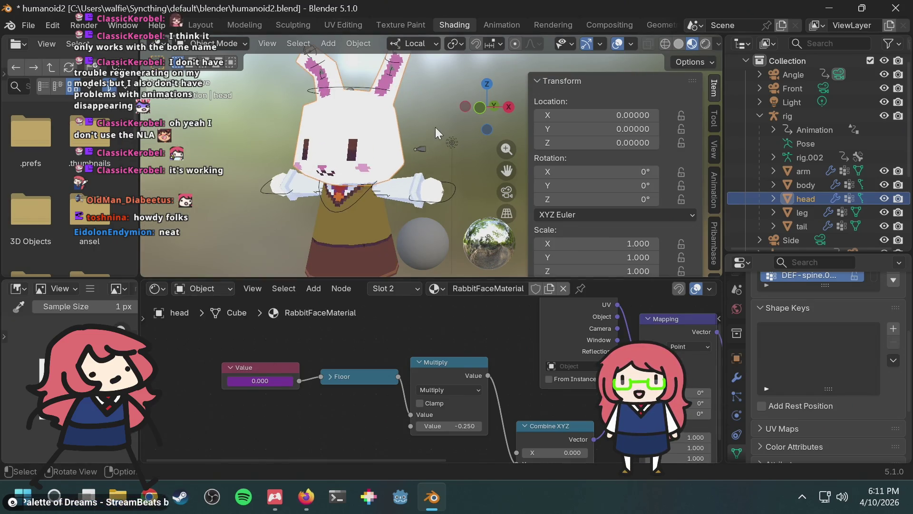
{"action": "scroll", "coordinate": [434, 124], "scroll_direction": "up", "scroll_amount": 2}
{"action": "left_click", "coordinate": [381, 183]}
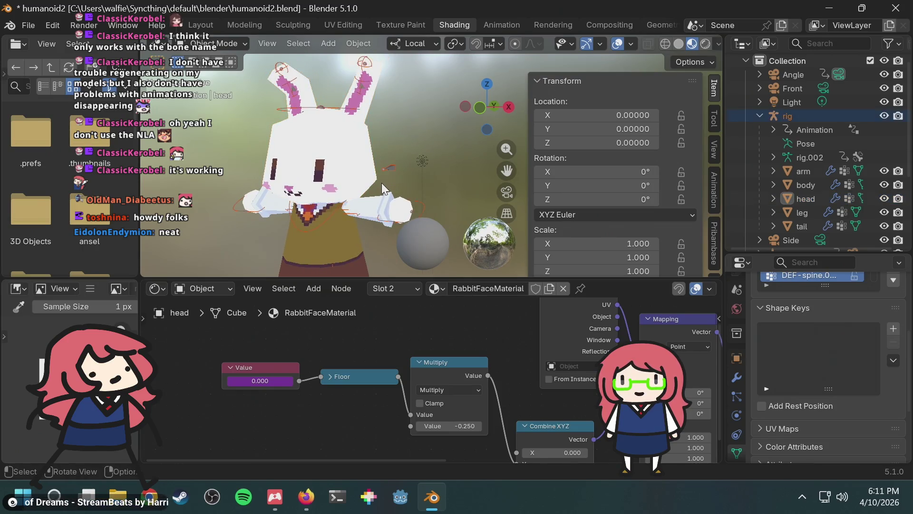
{"action": "left_click", "coordinate": [395, 152], "text": "ctrl"}
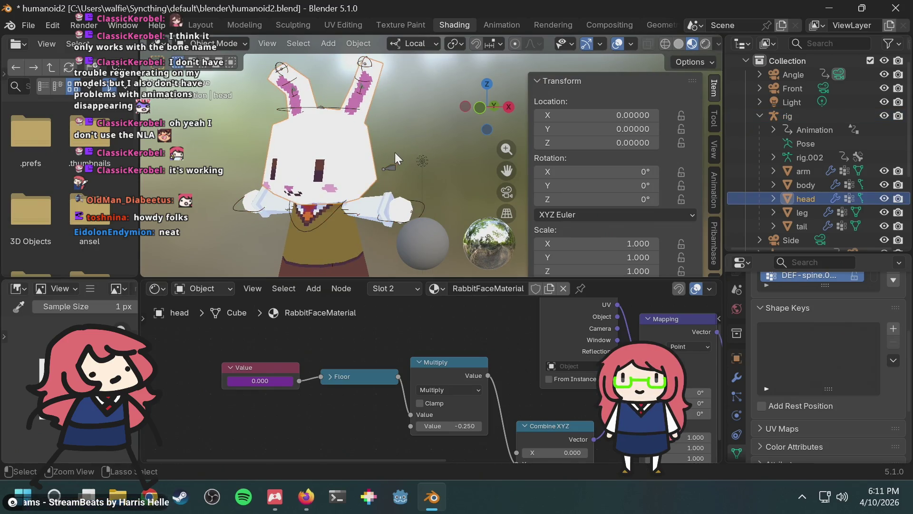
{"action": "left_click", "coordinate": [400, 125]}
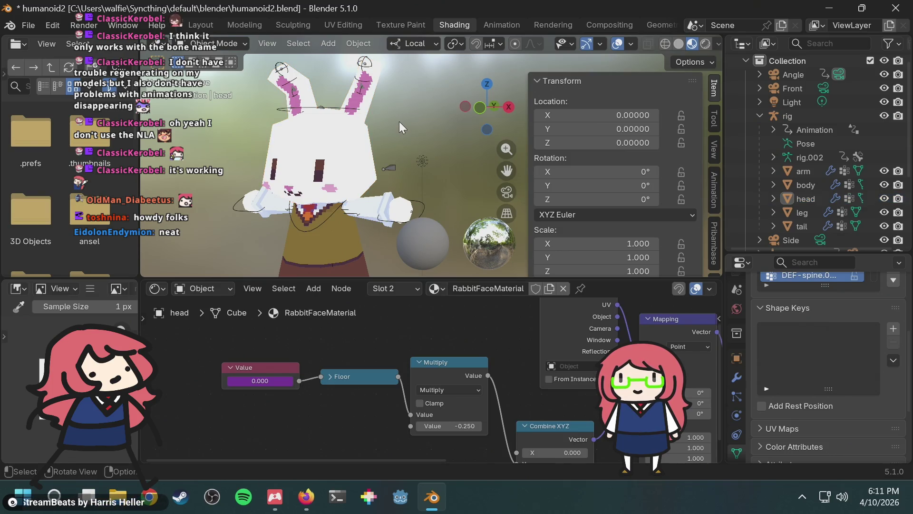
{"action": "scroll", "coordinate": [398, 121], "scroll_direction": "down", "scroll_amount": 3}
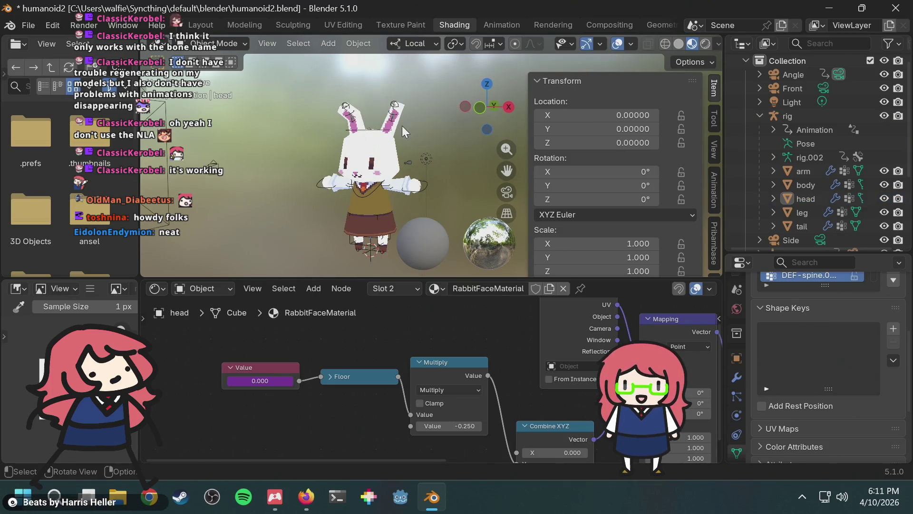
{"action": "left_click", "coordinate": [219, 43]}
Step: Put the rig in Pose Mode and move the face bone along its local Z
{"action": "left_click", "coordinate": [864, 115]}
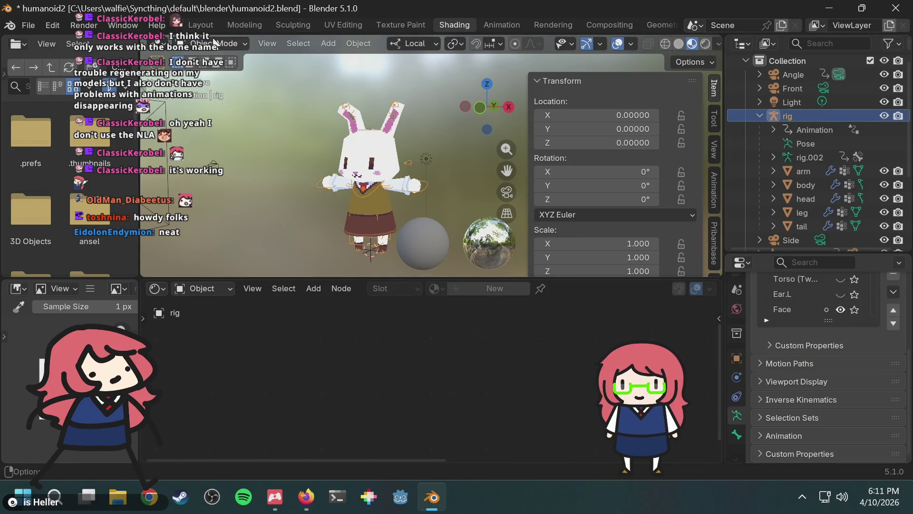
{"action": "left_click", "coordinate": [216, 42]}
{"action": "left_click", "coordinate": [217, 91]}
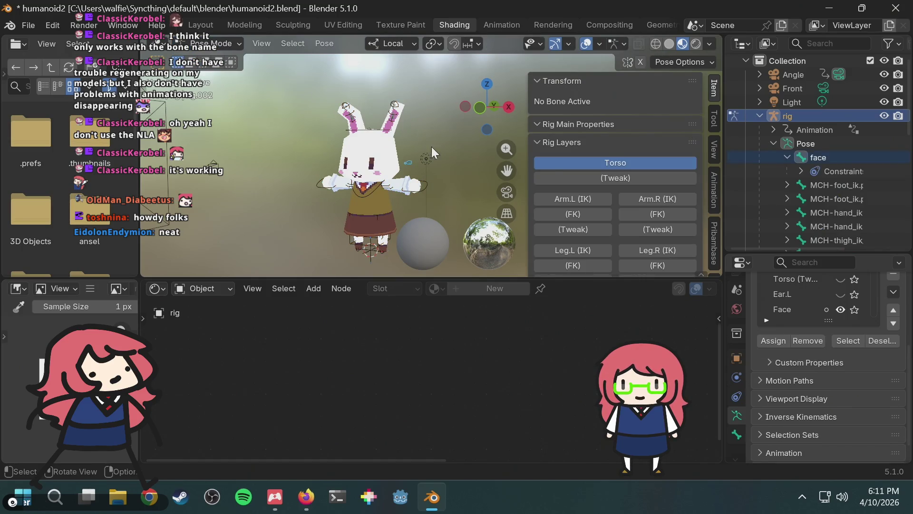
{"action": "key", "text": "g"}
{"action": "key", "text": "z"}
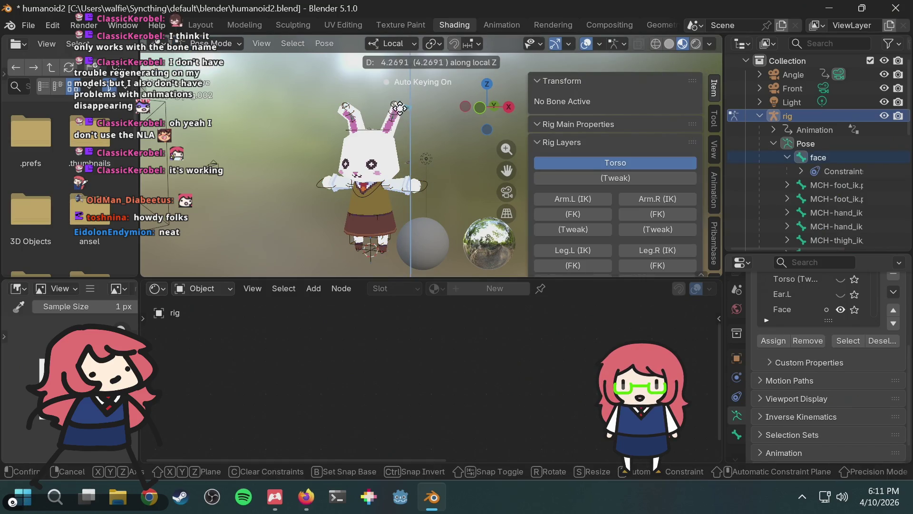
{"action": "left_click", "coordinate": [421, 129]}
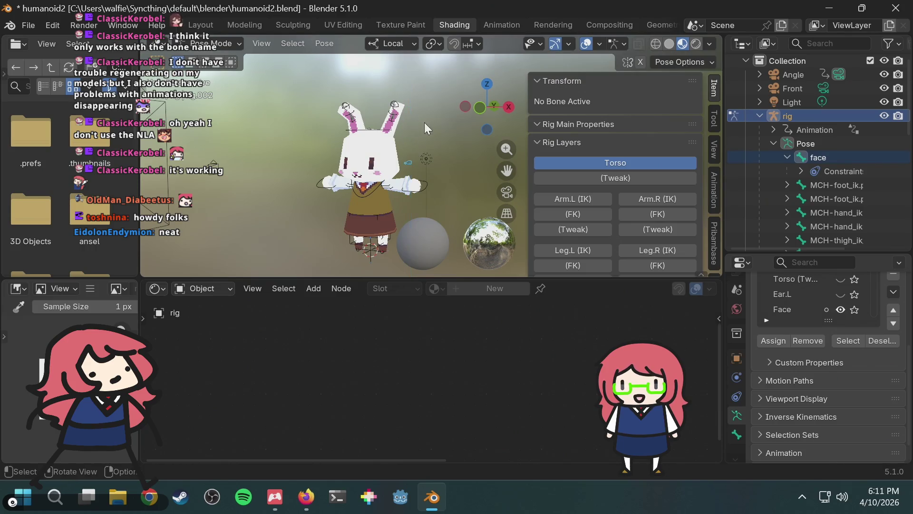
Step: Save the file as humanoid2.blend
{"action": "scroll", "coordinate": [664, 144], "scroll_direction": "down", "scroll_amount": 2}
{"action": "scroll", "coordinate": [655, 156], "scroll_direction": "up", "scroll_amount": 1}
{"action": "scroll", "coordinate": [654, 156], "scroll_direction": "down", "scroll_amount": 1}
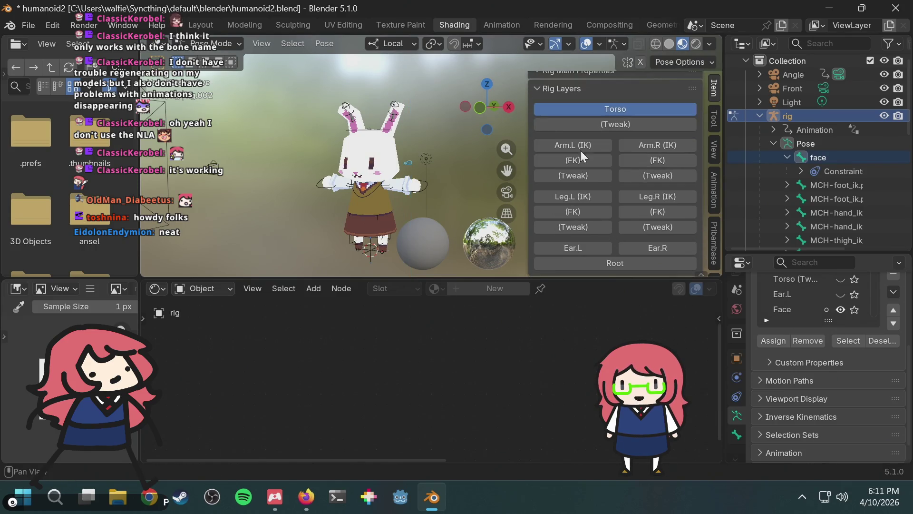
{"action": "key", "text": "ctrl+s"}
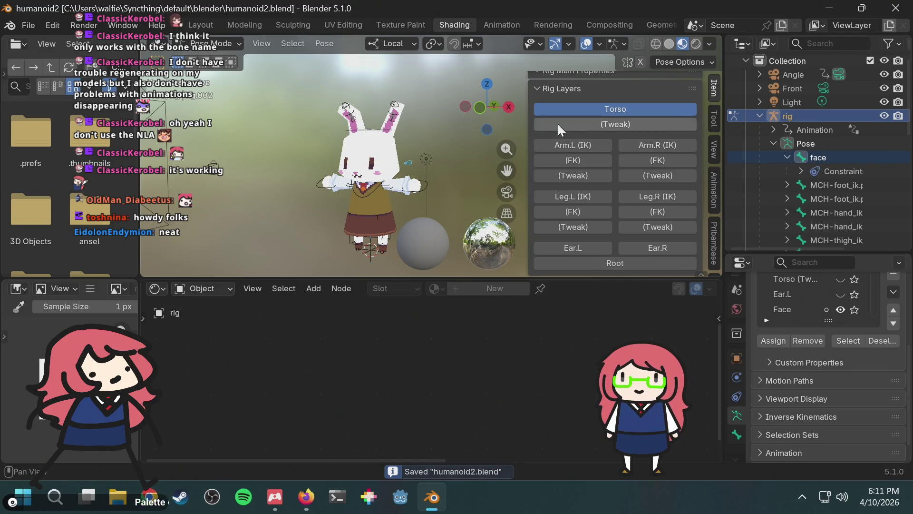
Step: Select the left hand IK control bone, then return to the Blender Artists thread
{"action": "scroll", "coordinate": [580, 104], "scroll_direction": "up", "scroll_amount": 2}
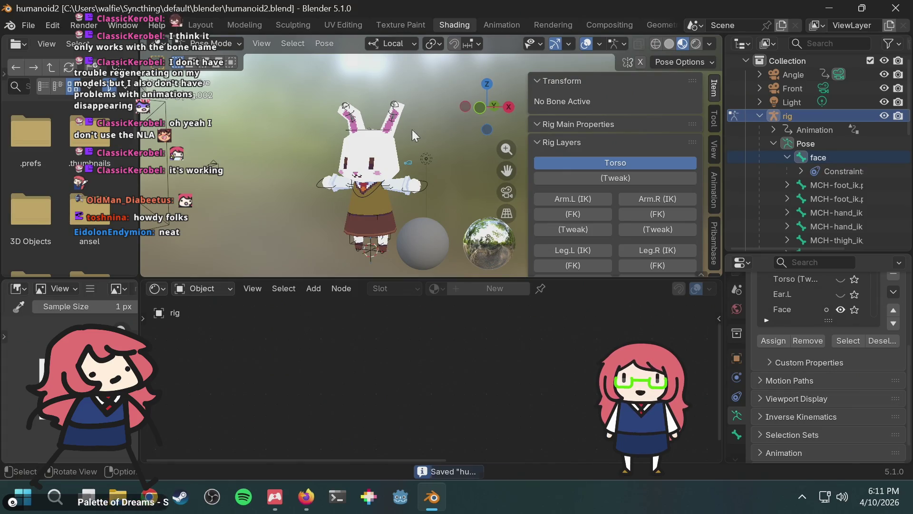
{"action": "left_click", "coordinate": [425, 186]}
{"action": "scroll", "coordinate": [596, 160], "scroll_direction": "down", "scroll_amount": 10}
{"action": "scroll", "coordinate": [600, 156], "scroll_direction": "up", "scroll_amount": 3}
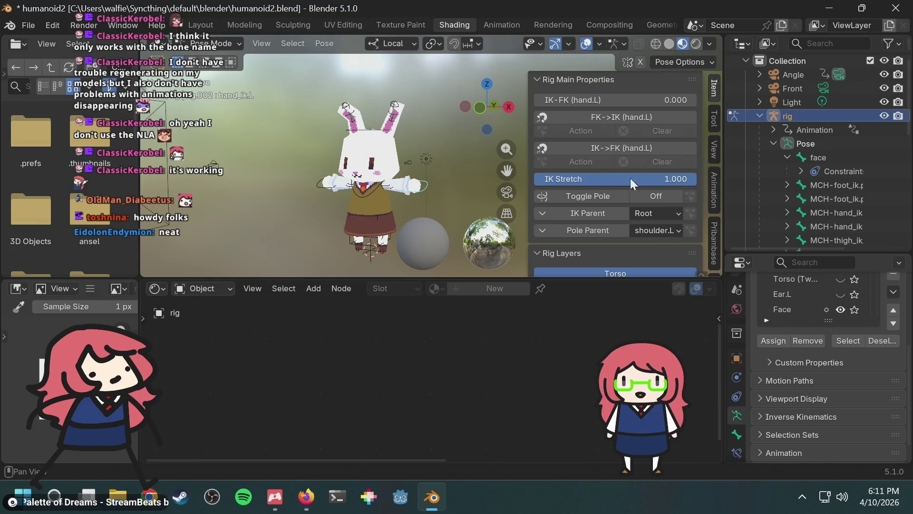
{"action": "key", "text": "alt+Tab"}
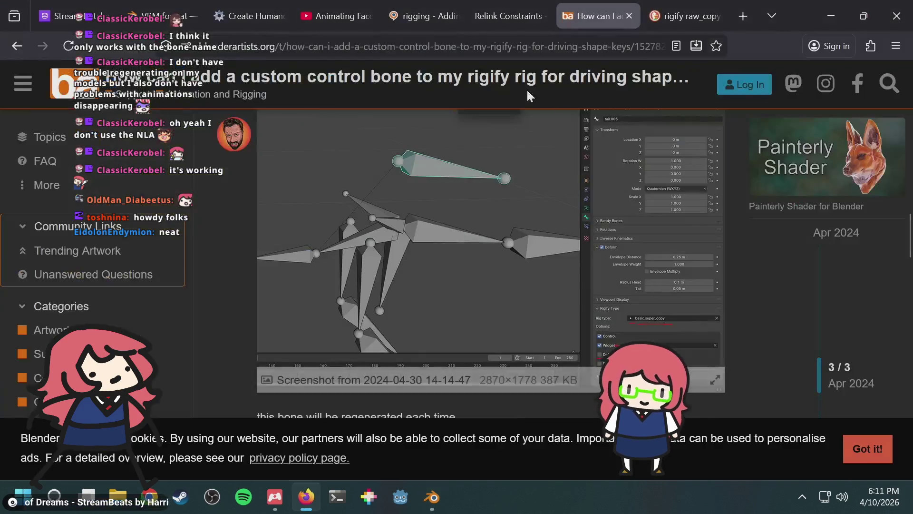
Step: Read the post's screenshots on bone constraints and shape-key drivers, then go back to Blender
{"action": "scroll", "coordinate": [475, 248], "scroll_direction": "down", "scroll_amount": 10}
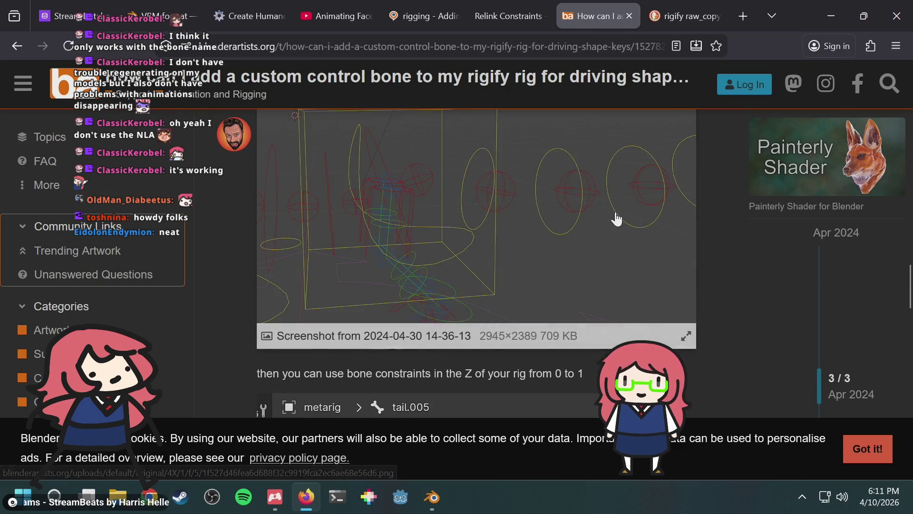
{"action": "scroll", "coordinate": [585, 220], "scroll_direction": "down", "scroll_amount": 10}
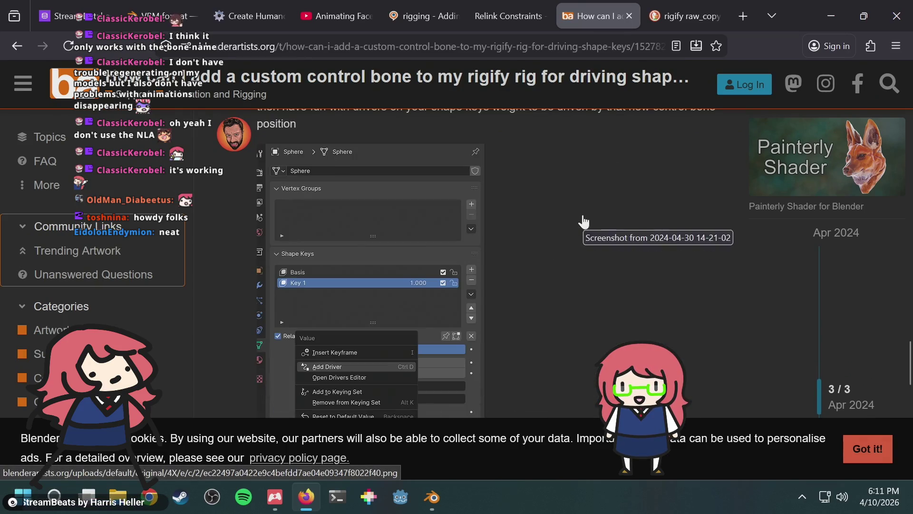
{"action": "scroll", "coordinate": [523, 249], "scroll_direction": "up", "scroll_amount": 10}
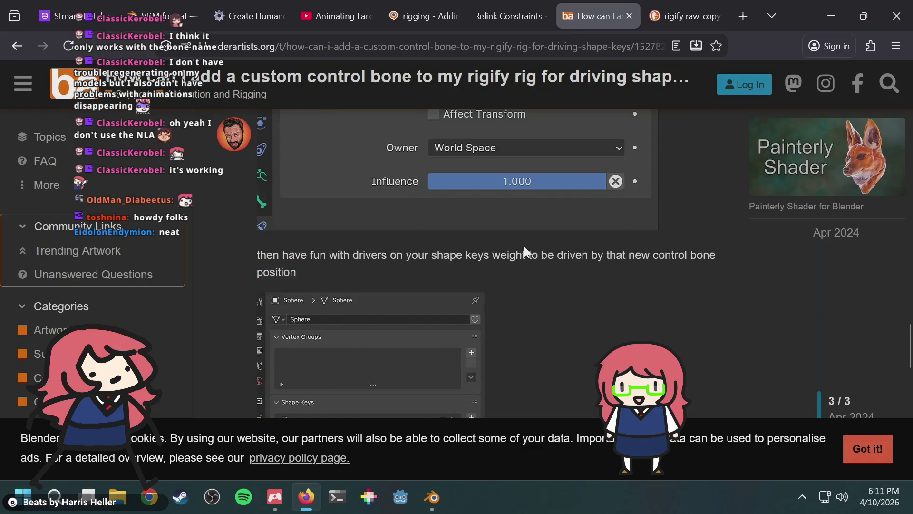
{"action": "scroll", "coordinate": [525, 247], "scroll_direction": "up", "scroll_amount": 5}
{"action": "key", "text": "alt+Tab"}
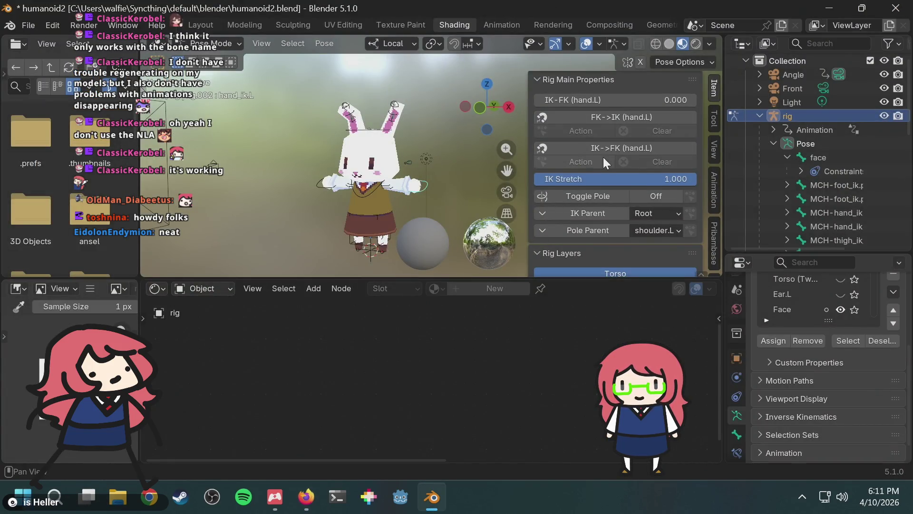
Step: Hide the Ear.L bone layer in the rig controls, then return to the forum thread
{"action": "scroll", "coordinate": [603, 157], "scroll_direction": "down", "scroll_amount": 2}
{"action": "scroll", "coordinate": [579, 161], "scroll_direction": "down", "scroll_amount": 6}
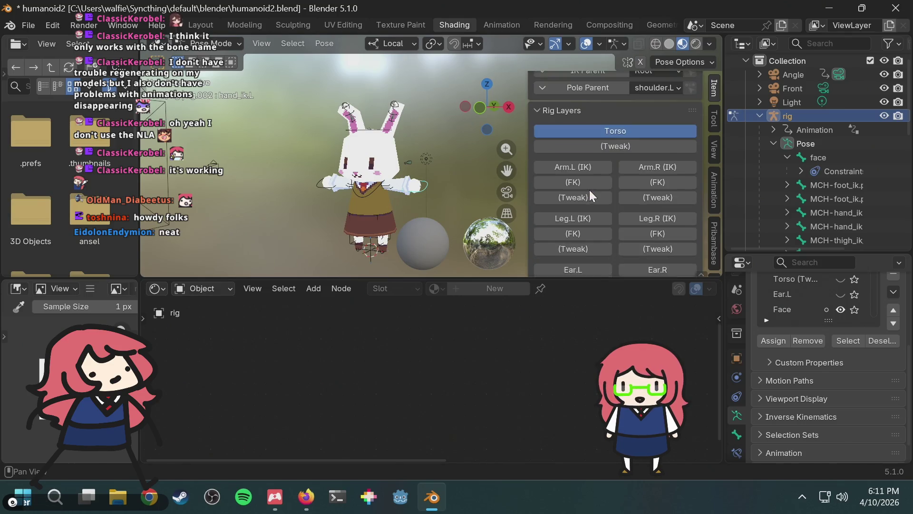
{"action": "left_click", "coordinate": [590, 247]}
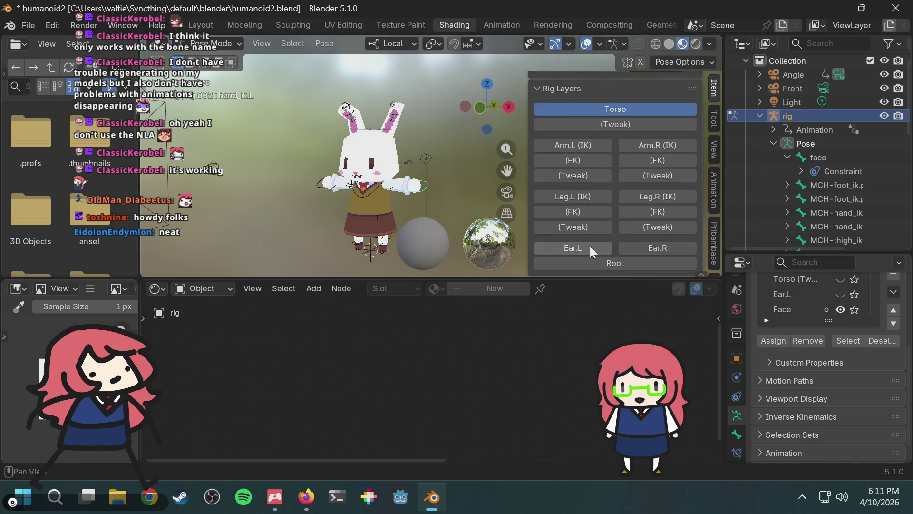
{"action": "scroll", "coordinate": [623, 172], "scroll_direction": "up", "scroll_amount": 6}
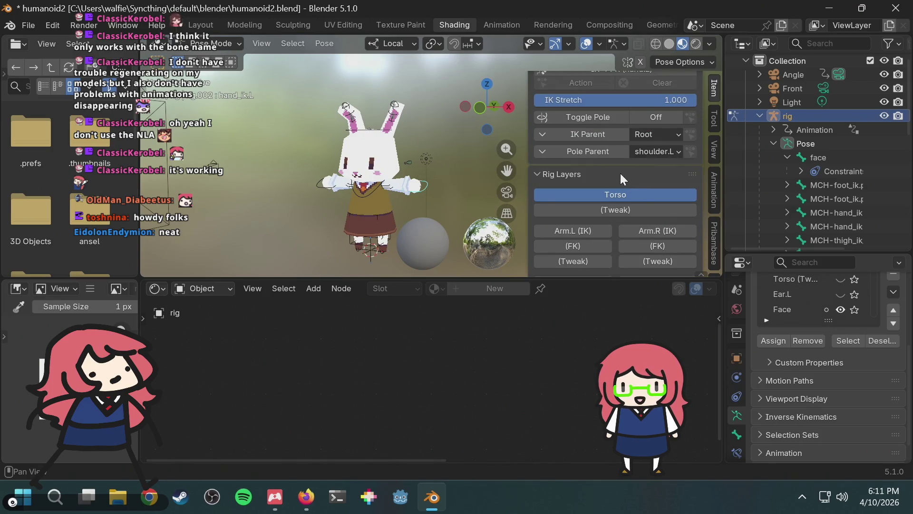
{"action": "key", "text": "alt+Tab"}
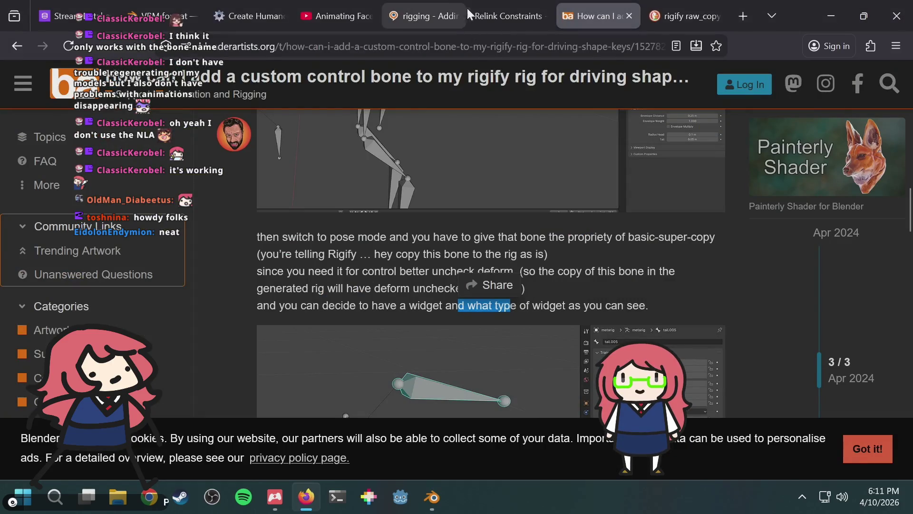
Step: On the rigify raw_copy vs super_copy tab, enter 'blender rigify' as a new search, then go back to Blender
{"action": "left_click", "coordinate": [683, 8]}
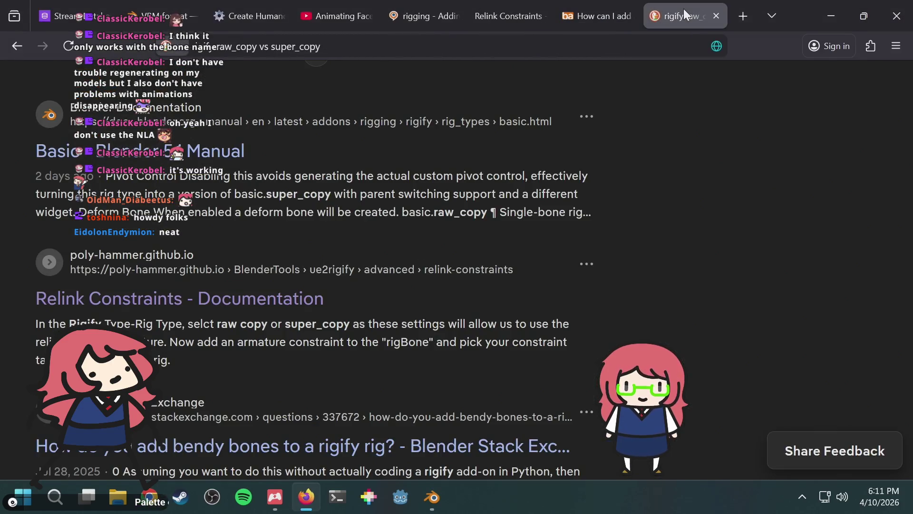
{"action": "key", "text": "ctrl+l"}
{"action": "type", "text": "blender"}
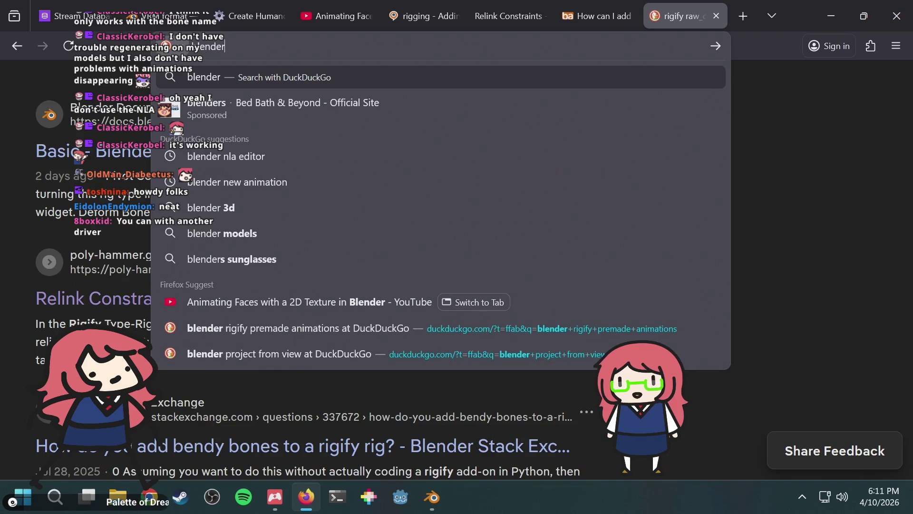
{"action": "key", "text": "Escape"}
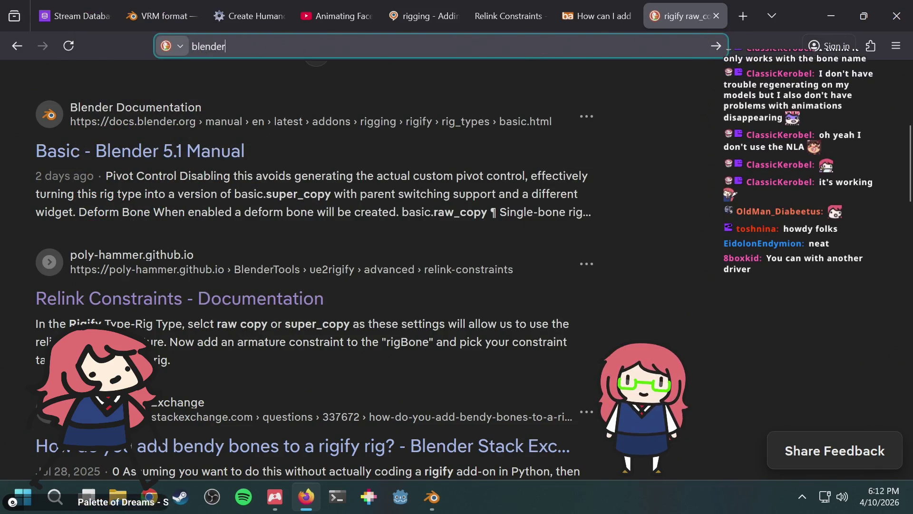
{"action": "type", "text": "ri"}
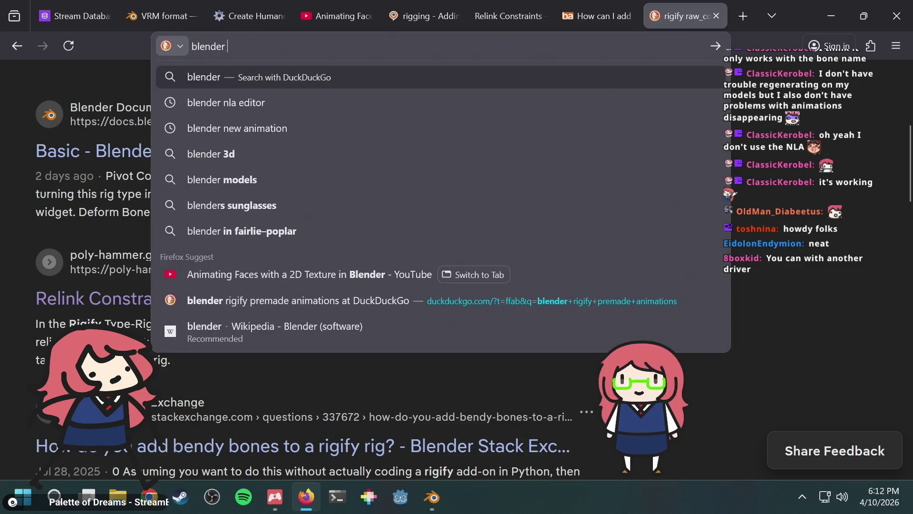
{"action": "type", "text": "gify"}
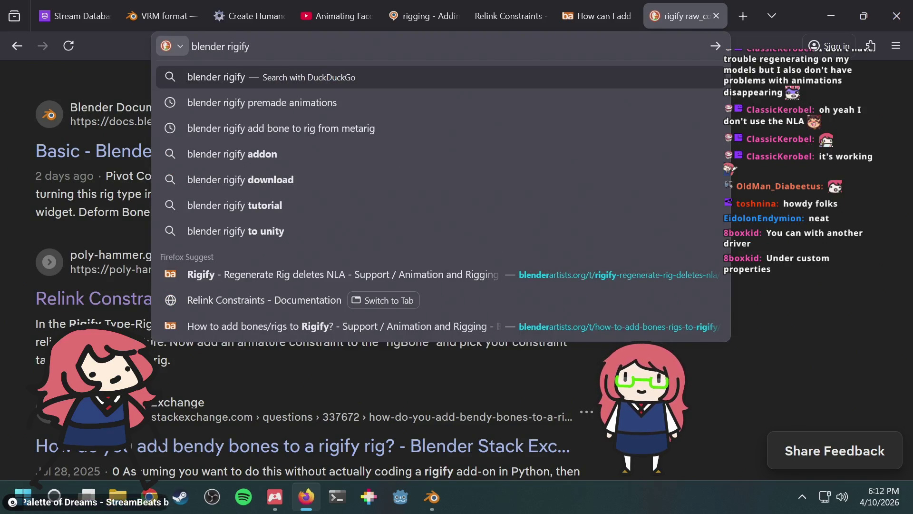
{"action": "key", "text": "alt+Tab"}
{"action": "scroll", "coordinate": [651, 190], "scroll_direction": "down", "scroll_amount": 5}
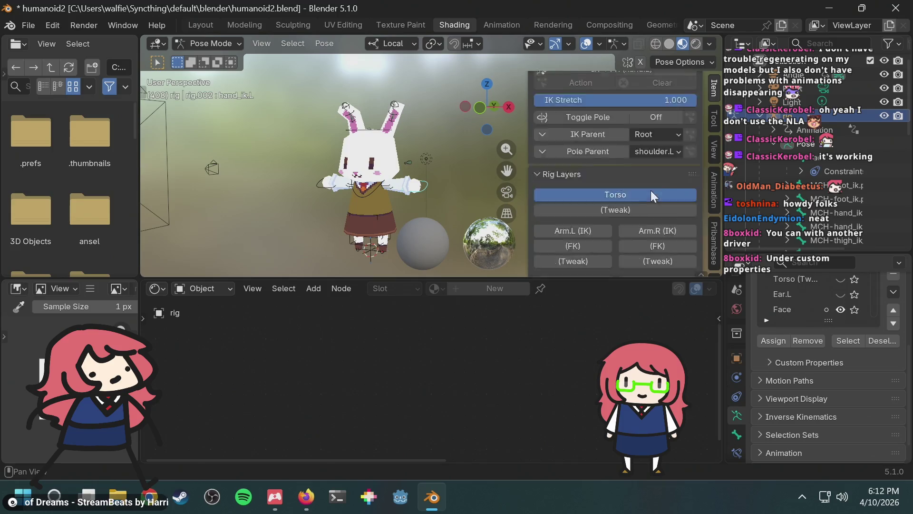
Step: Show the Bone properties and expand the bone's Custom Properties panel
{"action": "left_click", "coordinate": [737, 432]}
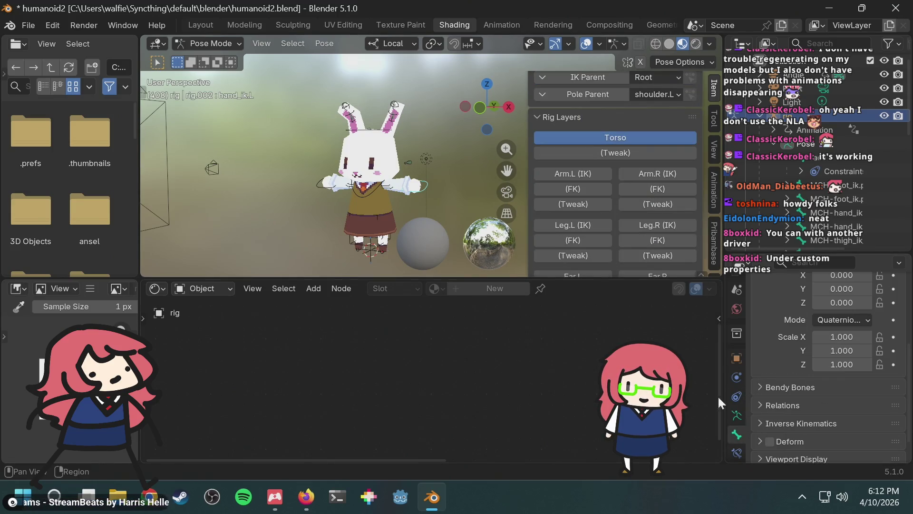
{"action": "left_click", "coordinate": [212, 44]}
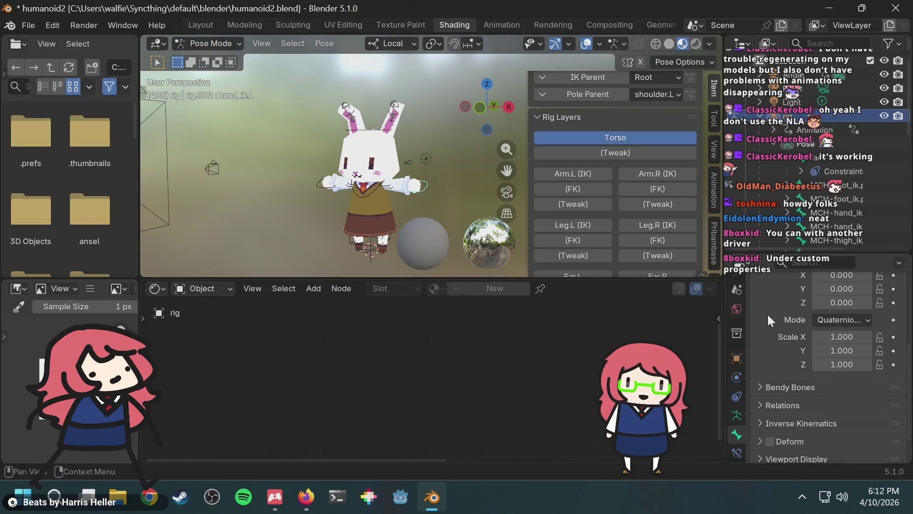
{"action": "scroll", "coordinate": [740, 418], "scroll_direction": "down", "scroll_amount": 2}
{"action": "scroll", "coordinate": [767, 432], "scroll_direction": "down", "scroll_amount": 2}
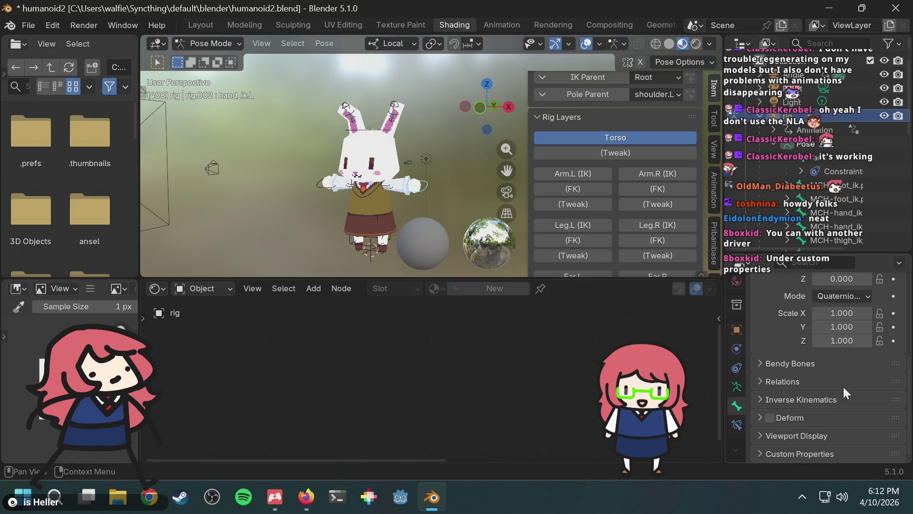
{"action": "left_click", "coordinate": [763, 453]}
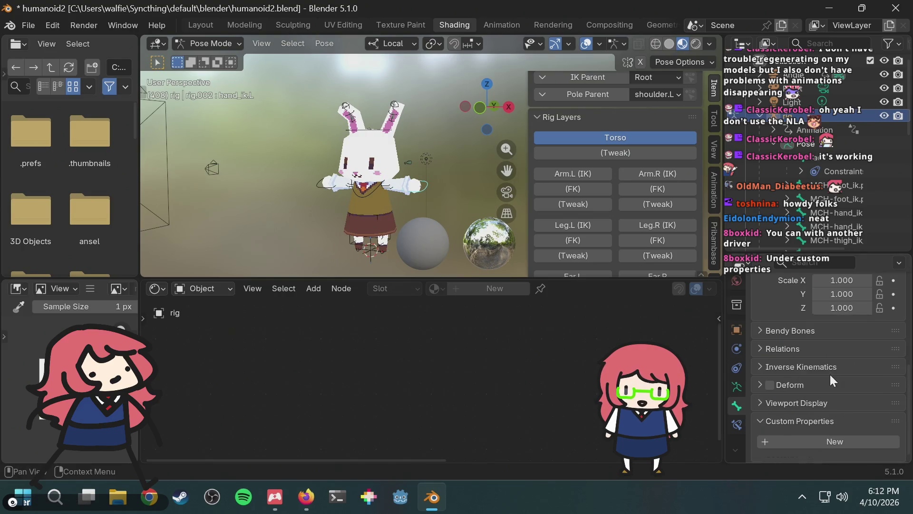
{"action": "key", "text": "alt+Tab"}
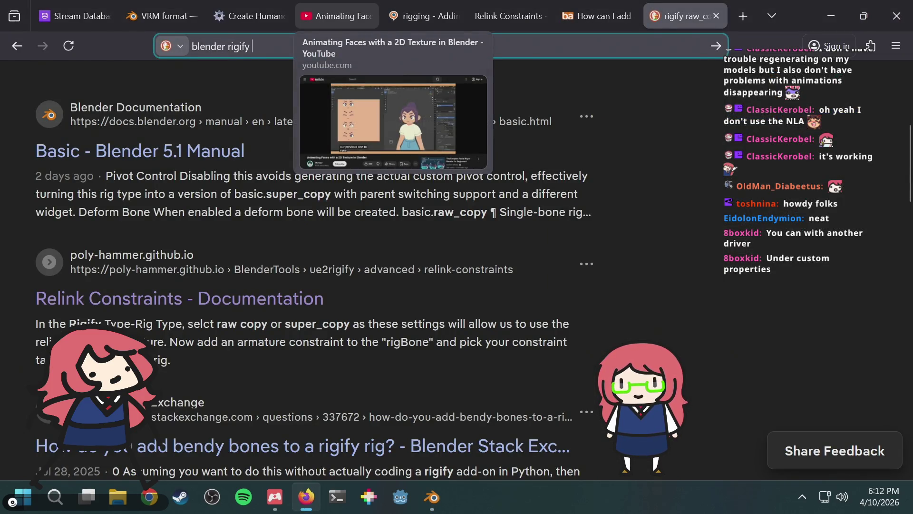
Step: Search 'blender rigify add slider for control' and browse the results
{"action": "type", "text": "add slider "}
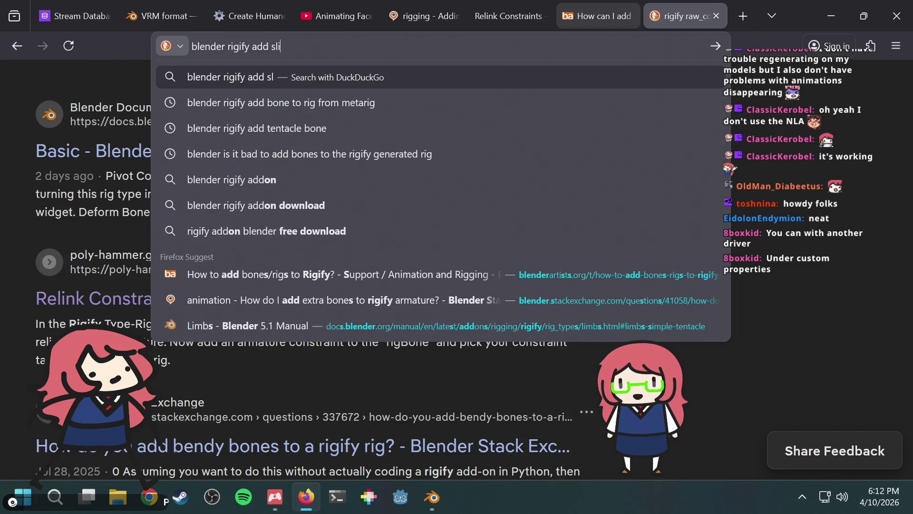
{"action": "type", "text": "for control"}
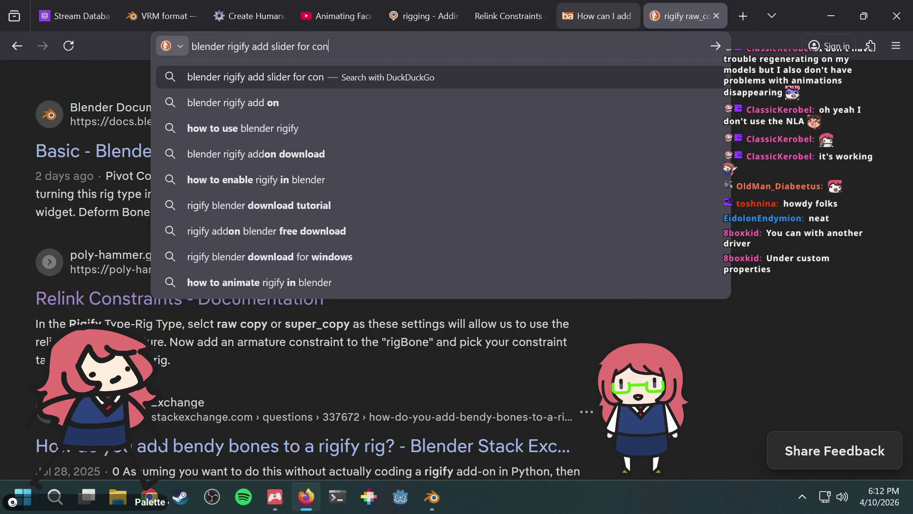
{"action": "key", "text": "Return"}
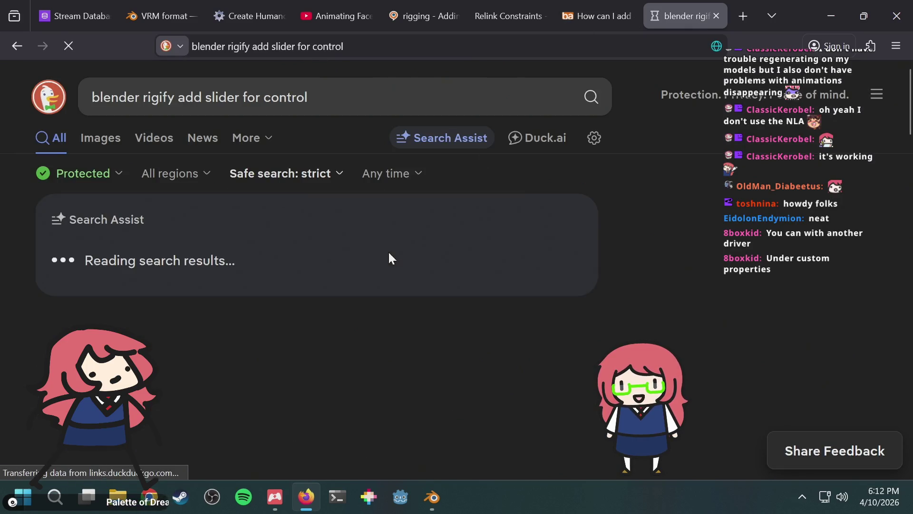
{"action": "scroll", "coordinate": [327, 261], "scroll_direction": "down", "scroll_amount": 8}
{"action": "scroll", "coordinate": [488, 222], "scroll_direction": "down", "scroll_amount": 5}
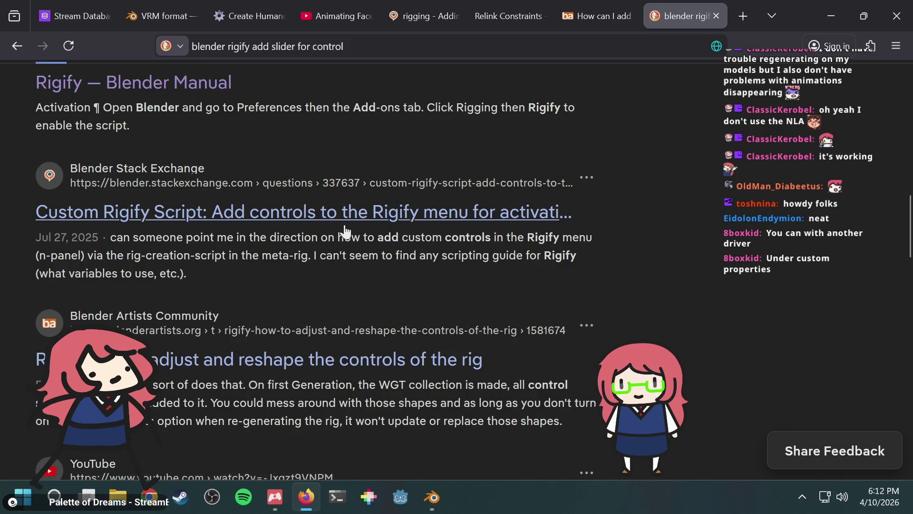
{"action": "scroll", "coordinate": [342, 242], "scroll_direction": "down", "scroll_amount": 5}
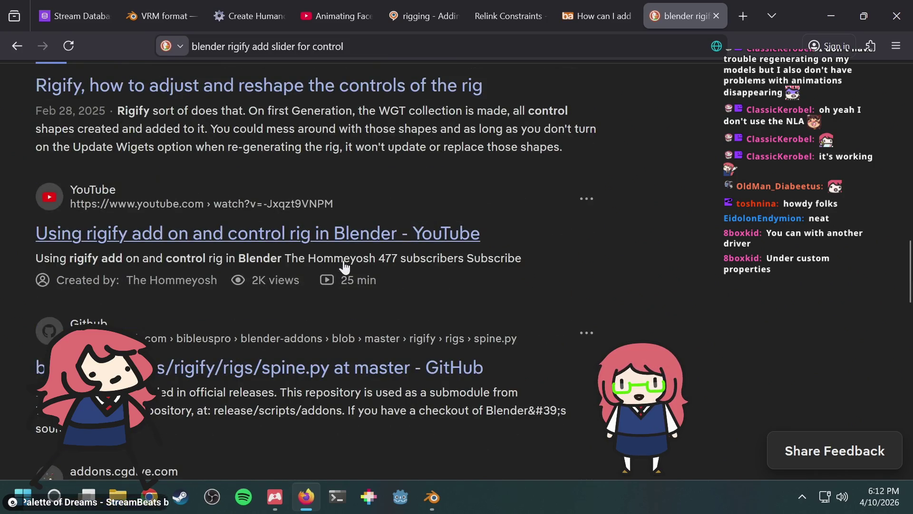
{"action": "scroll", "coordinate": [354, 260], "scroll_direction": "down", "scroll_amount": 5}
{"action": "scroll", "coordinate": [361, 245], "scroll_direction": "up", "scroll_amount": 15}
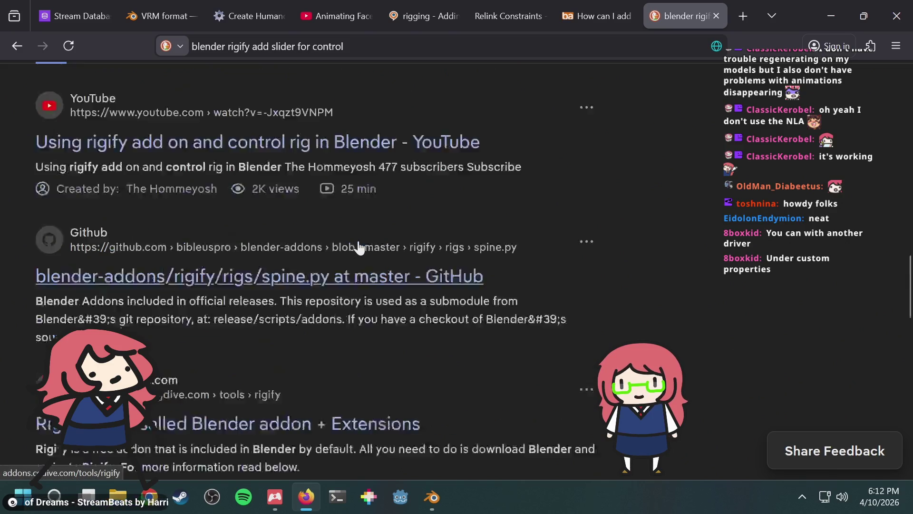
{"action": "scroll", "coordinate": [360, 245], "scroll_direction": "up", "scroll_amount": 2}
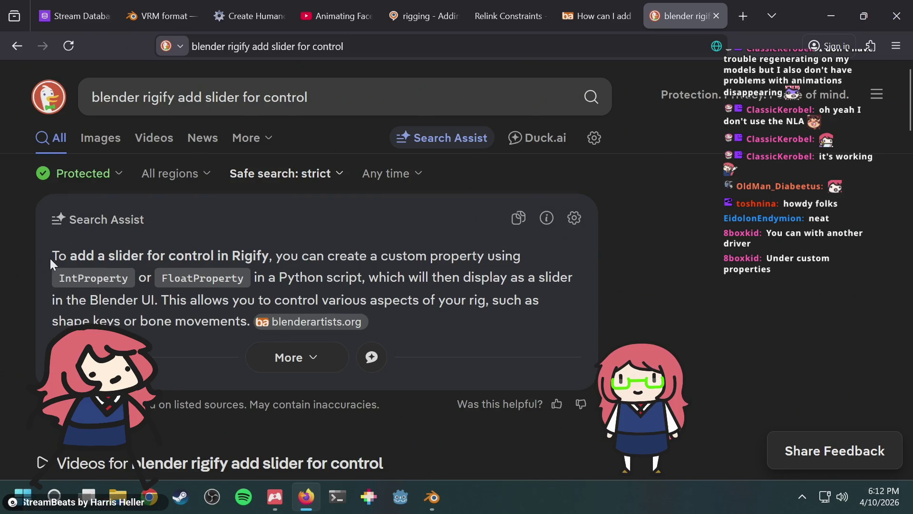
{"action": "scroll", "coordinate": [266, 259], "scroll_direction": "down", "scroll_amount": 3}
{"action": "scroll", "coordinate": [266, 259], "scroll_direction": "up", "scroll_amount": 3}
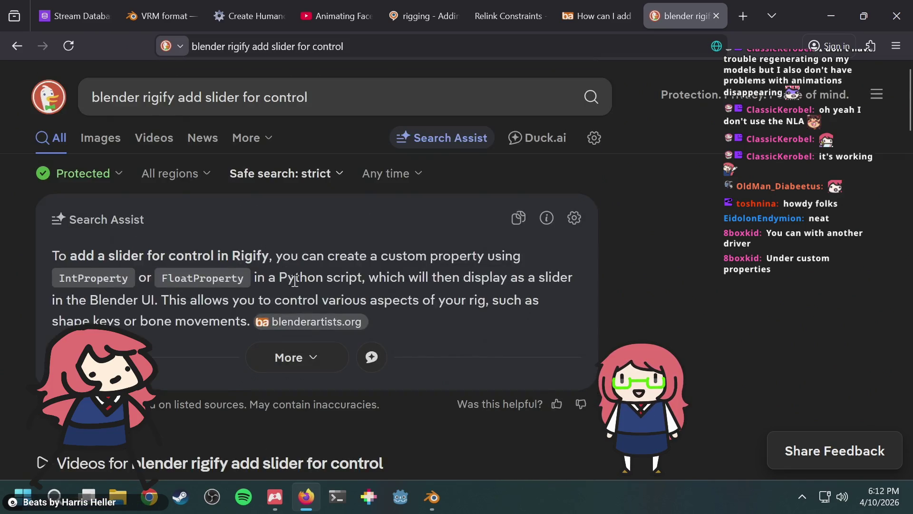
Step: Open the 'Can I add new UI properties to the Rigify rig' thread and enlarge its example screenshot
{"action": "middle_click", "coordinate": [314, 322]}
{"action": "left_click", "coordinate": [664, 12]}
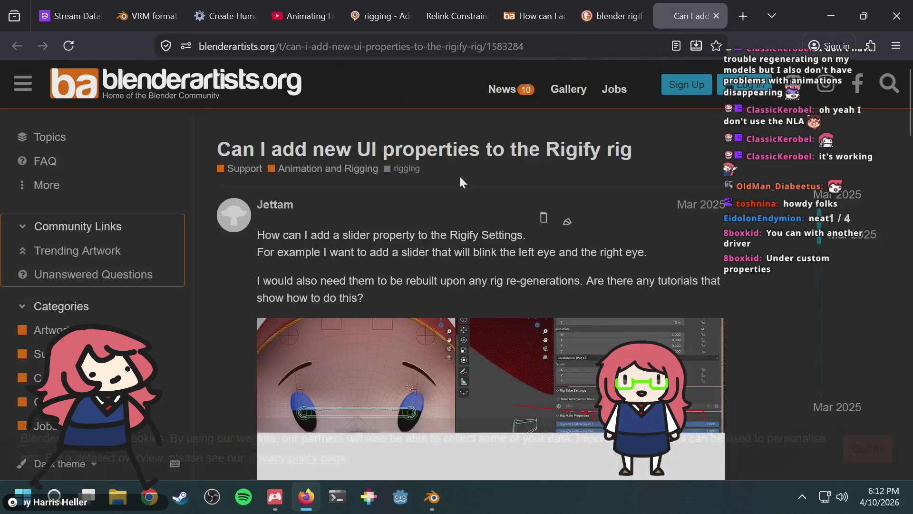
{"action": "scroll", "coordinate": [532, 247], "scroll_direction": "down", "scroll_amount": 3}
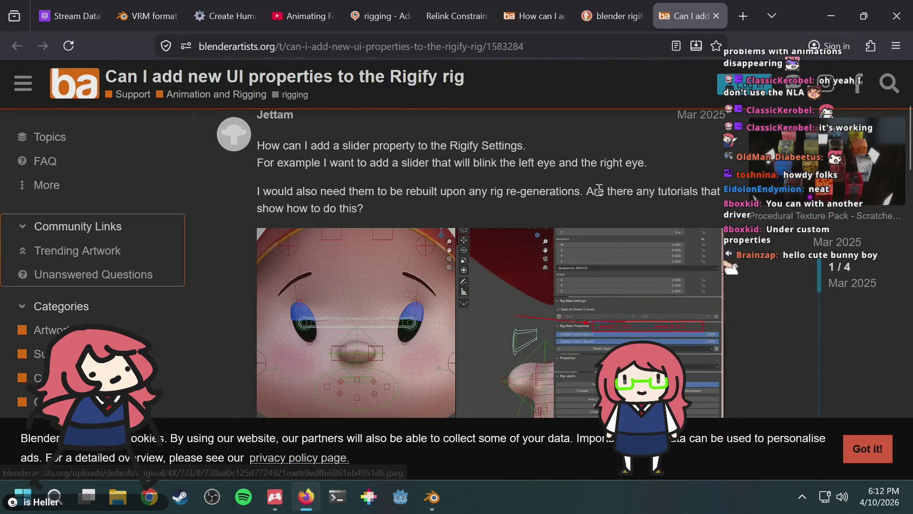
{"action": "scroll", "coordinate": [697, 246], "scroll_direction": "down", "scroll_amount": 3}
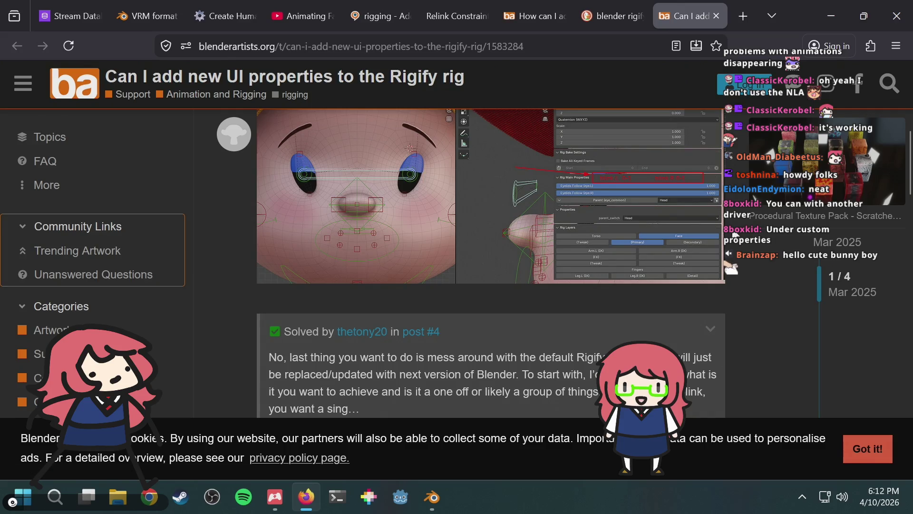
{"action": "left_click", "coordinate": [571, 207]}
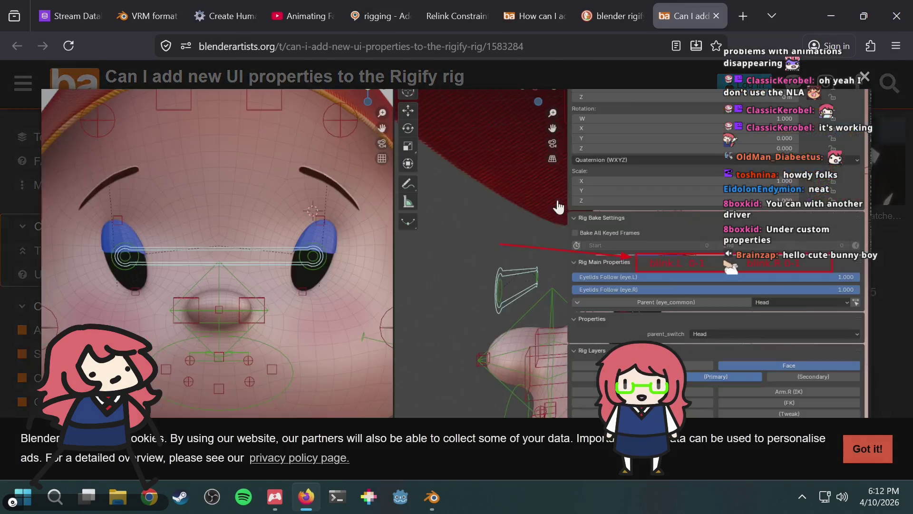
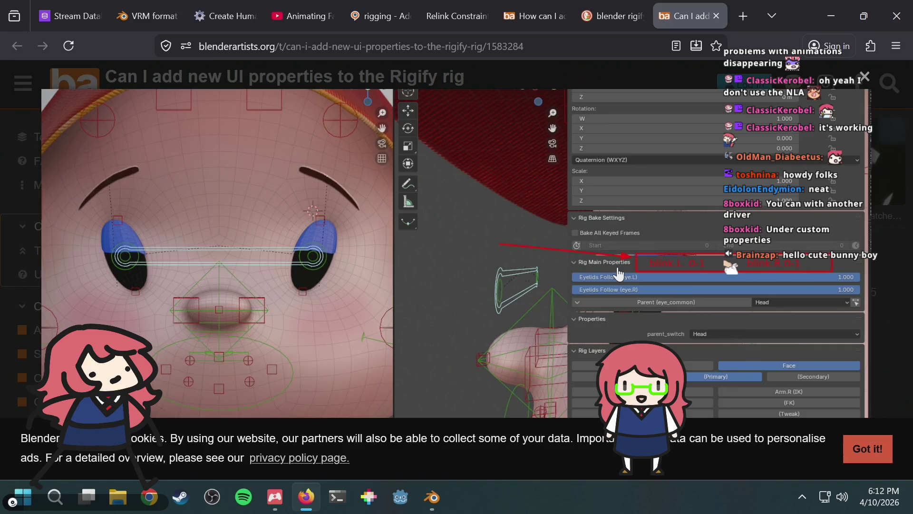
Step: Read through the solved answer in the Blender Artists thread on Rigify UI properties
{"action": "left_click", "coordinate": [618, 273]}
{"action": "scroll", "coordinate": [538, 270], "scroll_direction": "down", "scroll_amount": 3}
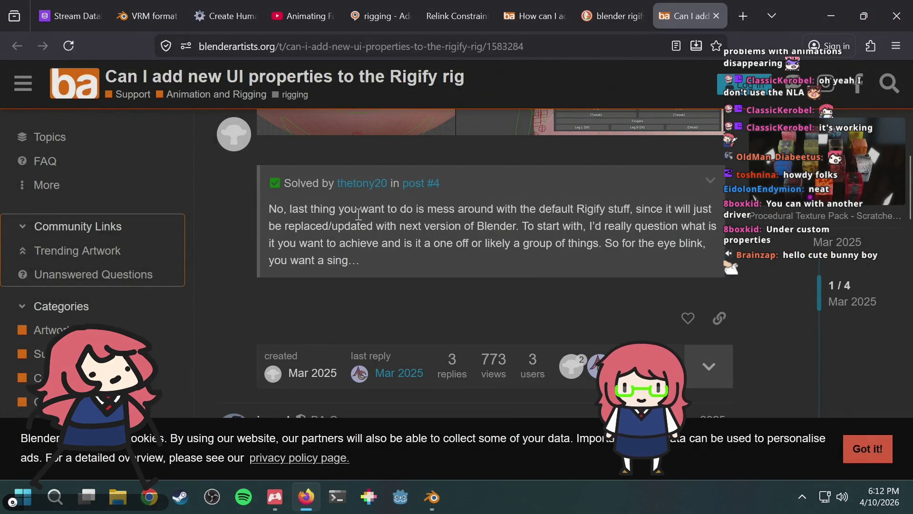
{"action": "left_click_drag", "start_coordinate": [304, 206], "coordinate": [439, 213]}
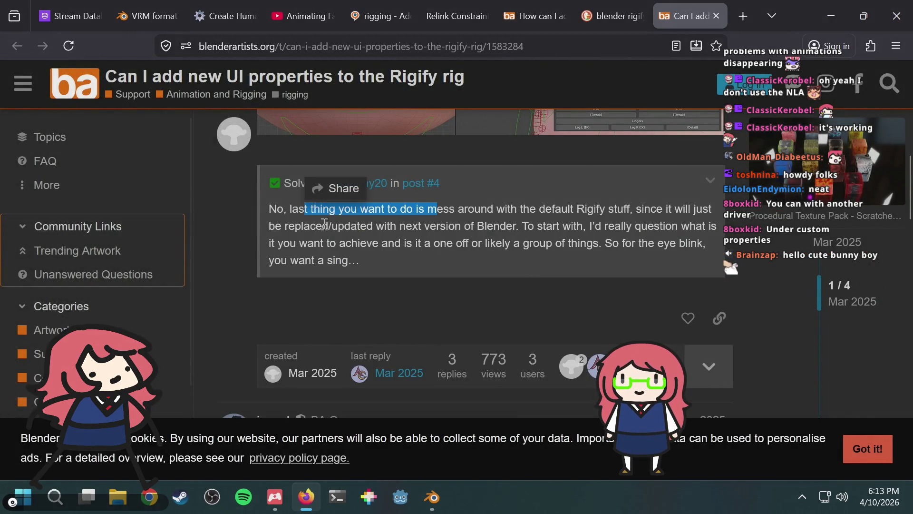
{"action": "left_click", "coordinate": [383, 213]}
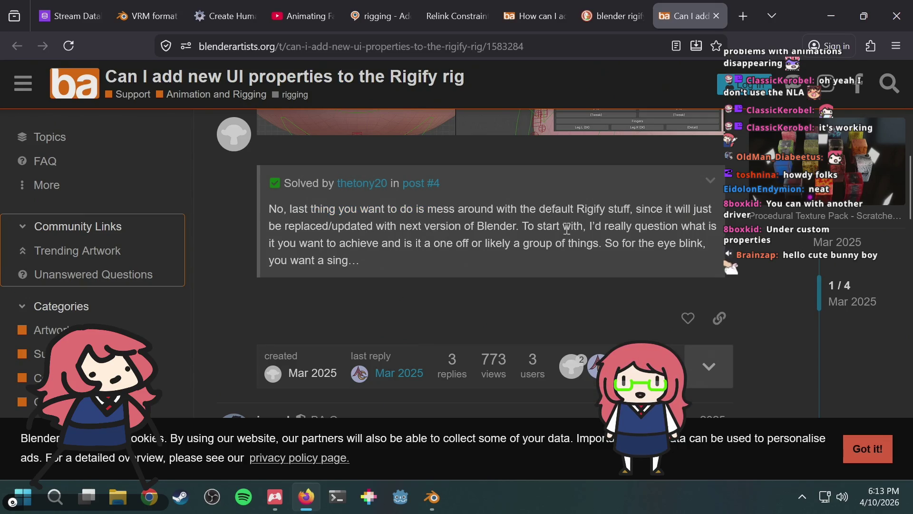
{"action": "left_click_drag", "start_coordinate": [405, 247], "coordinate": [475, 250]}
{"action": "left_click", "coordinate": [469, 259]}
{"action": "scroll", "coordinate": [469, 258], "scroll_direction": "down", "scroll_amount": 5}
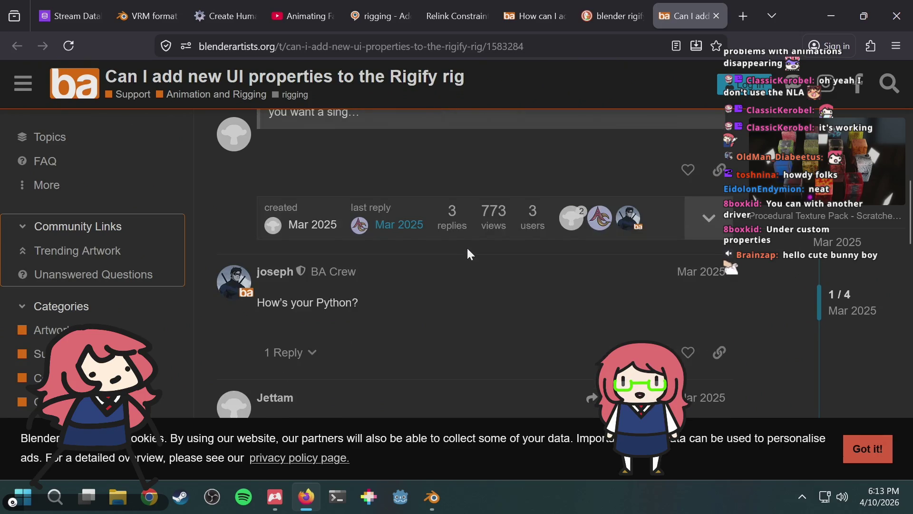
{"action": "scroll", "coordinate": [467, 246], "scroll_direction": "down", "scroll_amount": 5}
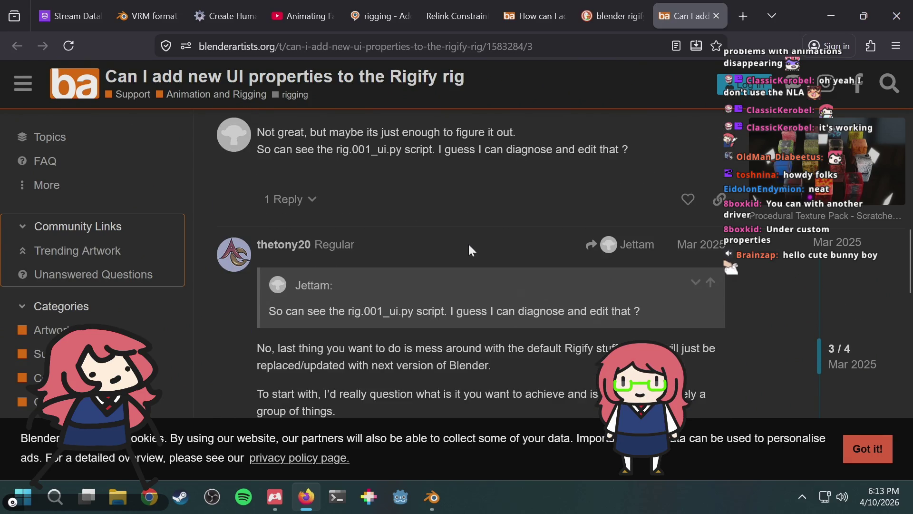
{"action": "scroll", "coordinate": [465, 248], "scroll_direction": "down", "scroll_amount": 20}
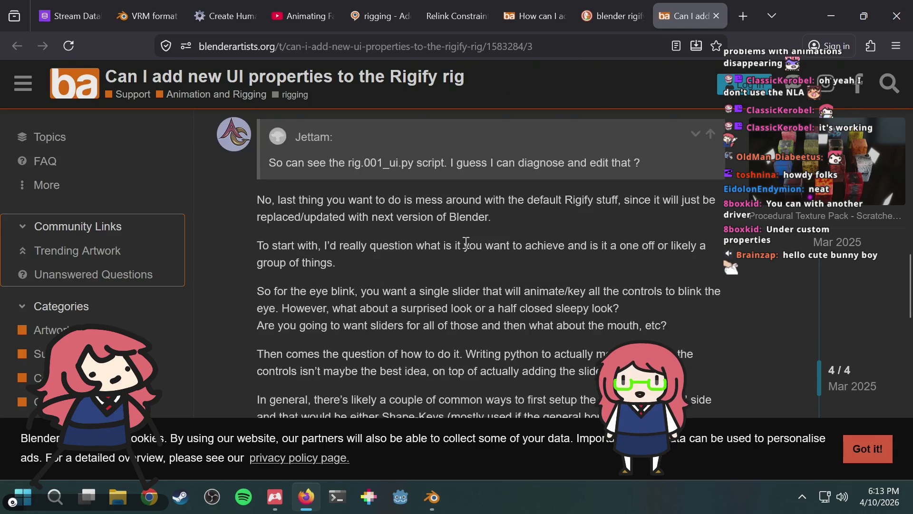
{"action": "scroll", "coordinate": [472, 236], "scroll_direction": "up", "scroll_amount": 20}
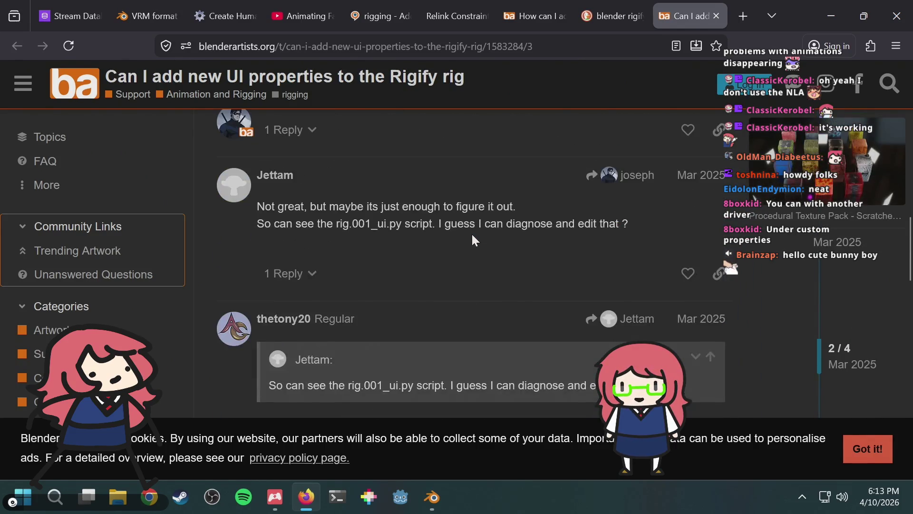
{"action": "scroll", "coordinate": [472, 238], "scroll_direction": "up", "scroll_amount": 8}
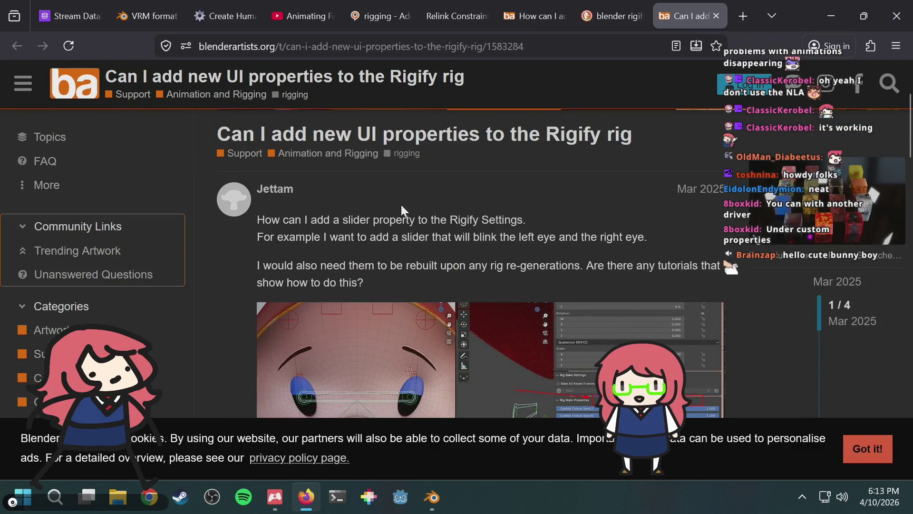
{"action": "scroll", "coordinate": [483, 228], "scroll_direction": "down", "scroll_amount": 8}
{"action": "scroll", "coordinate": [428, 257], "scroll_direction": "down", "scroll_amount": 5}
{"action": "scroll", "coordinate": [427, 258], "scroll_direction": "up", "scroll_amount": 2}
{"action": "scroll", "coordinate": [428, 256], "scroll_direction": "down", "scroll_amount": 3}
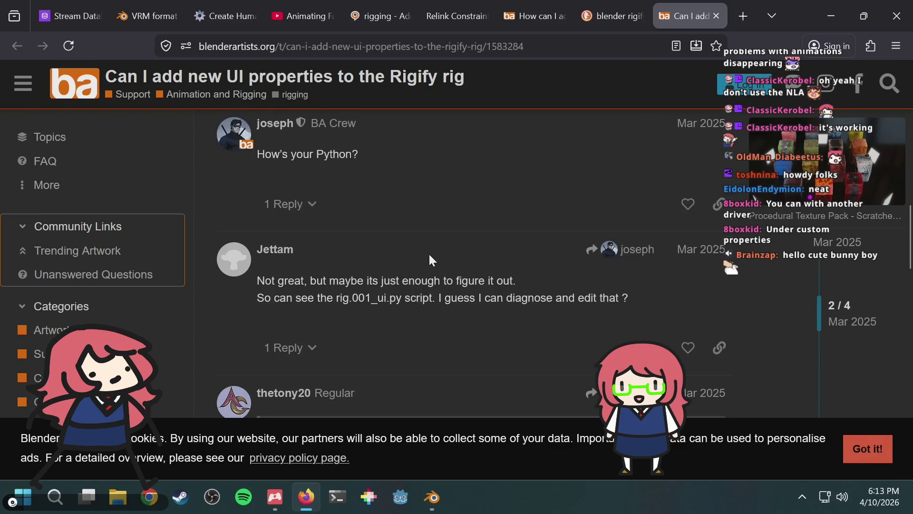
{"action": "scroll", "coordinate": [435, 284], "scroll_direction": "down", "scroll_amount": 3}
{"action": "scroll", "coordinate": [435, 284], "scroll_direction": "down", "scroll_amount": 2}
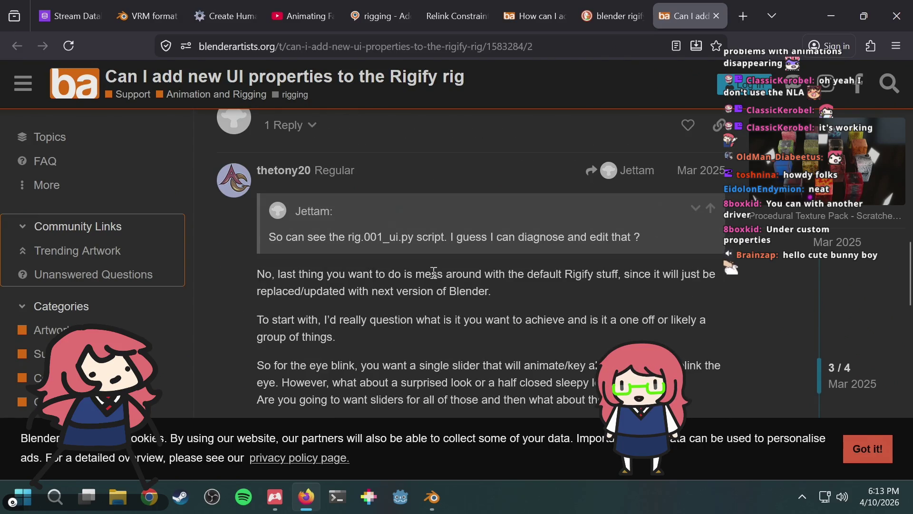
{"action": "left_click_drag", "start_coordinate": [371, 319], "coordinate": [463, 321]}
{"action": "left_click", "coordinate": [410, 343]}
{"action": "scroll", "coordinate": [412, 342], "scroll_direction": "down", "scroll_amount": 2}
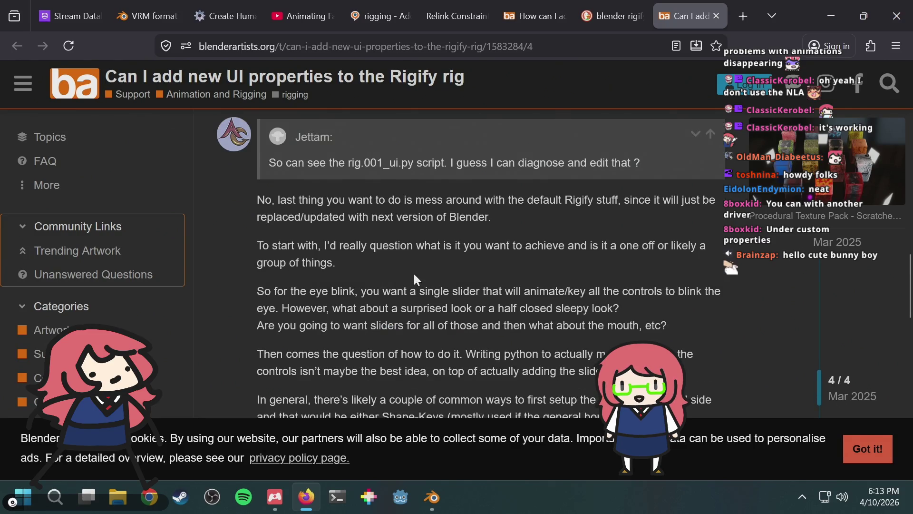
{"action": "scroll", "coordinate": [415, 279], "scroll_direction": "down", "scroll_amount": 2}
{"action": "mouse_move", "coordinate": [501, 279]}
{"action": "left_mouse_down"}
{"action": "mouse_move", "coordinate": [520, 296]}
{"action": "mouse_move", "coordinate": [581, 297]}
{"action": "left_mouse_up"}
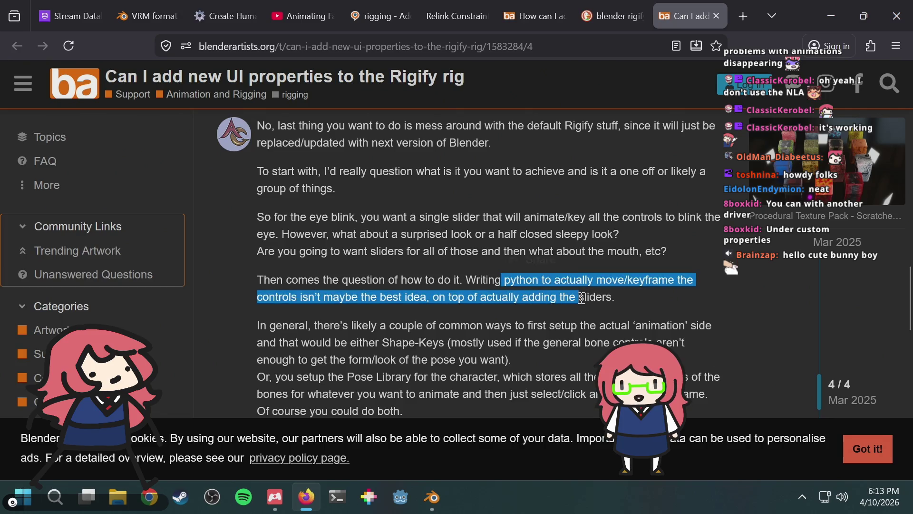
{"action": "left_click", "coordinate": [568, 293]}
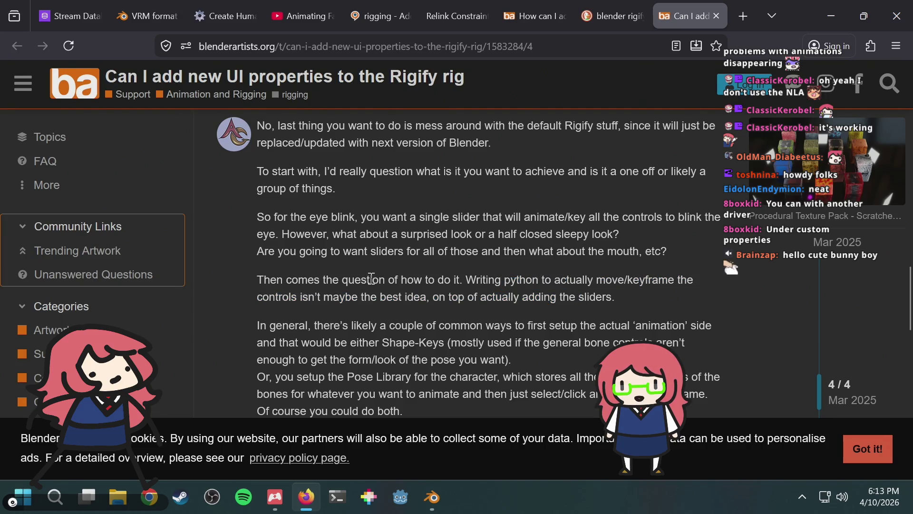
{"action": "scroll", "coordinate": [372, 279], "scroll_direction": "down", "scroll_amount": 4}
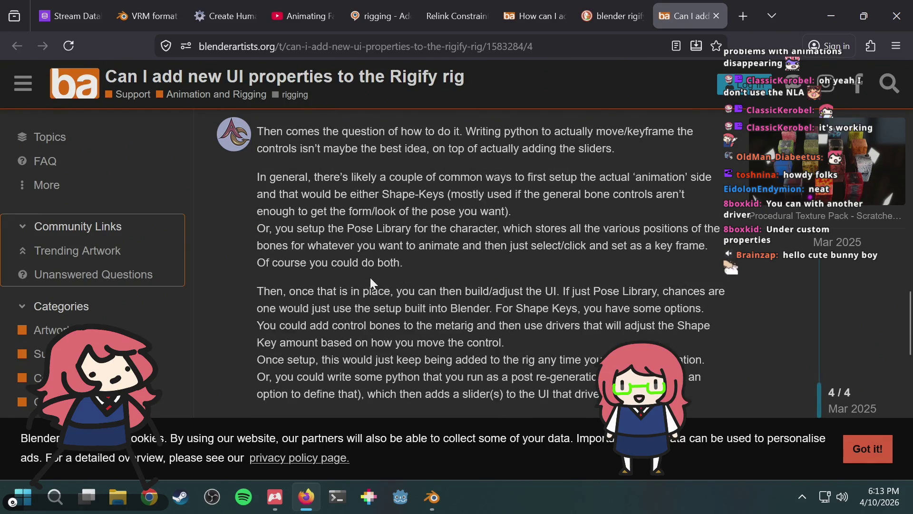
{"action": "scroll", "coordinate": [370, 278], "scroll_direction": "down", "scroll_amount": 2}
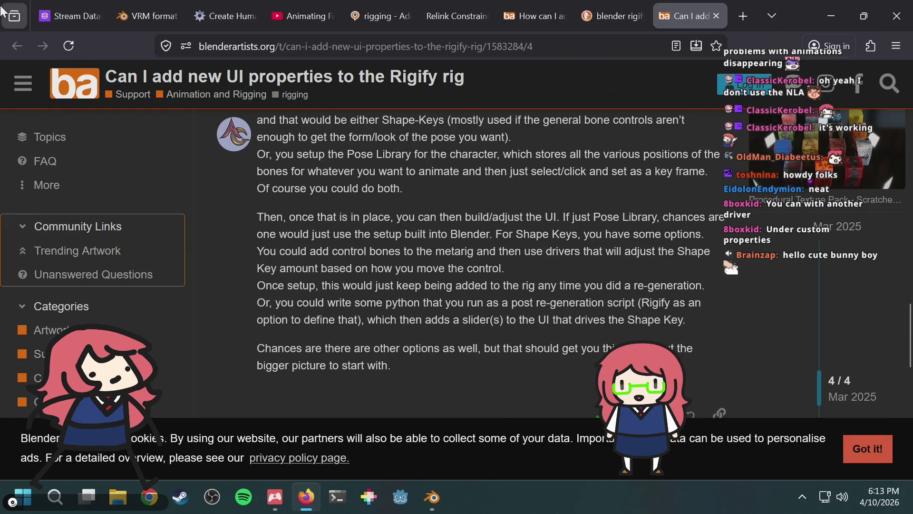
{"action": "key", "text": "ctrl+w"}
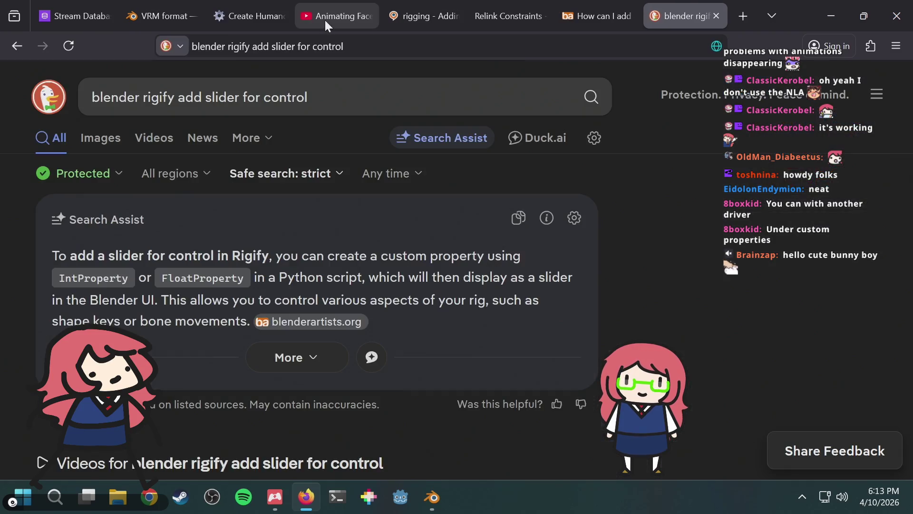
{"action": "scroll", "coordinate": [656, 263], "scroll_direction": "down", "scroll_amount": 15}
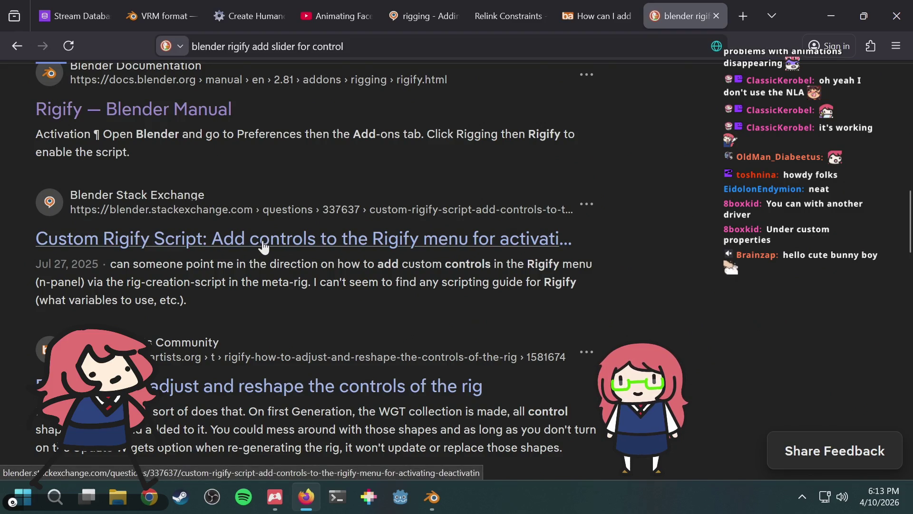
{"action": "left_click", "coordinate": [264, 246]}
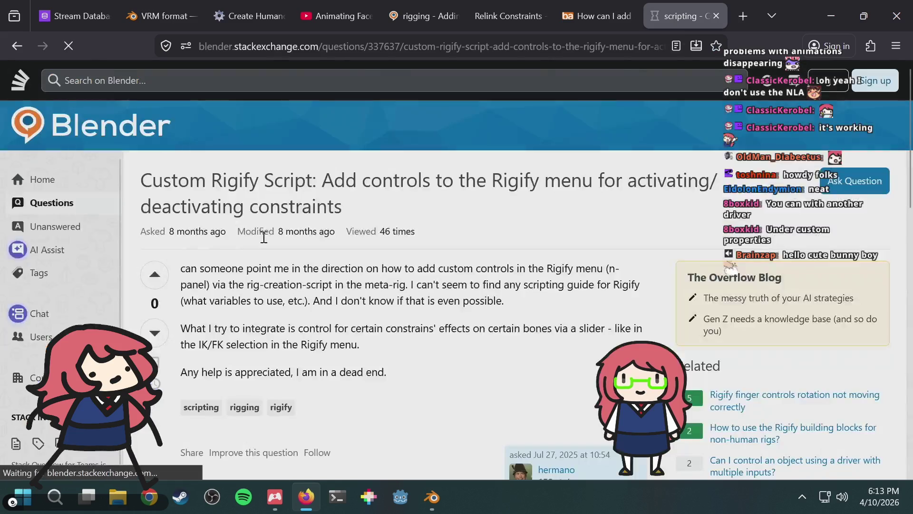
{"action": "scroll", "coordinate": [264, 237], "scroll_direction": "down", "scroll_amount": 10}
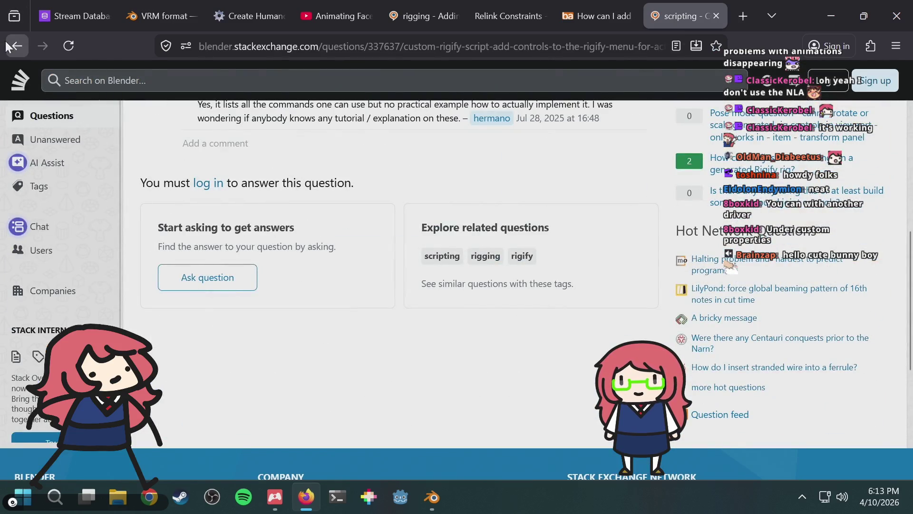
{"action": "left_click", "coordinate": [17, 46]}
{"action": "scroll", "coordinate": [192, 103], "scroll_direction": "down", "scroll_amount": 3}
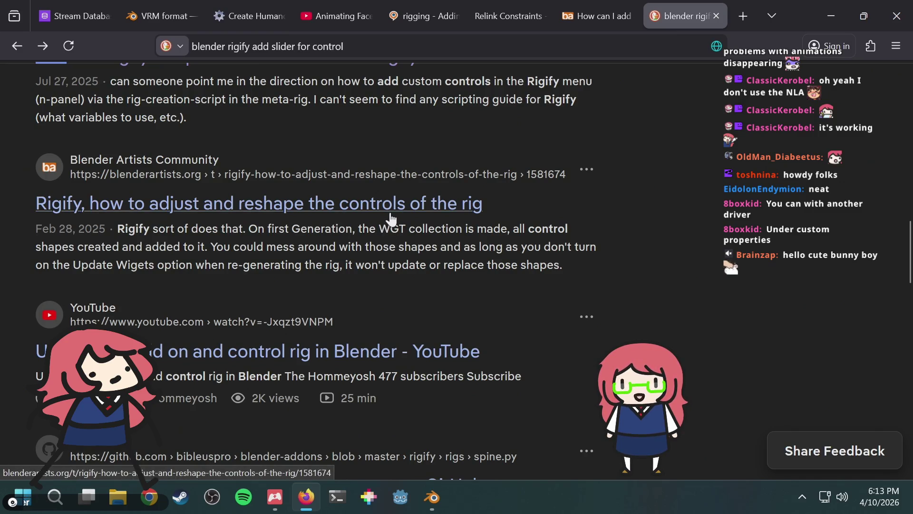
{"action": "scroll", "coordinate": [390, 218], "scroll_direction": "down", "scroll_amount": 2}
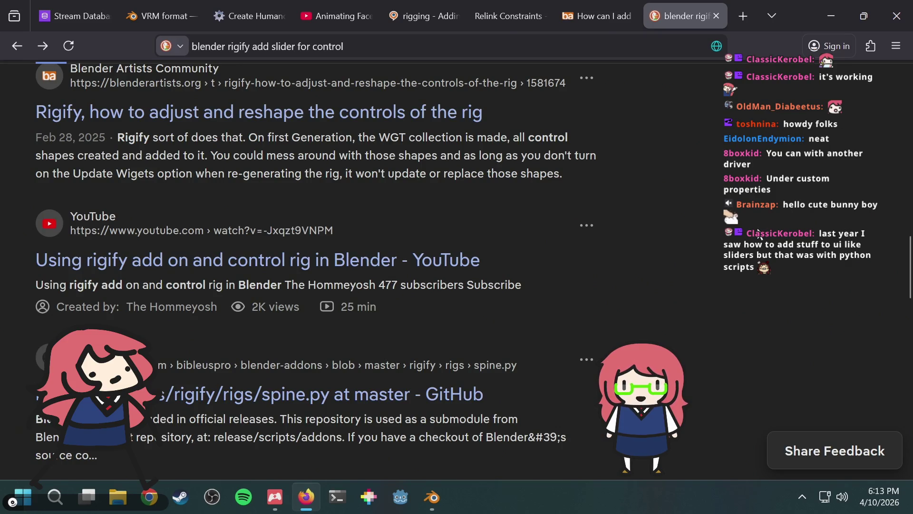
{"action": "scroll", "coordinate": [769, 211], "scroll_direction": "down", "scroll_amount": 5}
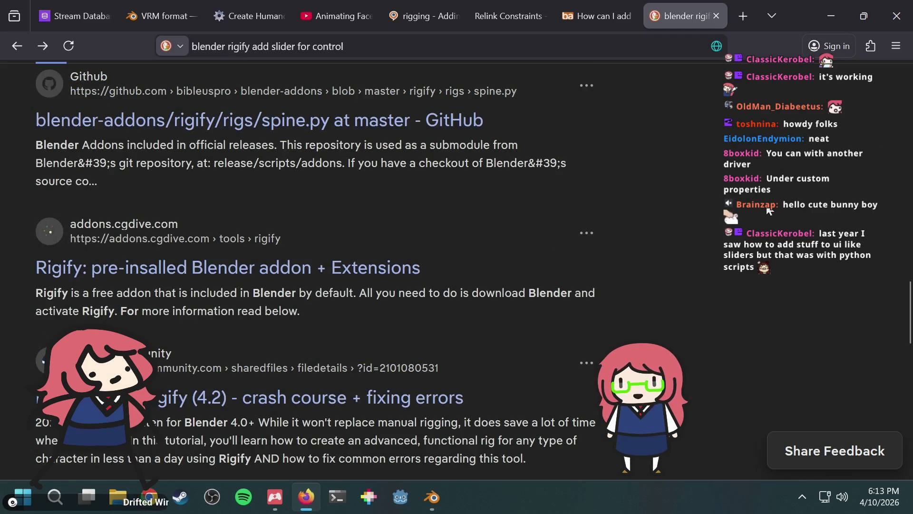
{"action": "scroll", "coordinate": [769, 210], "scroll_direction": "down", "scroll_amount": 3}
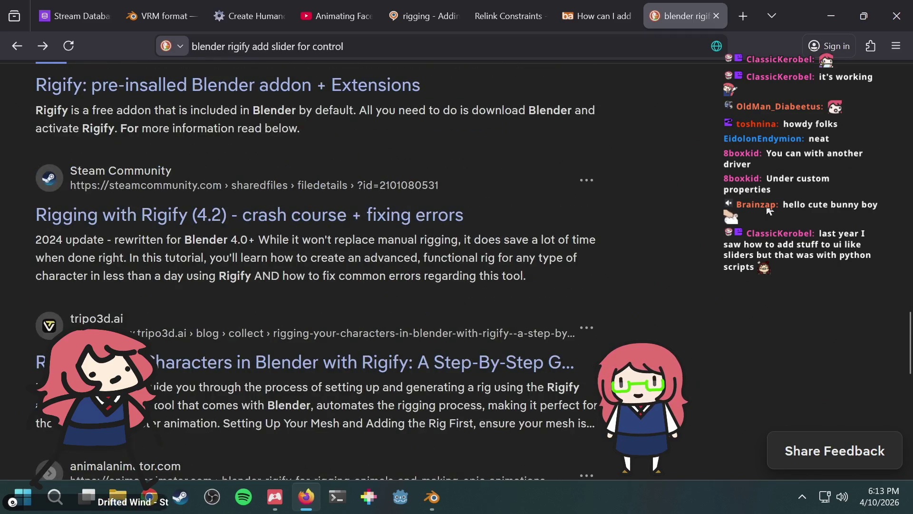
{"action": "scroll", "coordinate": [769, 211], "scroll_direction": "down", "scroll_amount": 2}
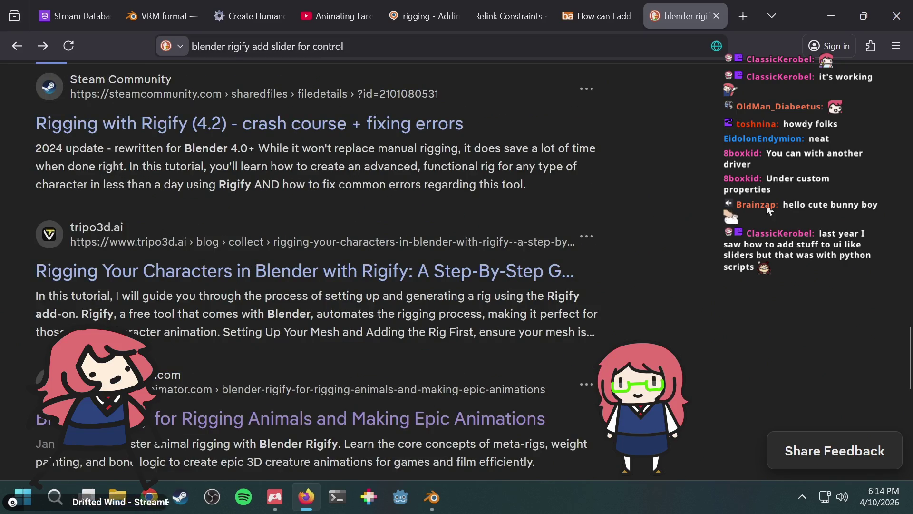
{"action": "key", "text": "alt+Tab"}
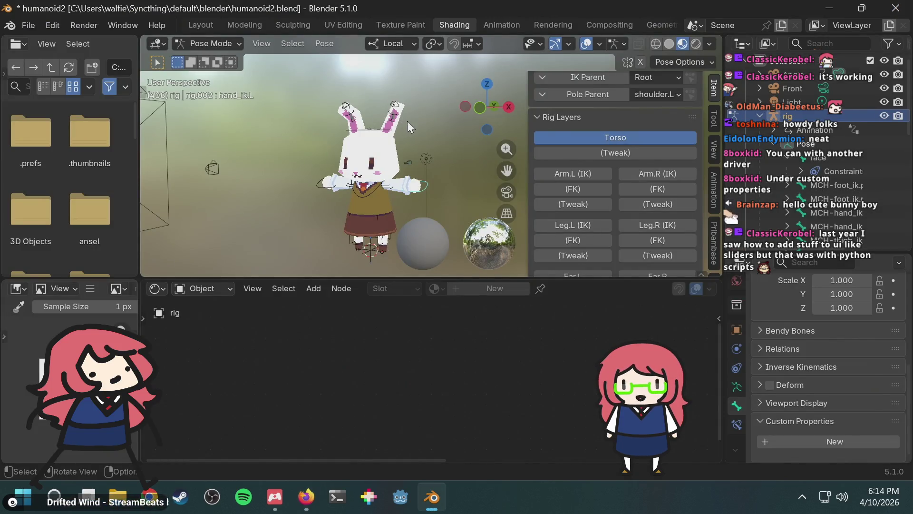
Step: Switch the rig to Object Mode and save humanoid2.blend
{"action": "scroll", "coordinate": [405, 122], "scroll_direction": "up", "scroll_amount": 4}
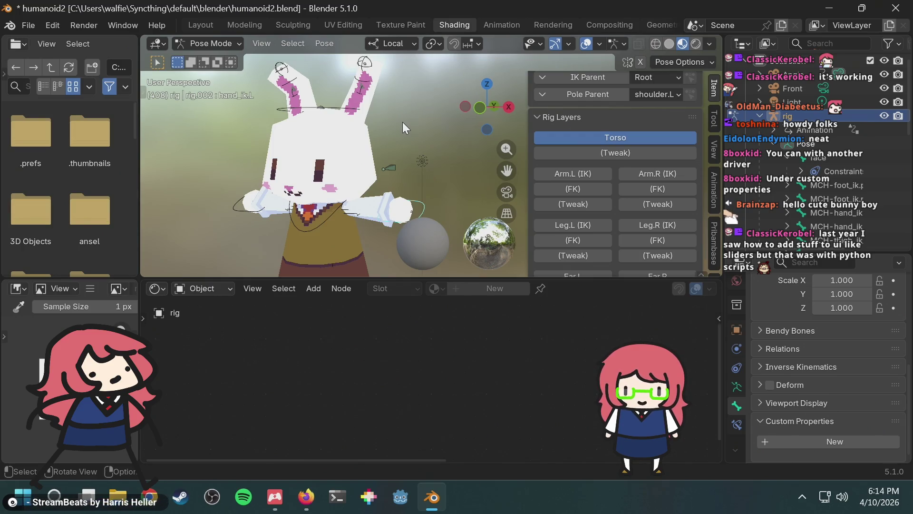
{"action": "left_click", "coordinate": [207, 44]}
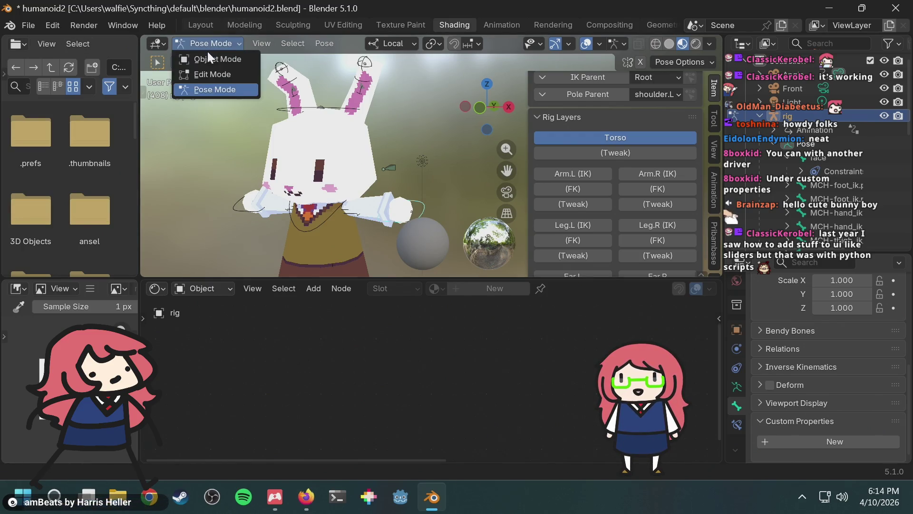
{"action": "left_click", "coordinate": [207, 53]}
{"action": "key", "text": "ctrl+s"}
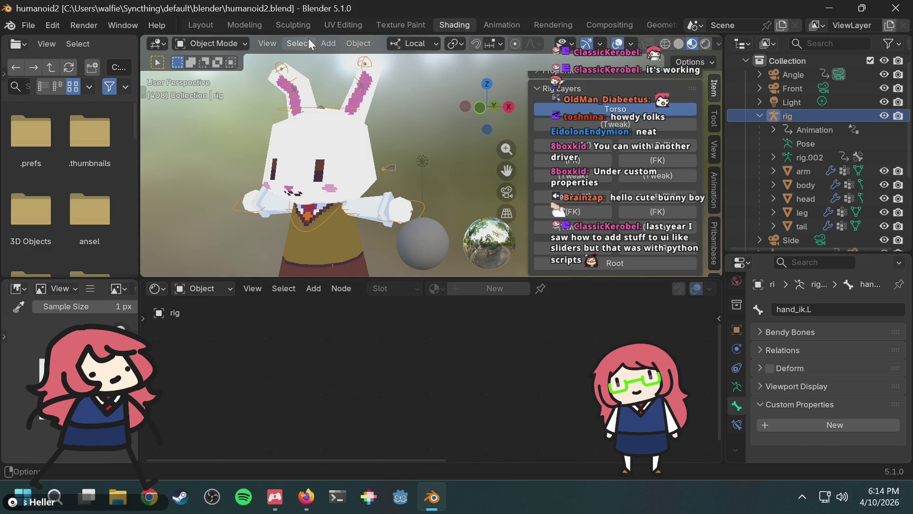
Step: Turn the bunny to face forward and select the head object to show its RabbitFaceMaterial nodes
{"action": "middle_click_drag", "start_coordinate": [287, 150], "coordinate": [358, 145]}
{"action": "scroll", "coordinate": [355, 146], "scroll_direction": "up", "scroll_amount": 5}
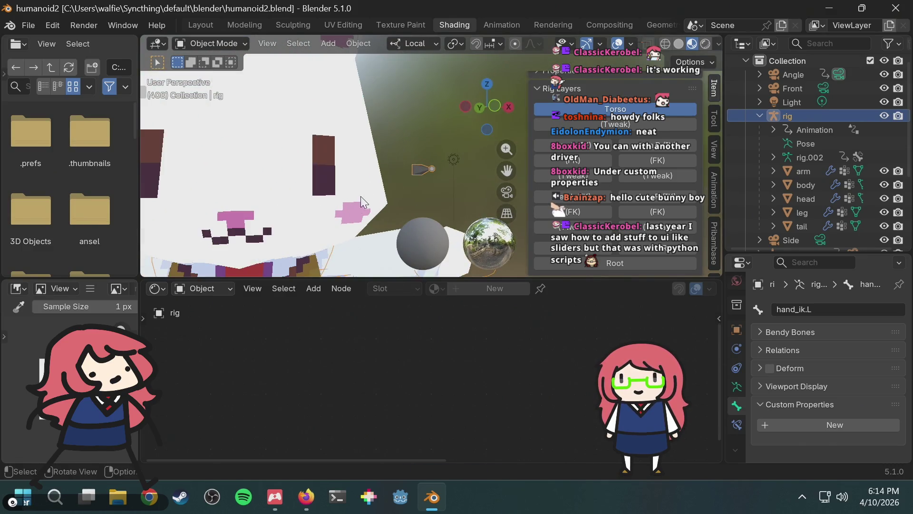
{"action": "scroll", "coordinate": [333, 180], "scroll_direction": "down", "scroll_amount": 3}
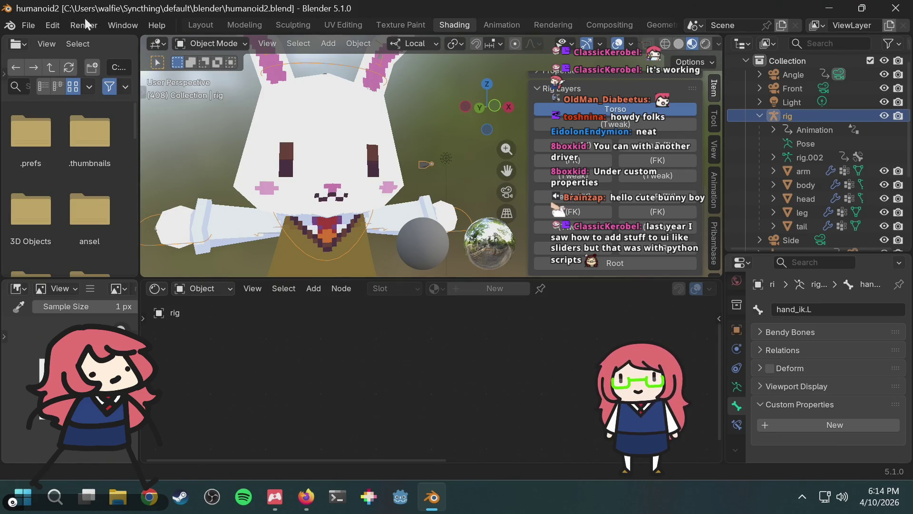
{"action": "left_click", "coordinate": [198, 44]}
{"action": "left_click", "coordinate": [203, 57]}
{"action": "left_click", "coordinate": [204, 47]}
{"action": "left_click", "coordinate": [206, 47]}
{"action": "left_click", "coordinate": [228, 42]}
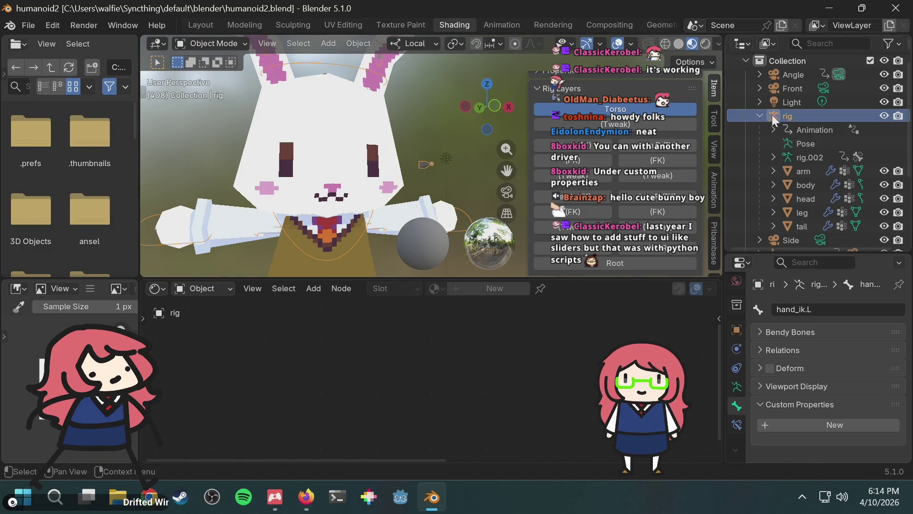
{"action": "scroll", "coordinate": [808, 103], "scroll_direction": "up", "scroll_amount": 1}
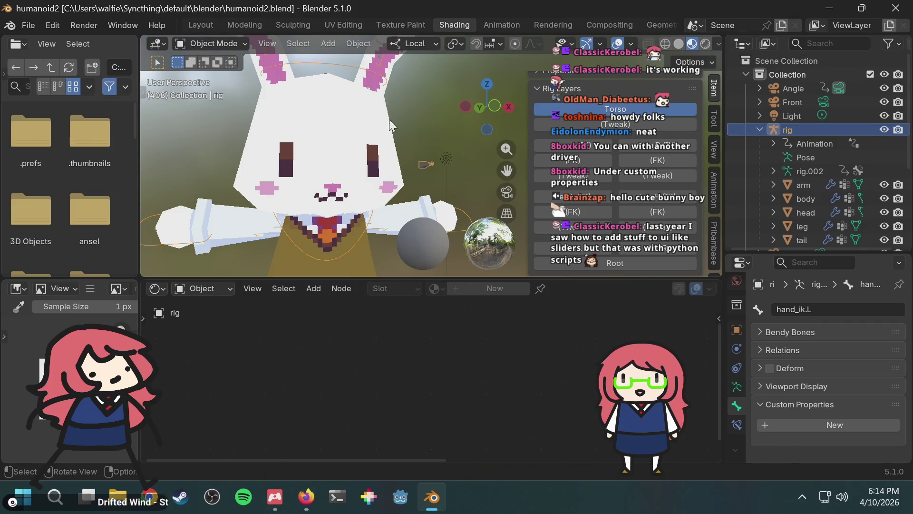
{"action": "left_click", "coordinate": [340, 115]}
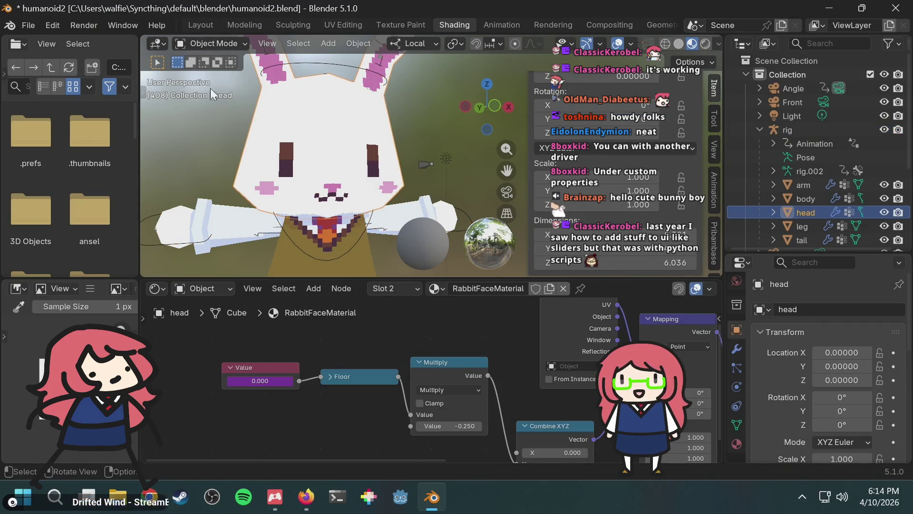
Step: Show the head's material properties, undoing an accidental material duplicate
{"action": "left_click", "coordinate": [221, 44]}
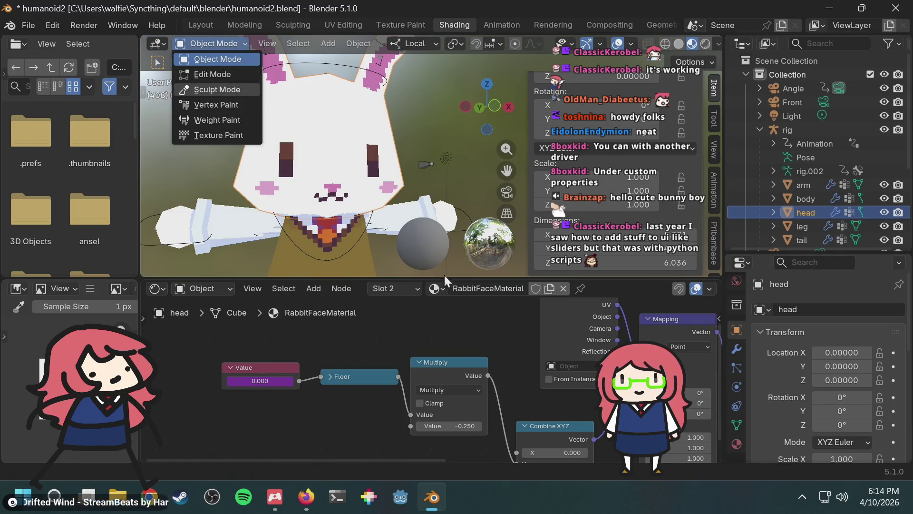
{"action": "left_click", "coordinate": [481, 290]}
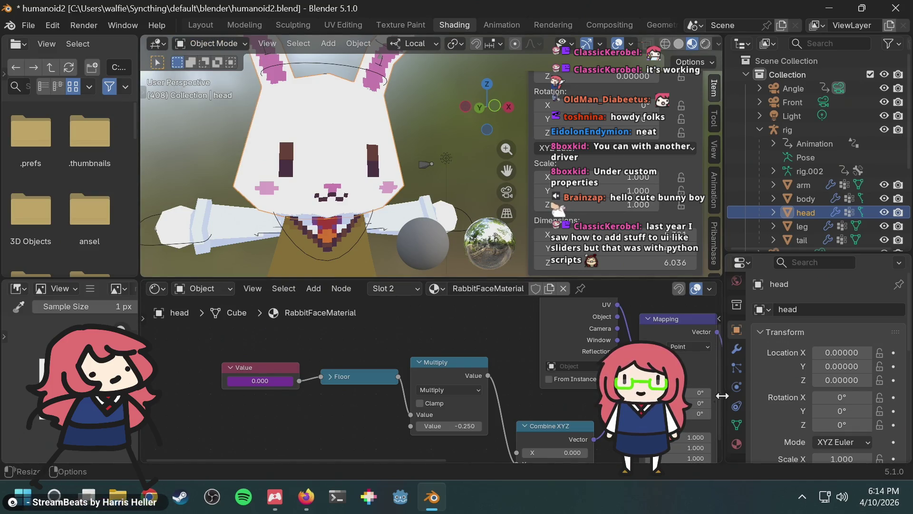
{"action": "left_click", "coordinate": [737, 438]}
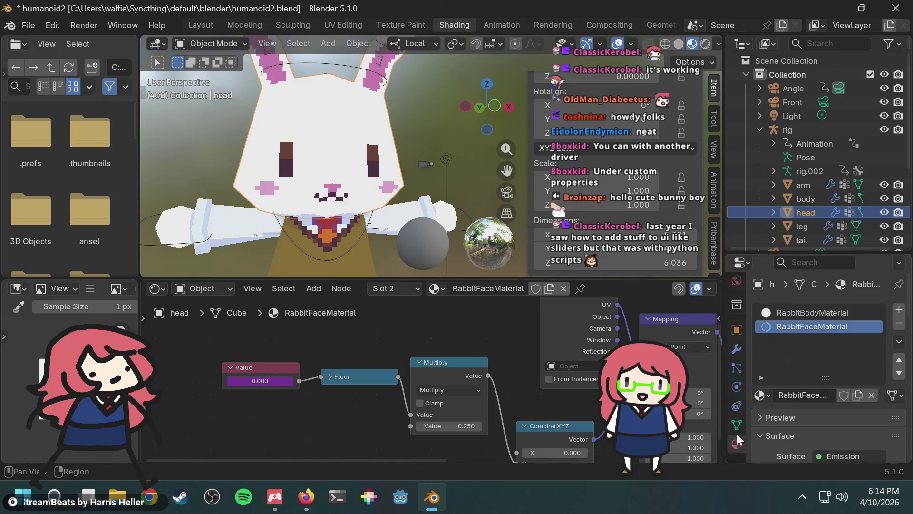
{"action": "right_click", "coordinate": [796, 329]}
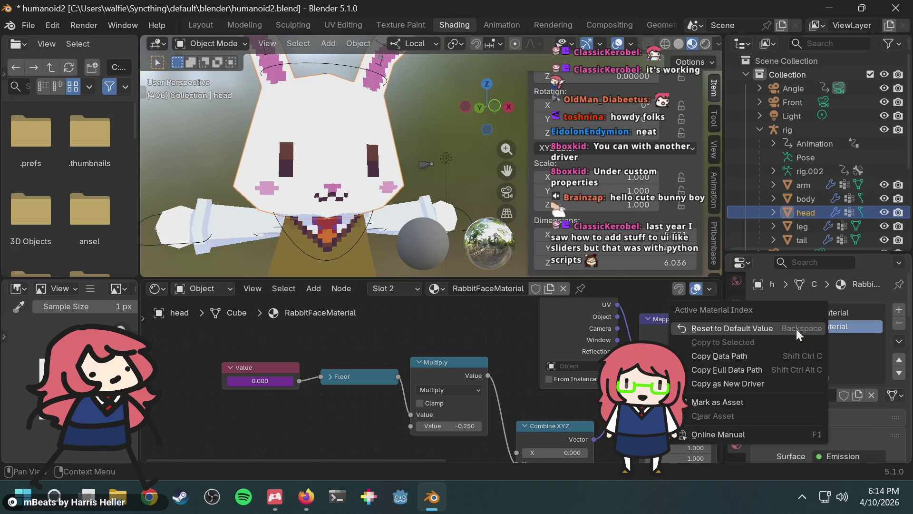
{"action": "left_click", "coordinate": [859, 398]}
{"action": "key", "text": "ctrl+z"}
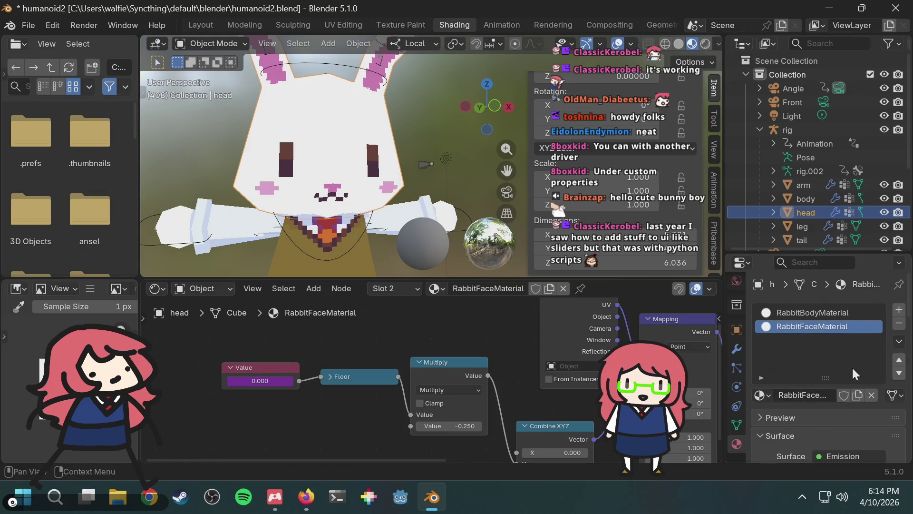
{"action": "right_click", "coordinate": [823, 327]}
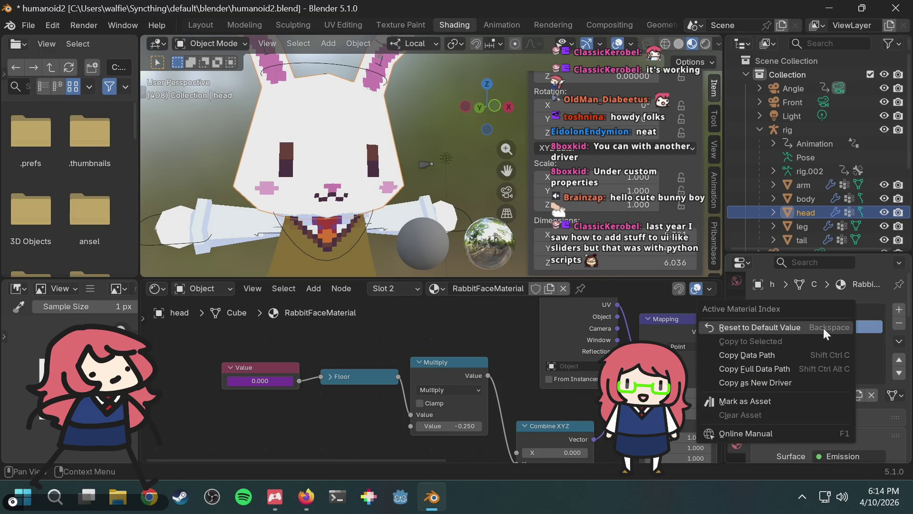
{"action": "left_click", "coordinate": [850, 368]}
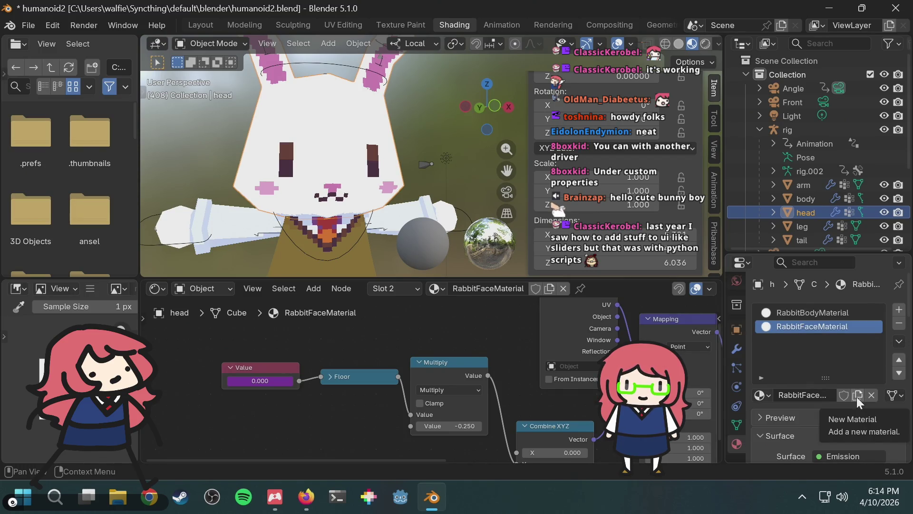
Step: Add a new slot with a copy of RabbitFaceMaterial renamed RabbitMouthMaterial
{"action": "left_click", "coordinate": [896, 311]}
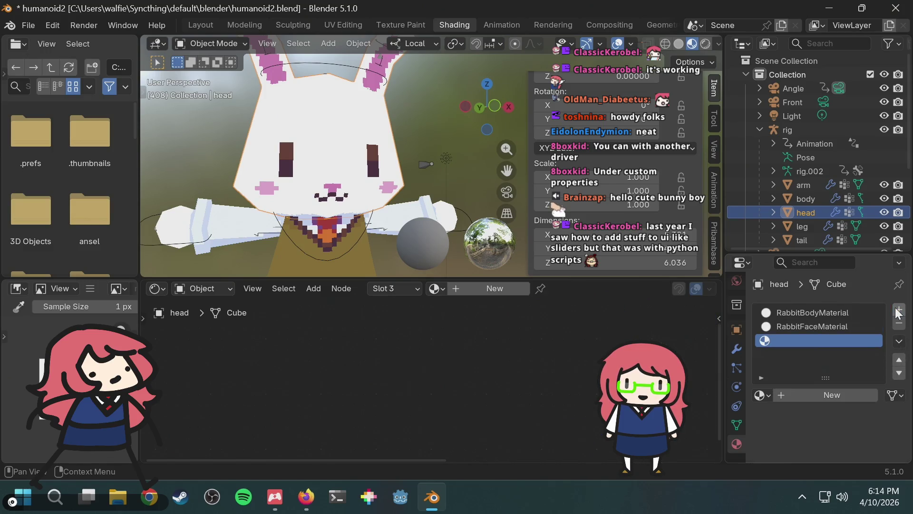
{"action": "left_click", "coordinate": [763, 395]}
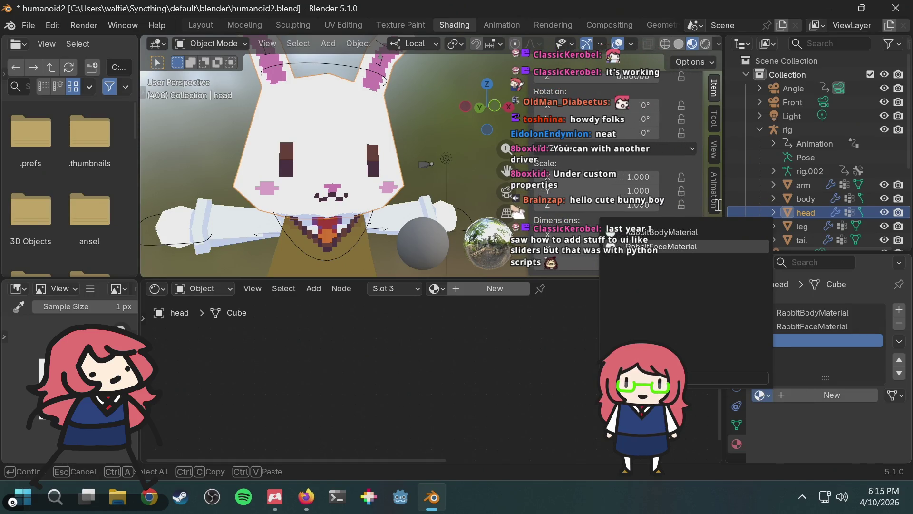
{"action": "left_click", "coordinate": [682, 247]}
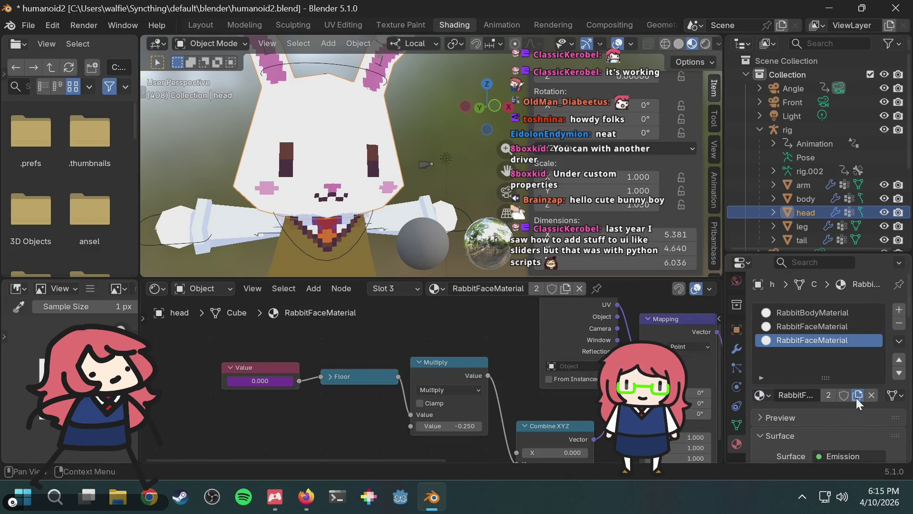
{"action": "left_click", "coordinate": [856, 398]}
{"action": "double_click", "coordinate": [844, 344]}
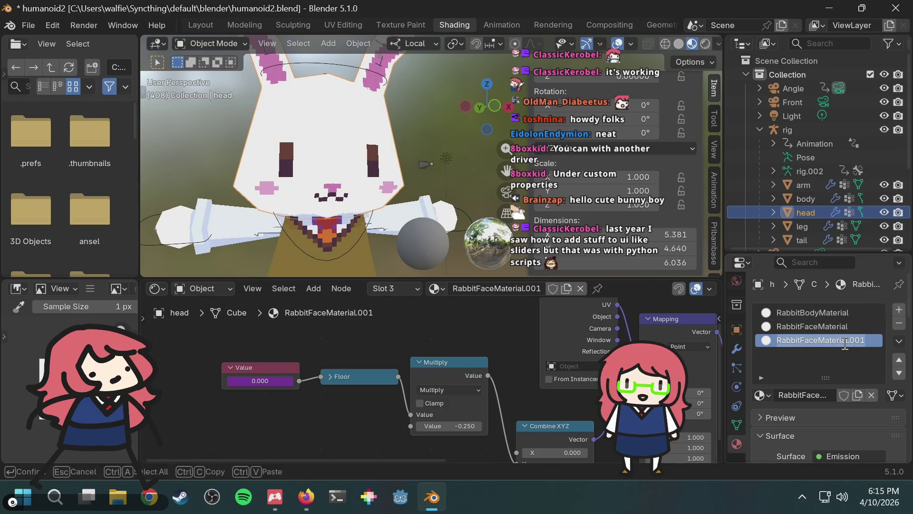
{"action": "type", "text": "RabbitMo"}
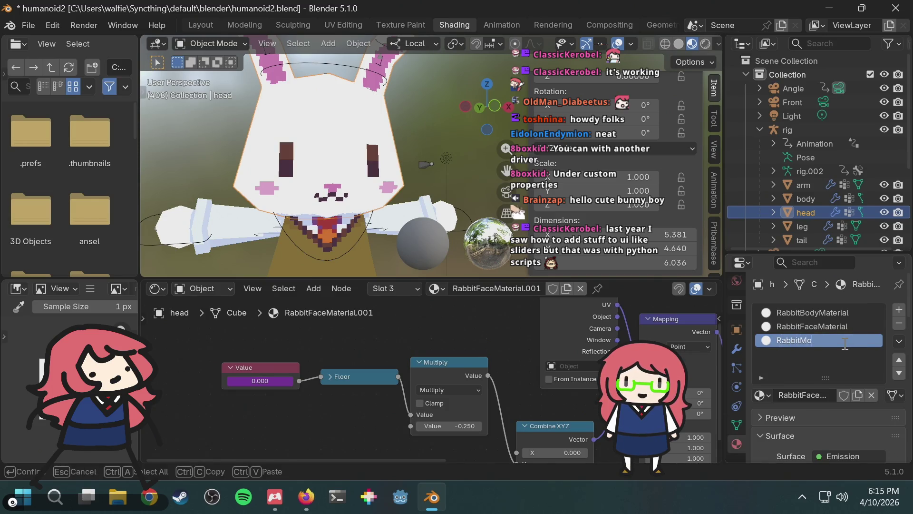
{"action": "type", "text": "l"}
{"action": "key", "text": "Return"}
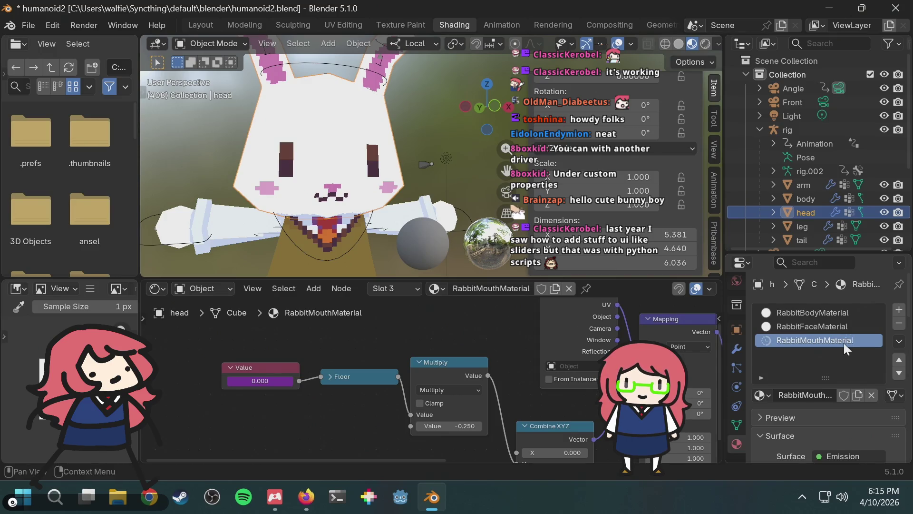
Step: Verify the rabbit material list and keep RabbitMouthMaterial assigned to slot 3
{"action": "scroll", "coordinate": [820, 369], "scroll_direction": "down", "scroll_amount": 4}
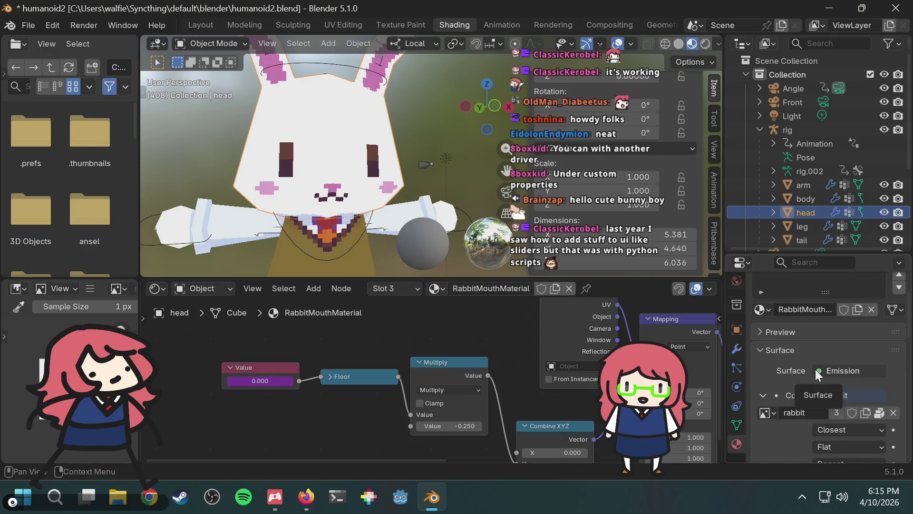
{"action": "scroll", "coordinate": [816, 369], "scroll_direction": "down", "scroll_amount": 4}
{"action": "scroll", "coordinate": [810, 373], "scroll_direction": "down", "scroll_amount": 3}
{"action": "scroll", "coordinate": [809, 373], "scroll_direction": "up", "scroll_amount": 4}
{"action": "left_click", "coordinate": [469, 290]}
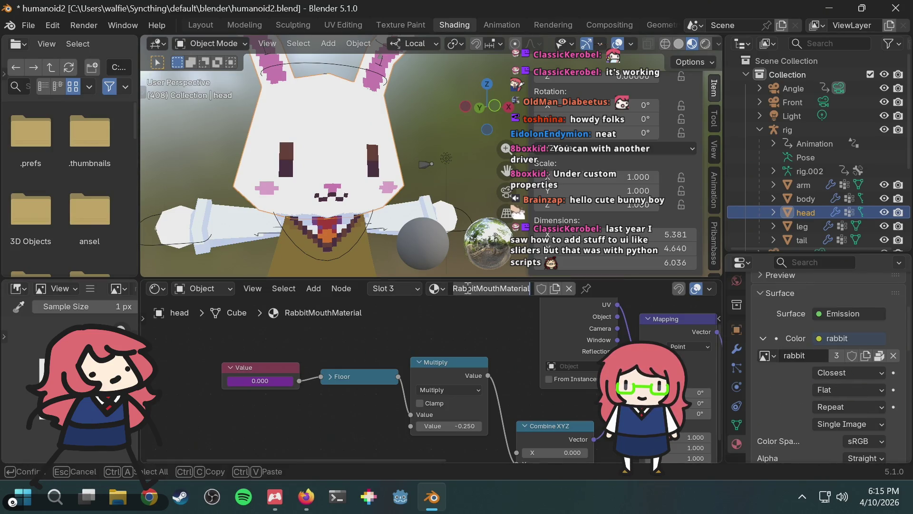
{"action": "left_click", "coordinate": [436, 289]}
{"action": "left_click", "coordinate": [436, 288]}
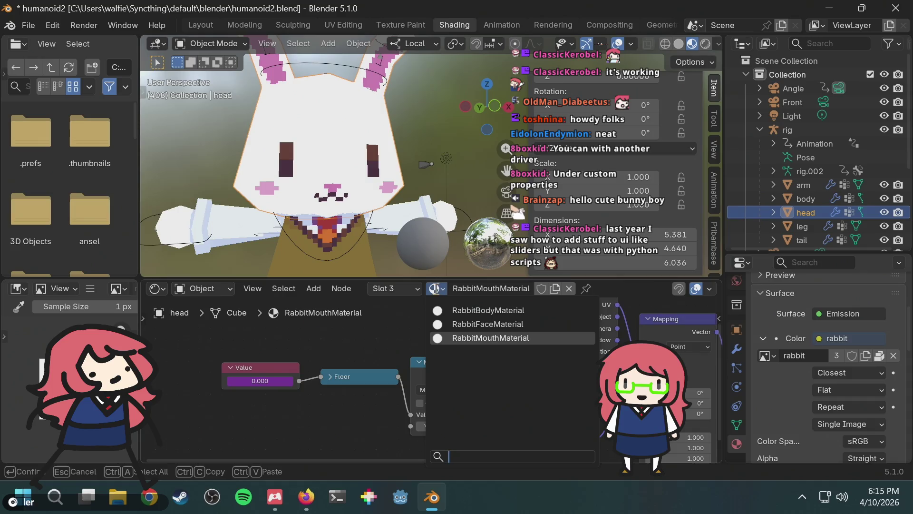
{"action": "left_click", "coordinate": [461, 323]}
{"action": "left_click", "coordinate": [436, 289]}
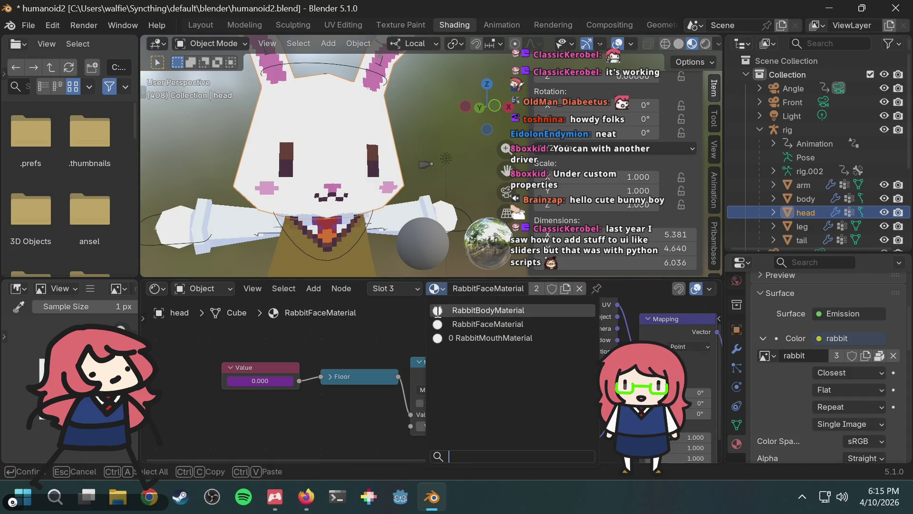
{"action": "left_click", "coordinate": [441, 338]}
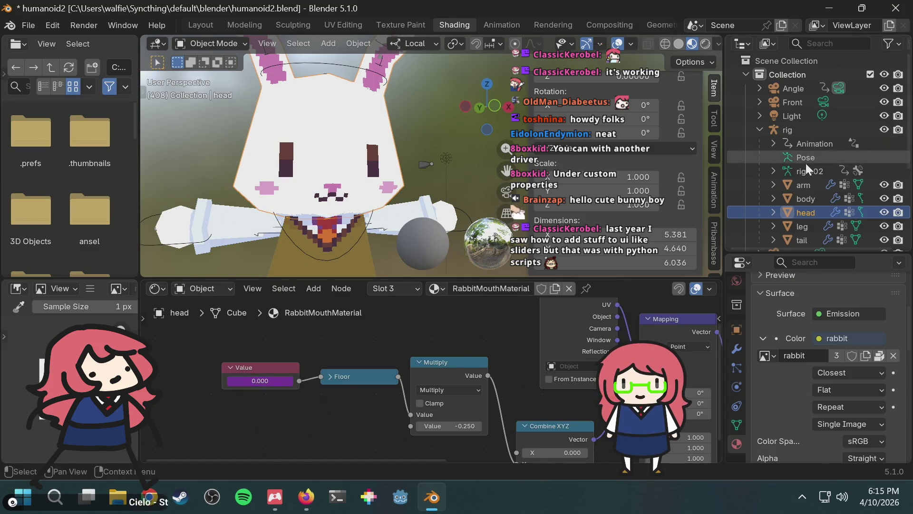
{"action": "scroll", "coordinate": [803, 171], "scroll_direction": "down", "scroll_amount": 5}
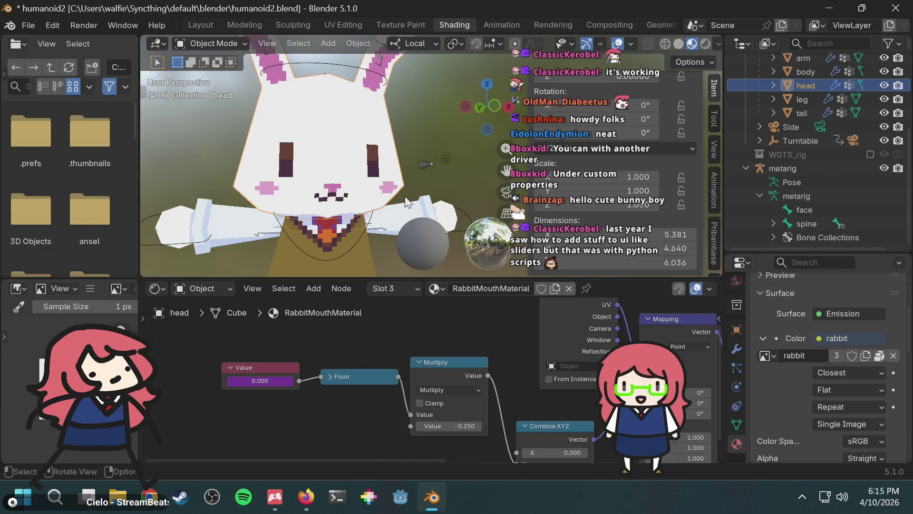
Step: Select the metarig armature and switch it into Pose Mode
{"action": "left_click", "coordinate": [831, 170]}
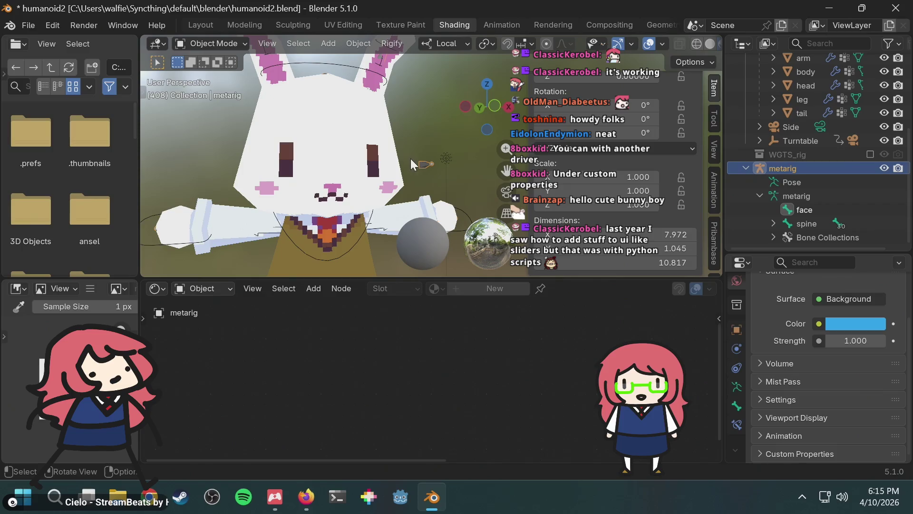
{"action": "left_click", "coordinate": [236, 41]}
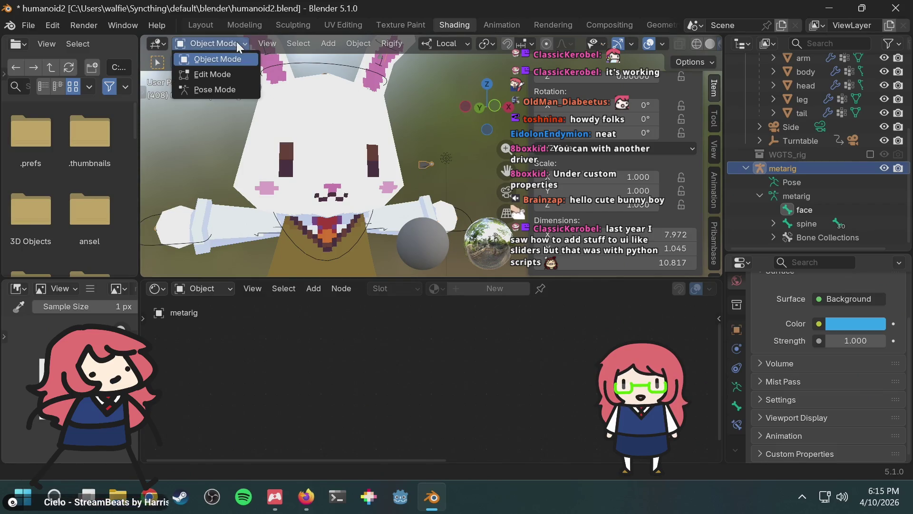
{"action": "left_click", "coordinate": [219, 86]}
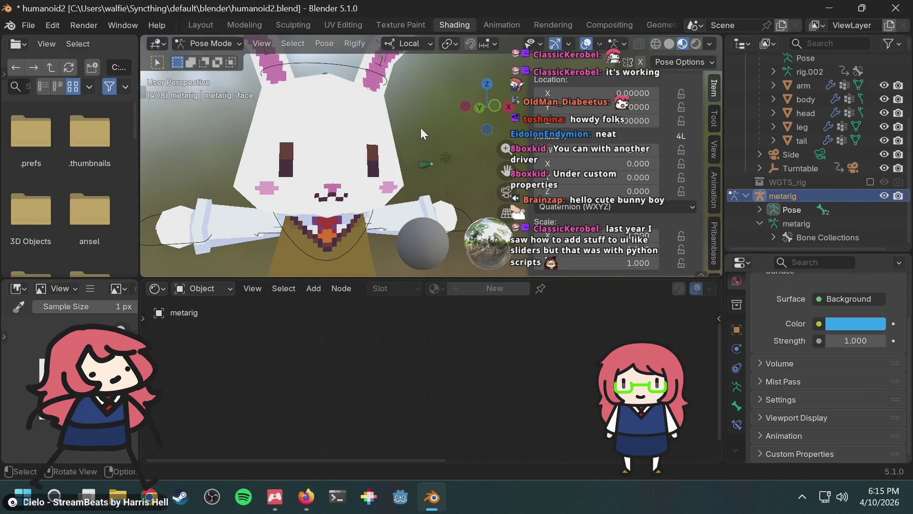
{"action": "mouse_move", "coordinate": [466, 175]}
{"action": "middle_mouse_down", "text": "shift"}
{"action": "mouse_move", "coordinate": [427, 172]}
{"action": "mouse_move", "coordinate": [427, 142]}
{"action": "middle_mouse_up", "text": "shift"}
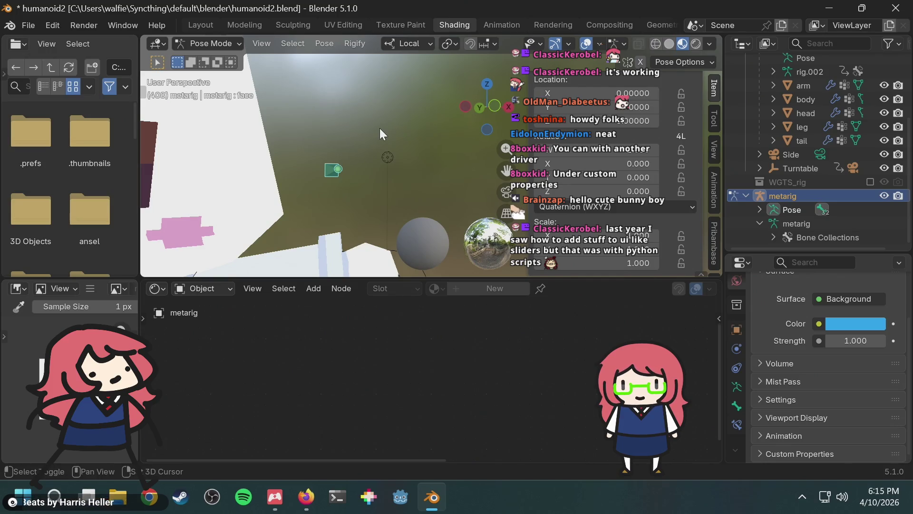
Step: Look over the pose options without applying any, then switch the metarig to Edit Mode
{"action": "key", "text": "d"}
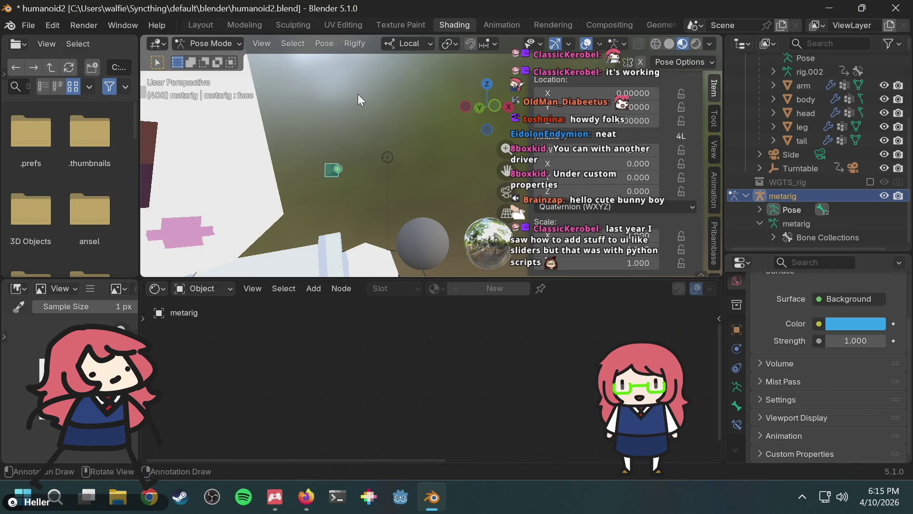
{"action": "right_click", "coordinate": [358, 144]}
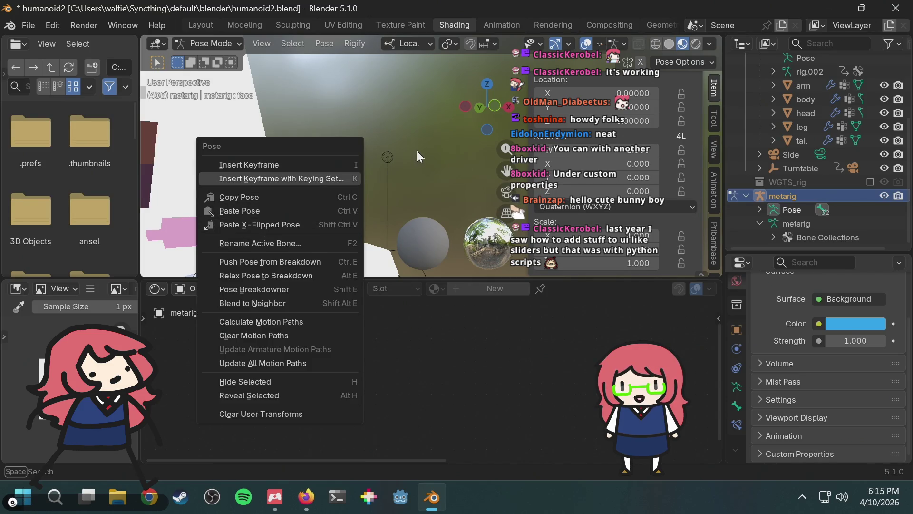
{"action": "key", "text": "Escape"}
{"action": "left_click", "coordinate": [229, 45]}
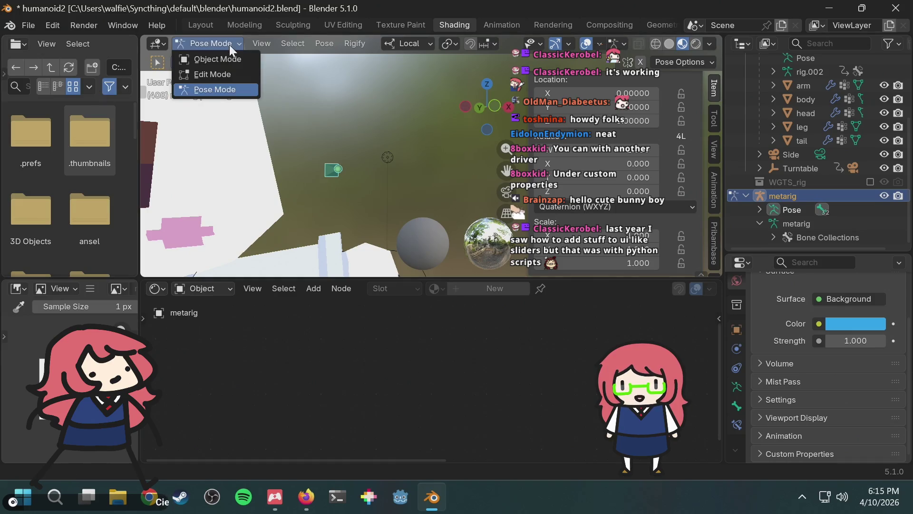
{"action": "left_click", "coordinate": [216, 74]}
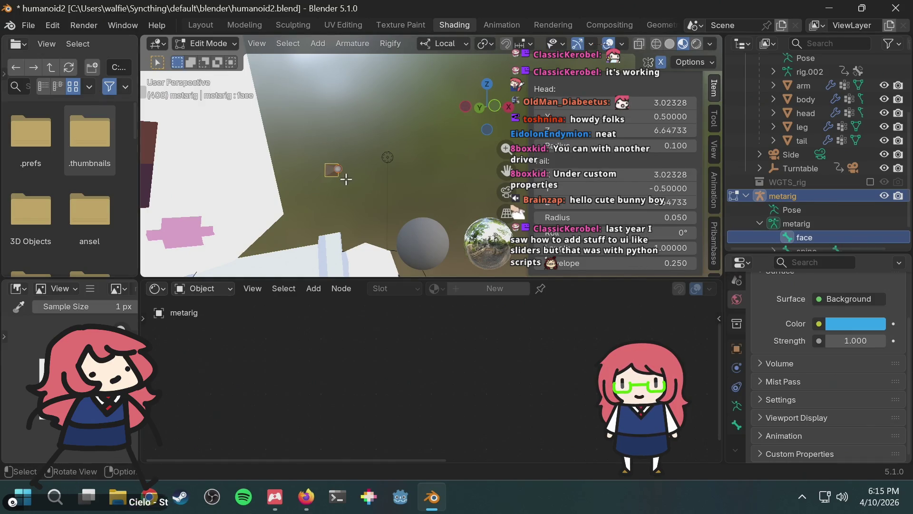
Step: Duplicate the face bone and offset the copy along its local X axis
{"action": "key", "text": "shift+d"}
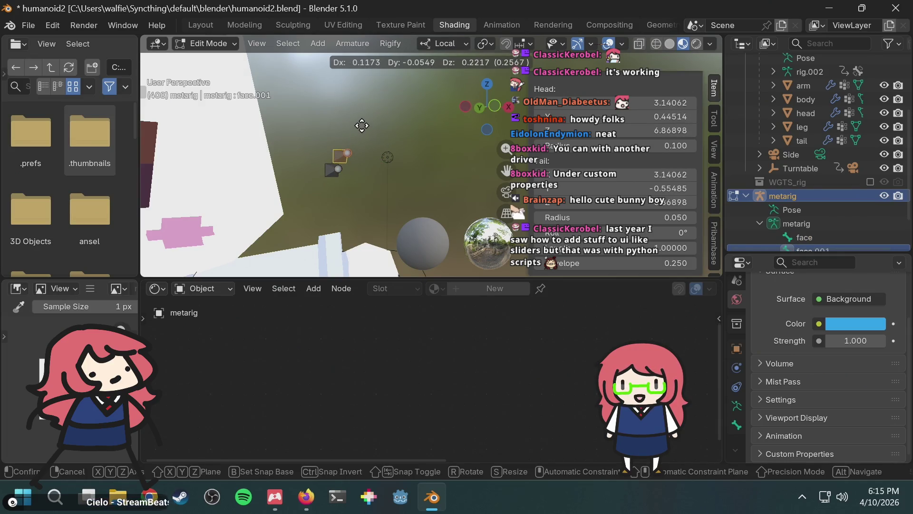
{"action": "key", "text": "x"}
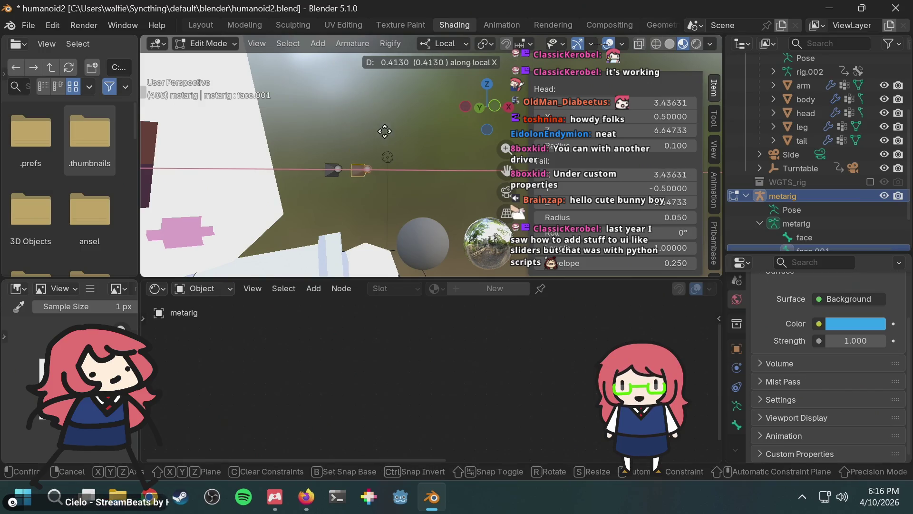
{"action": "left_click", "coordinate": [399, 136]}
{"action": "middle_click_drag", "start_coordinate": [415, 130], "coordinate": [398, 132]}
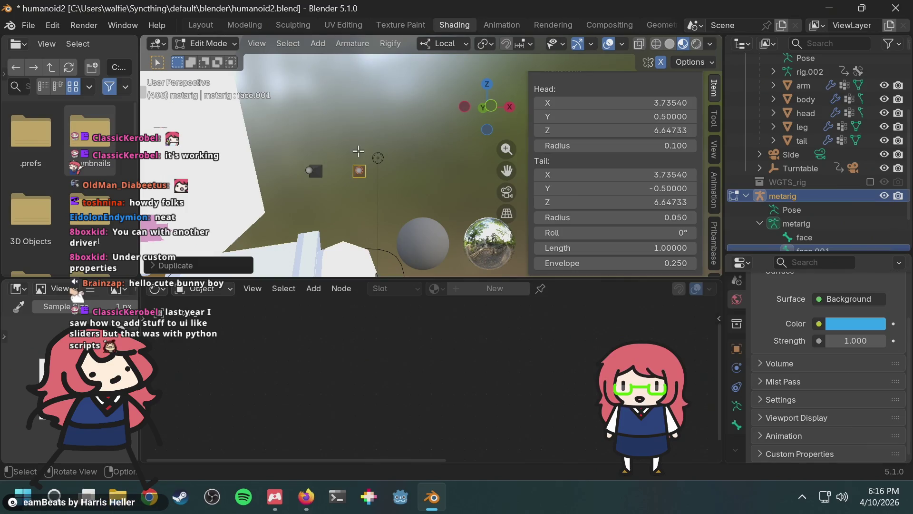
Step: Rename the duplicated bone to 'mouth' and show its properties
{"action": "key", "text": "F2"}
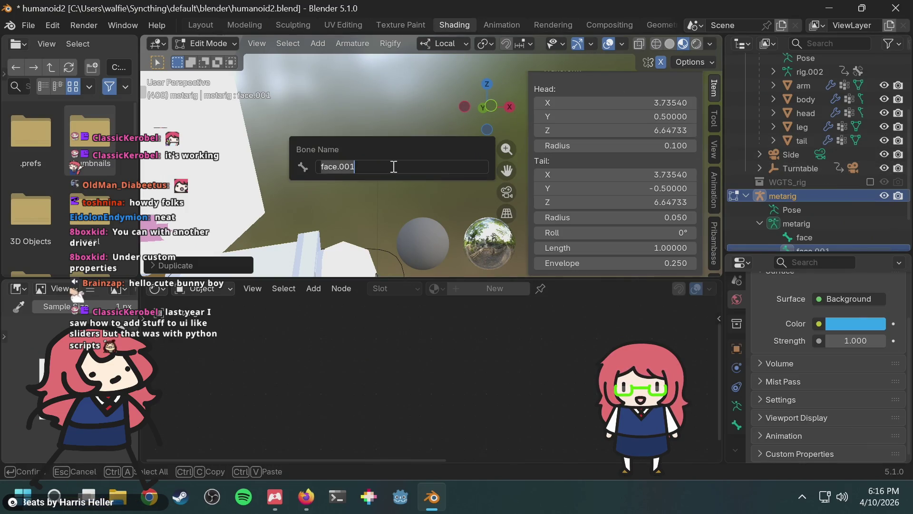
{"action": "type", "text": "mouth"}
{"action": "key", "text": "Return"}
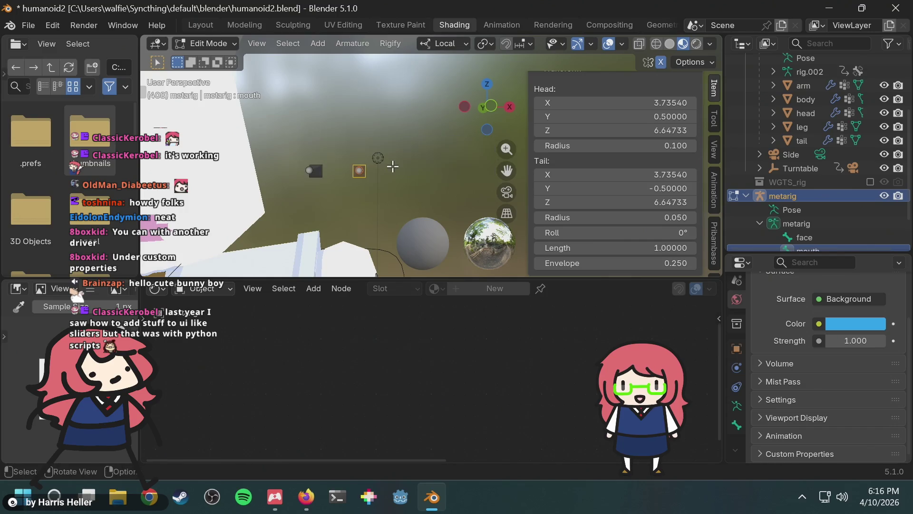
{"action": "middle_click_drag", "start_coordinate": [392, 166], "coordinate": [351, 179]}
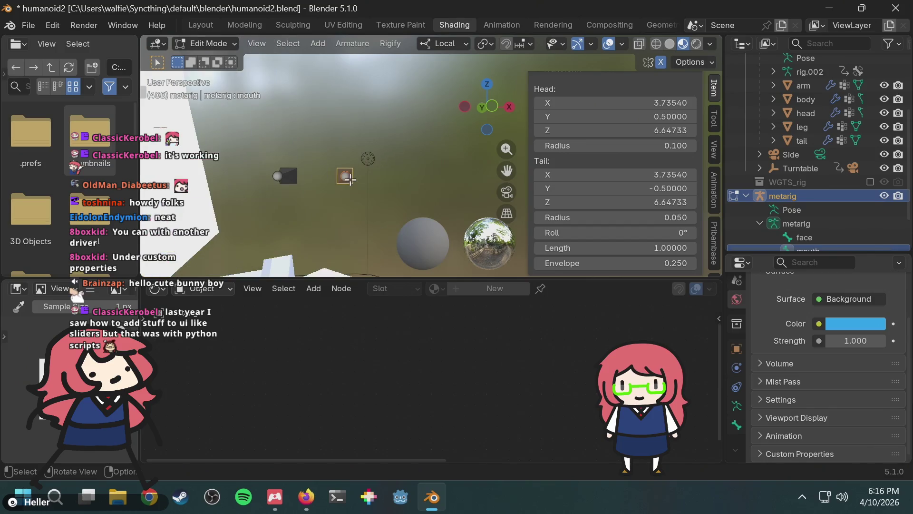
{"action": "scroll", "coordinate": [366, 165], "scroll_direction": "down", "scroll_amount": 3}
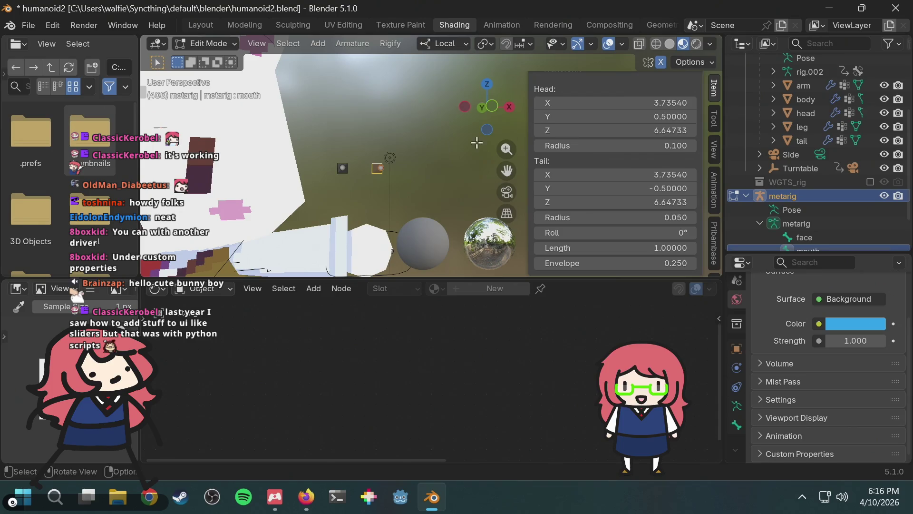
{"action": "left_click", "coordinate": [737, 424]}
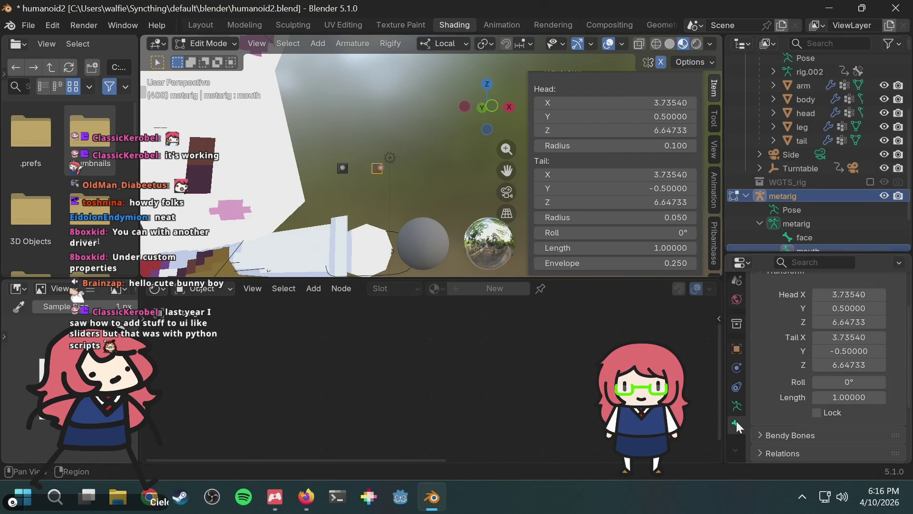
Step: Browse the armature data and object constraint property tabs
{"action": "scroll", "coordinate": [879, 336], "scroll_direction": "down", "scroll_amount": 3}
{"action": "scroll", "coordinate": [795, 384], "scroll_direction": "up", "scroll_amount": 6}
{"action": "scroll", "coordinate": [796, 384], "scroll_direction": "down", "scroll_amount": 6}
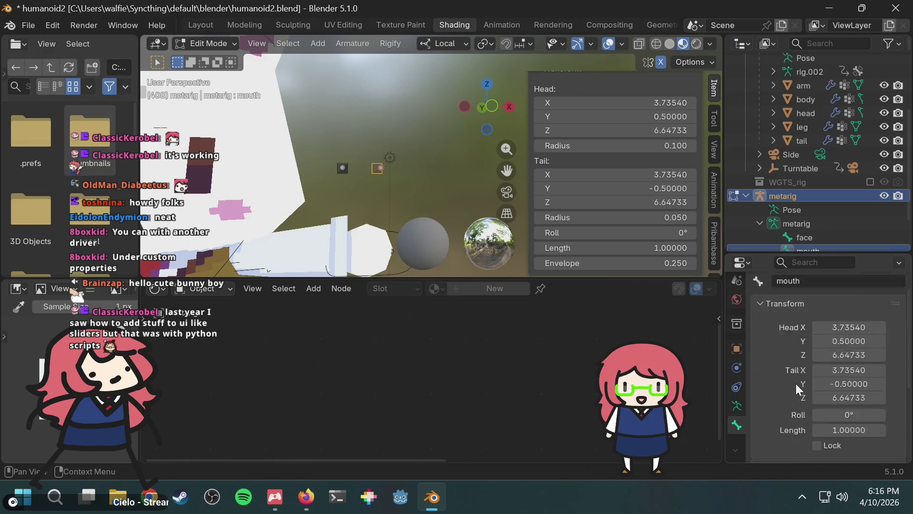
{"action": "left_click", "coordinate": [737, 407]}
{"action": "left_click", "coordinate": [739, 386]}
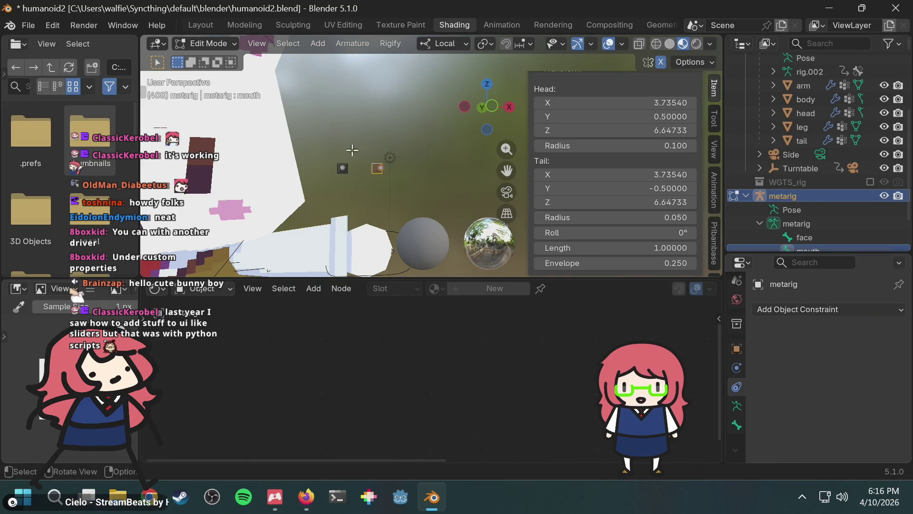
{"action": "right_click", "coordinate": [734, 450]}
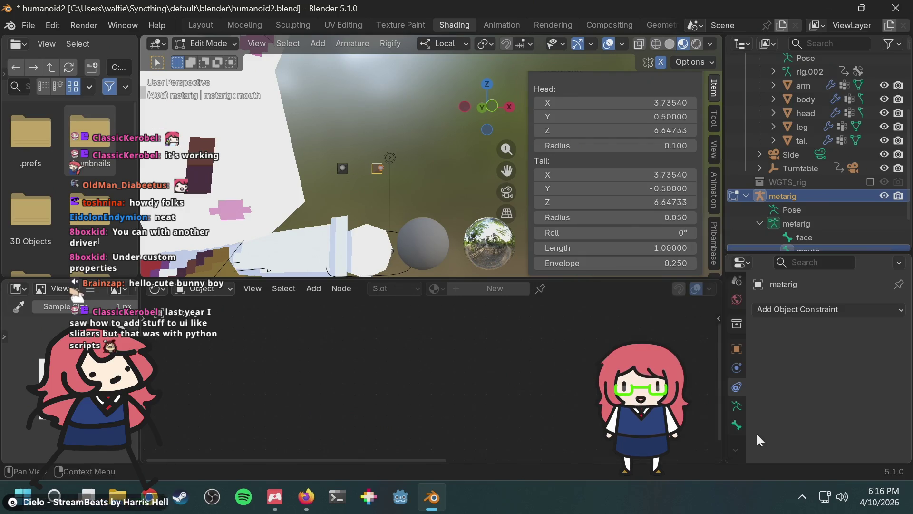
Step: In Pose Mode, check the mouth bone's Limit Location constraint with cancelled test moves
{"action": "left_click", "coordinate": [218, 42]}
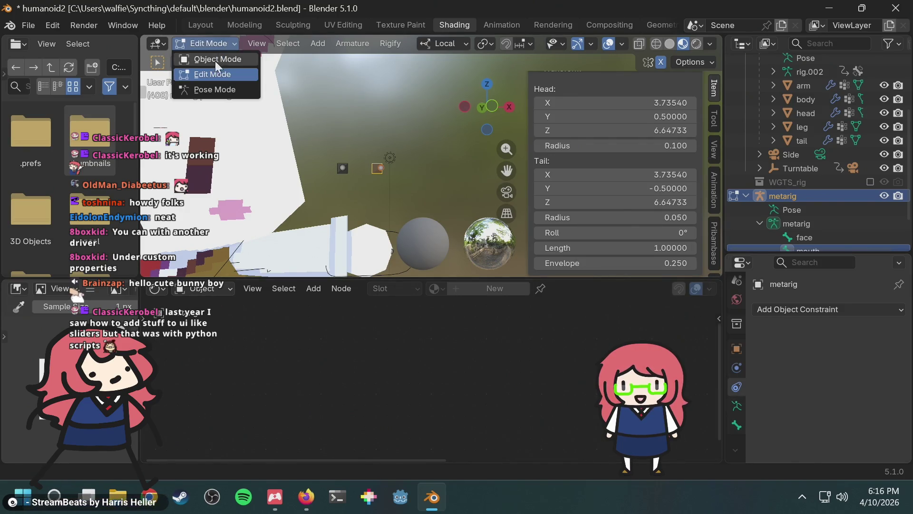
{"action": "left_click", "coordinate": [214, 89]}
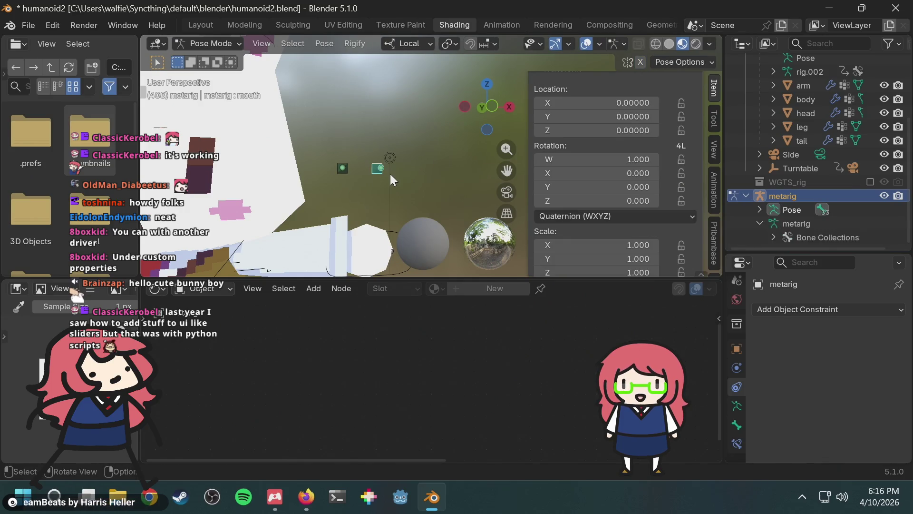
{"action": "left_click", "coordinate": [737, 444]}
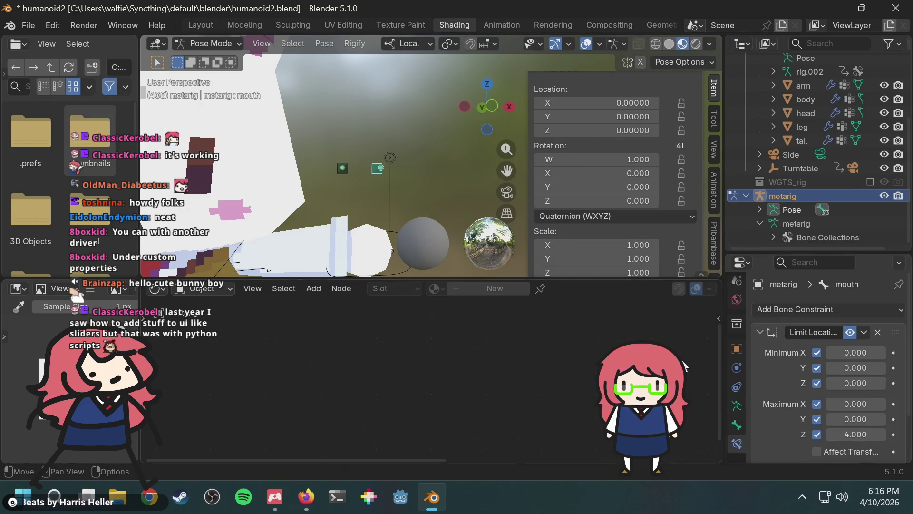
{"action": "scroll", "coordinate": [846, 389], "scroll_direction": "down", "scroll_amount": 2}
{"action": "scroll", "coordinate": [849, 389], "scroll_direction": "up", "scroll_amount": 2}
{"action": "scroll", "coordinate": [849, 389], "scroll_direction": "down", "scroll_amount": 2}
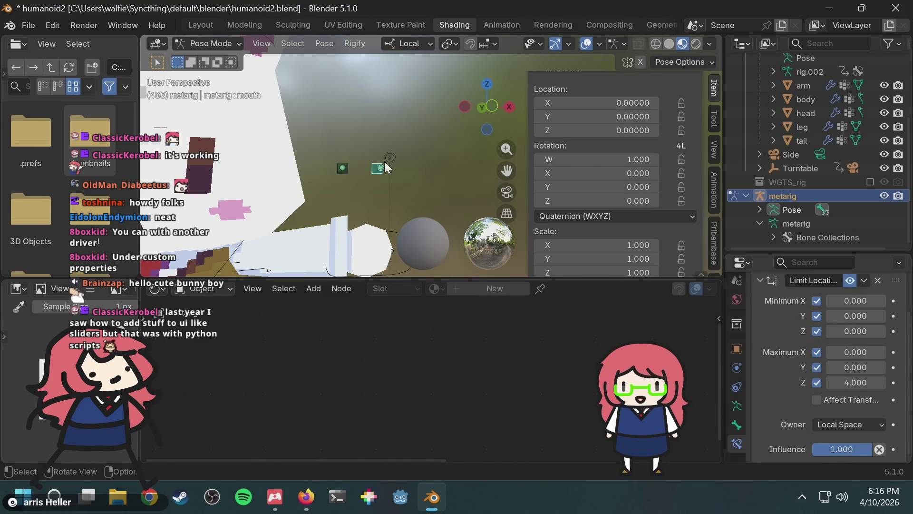
{"action": "key", "text": "g"}
{"action": "key", "text": "Escape"}
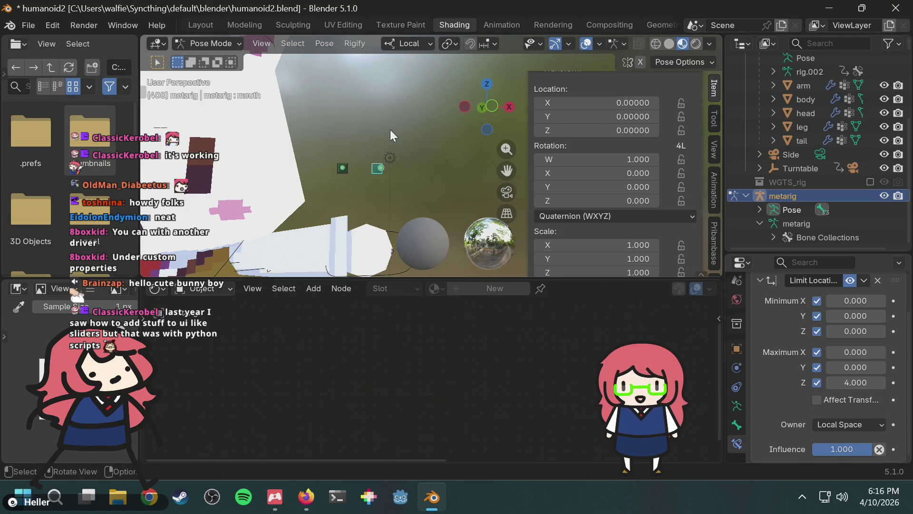
{"action": "scroll", "coordinate": [404, 132], "scroll_direction": "down", "scroll_amount": 5}
{"action": "key", "text": "g"}
{"action": "key", "text": "Escape"}
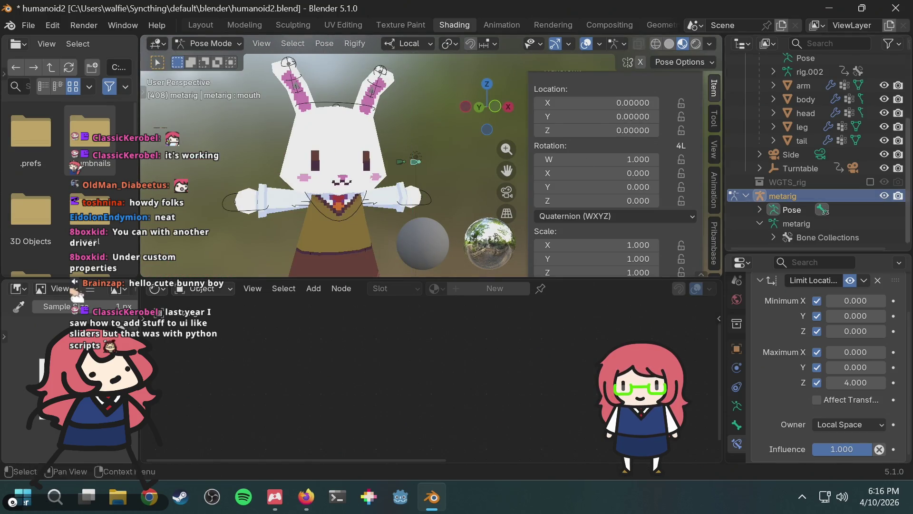
Step: Scroll Armature Data to the Rigify panel and regenerate the rig from the metarig
{"action": "left_click", "coordinate": [737, 405]}
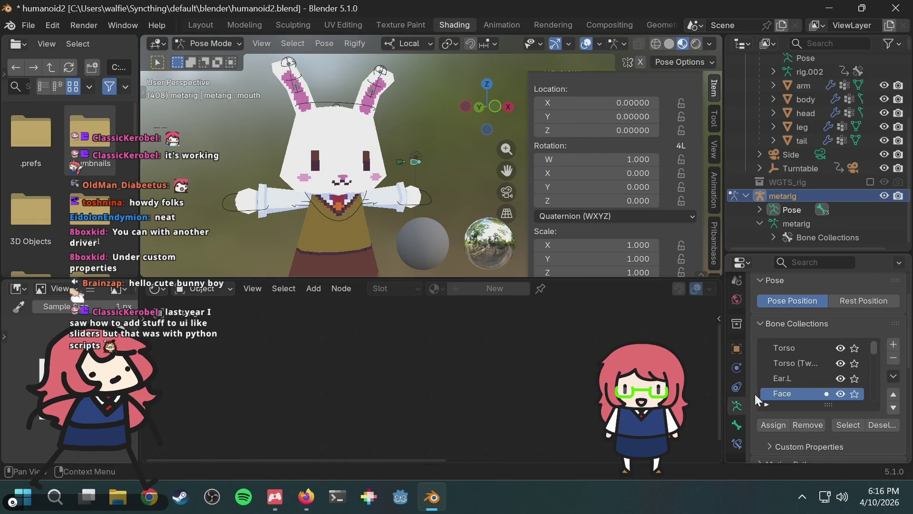
{"action": "scroll", "coordinate": [833, 386], "scroll_direction": "down", "scroll_amount": 2}
{"action": "scroll", "coordinate": [833, 386], "scroll_direction": "down", "scroll_amount": 1}
{"action": "scroll", "coordinate": [824, 377], "scroll_direction": "up", "scroll_amount": 2}
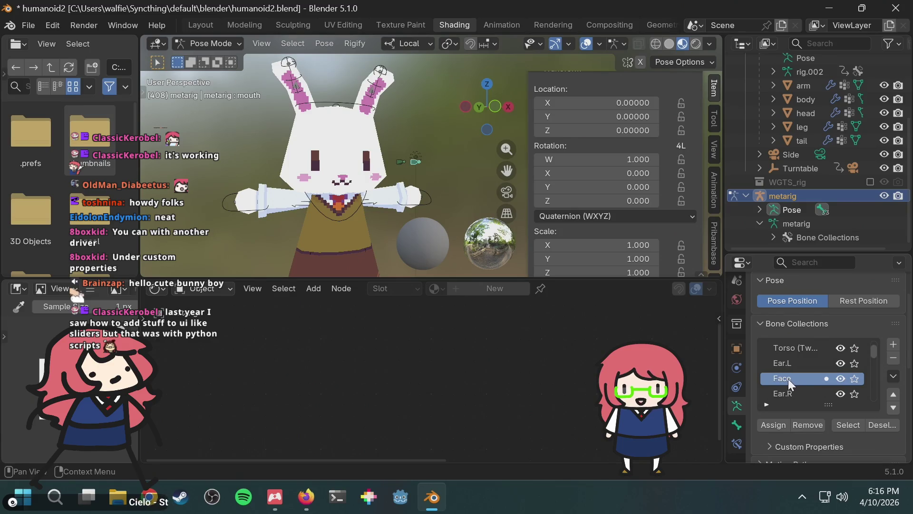
{"action": "scroll", "coordinate": [907, 333], "scroll_direction": "down", "scroll_amount": 5}
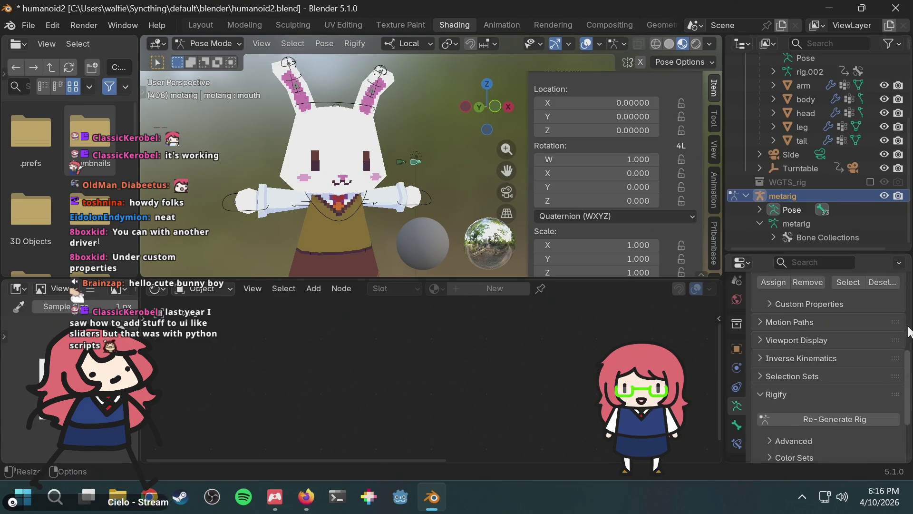
{"action": "left_click", "coordinate": [828, 387]}
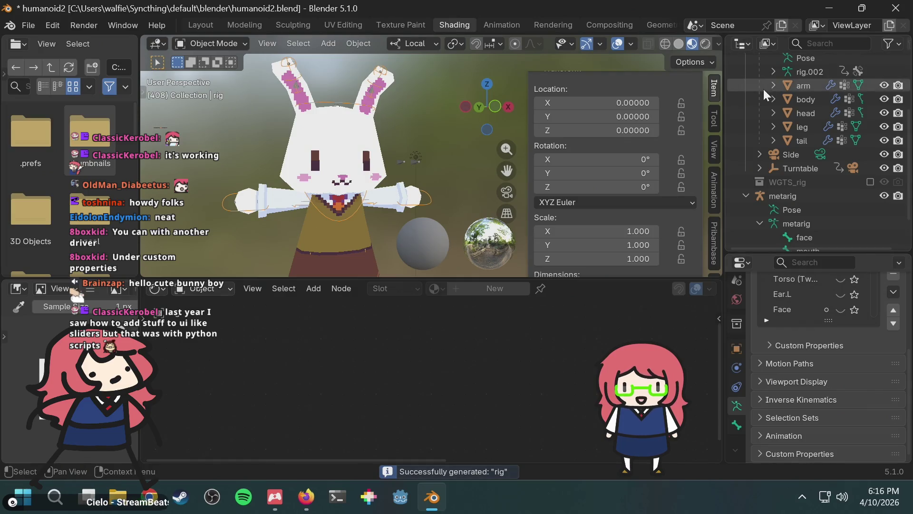
Step: Reselect the generated rig and switch it into Pose Mode
{"action": "scroll", "coordinate": [780, 110], "scroll_direction": "up", "scroll_amount": 4}
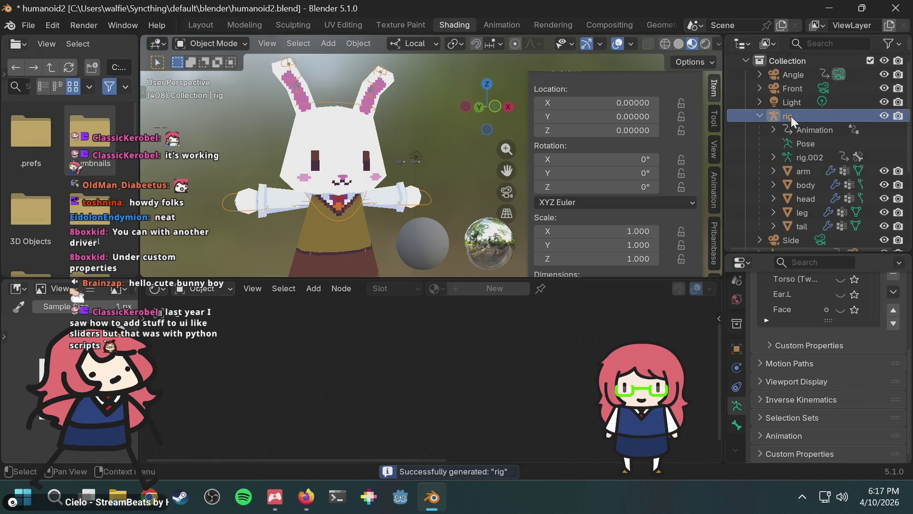
{"action": "left_click", "coordinate": [793, 101]}
{"action": "left_click", "coordinate": [792, 112]}
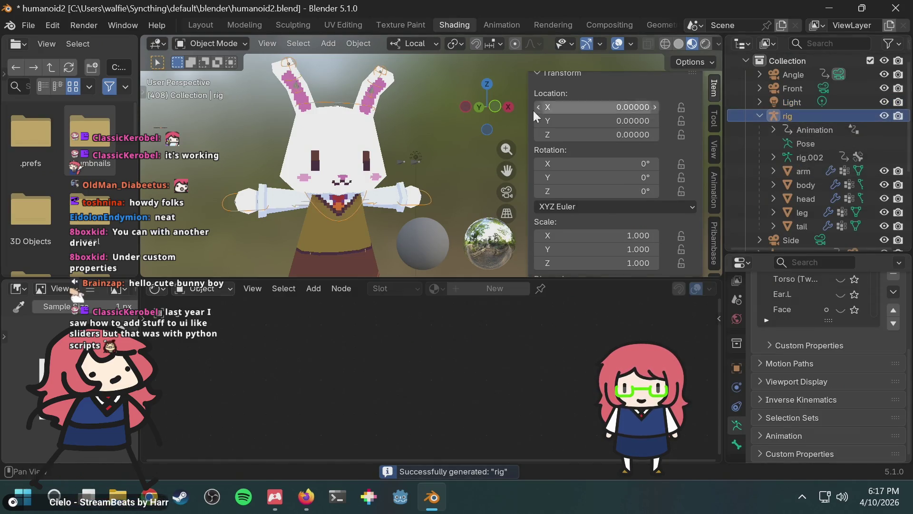
{"action": "left_click", "coordinate": [230, 46]}
{"action": "left_click", "coordinate": [211, 86]}
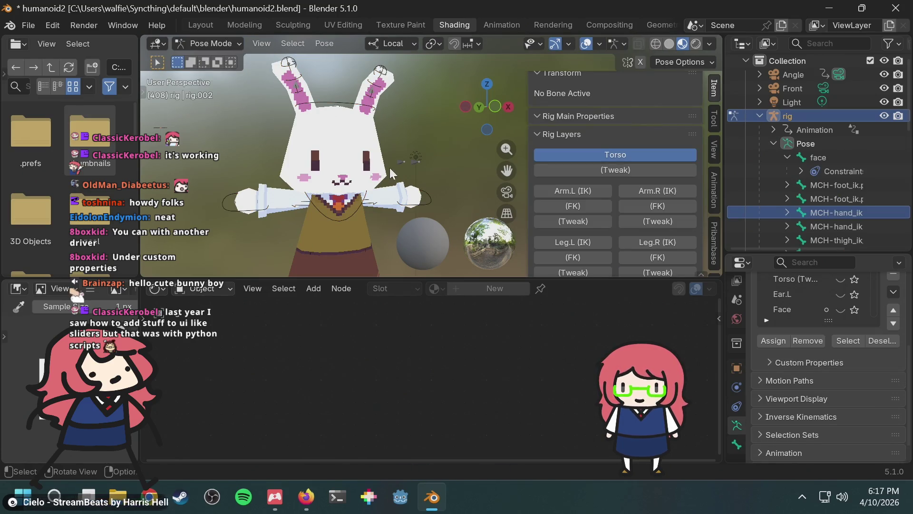
Step: Make the Face bone collection visible and box-select the face control bone
{"action": "scroll", "coordinate": [386, 175], "scroll_direction": "up", "scroll_amount": 5}
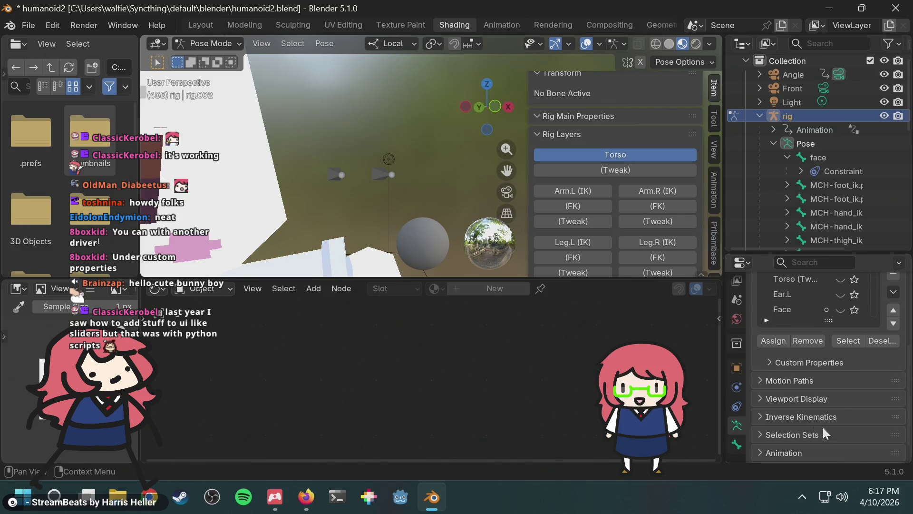
{"action": "left_click", "coordinate": [839, 309]}
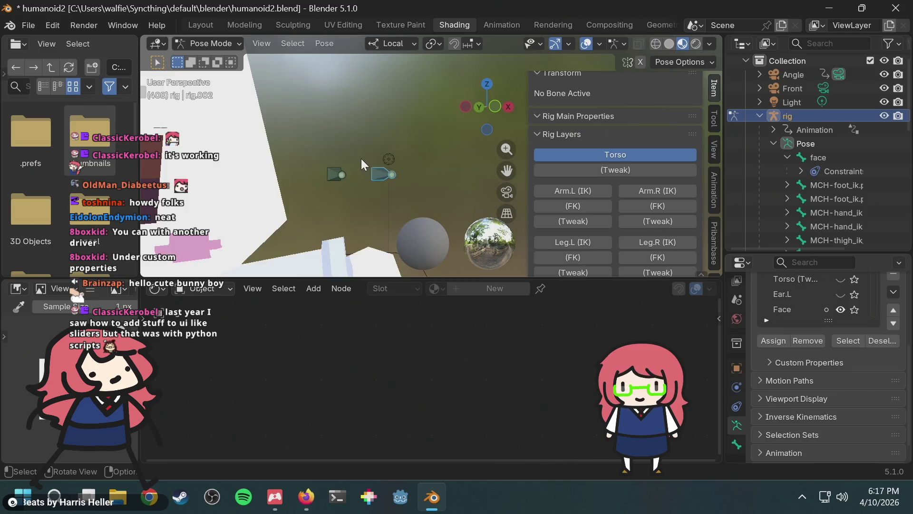
{"action": "scroll", "coordinate": [362, 161], "scroll_direction": "down", "scroll_amount": 6}
{"action": "key", "text": "b"}
{"action": "left_click_drag", "start_coordinate": [399, 176], "coordinate": [401, 176]}
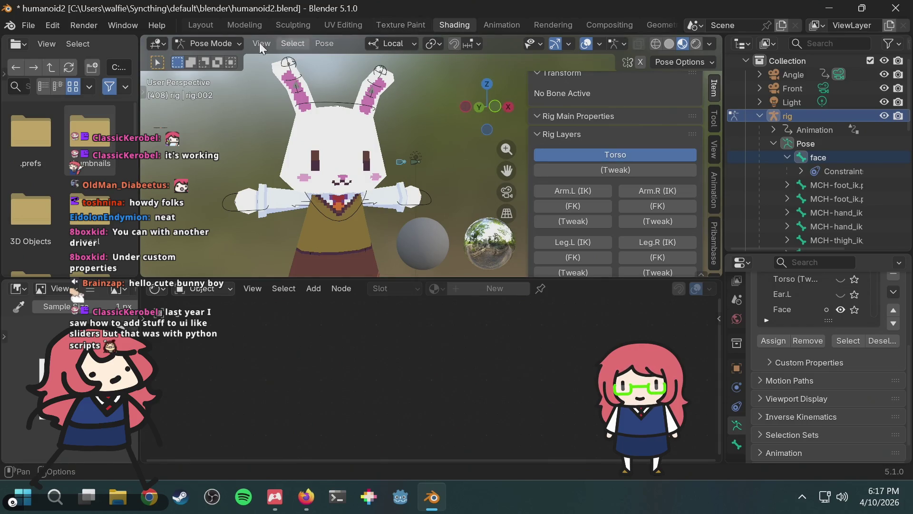
Step: Return to Object Mode and select the head to show its RabbitMouthMaterial nodes
{"action": "left_click", "coordinate": [196, 42]}
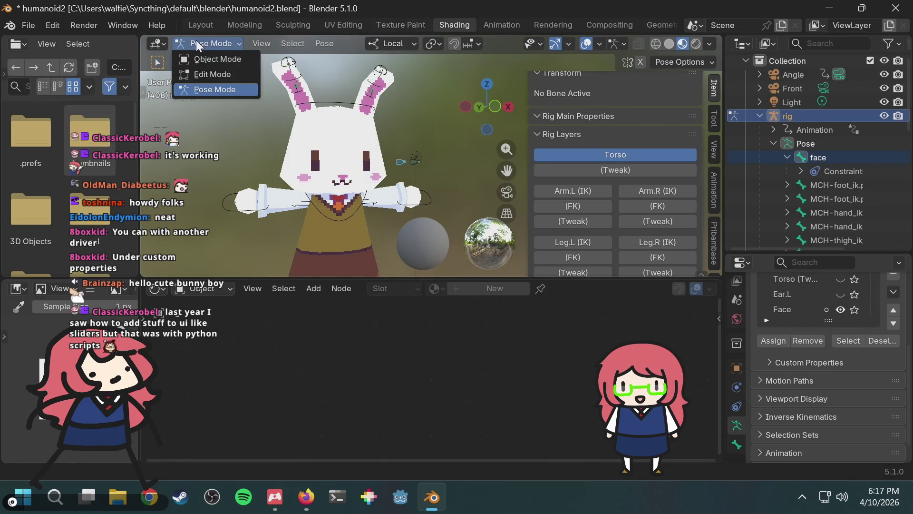
{"action": "left_click", "coordinate": [218, 58]}
{"action": "left_click", "coordinate": [365, 144]}
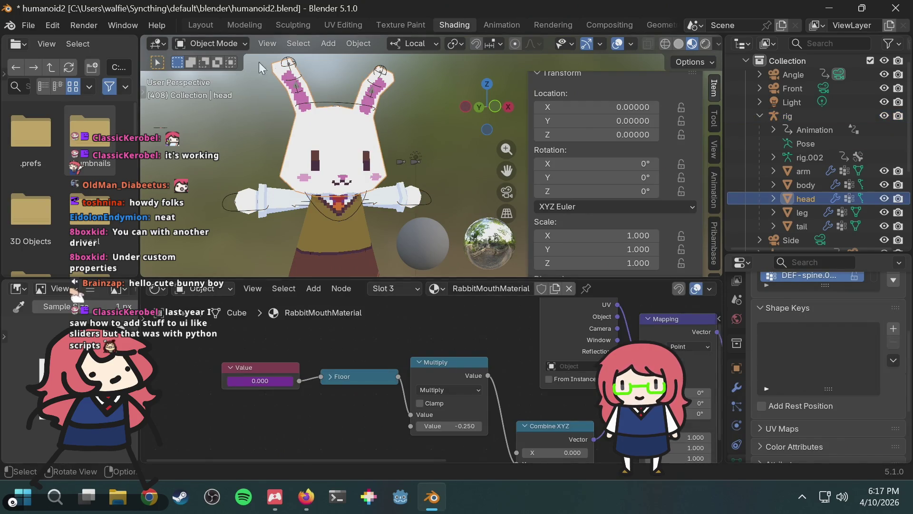
Step: Put the head mesh in Edit Mode and select the faces around the bunny's mouth
{"action": "left_click", "coordinate": [190, 41]}
{"action": "left_click", "coordinate": [214, 75]}
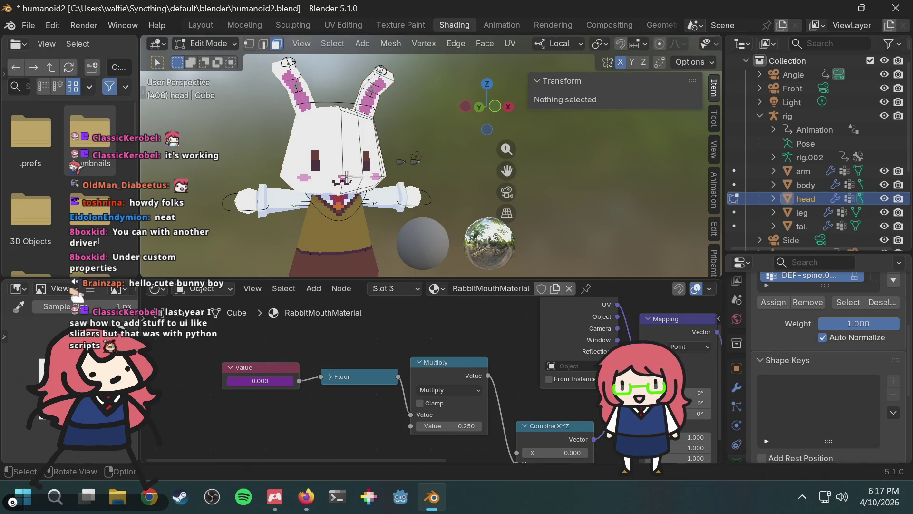
{"action": "scroll", "coordinate": [370, 190], "scroll_direction": "up", "scroll_amount": 3}
{"action": "left_click", "coordinate": [294, 192]}
{"action": "left_click", "coordinate": [350, 193], "text": "shift"}
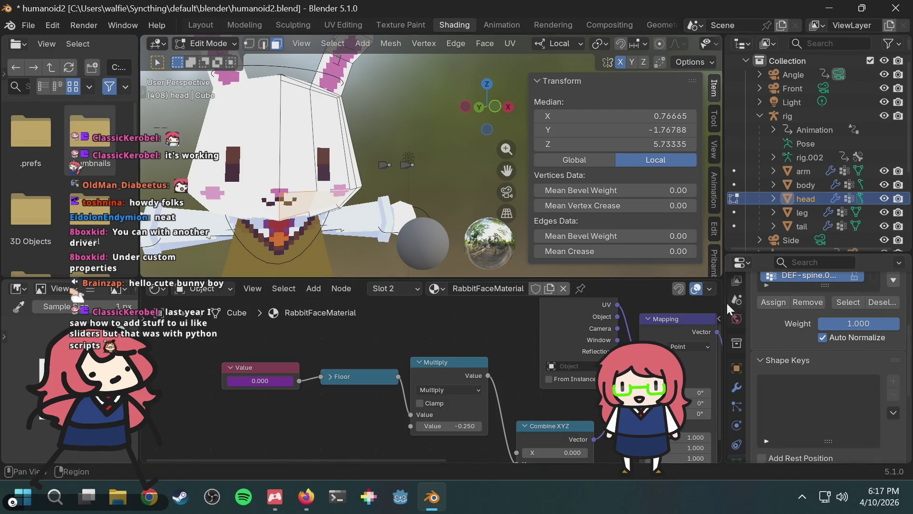
{"action": "mouse_move", "coordinate": [360, 196]}
{"action": "middle_mouse_down"}
{"action": "mouse_move", "coordinate": [280, 192]}
{"action": "mouse_move", "coordinate": [274, 171]}
{"action": "mouse_move", "coordinate": [291, 149]}
{"action": "mouse_move", "coordinate": [310, 151]}
{"action": "middle_mouse_up"}
{"action": "left_click", "coordinate": [285, 162]}
Step: Assign RabbitMouthMaterial to the selected mouth faces in the head's Material Properties
{"action": "mouse_move", "coordinate": [812, 285]}
{"action": "left_mouse_down"}
{"action": "mouse_move", "coordinate": [812, 343]}
{"action": "mouse_move", "coordinate": [804, 351]}
{"action": "left_mouse_up"}
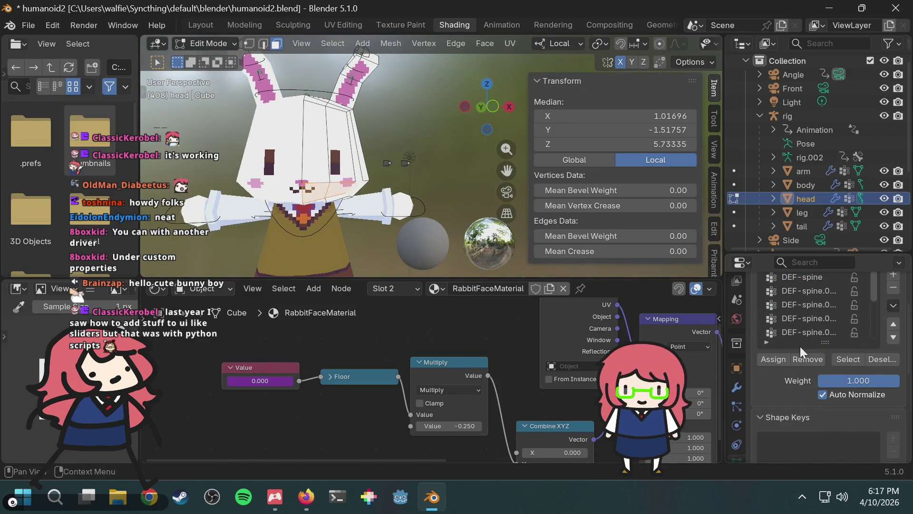
{"action": "left_click", "coordinate": [737, 319]}
{"action": "scroll", "coordinate": [789, 339], "scroll_direction": "up", "scroll_amount": 2}
{"action": "scroll", "coordinate": [789, 333], "scroll_direction": "down", "scroll_amount": 2}
{"action": "scroll", "coordinate": [741, 384], "scroll_direction": "down", "scroll_amount": 3}
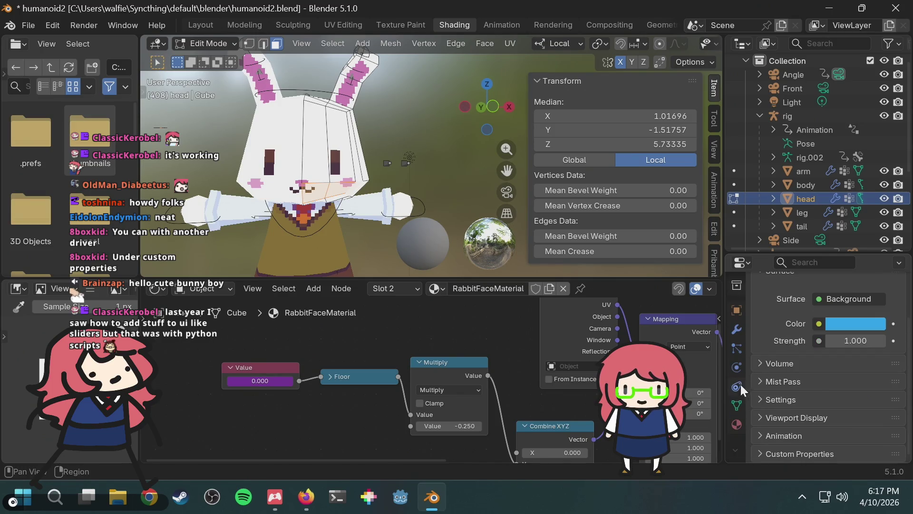
{"action": "left_click", "coordinate": [736, 424]}
{"action": "scroll", "coordinate": [837, 342], "scroll_direction": "up", "scroll_amount": 2}
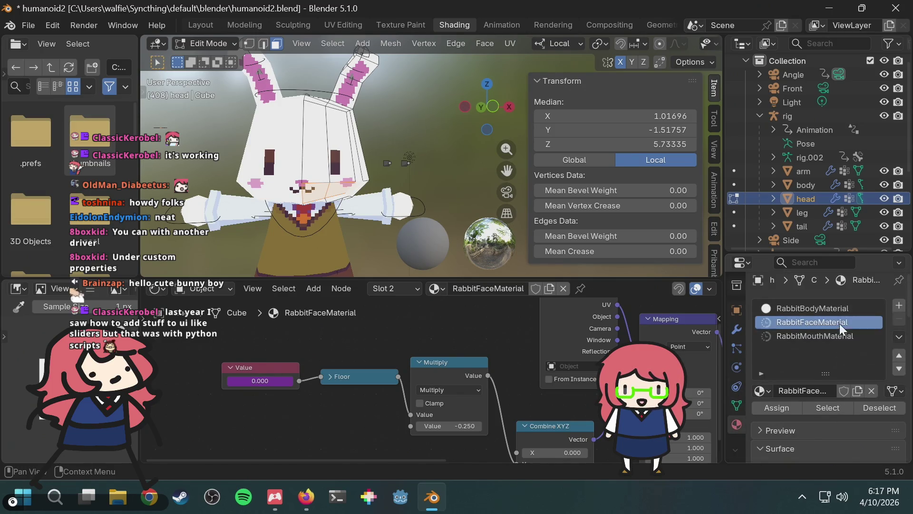
{"action": "left_click", "coordinate": [814, 339]}
{"action": "left_click", "coordinate": [782, 408]}
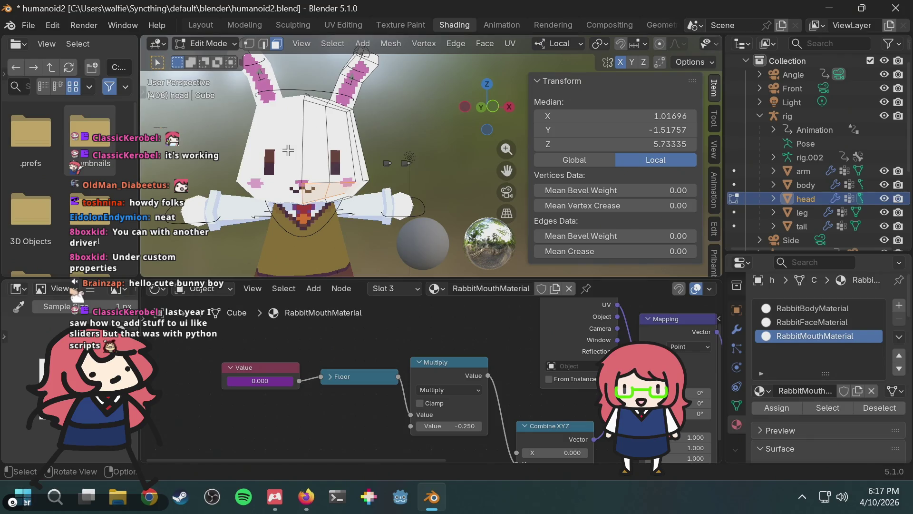
Step: Check the material on nearby mouth faces, clear the selection, and bring the Value node into view
{"action": "left_click", "coordinate": [325, 162]}
{"action": "left_click", "coordinate": [792, 321]}
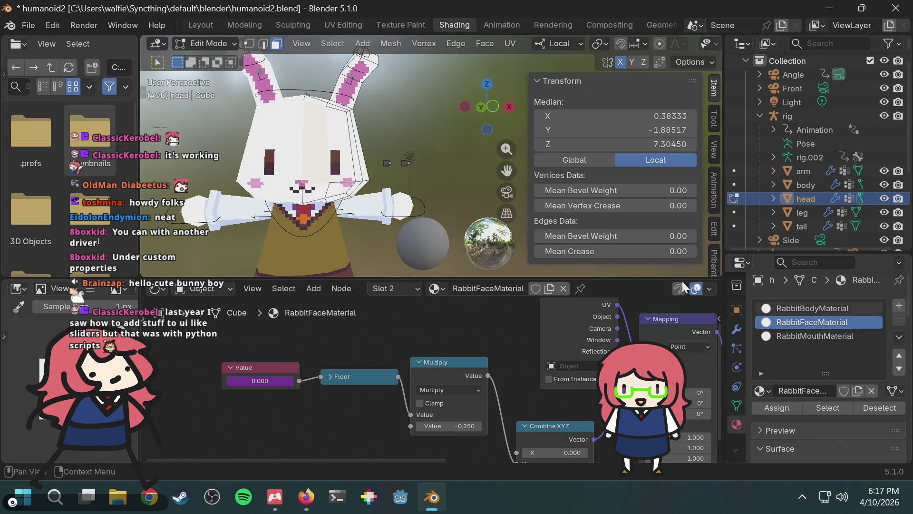
{"action": "left_click", "coordinate": [322, 196]}
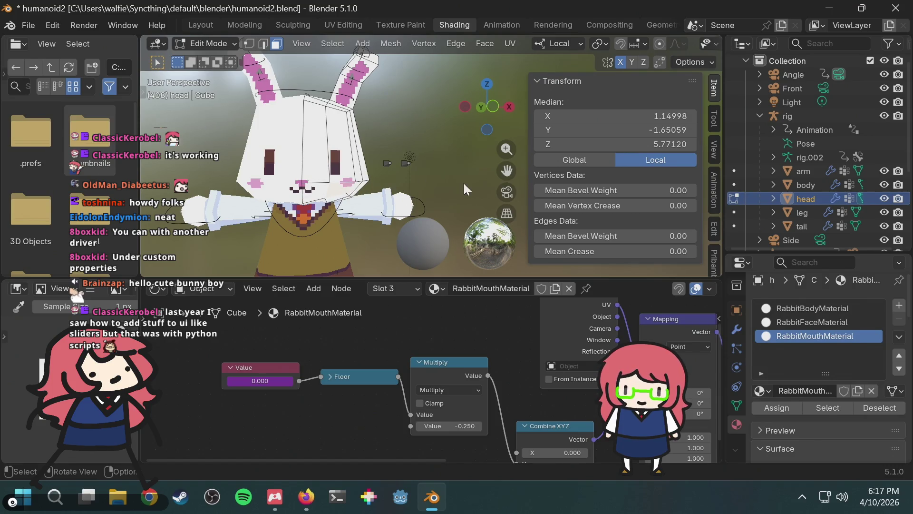
{"action": "left_click", "coordinate": [438, 152]}
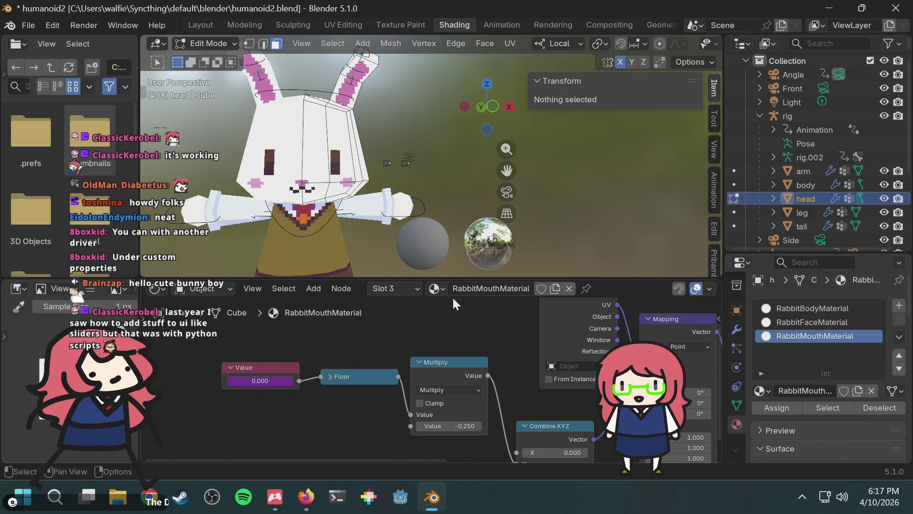
{"action": "middle_click_drag", "start_coordinate": [337, 347], "coordinate": [326, 363]}
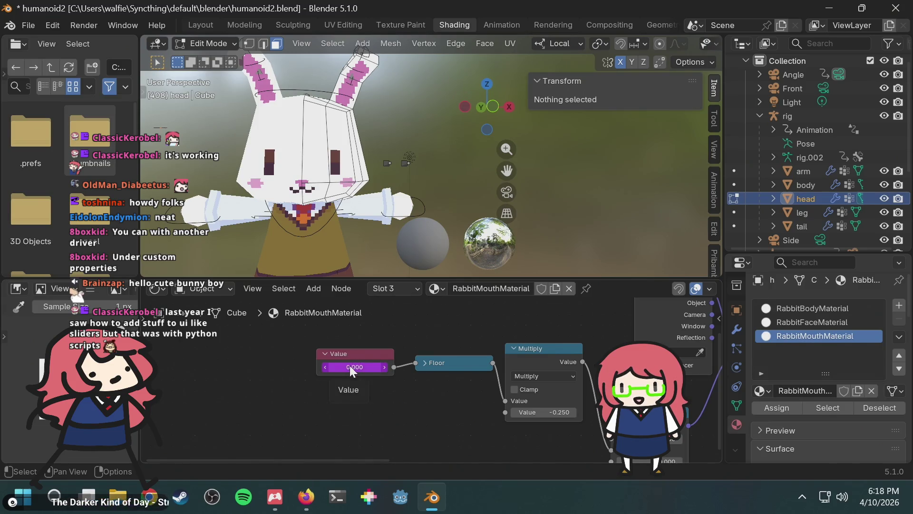
Step: Delete the existing driver on the Value node's field
{"action": "right_click", "coordinate": [350, 365]}
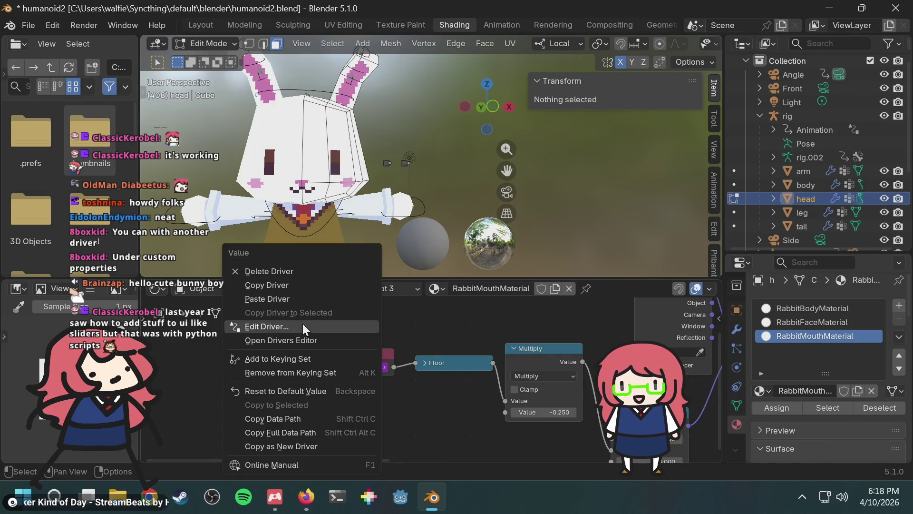
{"action": "left_click", "coordinate": [284, 288]}
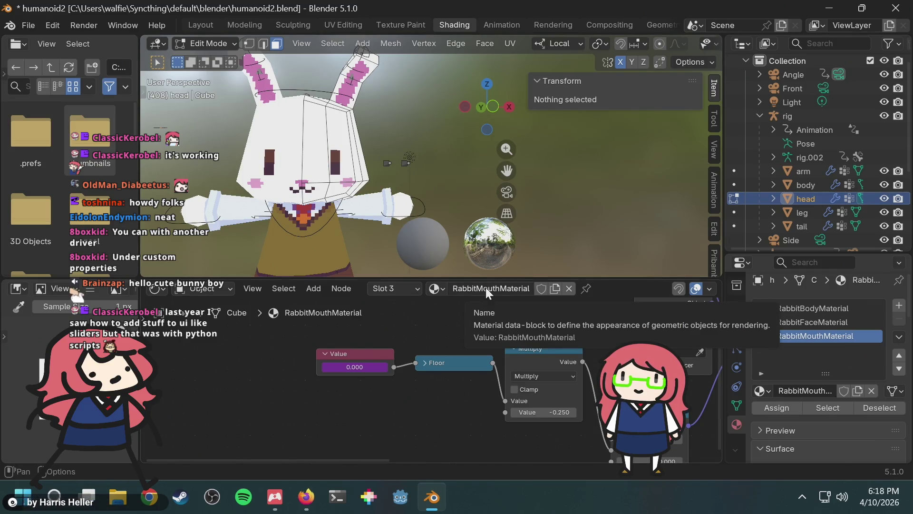
{"action": "right_click", "coordinate": [364, 363]}
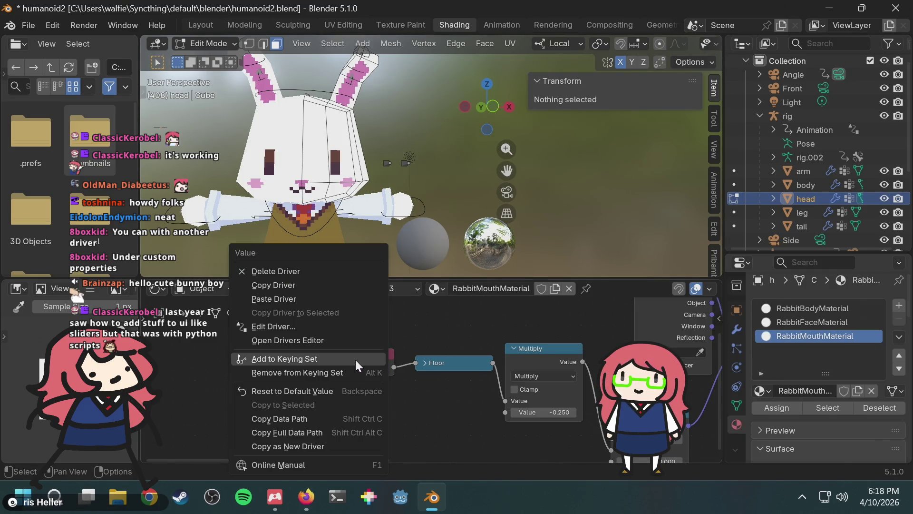
{"action": "left_click", "coordinate": [325, 272]}
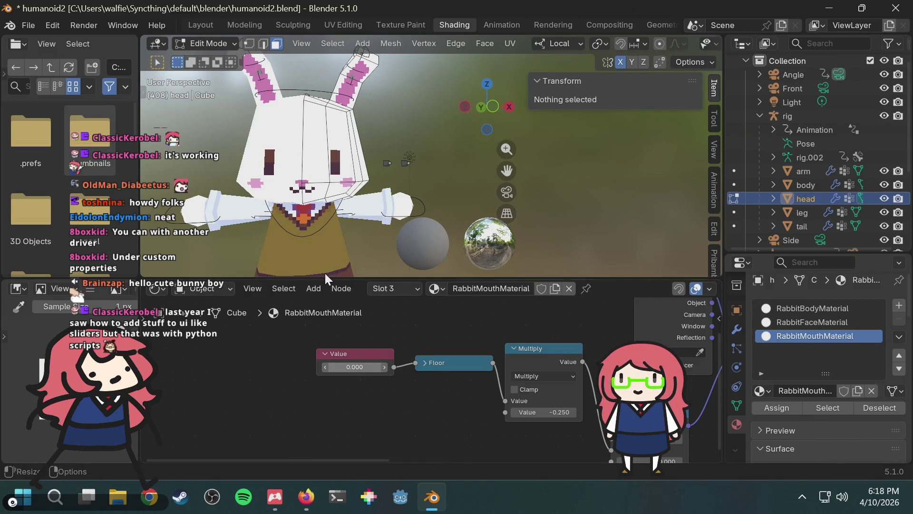
Step: Swap slot 3 to RabbitFaceMaterial and back to RabbitMouthMaterial, then add a new driver to Value
{"action": "left_click", "coordinate": [512, 287]}
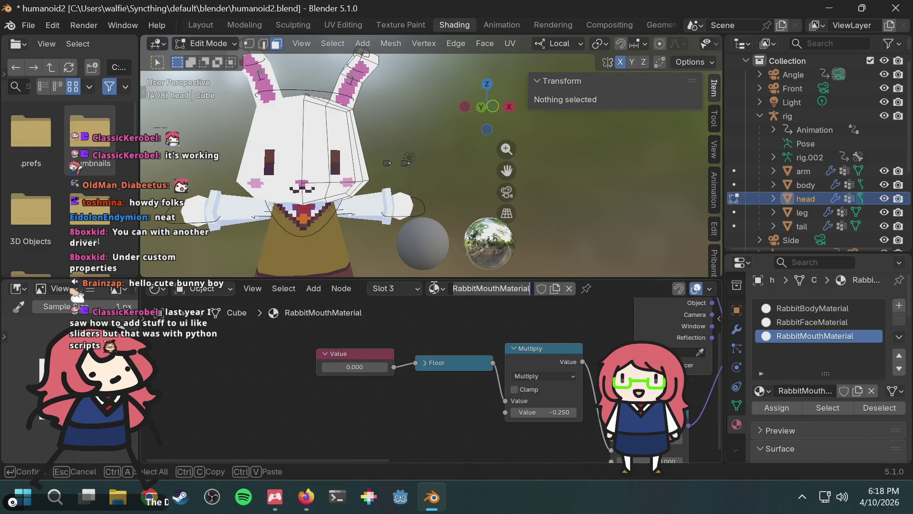
{"action": "left_click", "coordinate": [434, 288]}
{"action": "left_click", "coordinate": [434, 288]}
{"action": "left_click", "coordinate": [460, 322]}
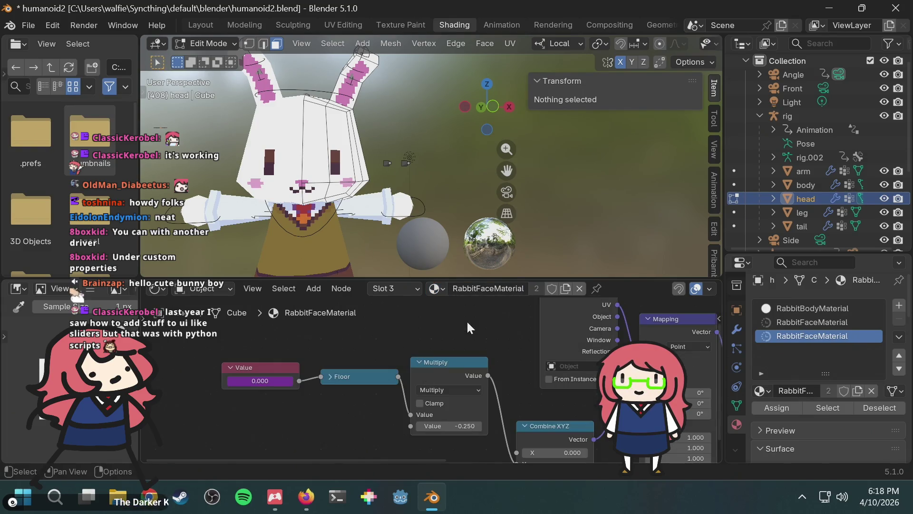
{"action": "left_click", "coordinate": [436, 287]}
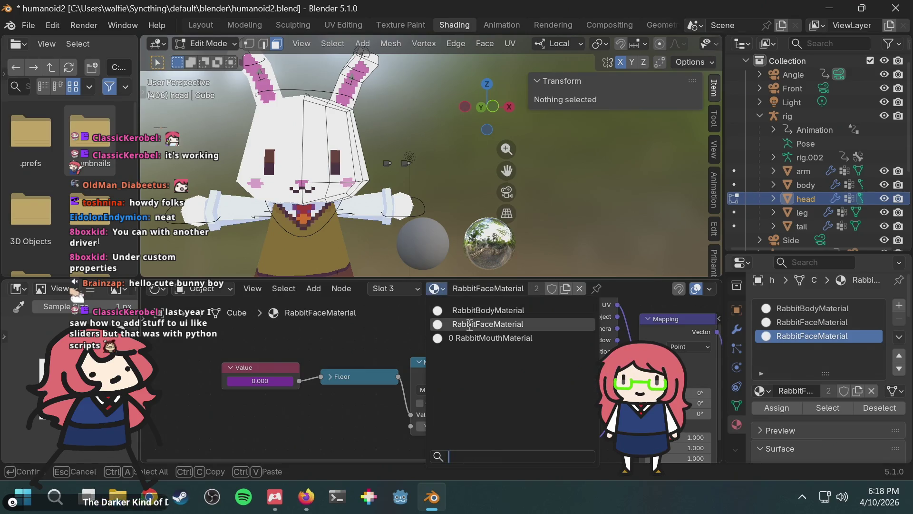
{"action": "left_click", "coordinate": [460, 336]}
{"action": "right_click", "coordinate": [336, 367]}
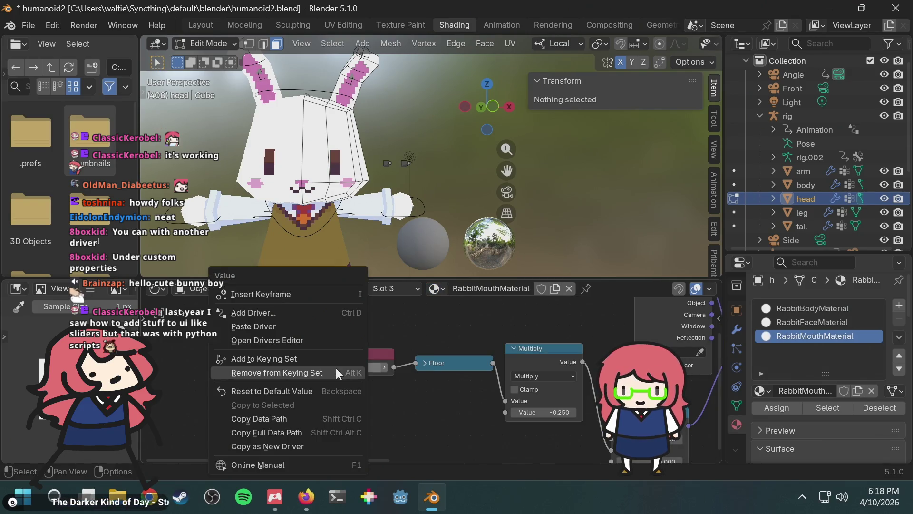
{"action": "left_click", "coordinate": [297, 312]}
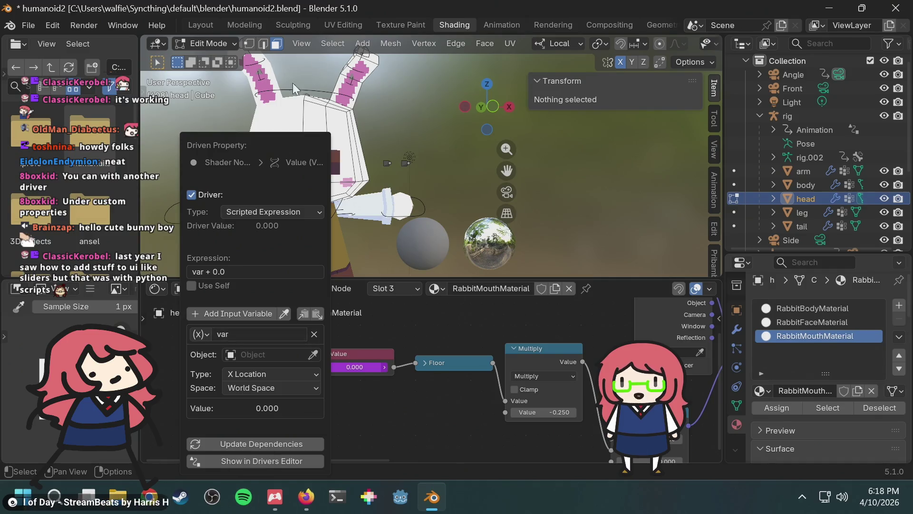
Step: Set the driver's Scripted Expression to var
{"action": "left_click", "coordinate": [235, 267]}
{"action": "left_click", "coordinate": [235, 268]}
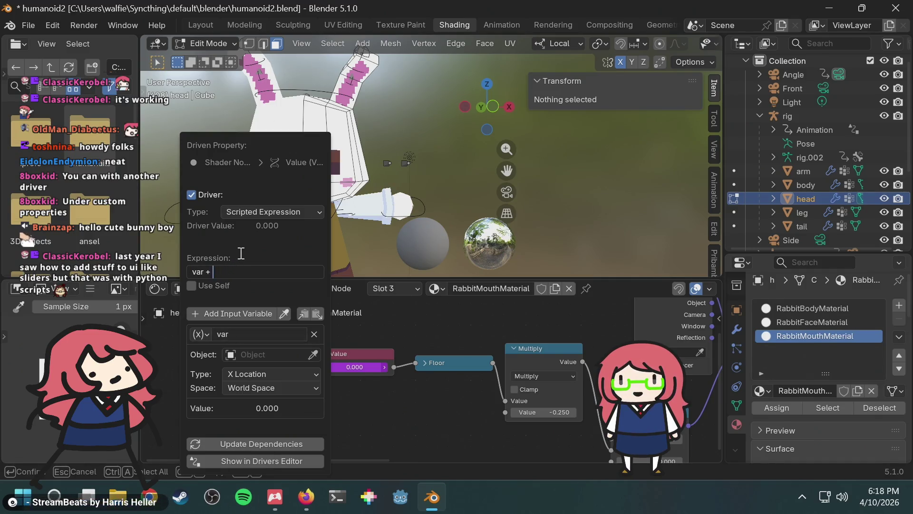
{"action": "key", "text": "Return"}
{"action": "left_click", "coordinate": [263, 198]}
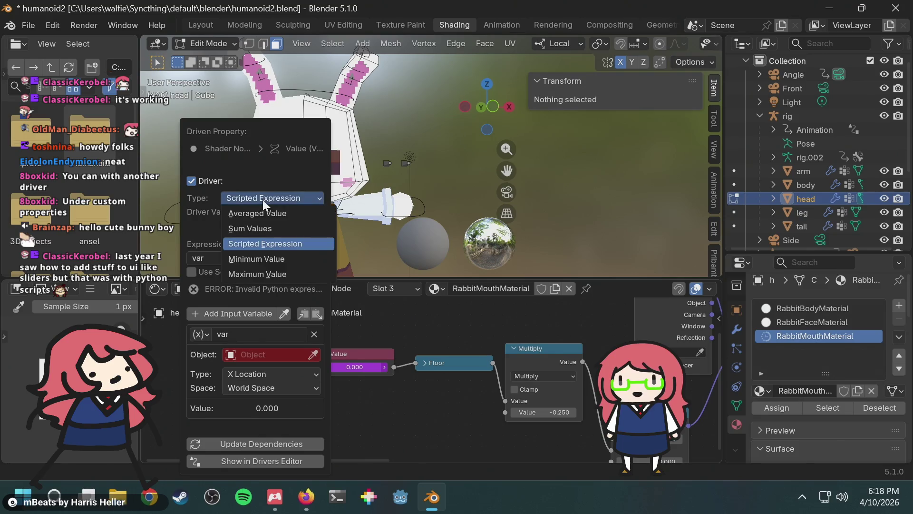
{"action": "left_click", "coordinate": [264, 196]}
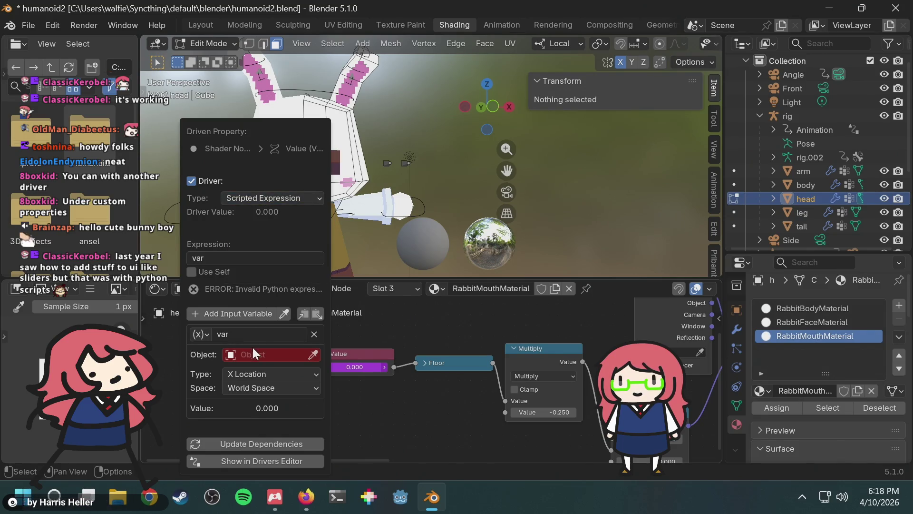
Step: Point the driver variable at the rig's mouth bone Z Location in Local Space, and save humanoid2.blend
{"action": "left_click", "coordinate": [233, 355]}
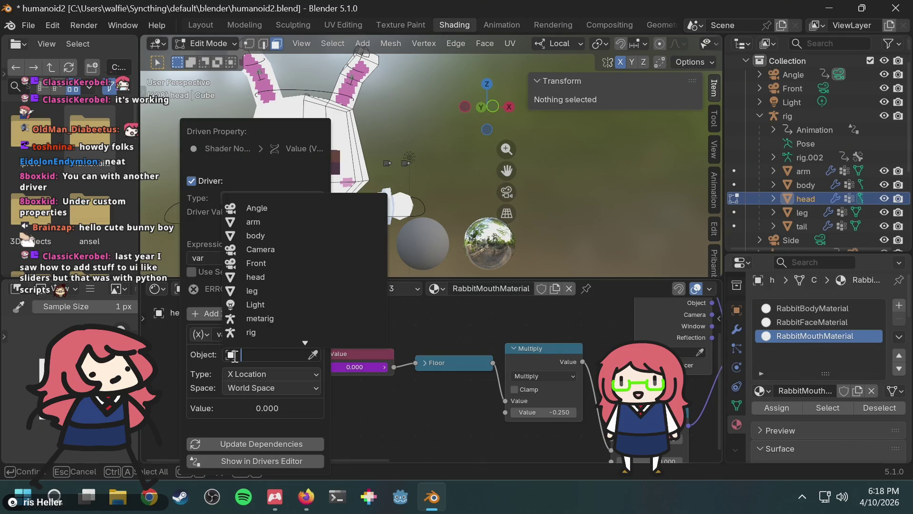
{"action": "left_click", "coordinate": [262, 333]}
{"action": "left_click", "coordinate": [266, 354]}
{"action": "scroll", "coordinate": [270, 310], "scroll_direction": "down", "scroll_amount": 10}
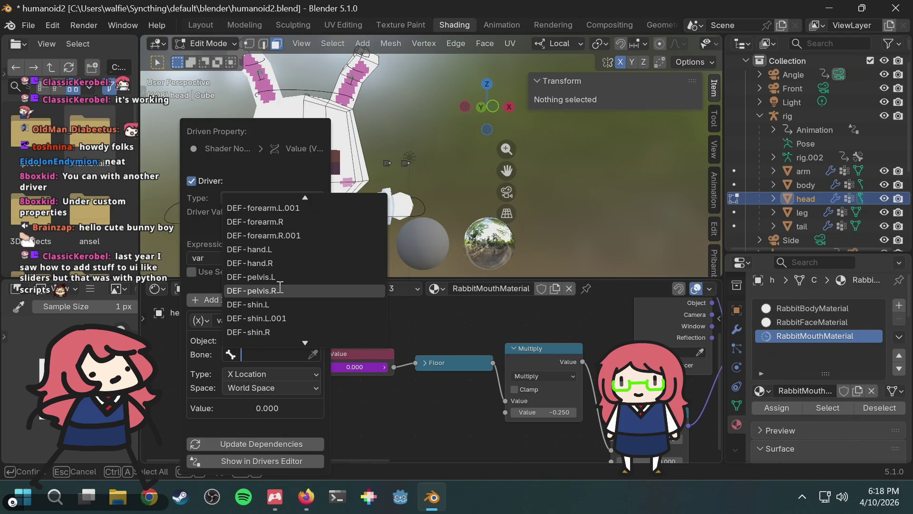
{"action": "scroll", "coordinate": [279, 287], "scroll_direction": "down", "scroll_amount": 15}
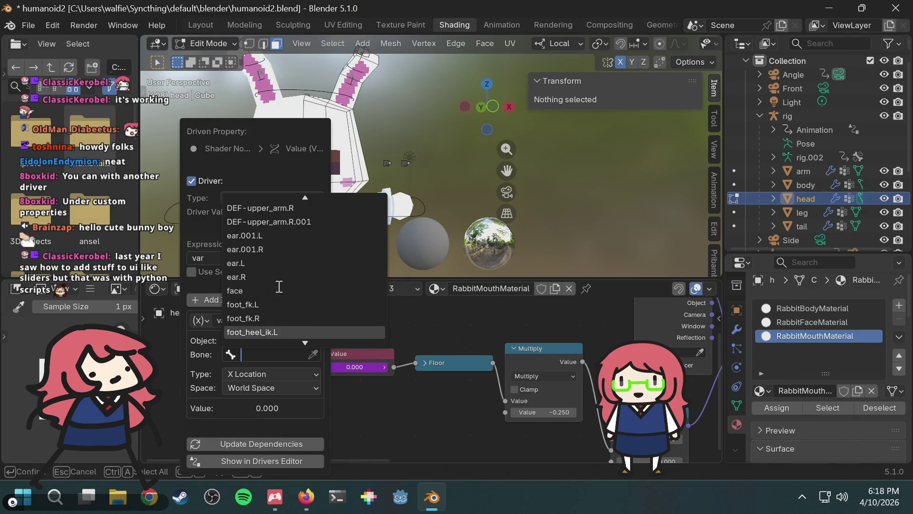
{"action": "scroll", "coordinate": [279, 287], "scroll_direction": "down", "scroll_amount": 15}
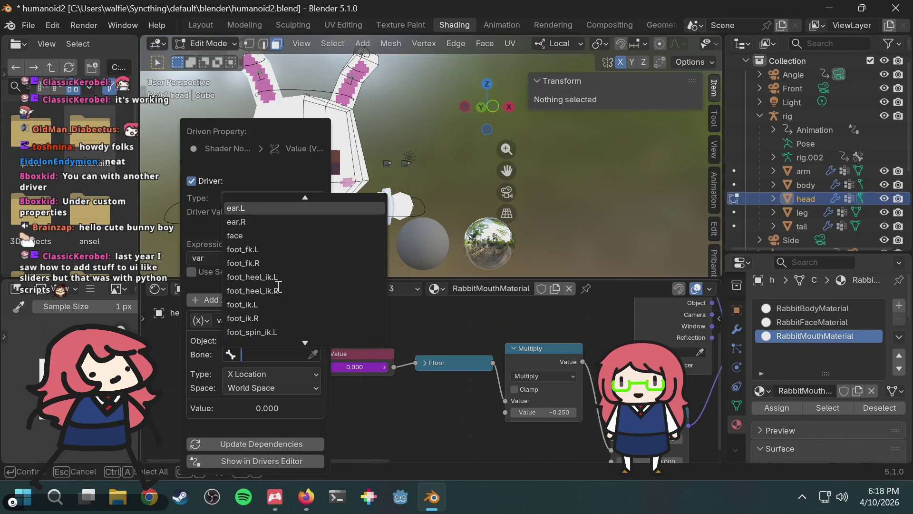
{"action": "scroll", "coordinate": [279, 286], "scroll_direction": "down", "scroll_amount": 2}
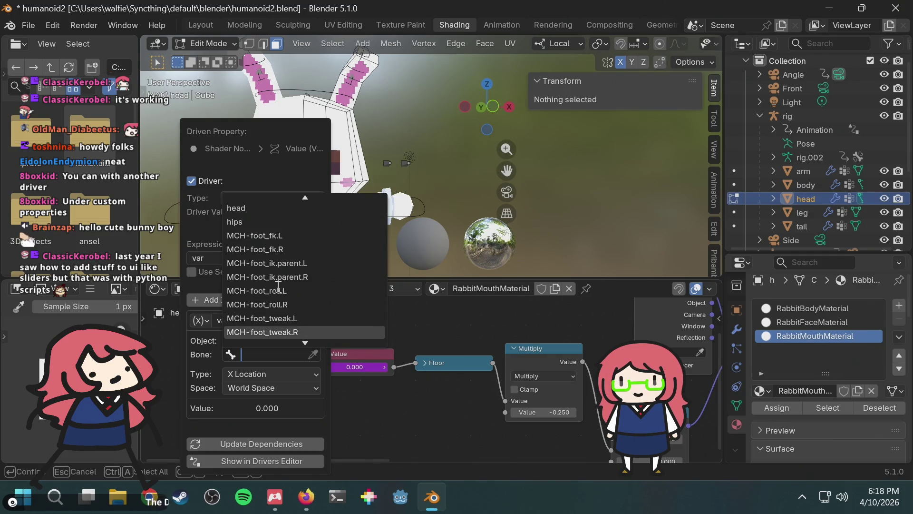
{"action": "type", "text": "mouth"}
{"action": "key", "text": "Return"}
{"action": "left_click", "coordinate": [249, 372]}
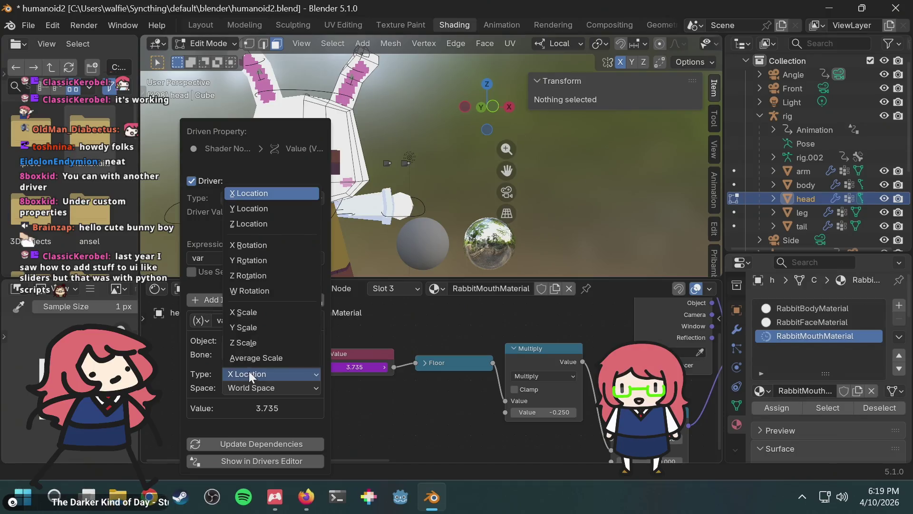
{"action": "left_click", "coordinate": [255, 224]}
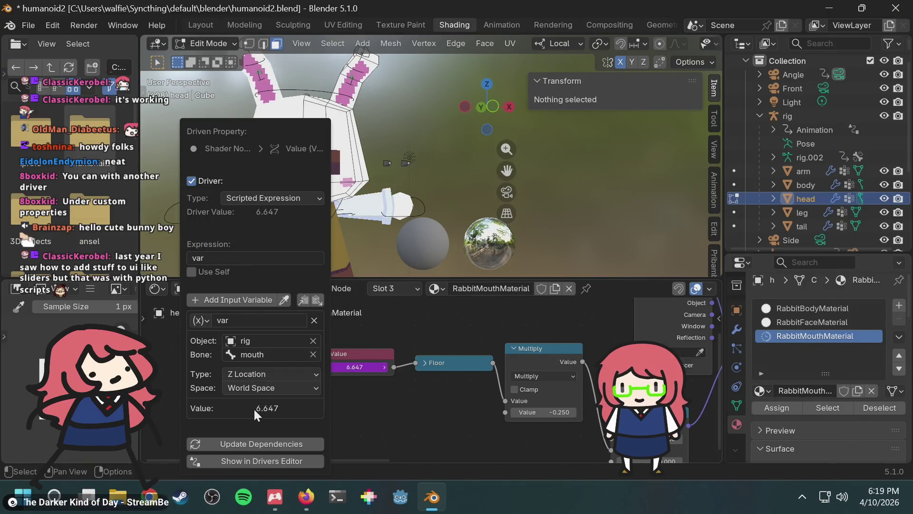
{"action": "left_click", "coordinate": [263, 389]}
{"action": "left_click", "coordinate": [256, 429]}
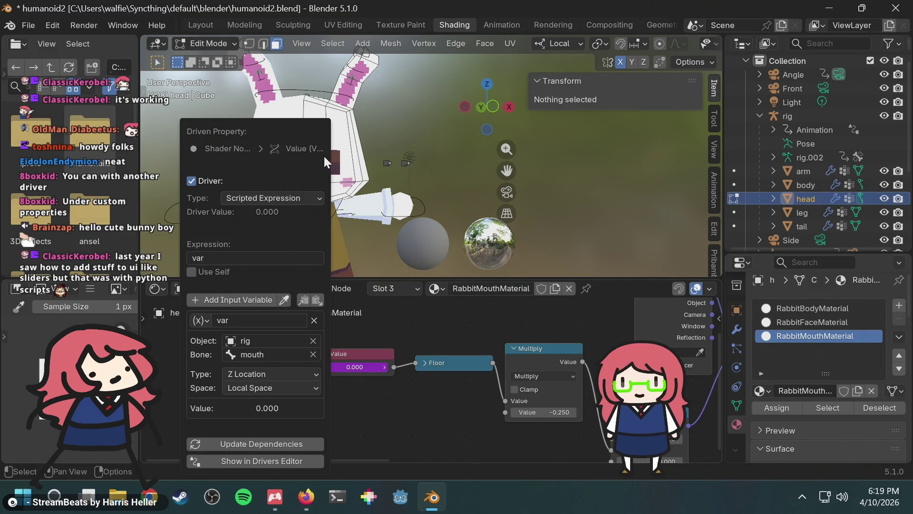
{"action": "key", "text": "ctrl+s"}
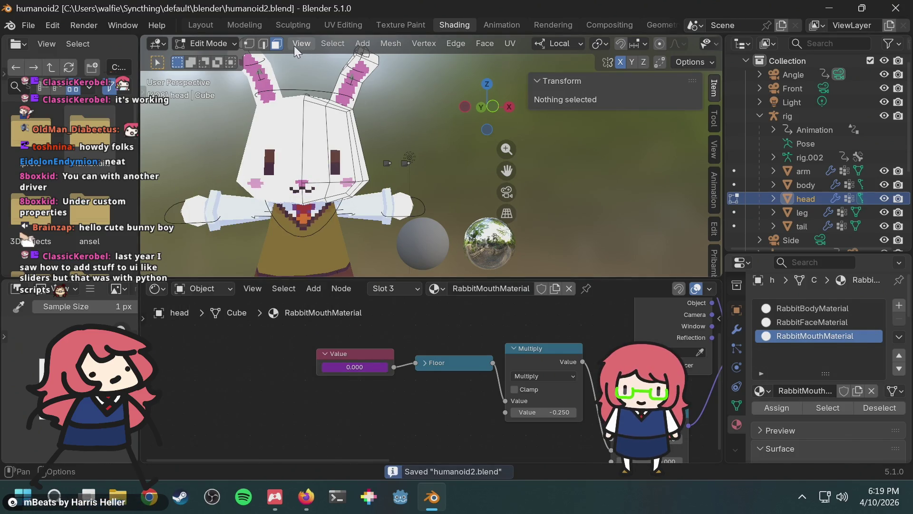
Step: Switch Blender to the UV Editing workspace, then bring up Steam's library home
{"action": "left_click", "coordinate": [334, 25]}
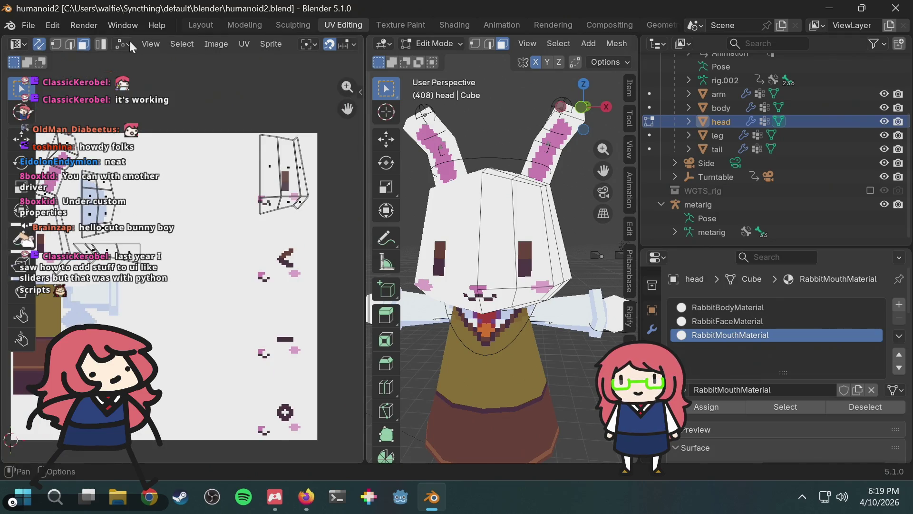
{"action": "left_click", "coordinate": [180, 497]}
{"action": "left_click", "coordinate": [142, 36]}
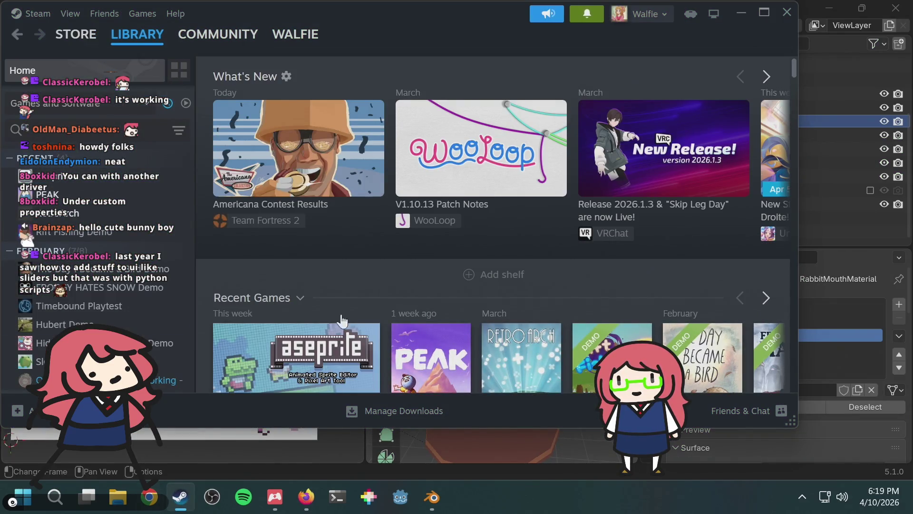
Step: Launch Aseprite from its Steam library page and return to Blender
{"action": "left_click", "coordinate": [119, 180]}
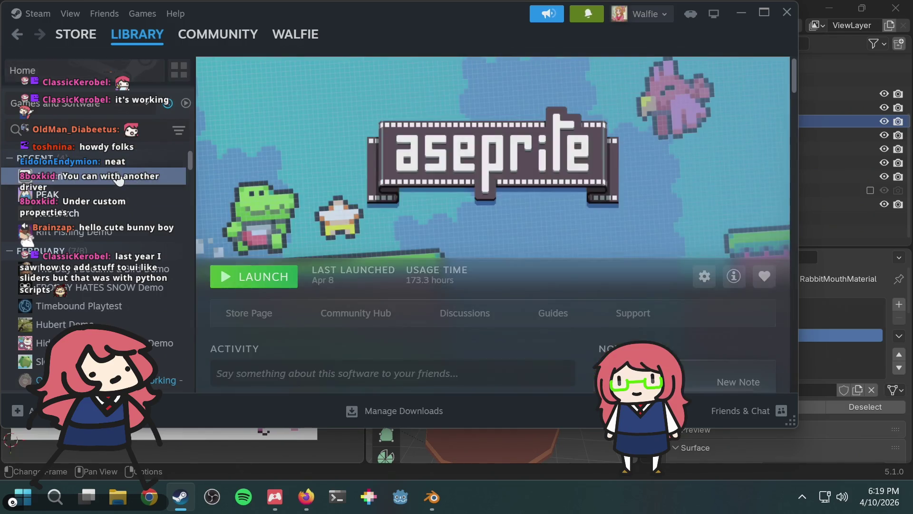
{"action": "left_click", "coordinate": [273, 280]}
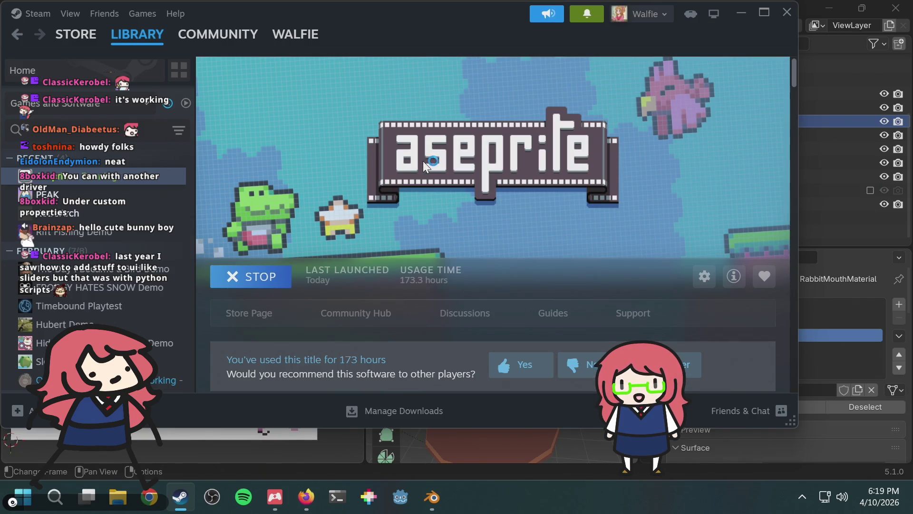
{"action": "key", "text": "alt+Tab"}
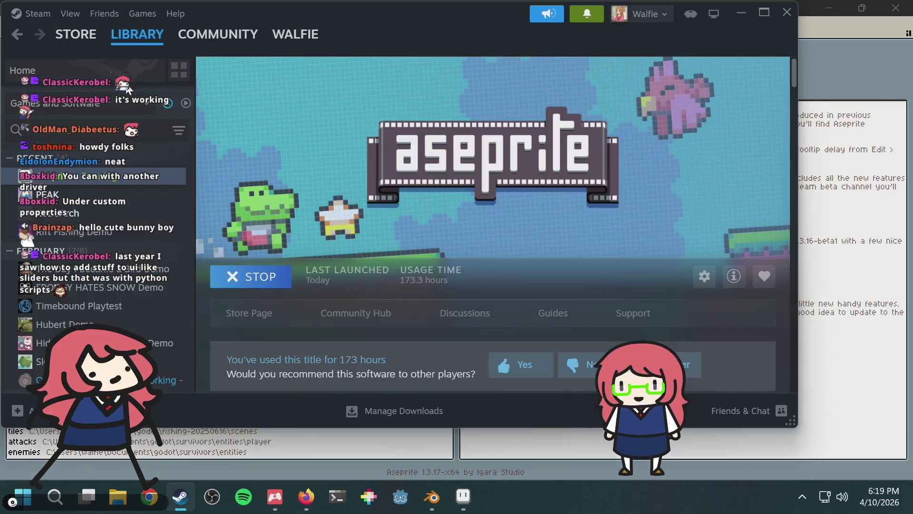
{"action": "key", "text": "alt+Tab"}
{"action": "key", "text": "alt+Tab"}
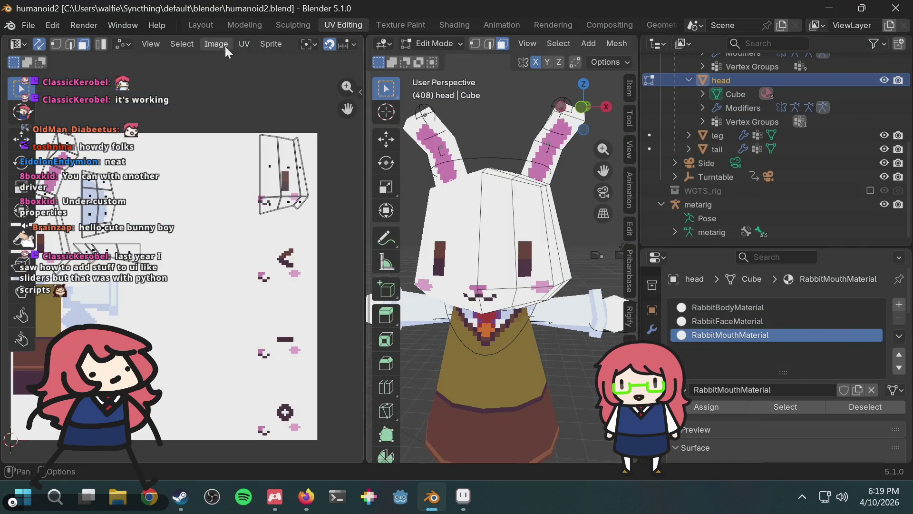
Step: Send the rabbit texture to Aseprite with Sprite > Edit and allow the live connection
{"action": "left_click", "coordinate": [274, 45]}
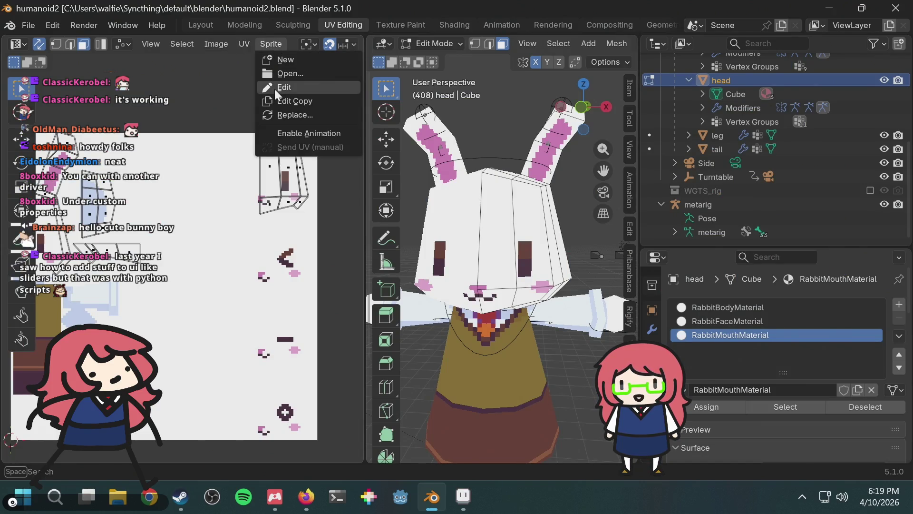
{"action": "left_click", "coordinate": [275, 89]}
{"action": "left_click", "coordinate": [423, 304]}
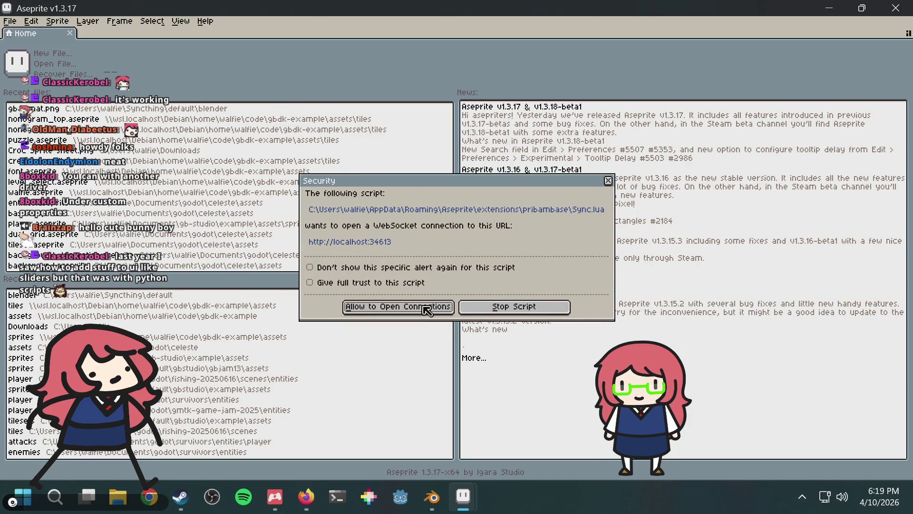
{"action": "left_click", "coordinate": [412, 307]}
{"action": "scroll", "coordinate": [512, 219], "scroll_direction": "up", "scroll_amount": 2}
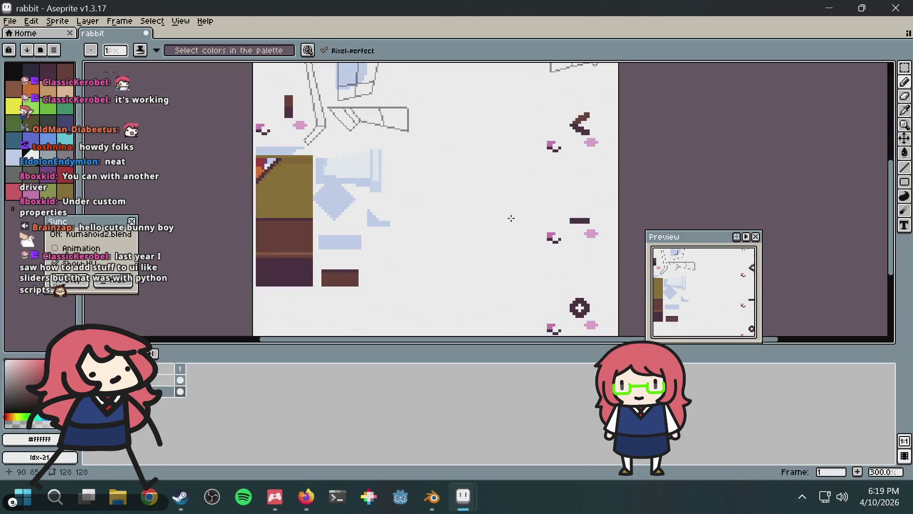
Step: Zoom to the mouth pixels and paint rose-red pixels below the left pink mouth mark
{"action": "scroll", "coordinate": [528, 161], "scroll_direction": "up", "scroll_amount": 2}
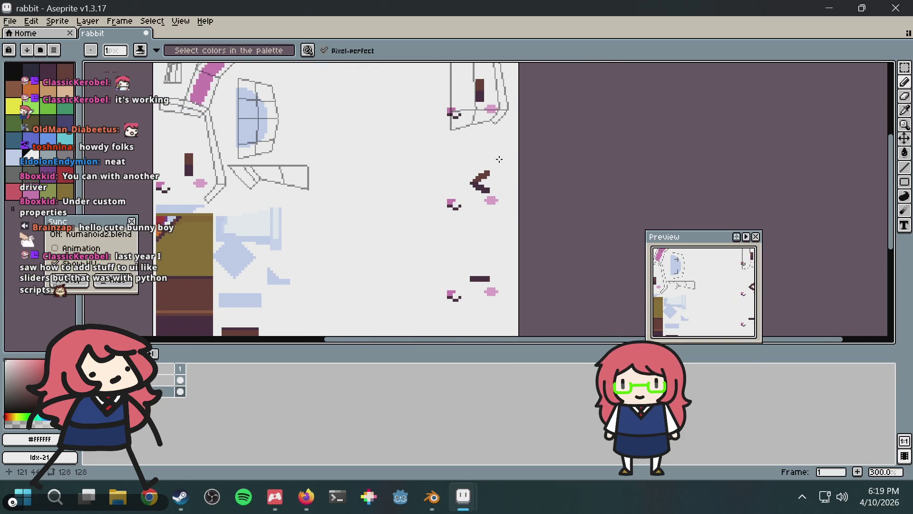
{"action": "mouse_move", "coordinate": [464, 131]}
{"action": "middle_mouse_down"}
{"action": "mouse_move", "coordinate": [417, 202]}
{"action": "mouse_move", "coordinate": [444, 160]}
{"action": "middle_mouse_up"}
{"action": "mouse_move", "coordinate": [433, 497]}
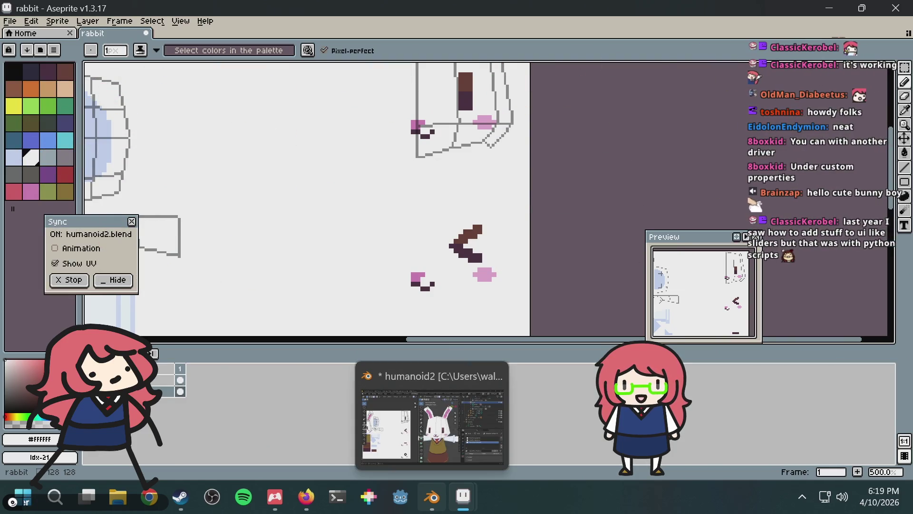
{"action": "left_click", "coordinate": [31, 192]}
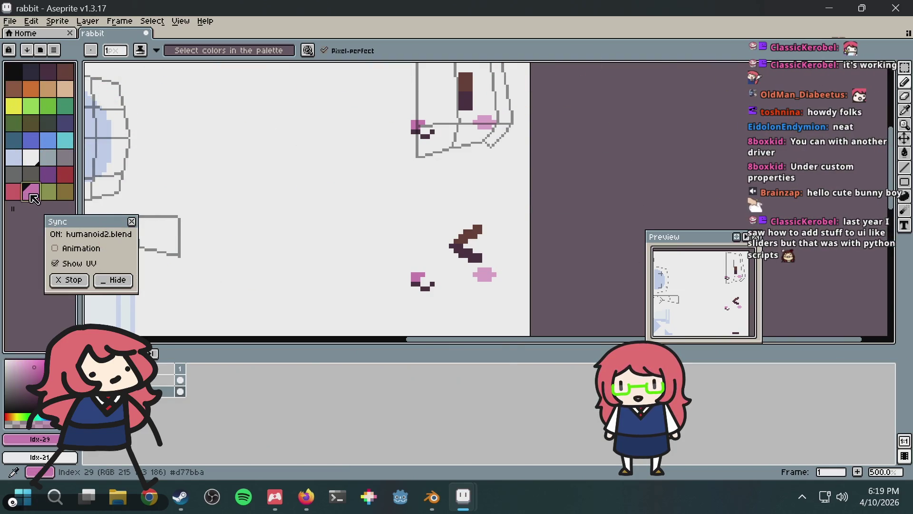
{"action": "scroll", "coordinate": [462, 261], "scroll_direction": "up", "scroll_amount": 2}
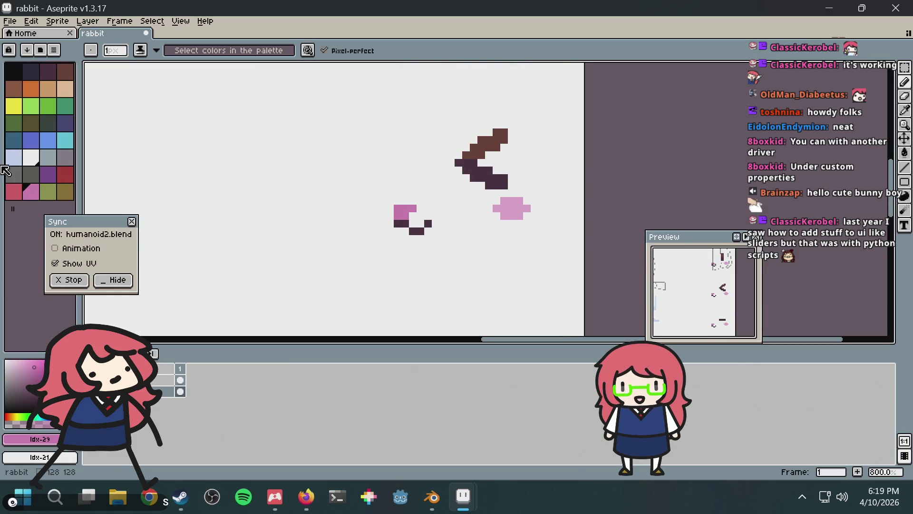
{"action": "left_click", "coordinate": [14, 191]}
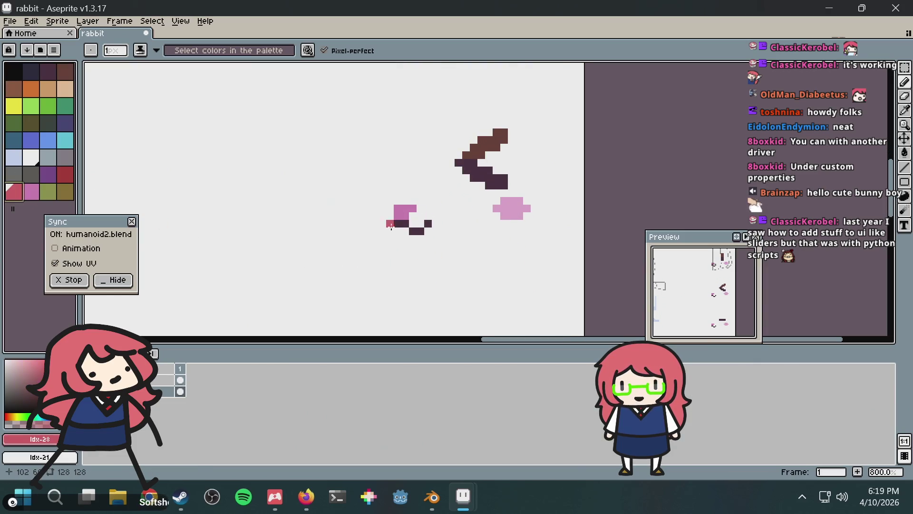
{"action": "left_click_drag", "start_coordinate": [398, 230], "coordinate": [407, 232]}
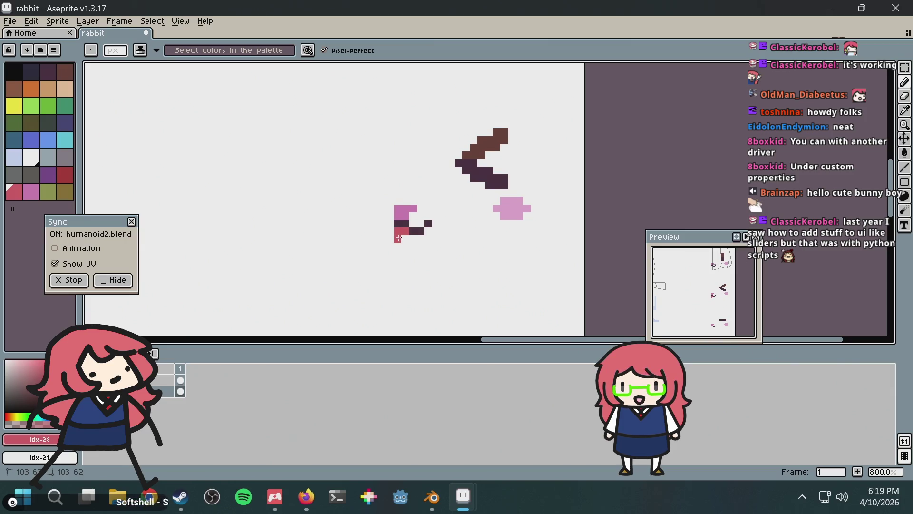
{"action": "scroll", "coordinate": [452, 232], "scroll_direction": "down", "scroll_amount": 4}
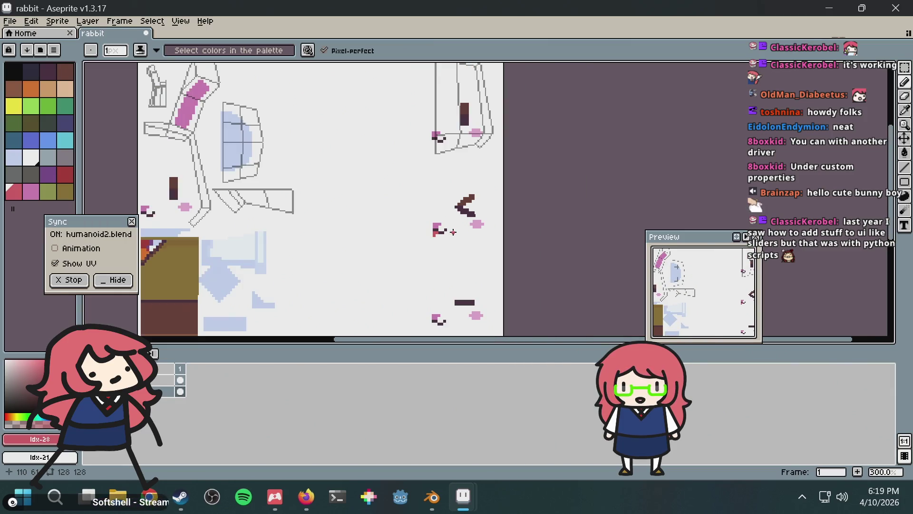
{"action": "scroll", "coordinate": [452, 231], "scroll_direction": "up", "scroll_amount": 6}
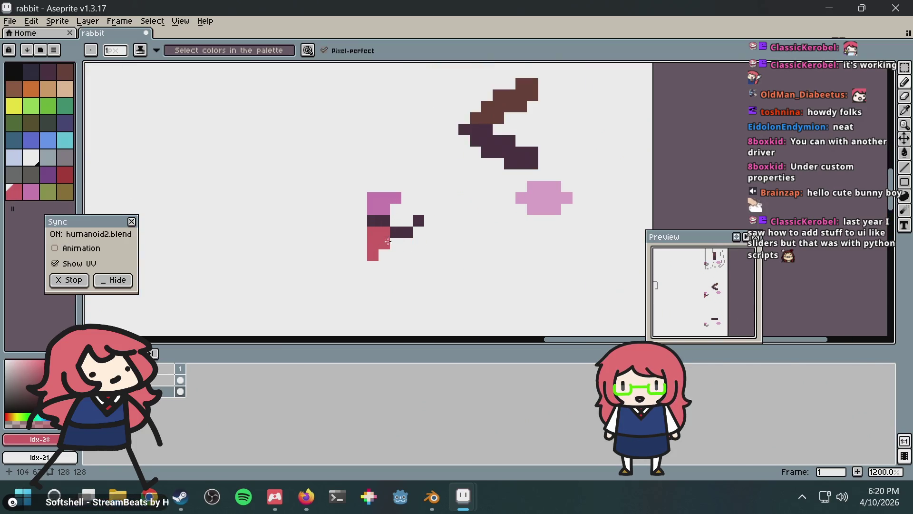
{"action": "key", "text": "alt+Tab"}
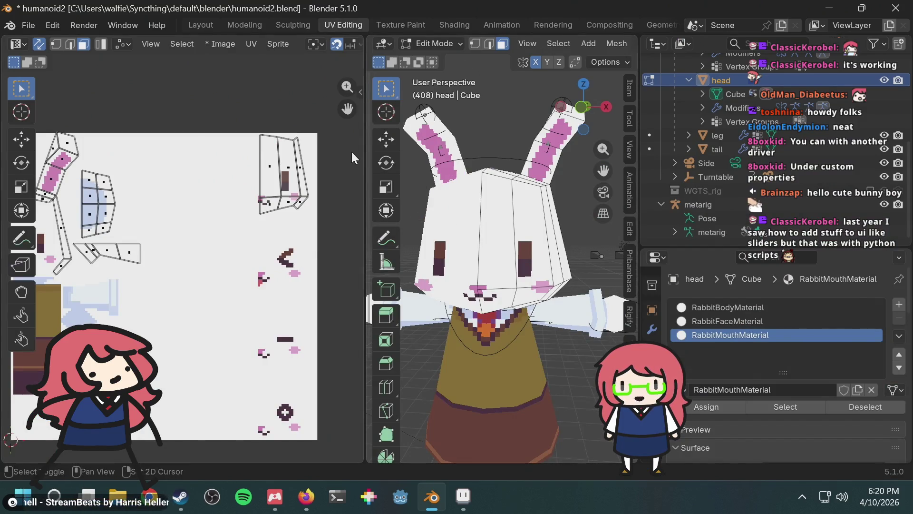
Step: Drag the UV editor border left to enlarge the 3D viewport, and select rig in the Outliner
{"action": "left_click_drag", "start_coordinate": [365, 153], "coordinate": [231, 152]}
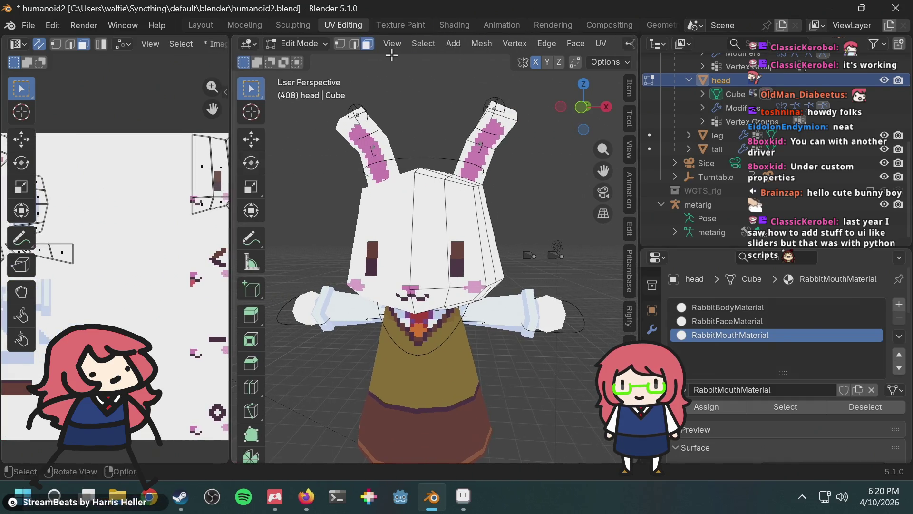
{"action": "left_click", "coordinate": [311, 45]}
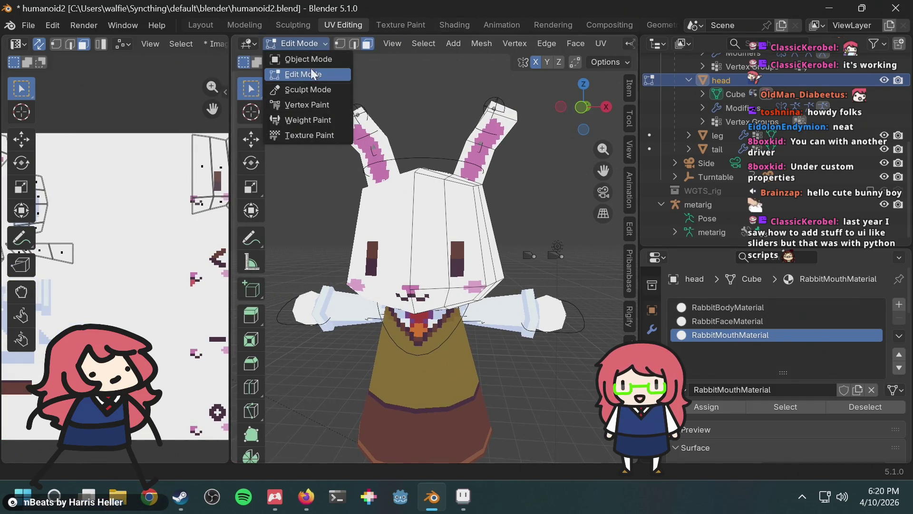
{"action": "left_click", "coordinate": [310, 44]}
{"action": "scroll", "coordinate": [728, 117], "scroll_direction": "up", "scroll_amount": 4}
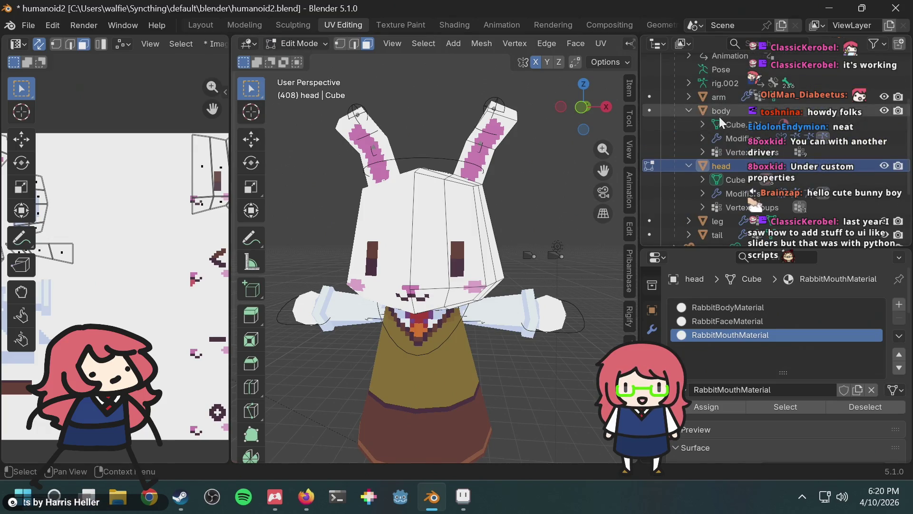
{"action": "scroll", "coordinate": [719, 117], "scroll_direction": "up", "scroll_amount": 4}
{"action": "left_click", "coordinate": [699, 100]}
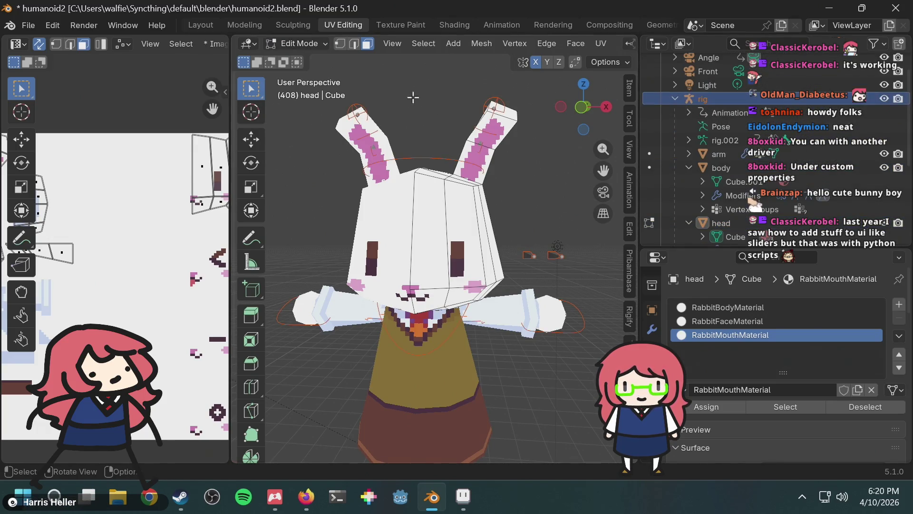
{"action": "left_click", "coordinate": [301, 42]}
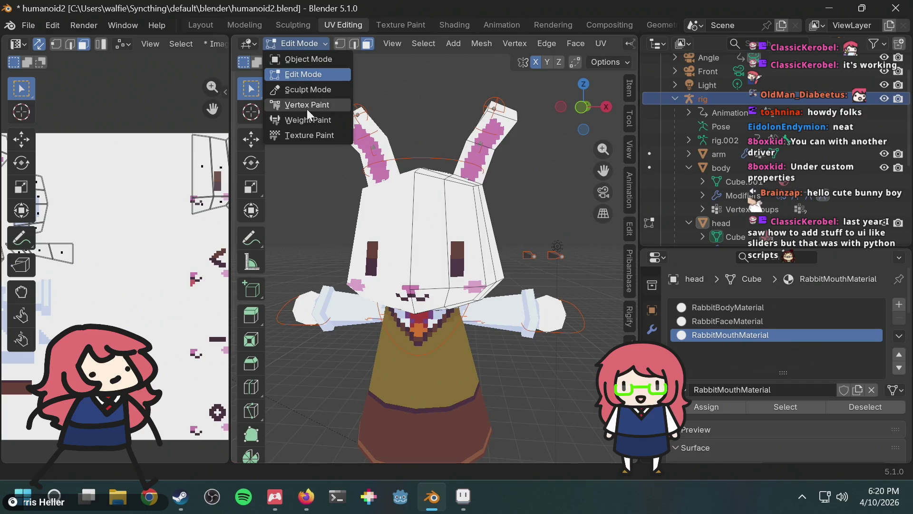
{"action": "left_click", "coordinate": [306, 45]}
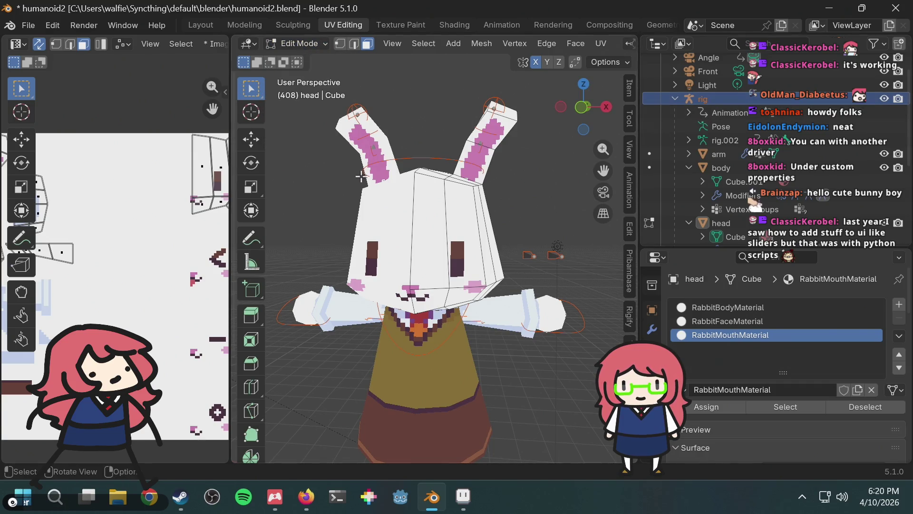
Step: Return the head to Object Mode, put the rig in Pose Mode, and raise the mouth bone along local Z
{"action": "left_click", "coordinate": [312, 46]}
{"action": "left_click", "coordinate": [306, 56]}
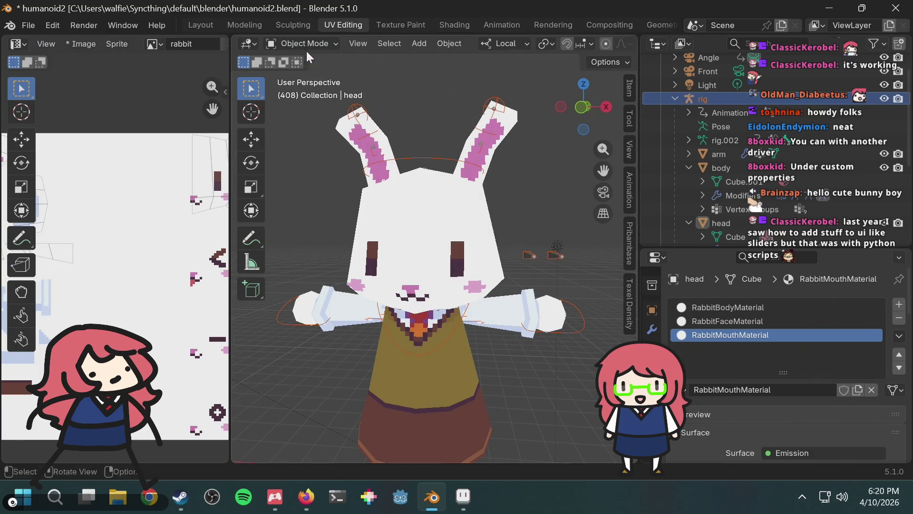
{"action": "left_click", "coordinate": [710, 98]}
{"action": "left_click", "coordinate": [297, 47]}
{"action": "left_click", "coordinate": [304, 89]}
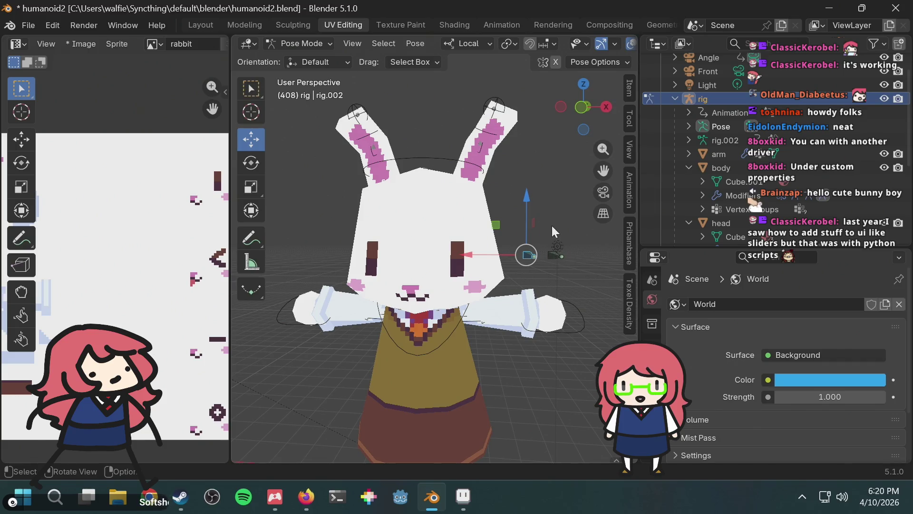
{"action": "left_click", "coordinate": [558, 252]}
{"action": "key", "text": "g"}
{"action": "key", "text": "z"}
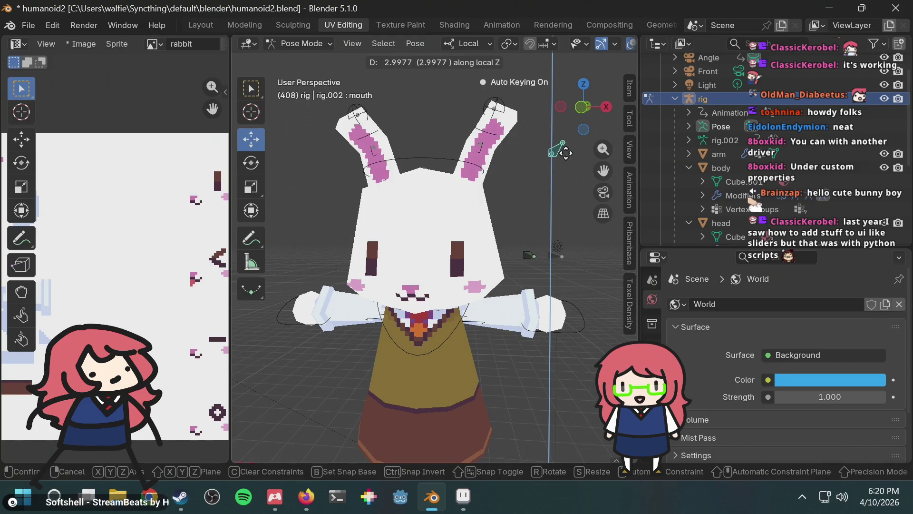
{"action": "left_click", "coordinate": [566, 209]}
Step: Paint a red pixel on the mouth shape in Aseprite and check it in Blender
{"action": "key", "text": "alt+Tab"}
{"action": "left_click", "coordinate": [390, 270]}
{"action": "key", "text": "alt+Tab"}
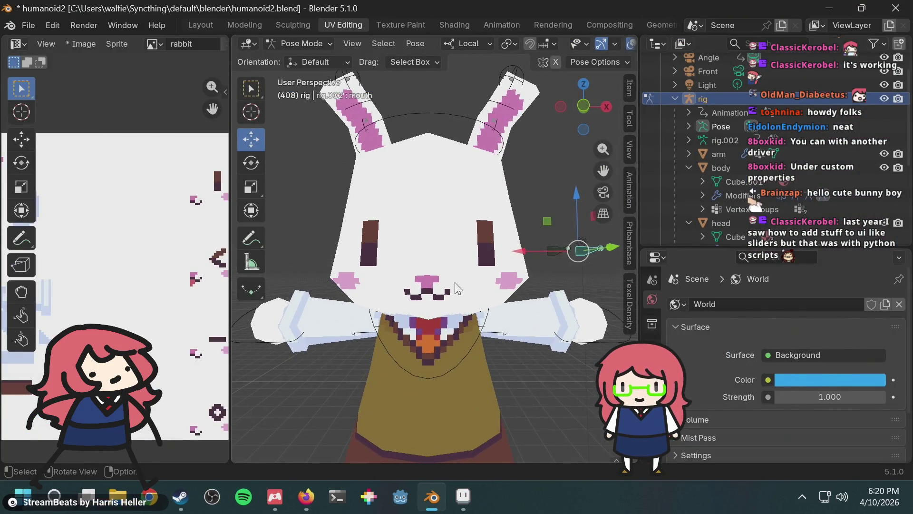
{"action": "key", "text": "alt+Tab"}
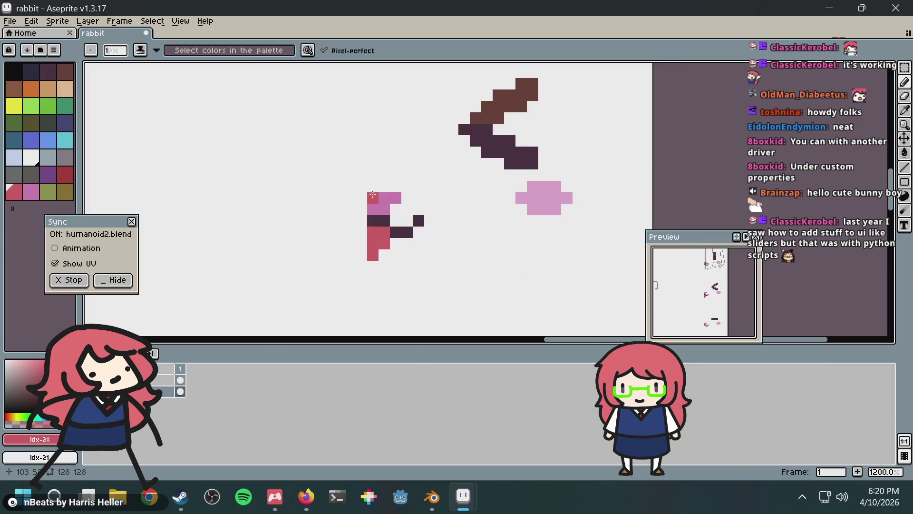
Step: Move the stray red tongue pixel down one, and try then undo a white stroke on the mouth's left column
{"action": "key", "text": "ctrl+z"}
{"action": "left_click", "coordinate": [377, 198]}
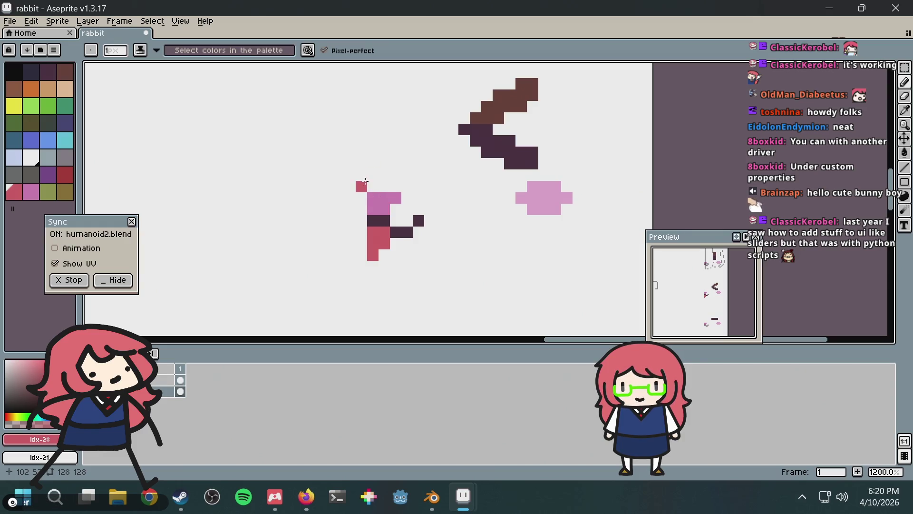
{"action": "left_click", "coordinate": [381, 180], "text": "alt"}
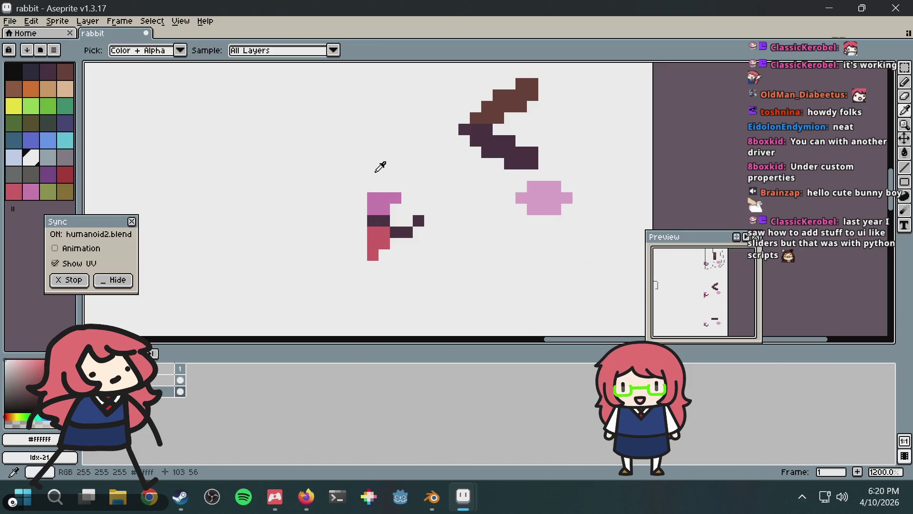
{"action": "left_click_drag", "start_coordinate": [384, 195], "coordinate": [369, 259]}
{"action": "key", "text": "ctrl+z"}
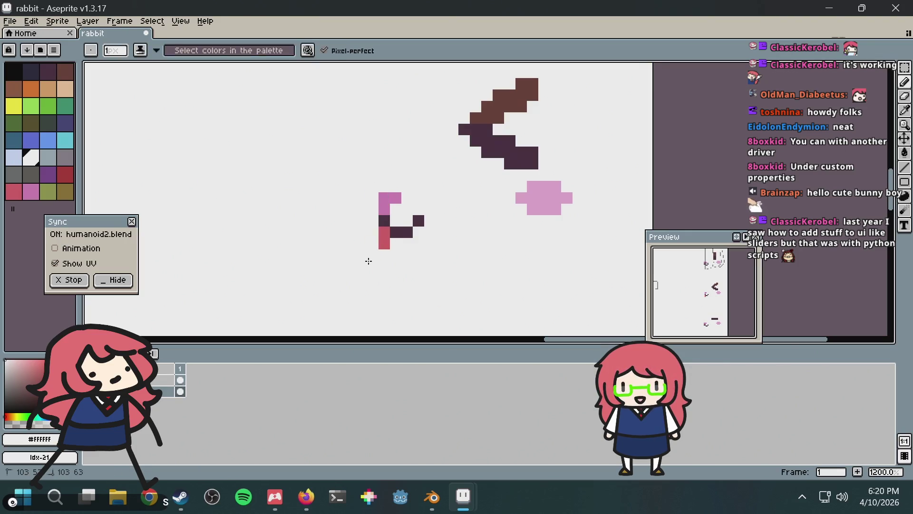
Step: Preview the tongue in Blender by moving the mouth bone and orbiting around the bunny's face
{"action": "key", "text": "alt+Tab"}
{"action": "scroll", "coordinate": [458, 306], "scroll_direction": "up", "scroll_amount": 5}
{"action": "scroll", "coordinate": [446, 336], "scroll_direction": "down", "scroll_amount": 3}
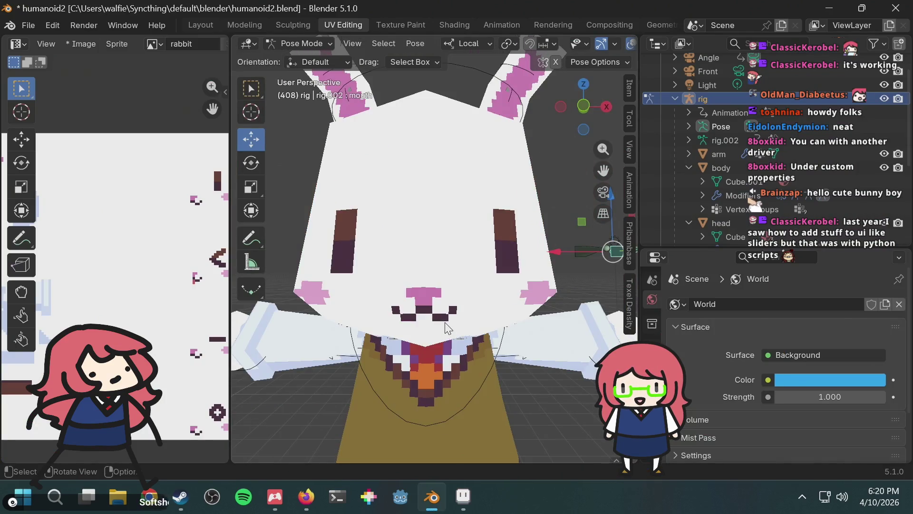
{"action": "key", "text": "g"}
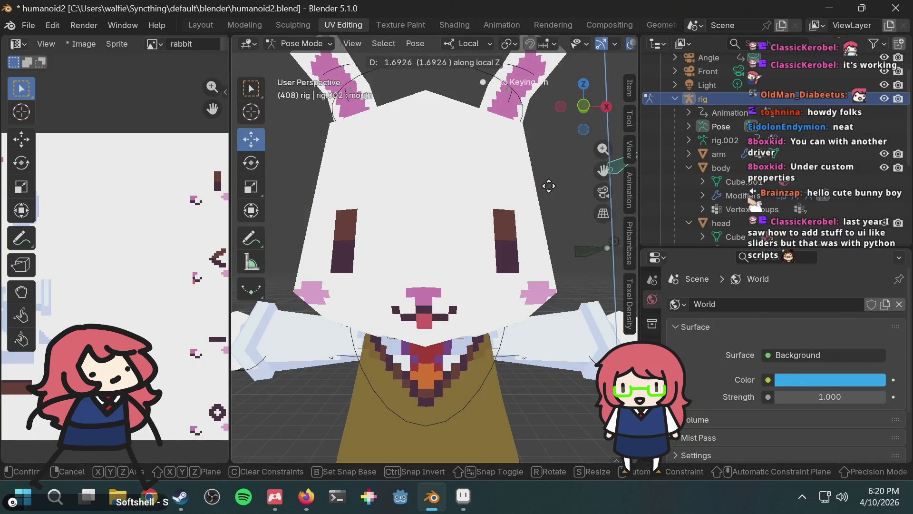
{"action": "left_click", "coordinate": [550, 196]}
{"action": "mouse_move", "coordinate": [550, 196]}
{"action": "middle_mouse_down"}
{"action": "mouse_move", "coordinate": [421, 288]}
{"action": "mouse_move", "coordinate": [415, 247]}
{"action": "middle_mouse_up"}
{"action": "key", "text": "alt+Tab"}
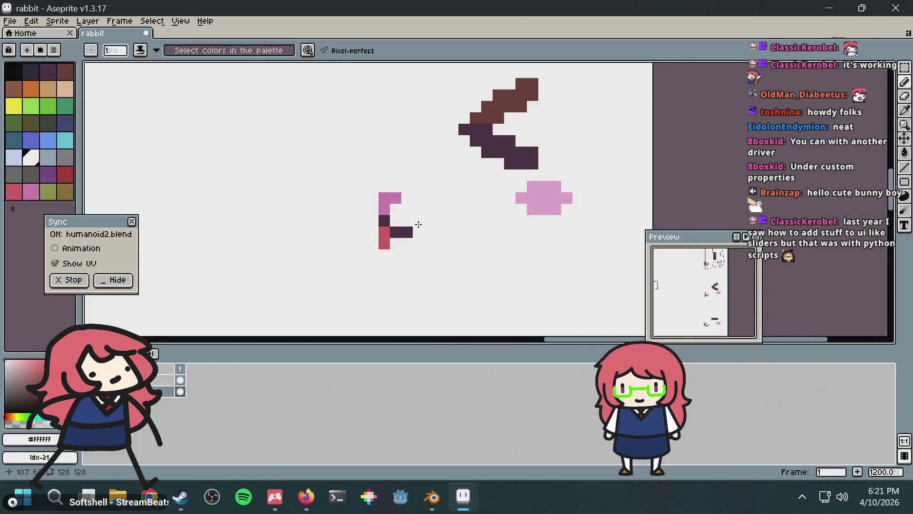
Step: Add a pink pixel left of the stem, erase the lowest red tongue pixel, and check it in Blender
{"action": "left_click", "coordinate": [373, 210]}
{"action": "right_click", "coordinate": [375, 254]}
{"action": "key", "text": "super"}
{"action": "key", "text": "Escape"}
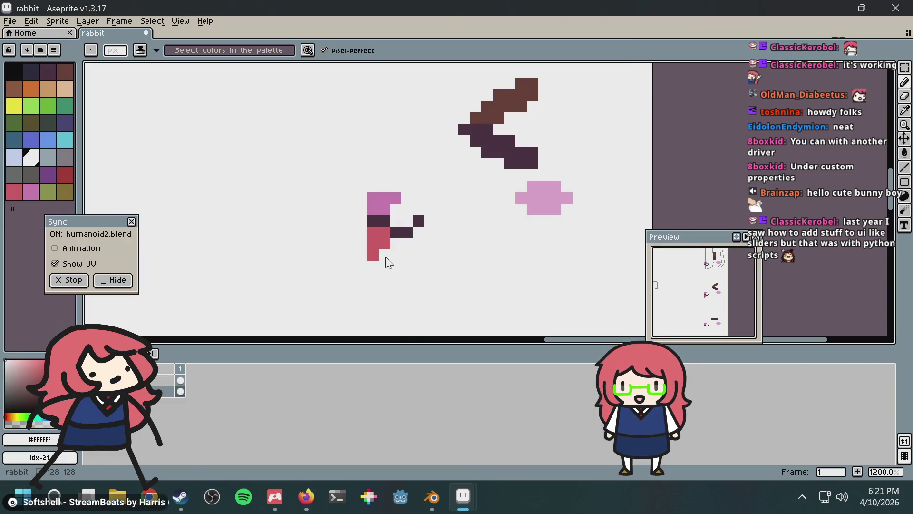
{"action": "right_click", "coordinate": [377, 255]}
{"action": "key", "text": "alt+Tab"}
{"action": "scroll", "coordinate": [418, 238], "scroll_direction": "down", "scroll_amount": 5}
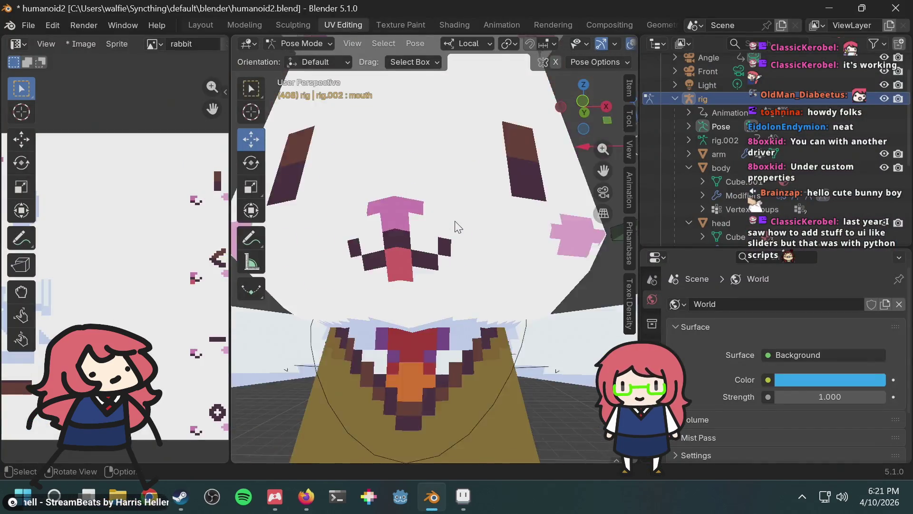
{"action": "scroll", "coordinate": [493, 220], "scroll_direction": "up", "scroll_amount": 3}
{"action": "key", "text": "alt+Tab"}
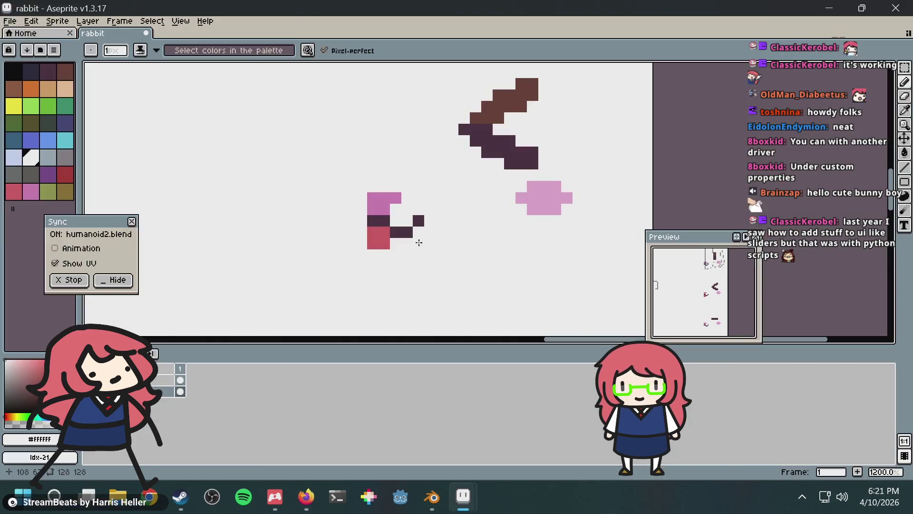
Step: Paint another red pixel into the tongue and review the mouth in Blender
{"action": "left_click", "coordinate": [394, 244]}
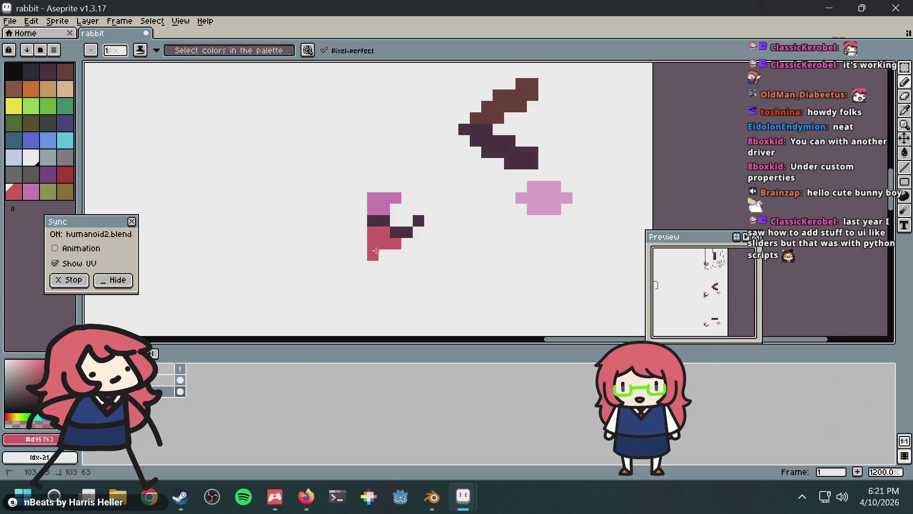
{"action": "key", "text": "alt+Tab"}
{"action": "scroll", "coordinate": [512, 223], "scroll_direction": "down", "scroll_amount": 2}
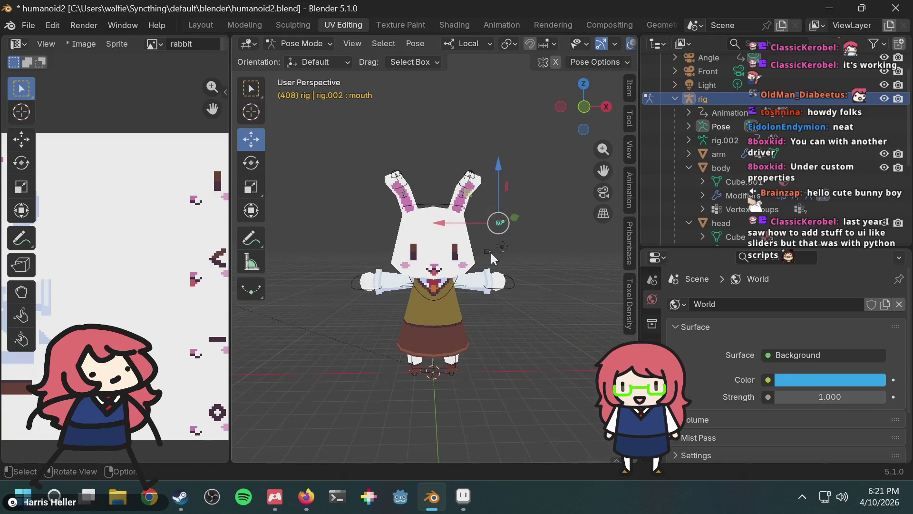
{"action": "scroll", "coordinate": [483, 256], "scroll_direction": "up", "scroll_amount": 1}
{"action": "key", "text": "alt+Tab"}
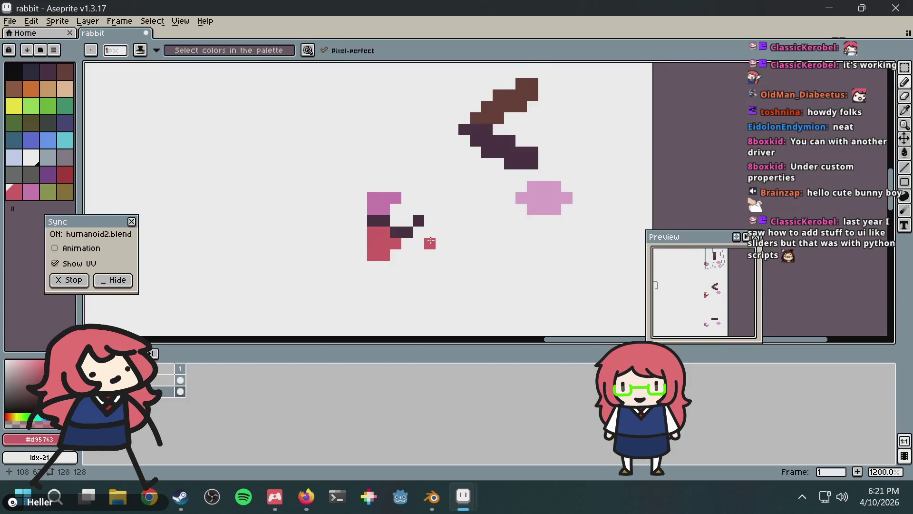
{"action": "scroll", "coordinate": [440, 153], "scroll_direction": "up", "scroll_amount": 1}
{"action": "scroll", "coordinate": [441, 142], "scroll_direction": "up", "scroll_amount": 5}
{"action": "scroll", "coordinate": [431, 189], "scroll_direction": "down", "scroll_amount": 4}
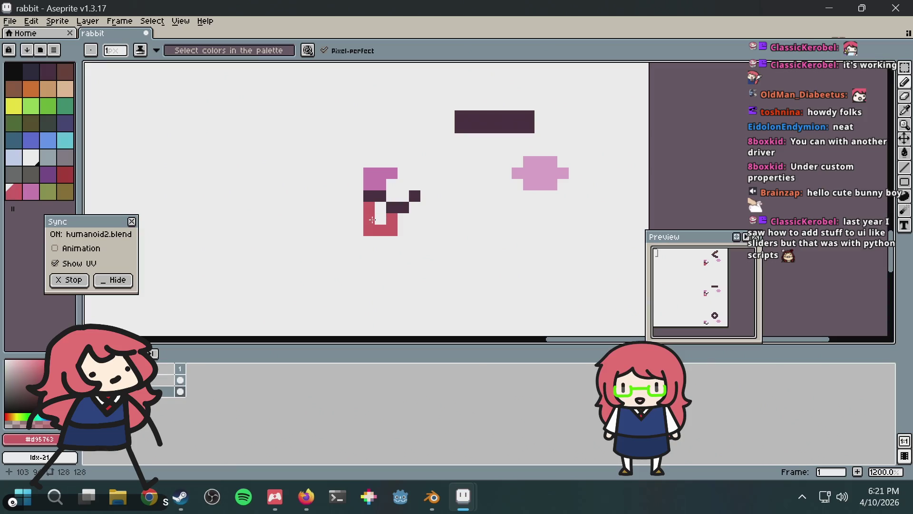
Step: Shift the mouth bone along local Z to preview another mouth shape
{"action": "key", "text": "alt+Tab"}
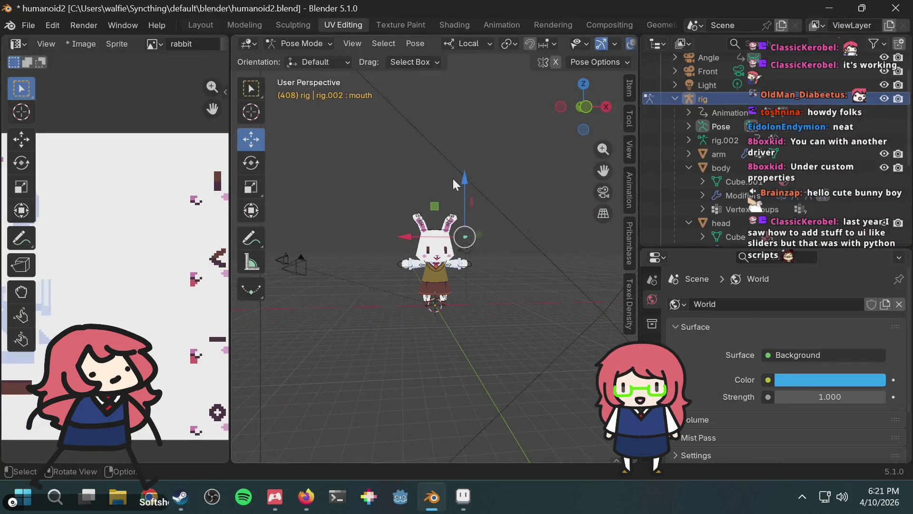
{"action": "mouse_move", "coordinate": [482, 227]}
{"action": "left_mouse_down"}
{"action": "mouse_move", "coordinate": [483, 204]}
{"action": "mouse_move", "coordinate": [484, 220]}
{"action": "left_mouse_up"}
{"action": "scroll", "coordinate": [486, 255], "scroll_direction": "up", "scroll_amount": 3}
{"action": "scroll", "coordinate": [479, 275], "scroll_direction": "up", "scroll_amount": 1}
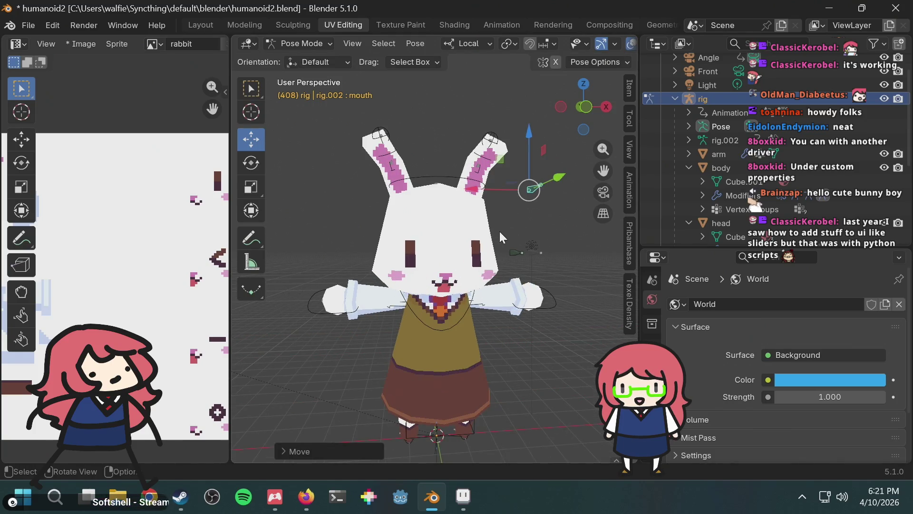
{"action": "middle_click_drag", "start_coordinate": [502, 233], "coordinate": [493, 220], "text": "shift"}
{"action": "key", "text": "g"}
{"action": "key", "text": "z"}
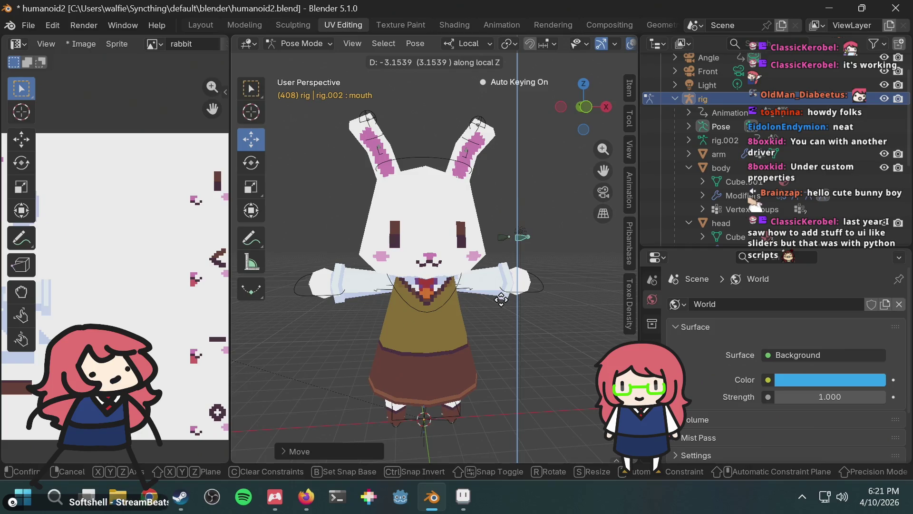
{"action": "left_click", "coordinate": [517, 224]}
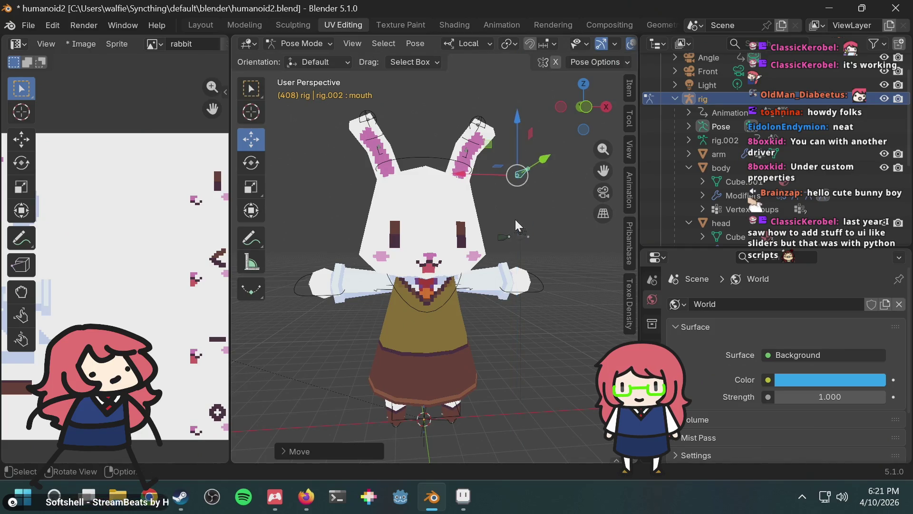
Step: Reposition the mouth bone once more along local Z, then return to Aseprite
{"action": "key", "text": "alt+Tab"}
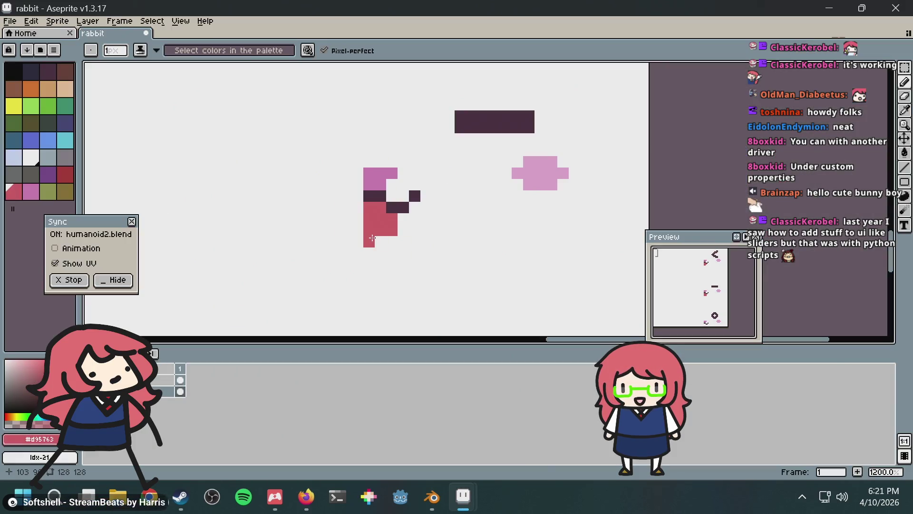
{"action": "key", "text": "alt+Tab"}
{"action": "key", "text": "g"}
{"action": "key", "text": "z"}
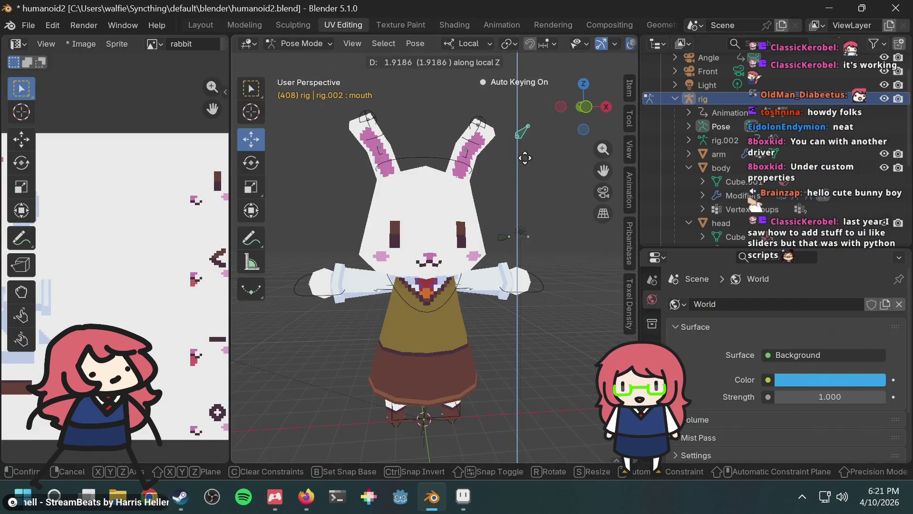
{"action": "left_click", "coordinate": [521, 235]}
{"action": "key", "text": "alt+Tab"}
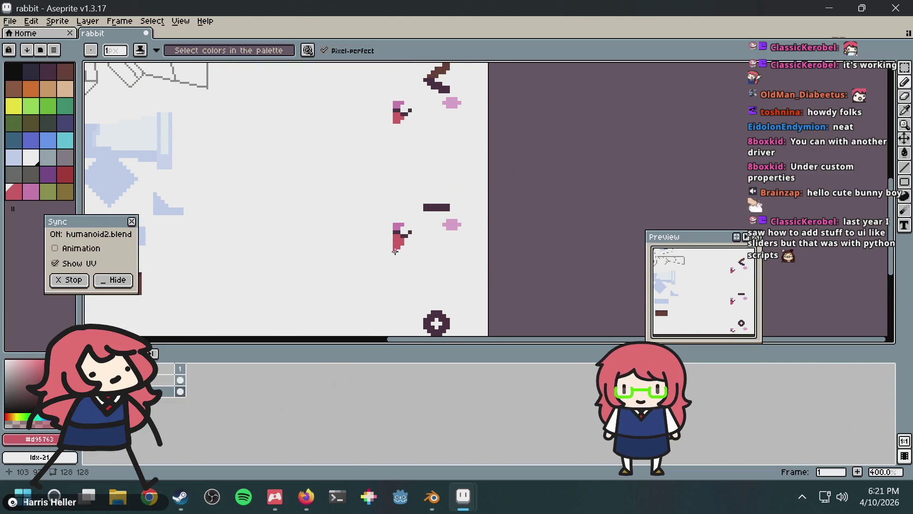
Step: Paint a stray red tongue pixel white, using white sampled from the canvas
{"action": "scroll", "coordinate": [391, 162], "scroll_direction": "up", "scroll_amount": 5}
{"action": "key", "text": "i"}
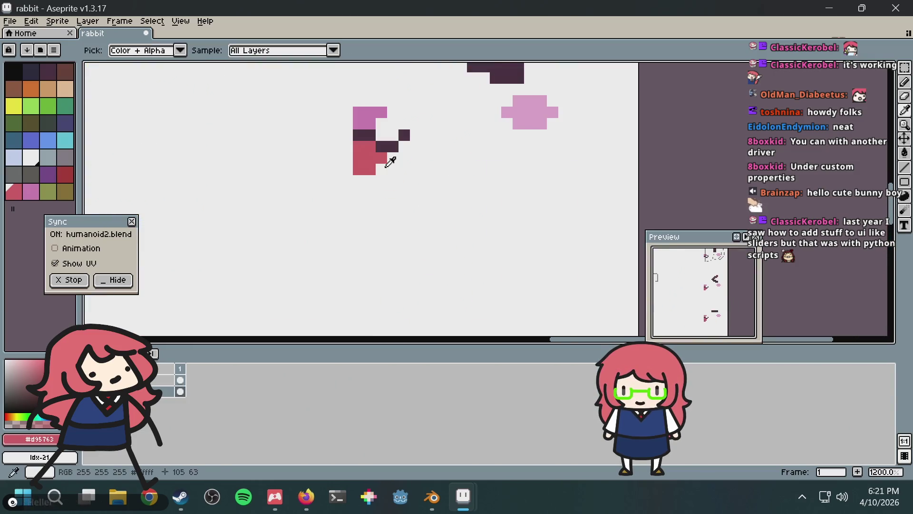
{"action": "left_click", "coordinate": [391, 162]}
{"action": "key", "text": "b"}
{"action": "left_click", "coordinate": [380, 157]}
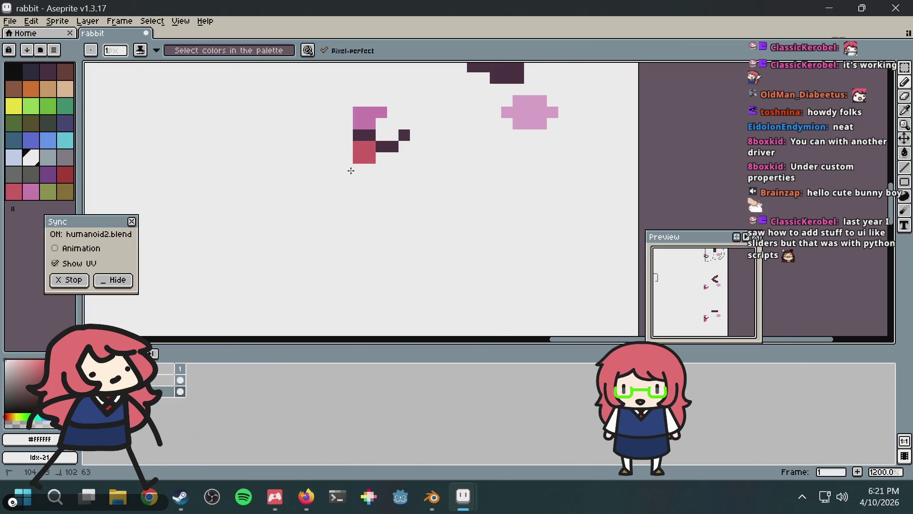
Step: Preview the edited mouth in Blender by moving the mouth bone along local Z
{"action": "key", "text": "alt+Tab"}
{"action": "key", "text": "g"}
{"action": "key", "text": "z"}
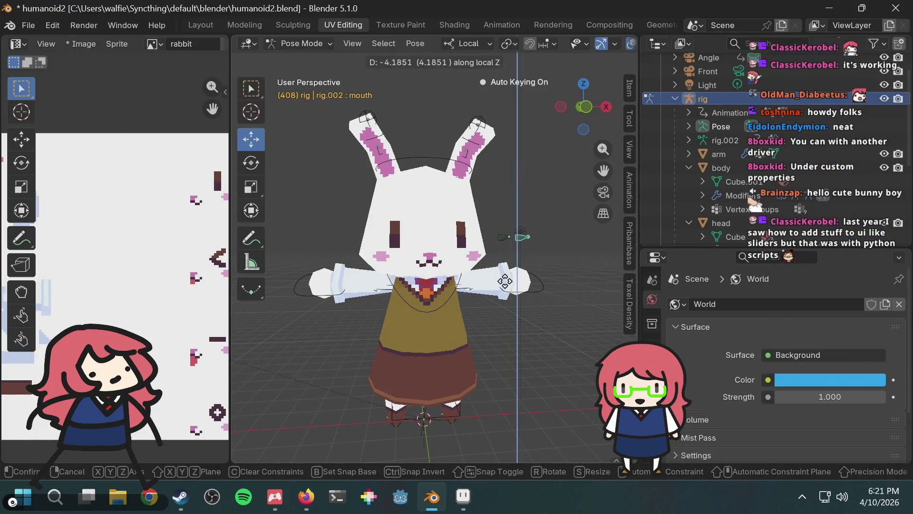
{"action": "left_click", "coordinate": [520, 202]}
{"action": "key", "text": "alt+Tab"}
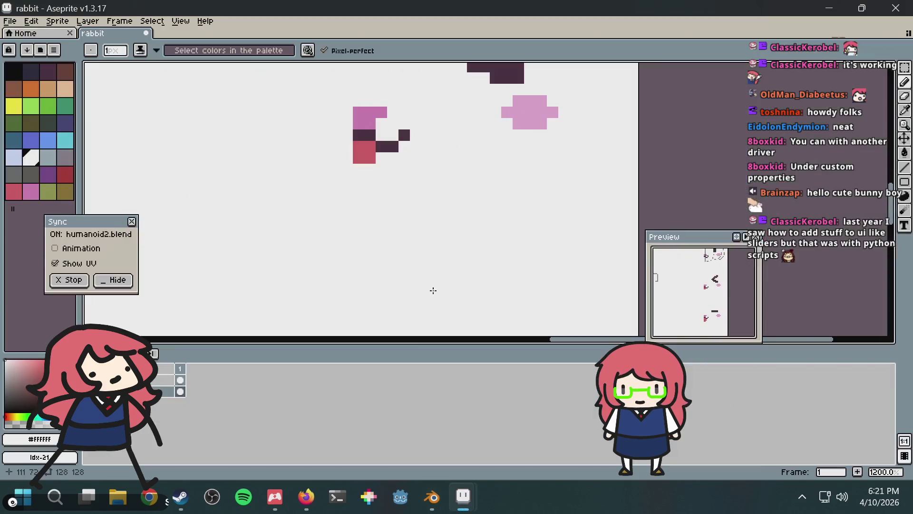
Step: On another mouth sprite, whiten a stray red pixel and sample the tongue red
{"action": "mouse_move", "coordinate": [435, 234]}
{"action": "middle_mouse_down"}
{"action": "mouse_move", "coordinate": [438, 157]}
{"action": "mouse_move", "coordinate": [426, 193]}
{"action": "middle_mouse_up"}
{"action": "key", "text": "i"}
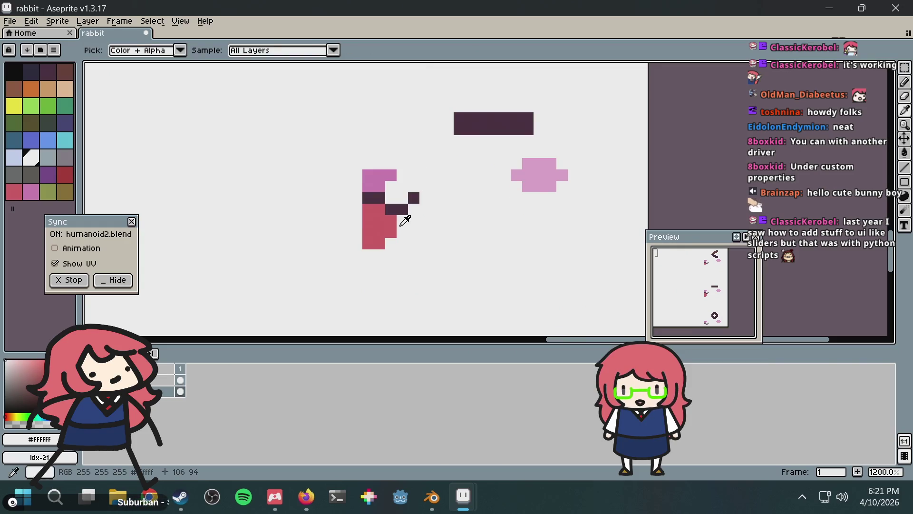
{"action": "key", "text": "b"}
{"action": "left_click", "coordinate": [389, 231]}
{"action": "left_click", "coordinate": [367, 233], "text": "alt"}
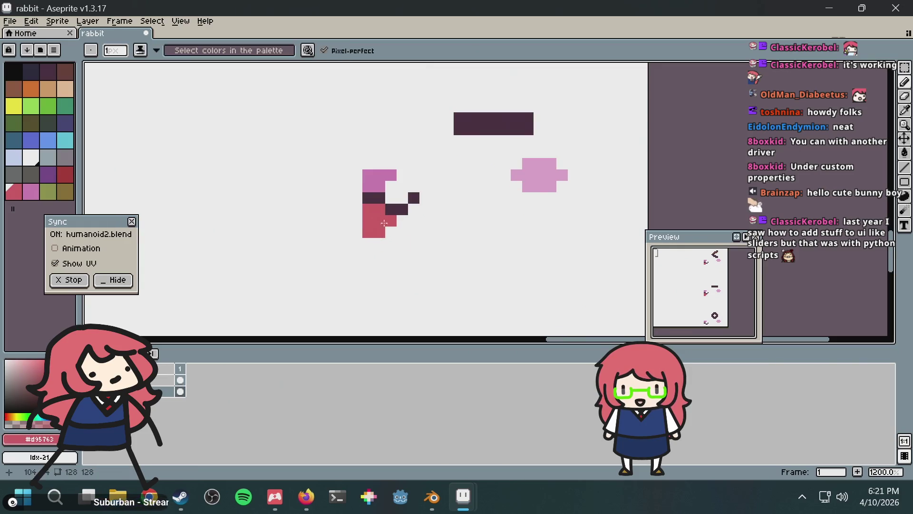
{"action": "scroll", "coordinate": [436, 265], "scroll_direction": "down", "scroll_amount": 6}
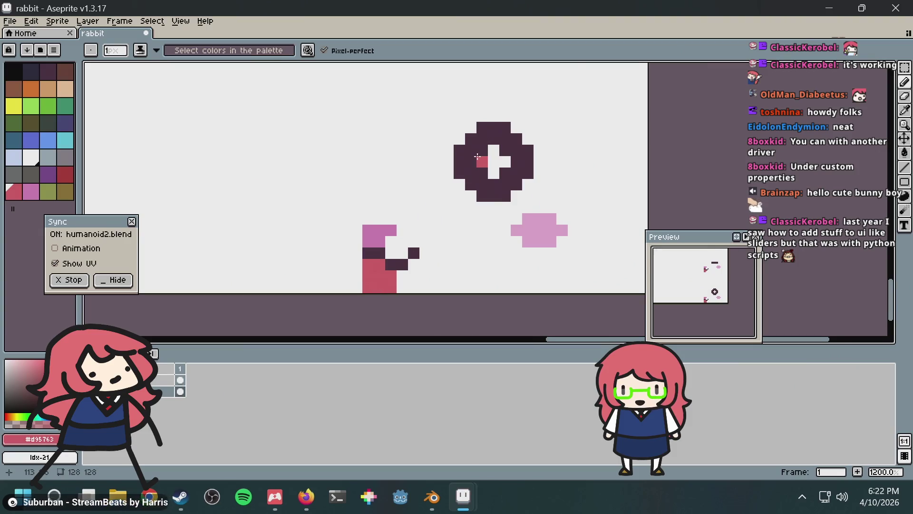
{"action": "scroll", "coordinate": [478, 157], "scroll_direction": "down", "scroll_amount": 2}
Step: Slide the mouth bone twice along local Z in Blender to check the new tongue
{"action": "key", "text": "alt+Tab"}
{"action": "key", "text": "g"}
{"action": "key", "text": "z"}
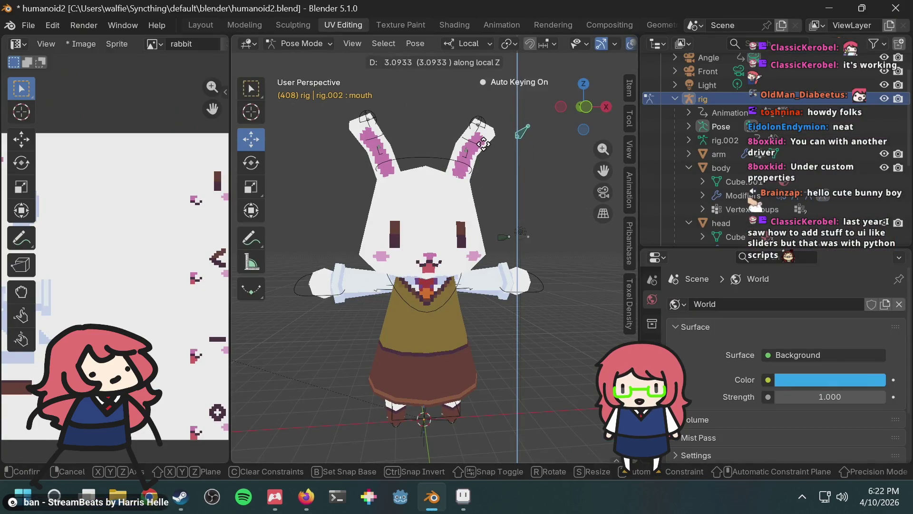
{"action": "left_click", "coordinate": [483, 147]}
{"action": "key", "text": "g"}
{"action": "key", "text": "z"}
{"action": "left_click", "coordinate": [501, 124]}
{"action": "key", "text": "alt+Tab"}
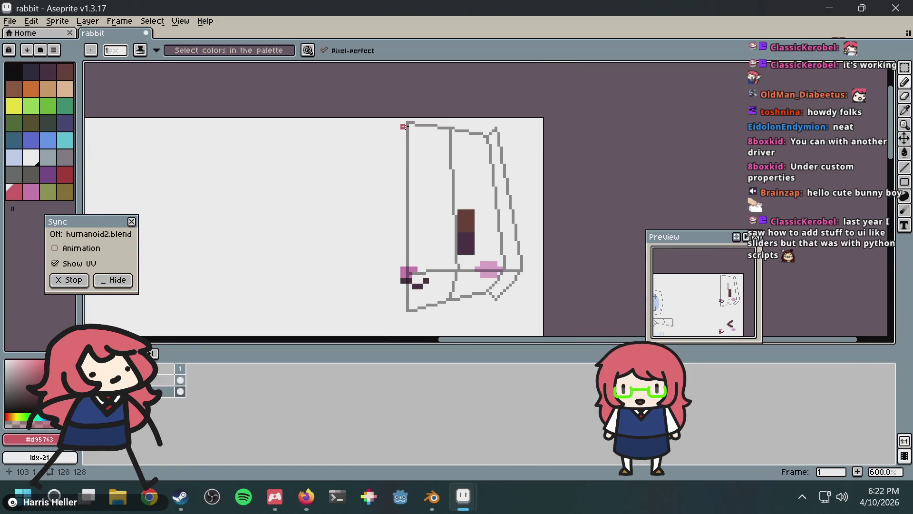
Step: Orbit and zoom the Blender view to look down on the bunny
{"action": "key", "text": "alt+Tab"}
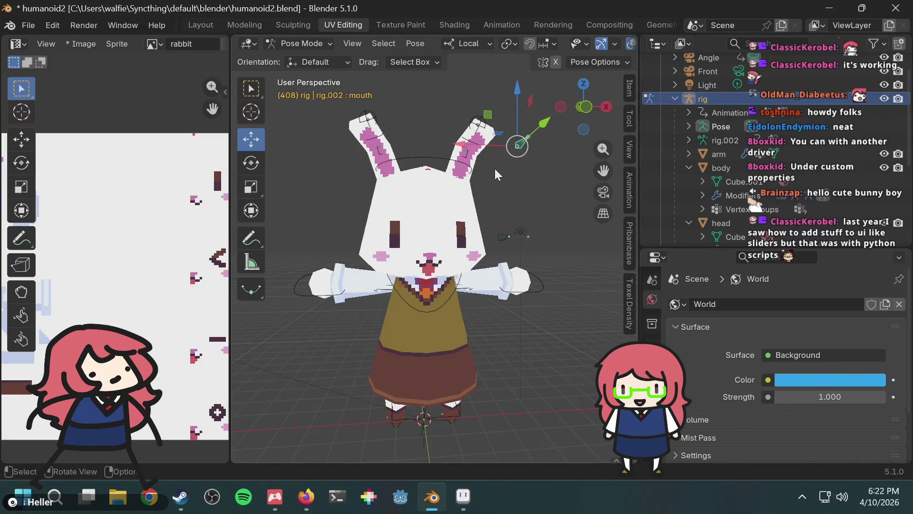
{"action": "scroll", "coordinate": [428, 209], "scroll_direction": "up", "scroll_amount": 5}
{"action": "scroll", "coordinate": [440, 149], "scroll_direction": "down", "scroll_amount": 4}
{"action": "mouse_move", "coordinate": [441, 149]}
{"action": "middle_mouse_down"}
{"action": "mouse_move", "coordinate": [430, 191]}
{"action": "mouse_move", "coordinate": [384, 284]}
{"action": "mouse_move", "coordinate": [438, 188]}
{"action": "mouse_move", "coordinate": [424, 201]}
{"action": "middle_mouse_up"}
{"action": "scroll", "coordinate": [424, 201], "scroll_direction": "down", "scroll_amount": 6}
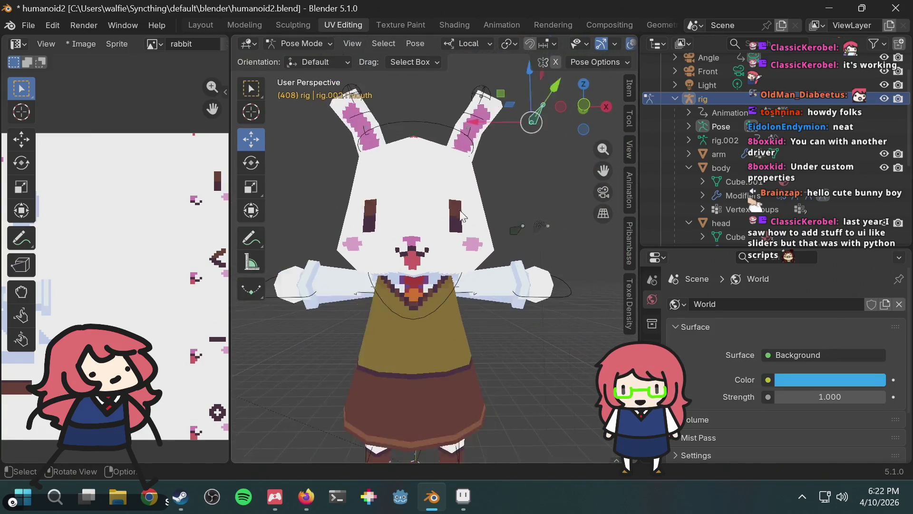
Step: Pan and zoom across the rabbit sprite sheet in Aseprite
{"action": "key", "text": "alt+Tab"}
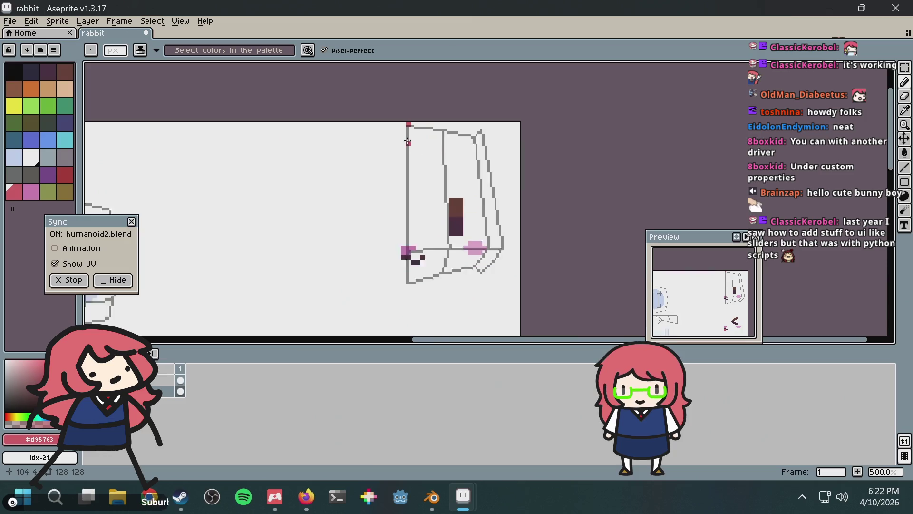
{"action": "scroll", "coordinate": [438, 217], "scroll_direction": "down", "scroll_amount": 3}
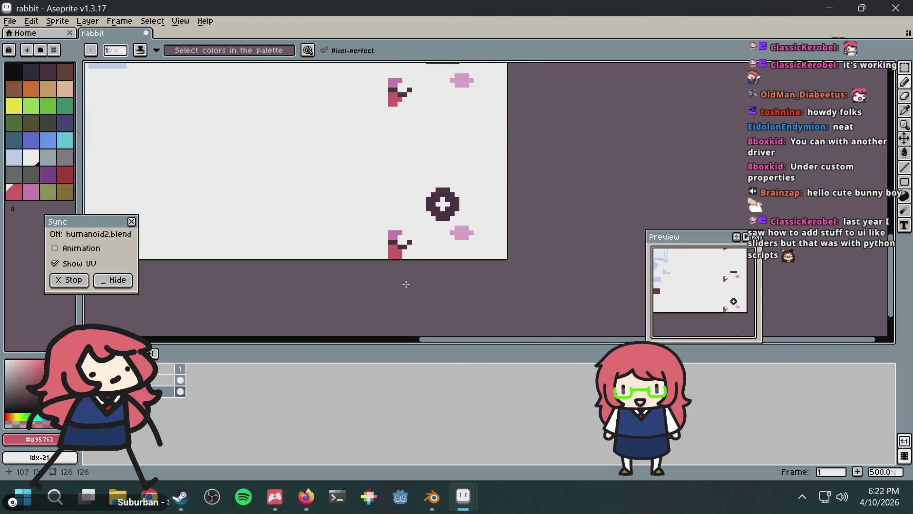
{"action": "middle_click_drag", "start_coordinate": [443, 204], "coordinate": [392, 293]}
{"action": "scroll", "coordinate": [431, 305], "scroll_direction": "down", "scroll_amount": 10}
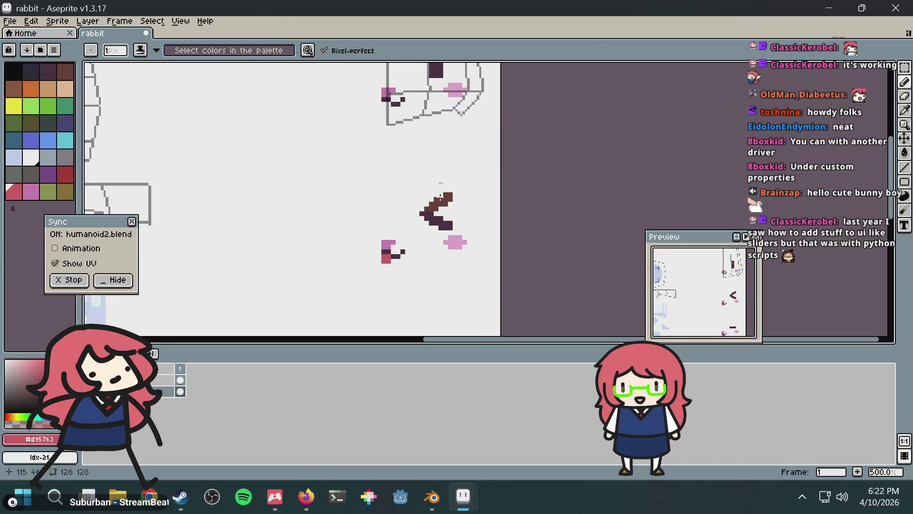
{"action": "scroll", "coordinate": [431, 150], "scroll_direction": "up", "scroll_amount": 1, "text": "ctrl"}
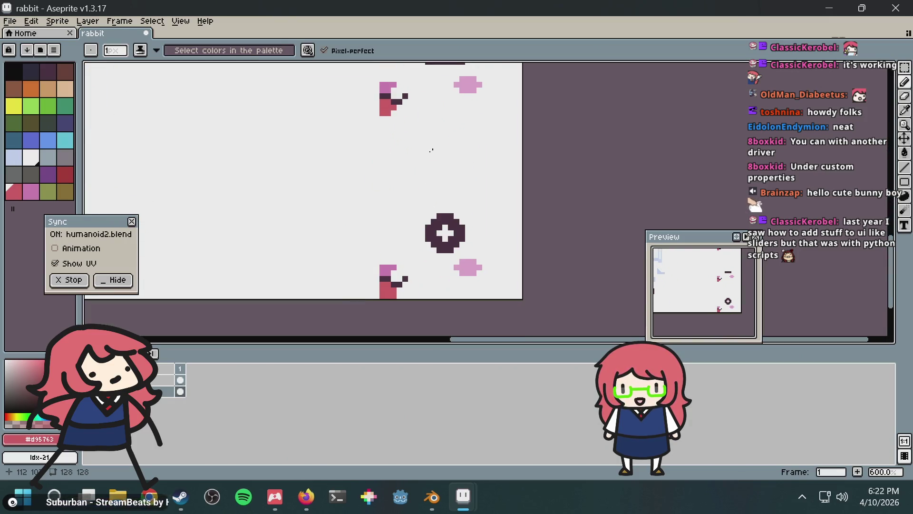
Step: Zoom in and out around the mouth area's UV outline on the sprite sheet
{"action": "middle_click_drag", "start_coordinate": [436, 187], "coordinate": [398, 224]}
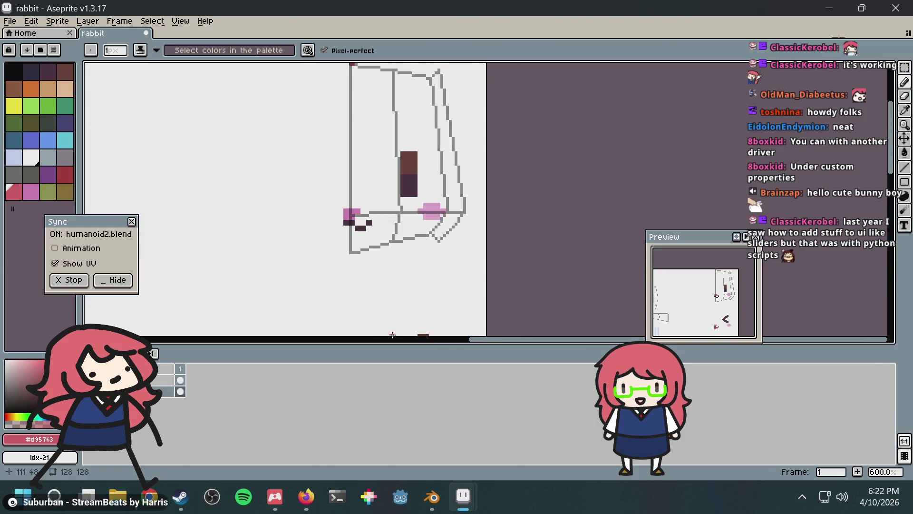
{"action": "scroll", "coordinate": [401, 231], "scroll_direction": "down", "scroll_amount": 3}
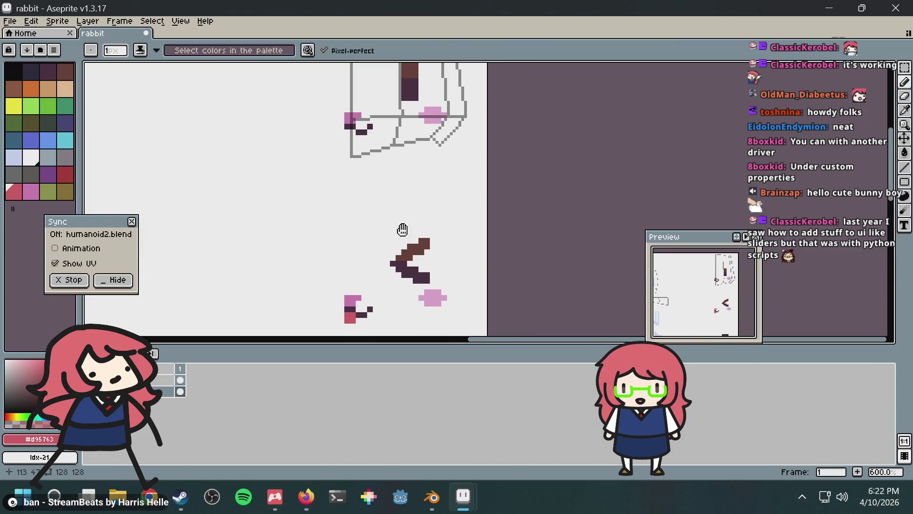
{"action": "scroll", "coordinate": [402, 238], "scroll_direction": "up", "scroll_amount": 2}
{"action": "scroll", "coordinate": [388, 181], "scroll_direction": "down", "scroll_amount": 2}
{"action": "scroll", "coordinate": [378, 266], "scroll_direction": "up", "scroll_amount": 1}
{"action": "scroll", "coordinate": [377, 249], "scroll_direction": "up", "scroll_amount": 1}
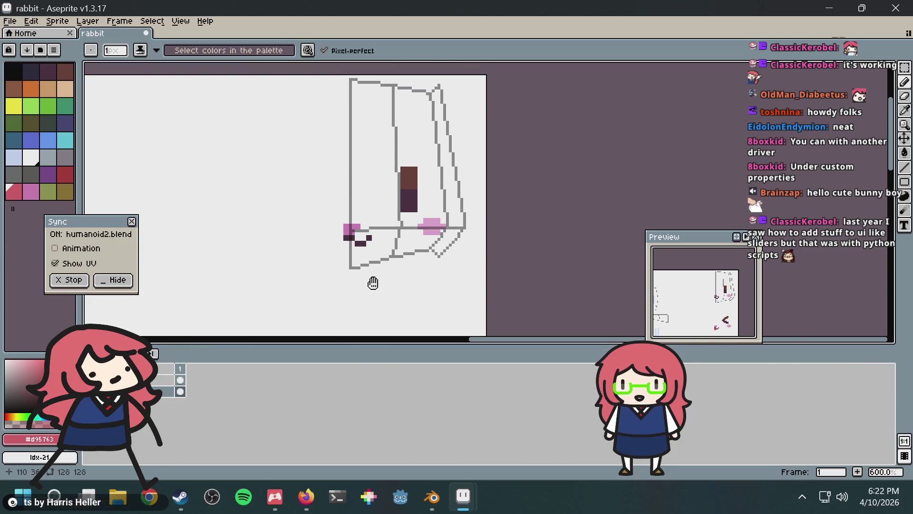
{"action": "scroll", "coordinate": [379, 255], "scroll_direction": "down", "scroll_amount": 1}
{"action": "scroll", "coordinate": [380, 238], "scroll_direction": "down", "scroll_amount": 5}
{"action": "scroll", "coordinate": [371, 257], "scroll_direction": "up", "scroll_amount": 5}
{"action": "scroll", "coordinate": [434, 151], "scroll_direction": "up", "scroll_amount": 2}
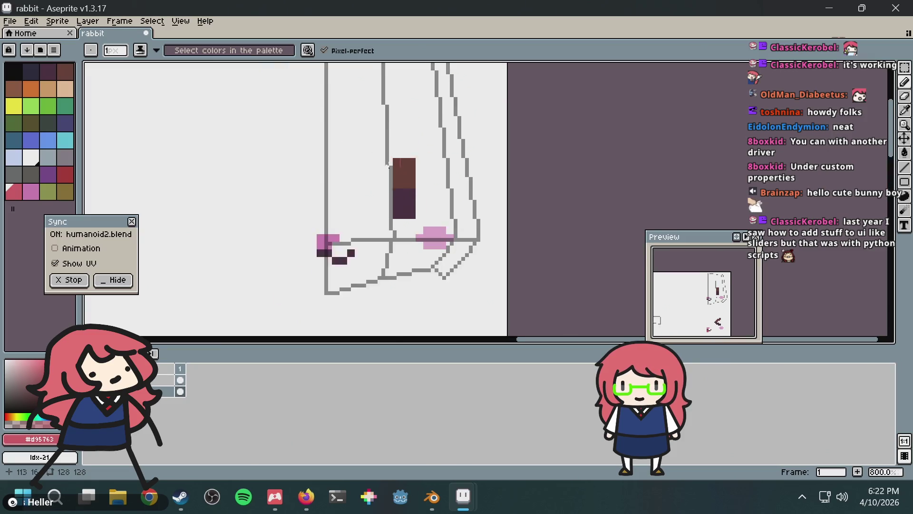
{"action": "scroll", "coordinate": [370, 137], "scroll_direction": "down", "scroll_amount": 4}
{"action": "scroll", "coordinate": [378, 114], "scroll_direction": "down", "scroll_amount": 3}
{"action": "scroll", "coordinate": [387, 238], "scroll_direction": "up", "scroll_amount": 5}
{"action": "middle_click_drag", "start_coordinate": [384, 211], "coordinate": [385, 212]}
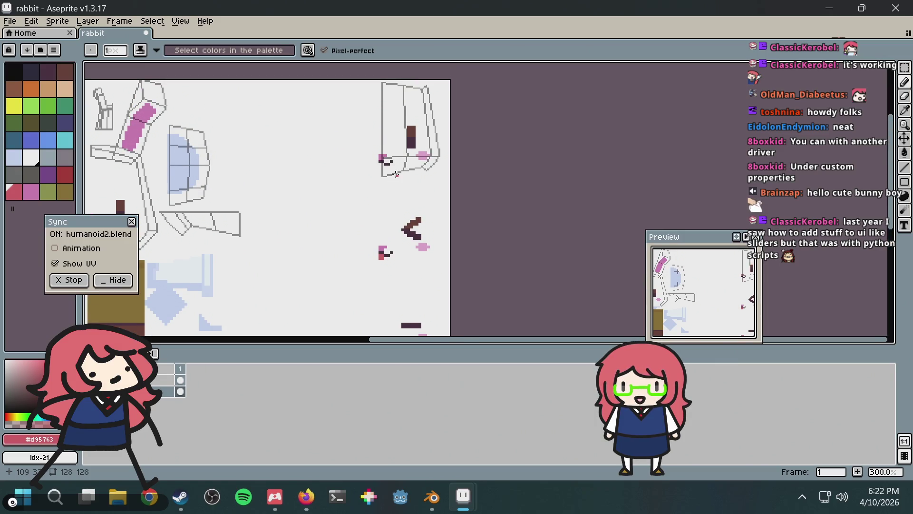
Step: Paint the small mouth's red bottom pixels white, using white sampled from the canvas
{"action": "key", "text": "alt+Tab"}
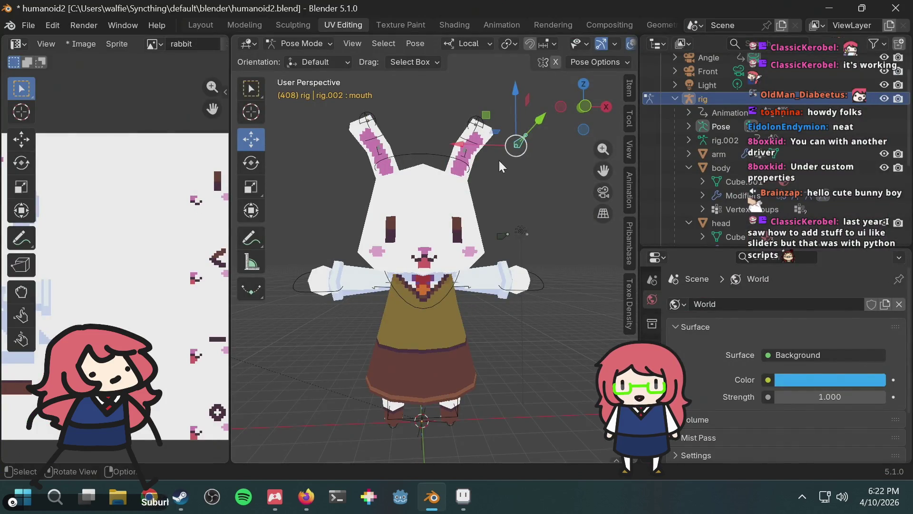
{"action": "key", "text": "alt+Tab"}
{"action": "scroll", "coordinate": [443, 257], "scroll_direction": "up", "scroll_amount": 3}
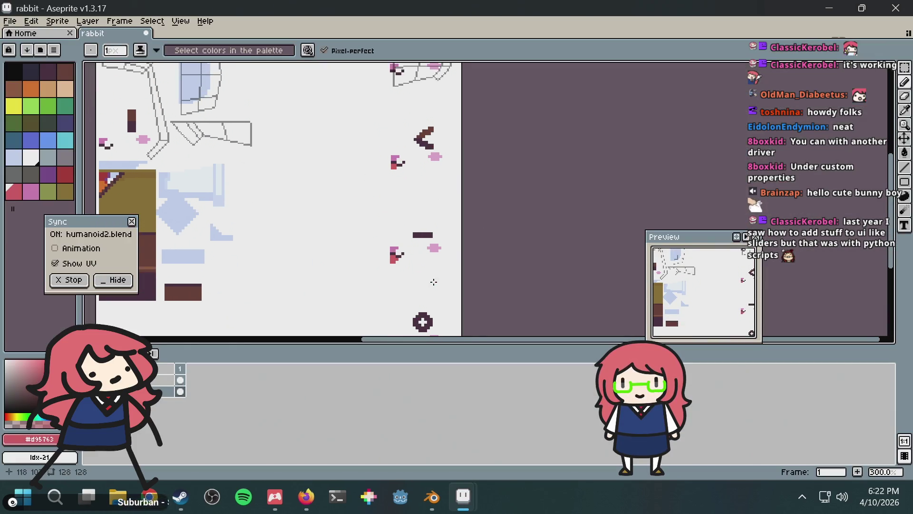
{"action": "scroll", "coordinate": [393, 214], "scroll_direction": "up", "scroll_amount": 1}
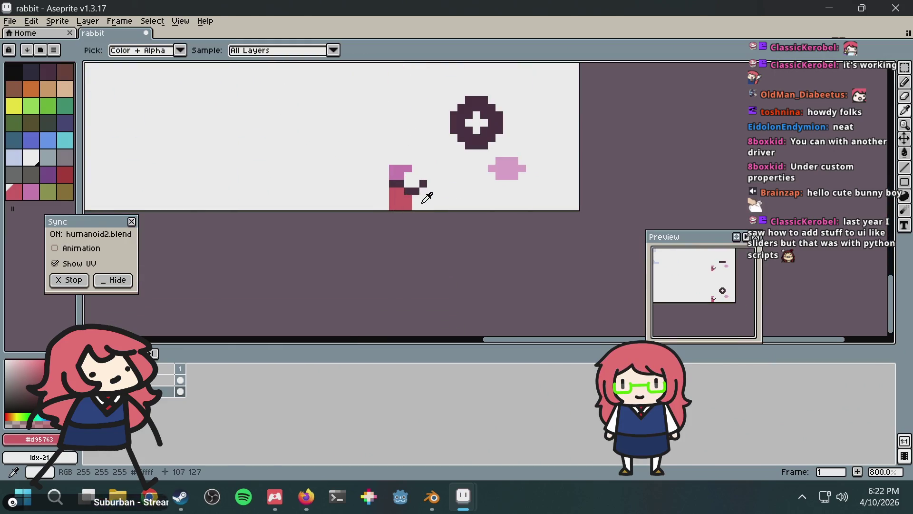
{"action": "left_click", "coordinate": [426, 190], "text": "alt"}
{"action": "left_click", "coordinate": [410, 201]}
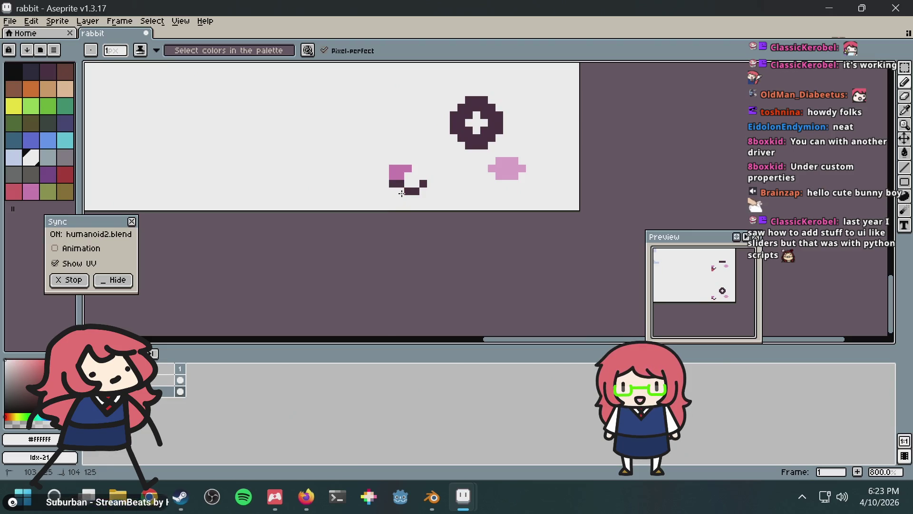
Step: Preview the mouth by sliding the mouth bone along local Z, then return to Firefox
{"action": "key", "text": "alt+Tab"}
{"action": "key", "text": "g"}
{"action": "key", "text": "z"}
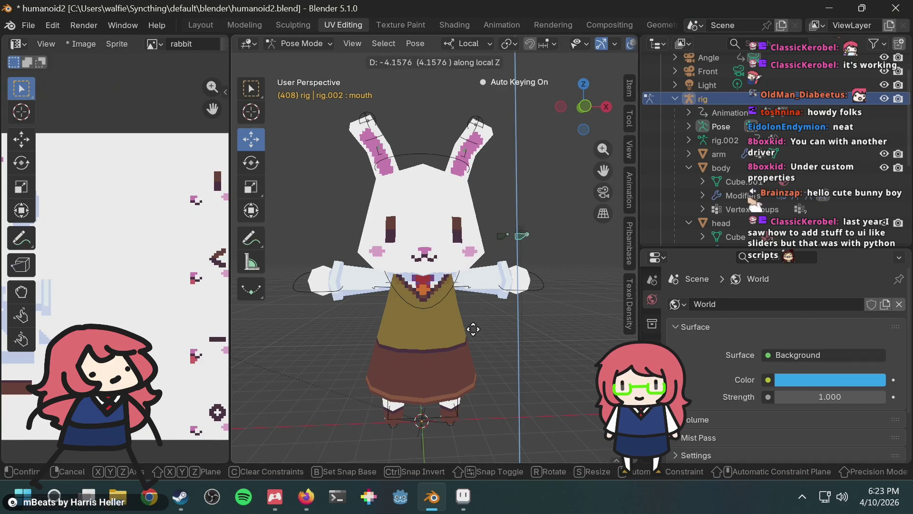
{"action": "left_click", "coordinate": [458, 207]}
{"action": "key", "text": "alt+Tab"}
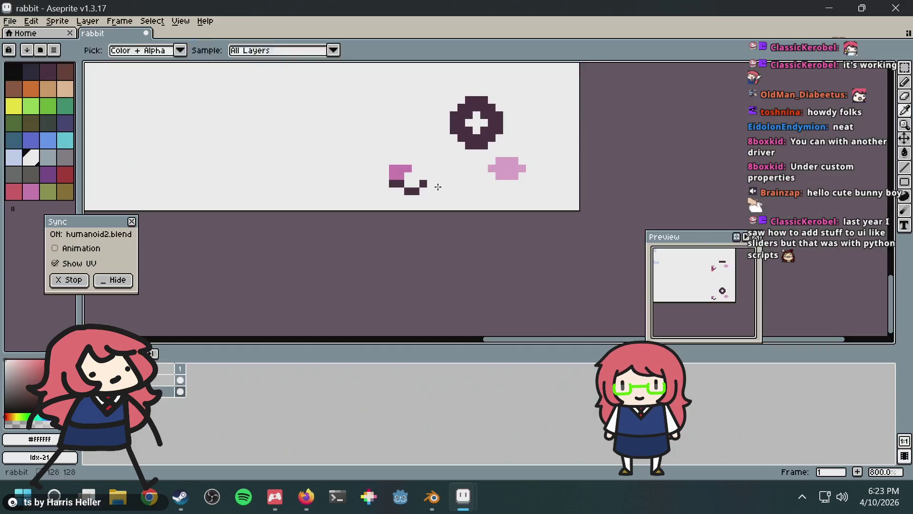
{"action": "left_click", "coordinate": [306, 497]}
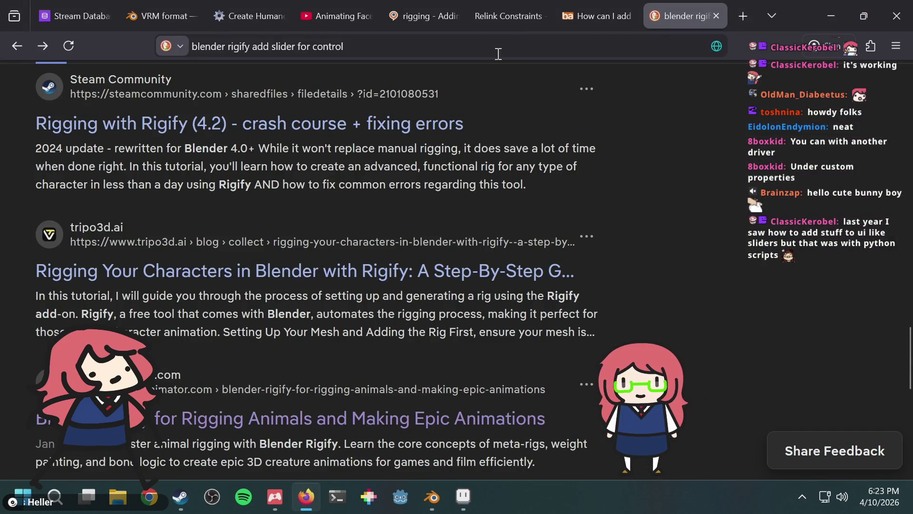
Step: Search the web for 'mouth shapes for animation'
{"action": "left_click", "coordinate": [499, 53]}
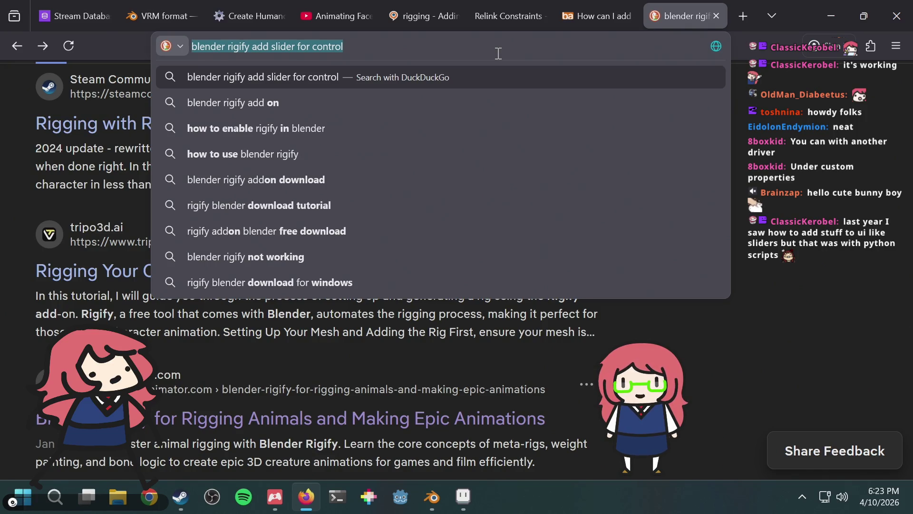
{"action": "type", "text": "mouth shapes"}
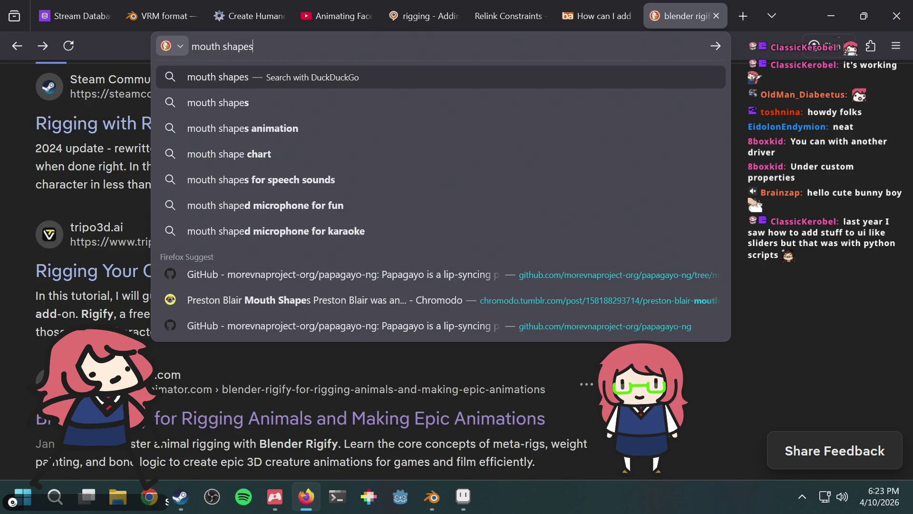
{"action": "type", "text": " for animation"}
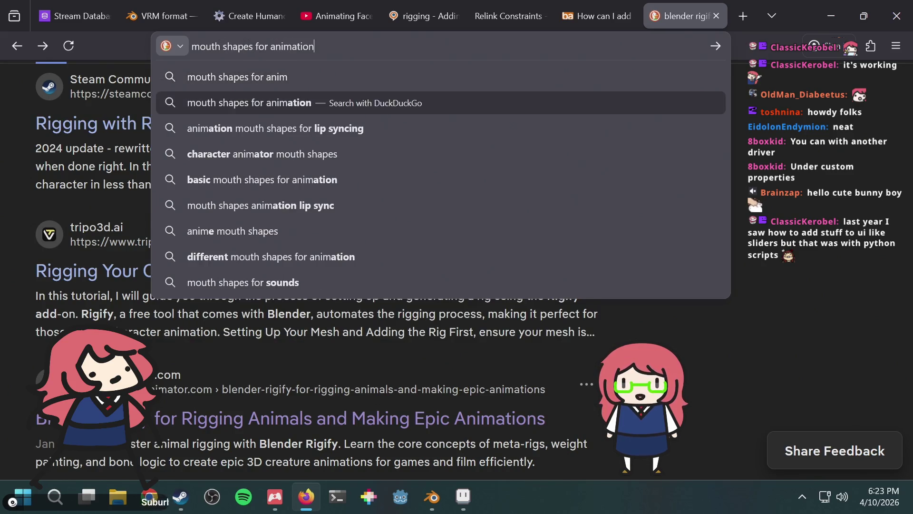
{"action": "key", "text": "Return"}
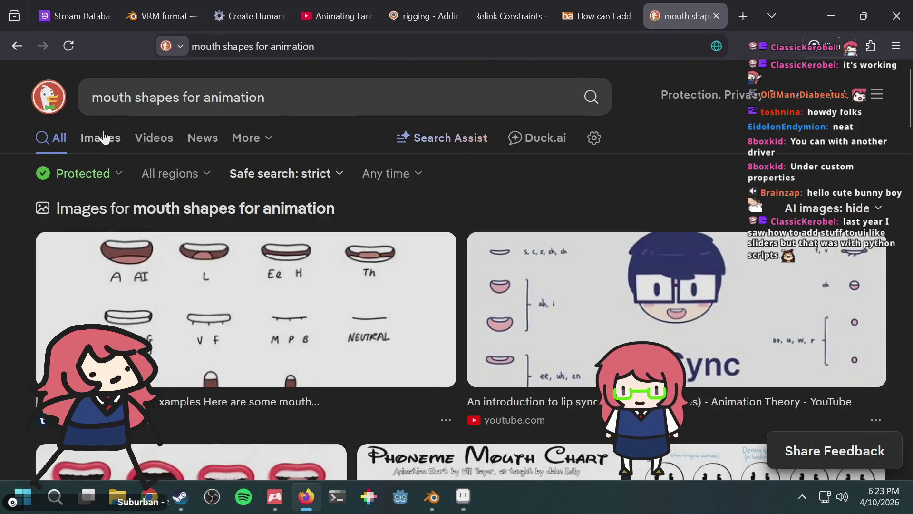
Step: Open a larger preview of a lip sync mouth chart from the image results
{"action": "left_click", "coordinate": [102, 139]}
{"action": "scroll", "coordinate": [351, 239], "scroll_direction": "down", "scroll_amount": 5}
{"action": "scroll", "coordinate": [351, 239], "scroll_direction": "up", "scroll_amount": 5}
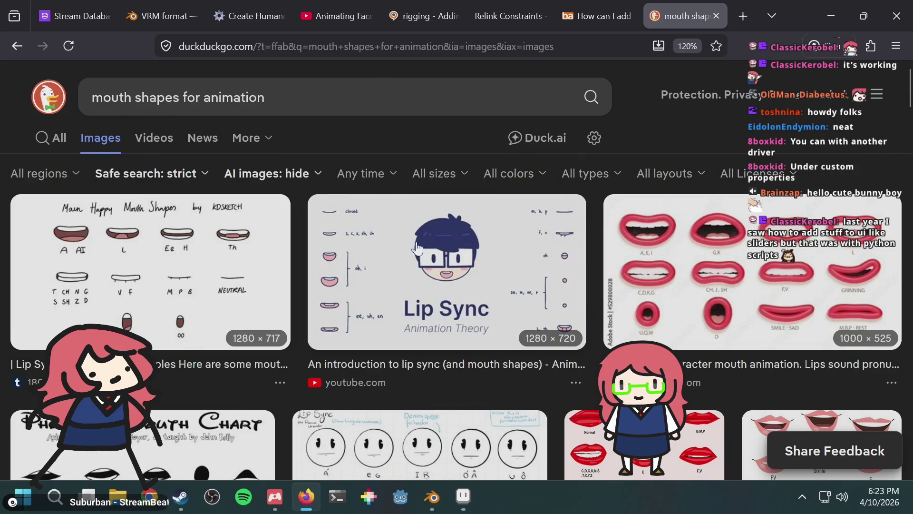
{"action": "scroll", "coordinate": [423, 249], "scroll_direction": "down", "scroll_amount": 2}
{"action": "scroll", "coordinate": [423, 248], "scroll_direction": "down", "scroll_amount": 3}
{"action": "scroll", "coordinate": [425, 244], "scroll_direction": "down", "scroll_amount": 3}
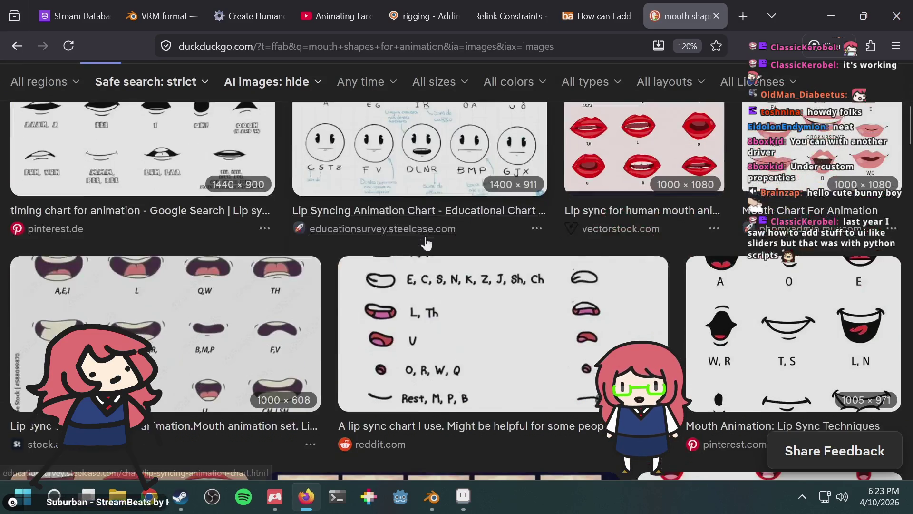
{"action": "left_click", "coordinate": [236, 237]}
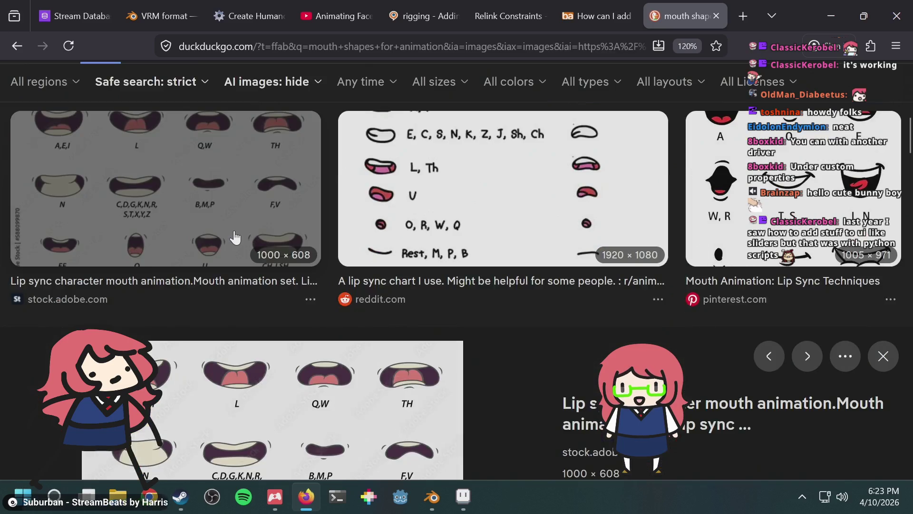
{"action": "key", "text": "alt+Tab"}
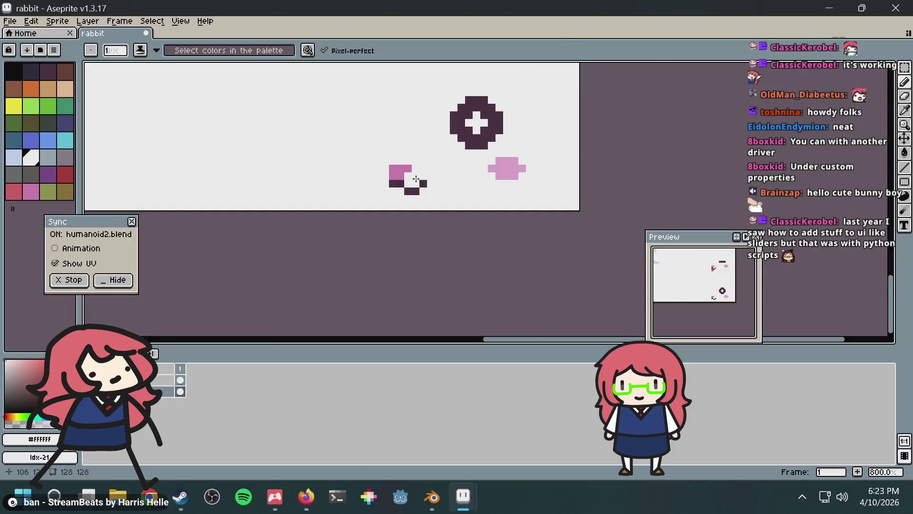
Step: Zoom to the small mouth sprite, sample red #d95763, and paint a red pixel at its bottom
{"action": "scroll", "coordinate": [416, 179], "scroll_direction": "up", "scroll_amount": 2}
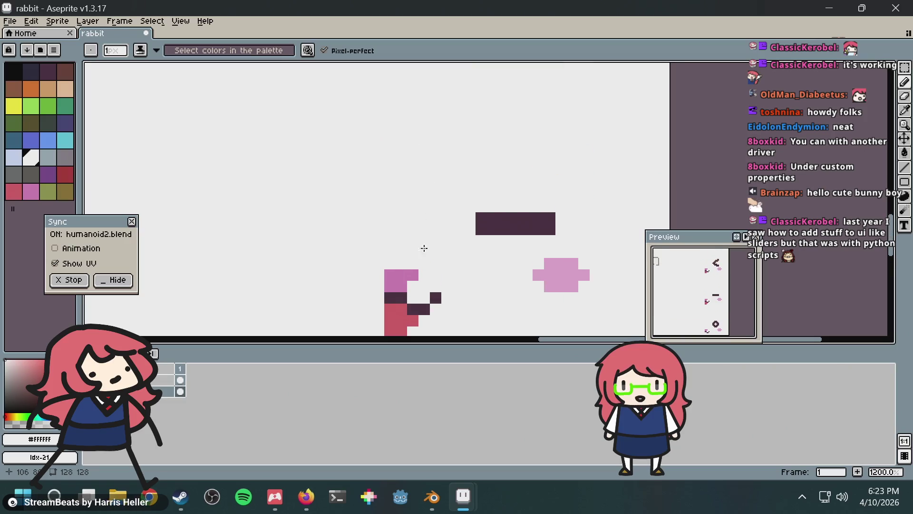
{"action": "scroll", "coordinate": [425, 258], "scroll_direction": "down", "scroll_amount": 3}
{"action": "scroll", "coordinate": [416, 167], "scroll_direction": "up", "scroll_amount": 1}
{"action": "scroll", "coordinate": [412, 124], "scroll_direction": "down", "scroll_amount": 1}
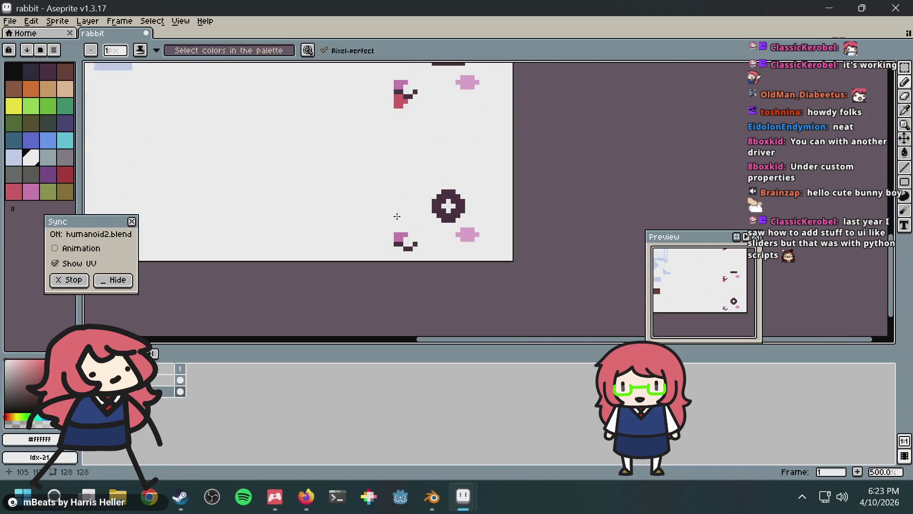
{"action": "scroll", "coordinate": [404, 190], "scroll_direction": "up", "scroll_amount": 4}
{"action": "mouse_move", "coordinate": [427, 119]}
{"action": "middle_mouse_down"}
{"action": "mouse_move", "coordinate": [418, 230]}
{"action": "mouse_move", "coordinate": [465, 195]}
{"action": "mouse_move", "coordinate": [464, 125]}
{"action": "middle_mouse_up"}
{"action": "left_click", "coordinate": [414, 72], "text": "alt"}
{"action": "left_click", "coordinate": [411, 259]}
Step: Paint a red lower edge along the small mouth, then switch to the Firefox chart
{"action": "mouse_move", "coordinate": [413, 269]}
{"action": "left_mouse_down"}
{"action": "mouse_move", "coordinate": [436, 273]}
{"action": "mouse_move", "coordinate": [421, 285]}
{"action": "left_mouse_up"}
{"action": "key", "text": "alt+Tab"}
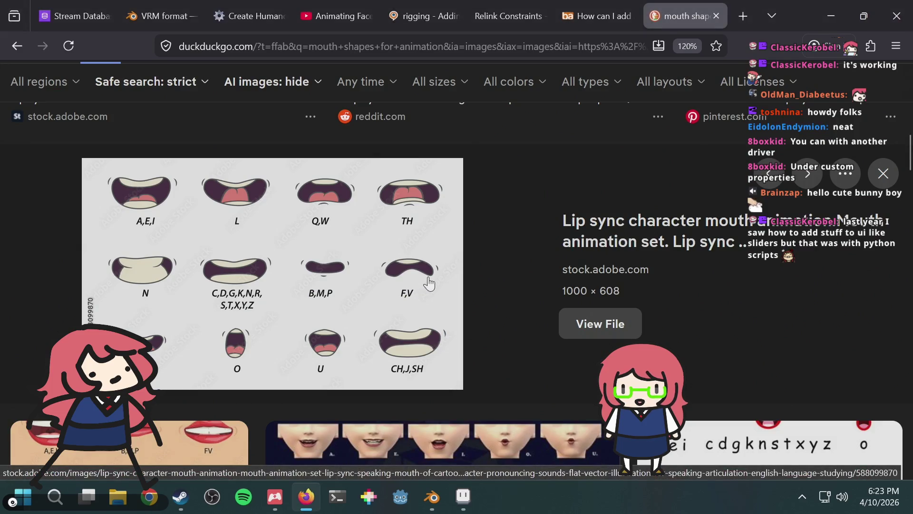
{"action": "key", "text": "alt+Tab"}
{"action": "key", "text": "Tab"}
{"action": "key", "text": "alt+Tab"}
{"action": "key", "text": "alt+Tab"}
{"action": "key", "text": "Tab"}
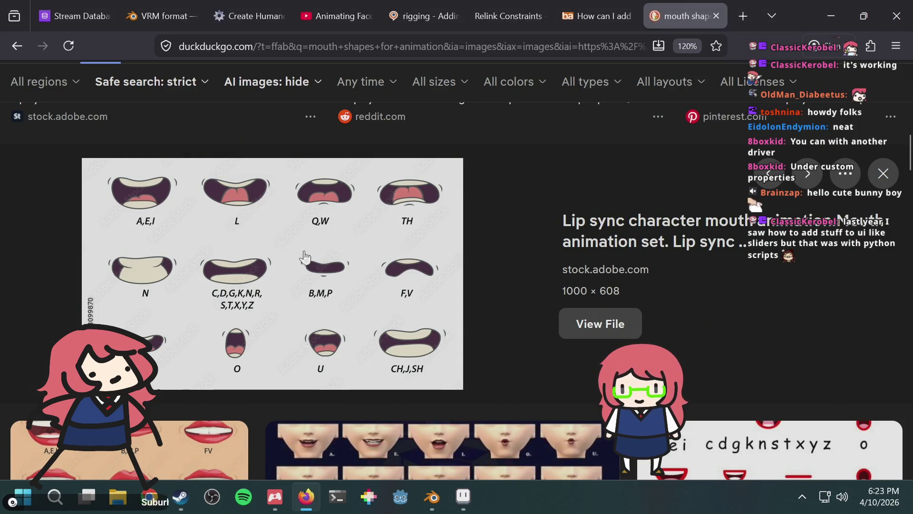
Step: Scroll the mouth-shape image results and open a larger mouth chart preview
{"action": "scroll", "coordinate": [333, 255], "scroll_direction": "up", "scroll_amount": 2}
{"action": "scroll", "coordinate": [508, 301], "scroll_direction": "down", "scroll_amount": 2}
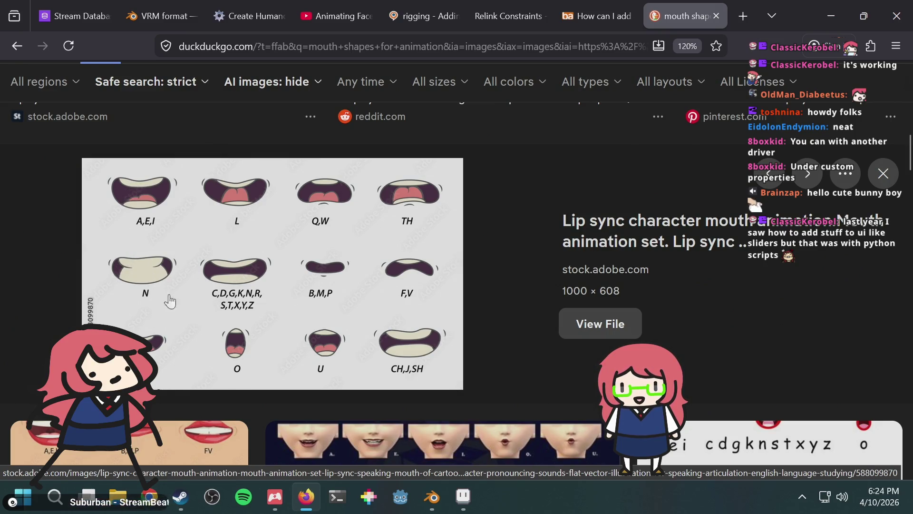
{"action": "scroll", "coordinate": [487, 292], "scroll_direction": "up", "scroll_amount": 3}
{"action": "scroll", "coordinate": [487, 292], "scroll_direction": "down", "scroll_amount": 3}
{"action": "scroll", "coordinate": [489, 294], "scroll_direction": "up", "scroll_amount": 3}
{"action": "scroll", "coordinate": [480, 235], "scroll_direction": "up", "scroll_amount": 3}
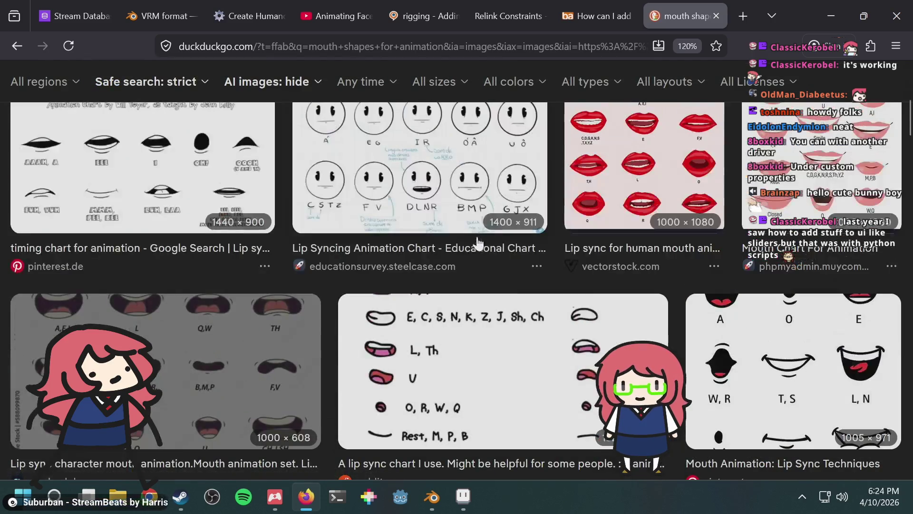
{"action": "scroll", "coordinate": [480, 235], "scroll_direction": "up", "scroll_amount": 3}
{"action": "scroll", "coordinate": [214, 269], "scroll_direction": "up", "scroll_amount": 3}
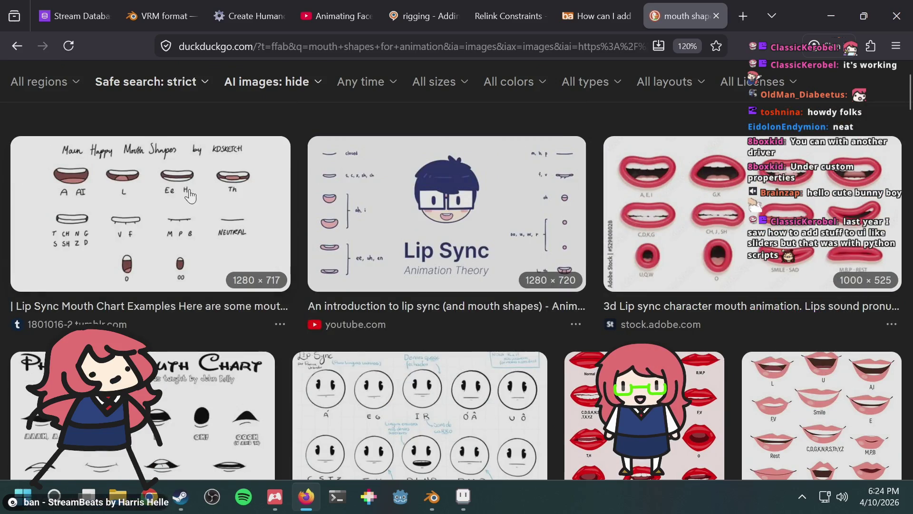
{"action": "left_click", "coordinate": [190, 195]}
Step: Preview the 'Lip sync character mouth animation' chart, then close the preview
{"action": "scroll", "coordinate": [326, 260], "scroll_direction": "down", "scroll_amount": 5}
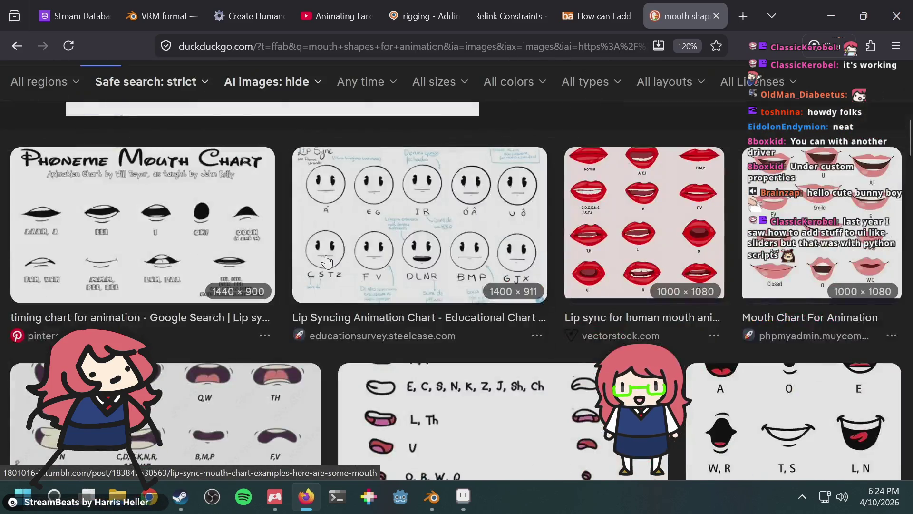
{"action": "scroll", "coordinate": [326, 261], "scroll_direction": "down", "scroll_amount": 5}
{"action": "scroll", "coordinate": [325, 254], "scroll_direction": "up", "scroll_amount": 2}
{"action": "left_click", "coordinate": [203, 252]}
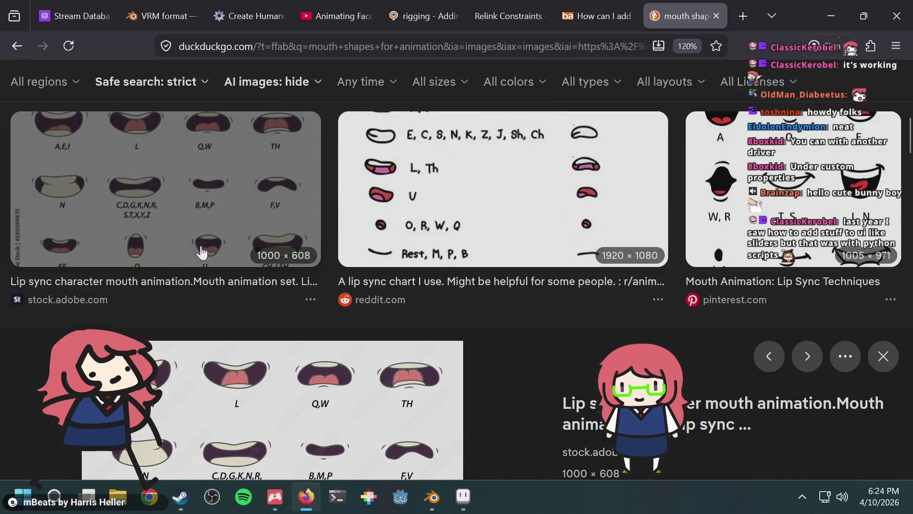
{"action": "scroll", "coordinate": [350, 289], "scroll_direction": "up", "scroll_amount": 5}
{"action": "scroll", "coordinate": [350, 289], "scroll_direction": "down", "scroll_amount": 7}
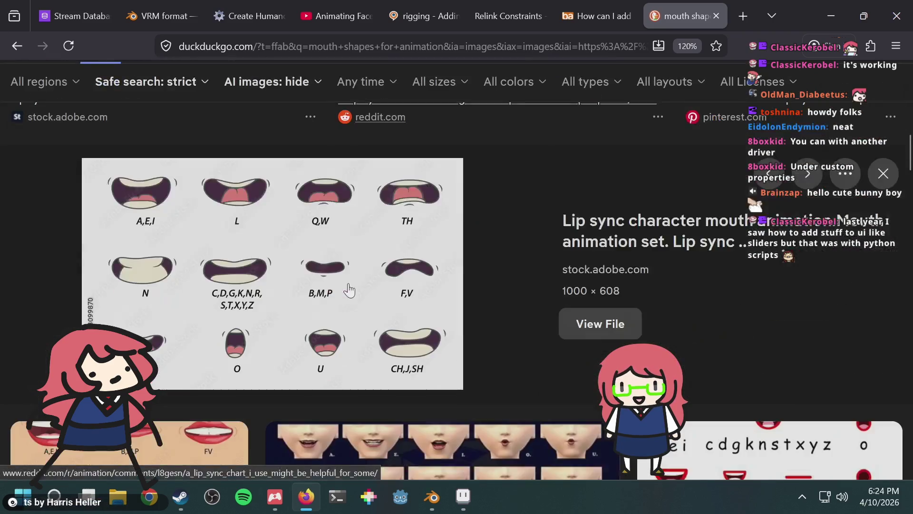
{"action": "key", "text": "Escape"}
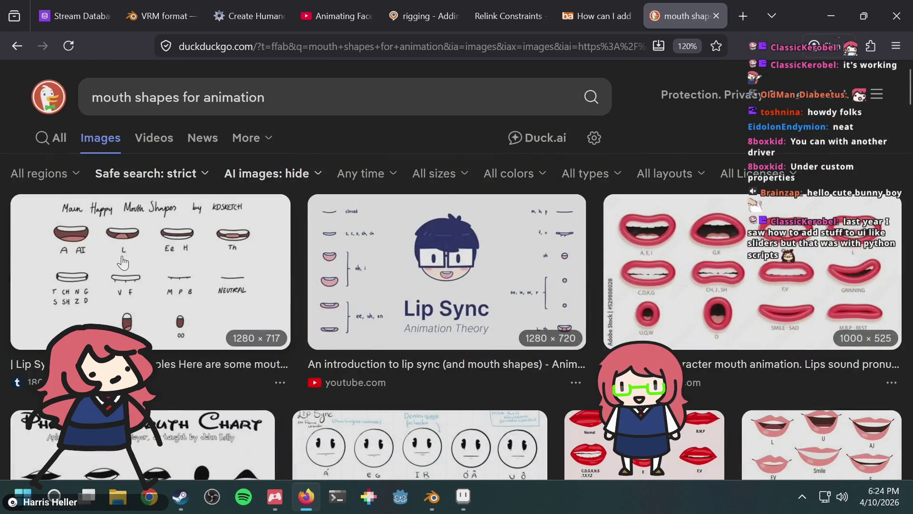
Step: Open and browse the Main Happy Mouth Shapes chart preview
{"action": "left_click", "coordinate": [124, 262]}
{"action": "scroll", "coordinate": [478, 254], "scroll_direction": "down", "scroll_amount": 6}
{"action": "scroll", "coordinate": [479, 255], "scroll_direction": "up", "scroll_amount": 5}
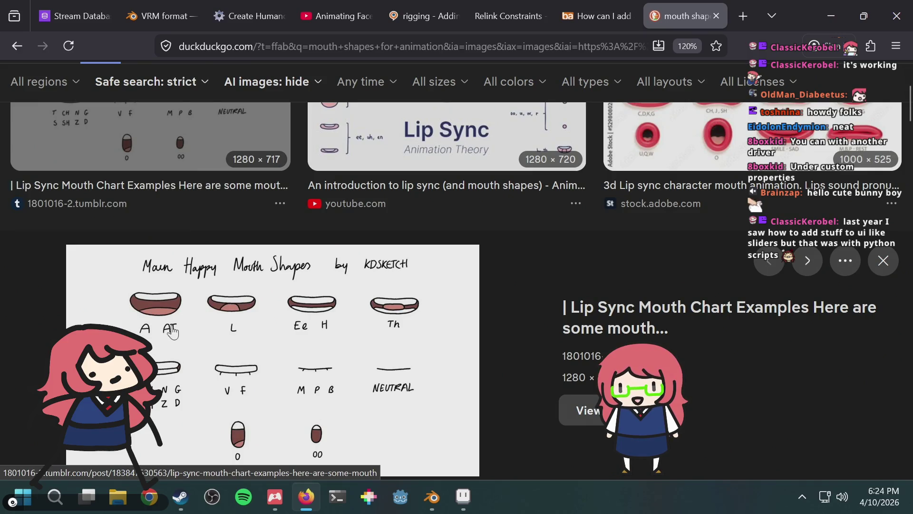
{"action": "scroll", "coordinate": [316, 265], "scroll_direction": "down", "scroll_amount": 3}
{"action": "scroll", "coordinate": [277, 267], "scroll_direction": "up", "scroll_amount": 3}
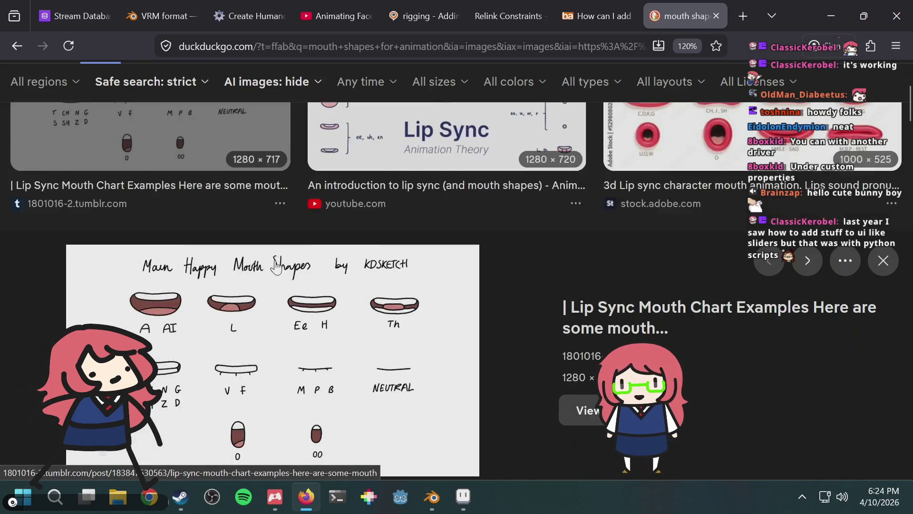
{"action": "scroll", "coordinate": [277, 267], "scroll_direction": "down", "scroll_amount": 3}
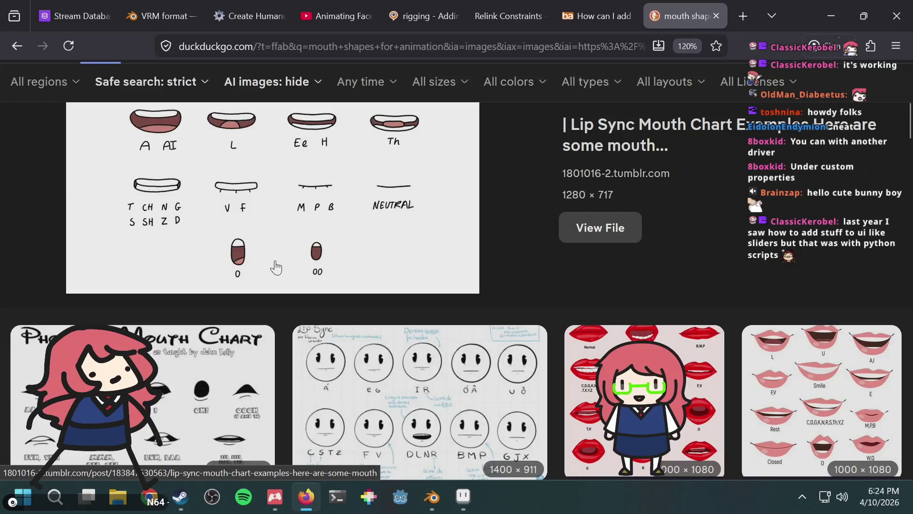
{"action": "key", "text": "alt+Tab"}
{"action": "key", "text": "alt+Tab"}
{"action": "key", "text": "alt+Tab"}
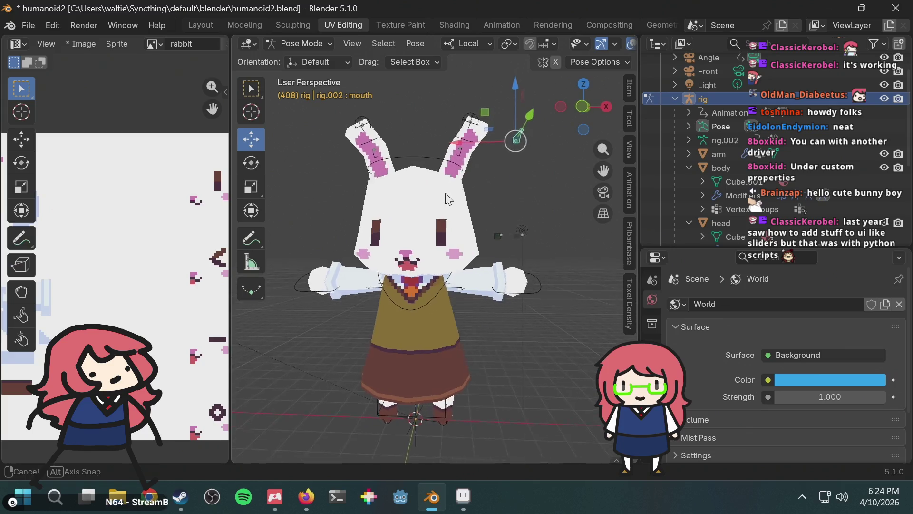
Step: Paint the small block's bottom row with a light colour sampled from the canvas
{"action": "key", "text": "alt+Tab"}
{"action": "key", "text": "alt+Tab"}
{"action": "key", "text": "alt+Tab"}
{"action": "key", "text": "Tab"}
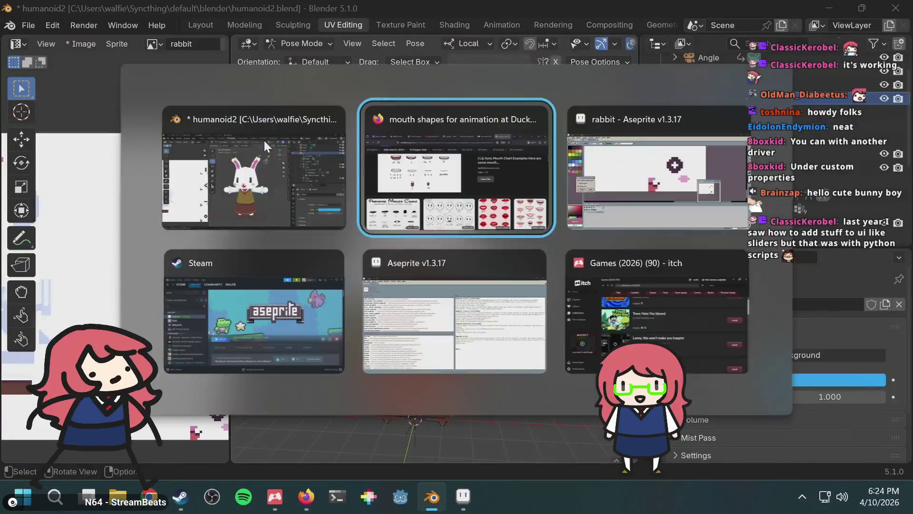
{"action": "left_click", "coordinate": [447, 282]}
{"action": "left_click_drag", "start_coordinate": [435, 283], "coordinate": [404, 285]}
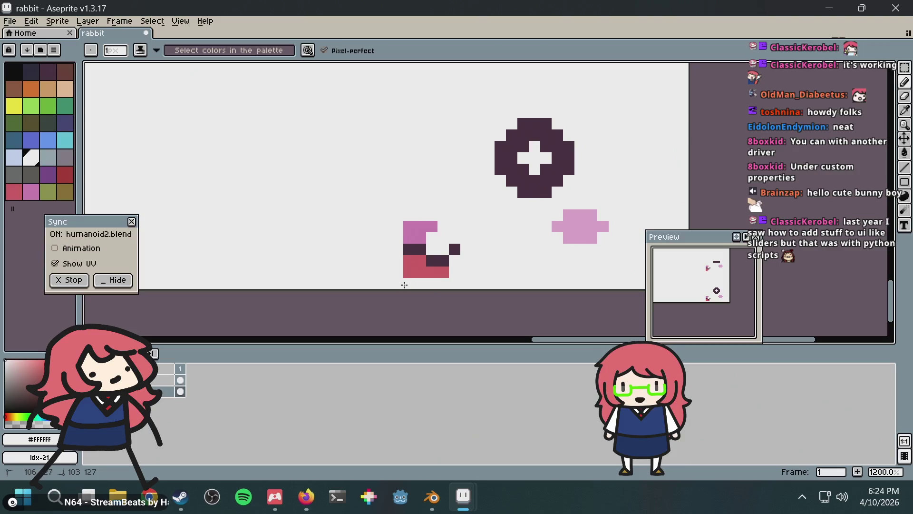
Step: Check the sprite on the bunny in Blender, then start entering a new Firefox address
{"action": "key", "text": "alt+Tab"}
{"action": "key", "text": "alt+Tab"}
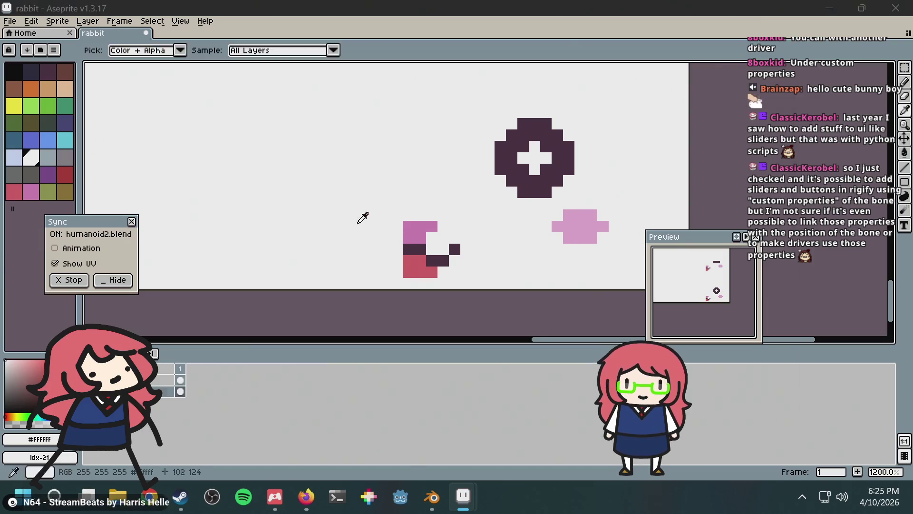
{"action": "key", "text": "alt+Tab"}
{"action": "key", "text": "alt+Tab"}
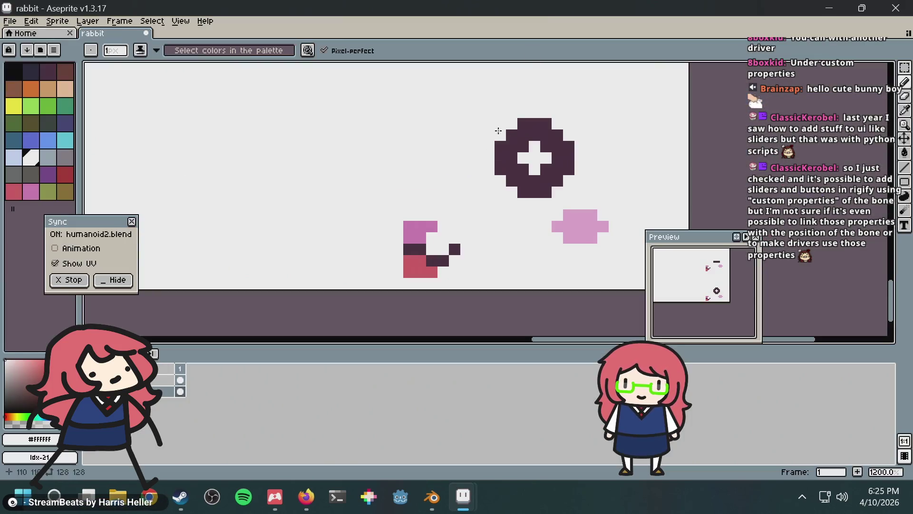
{"action": "key", "text": "alt+Tab"}
{"action": "key", "text": "alt+Tab"}
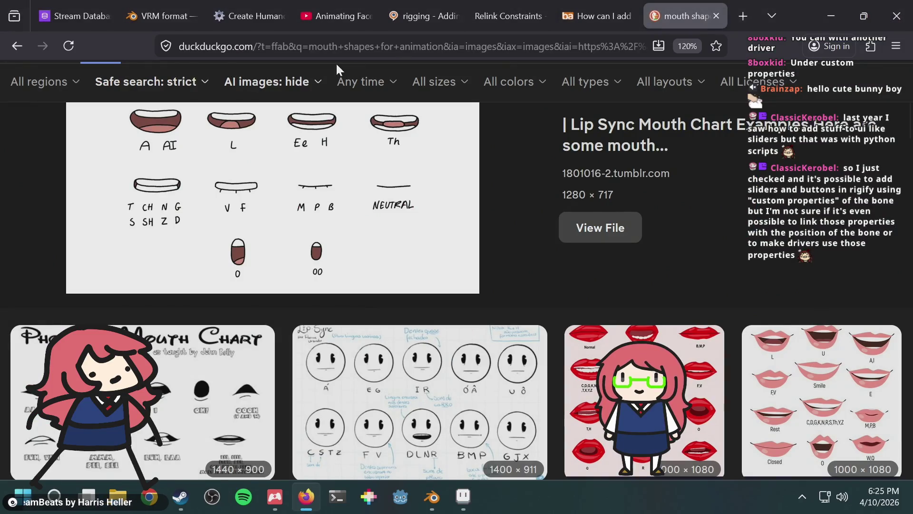
{"action": "left_click", "coordinate": [338, 49]}
Step: Search 'rigify custom properties' in a new browser tab
{"action": "key", "text": "ctrl+t"}
{"action": "type", "text": "rigify cu"}
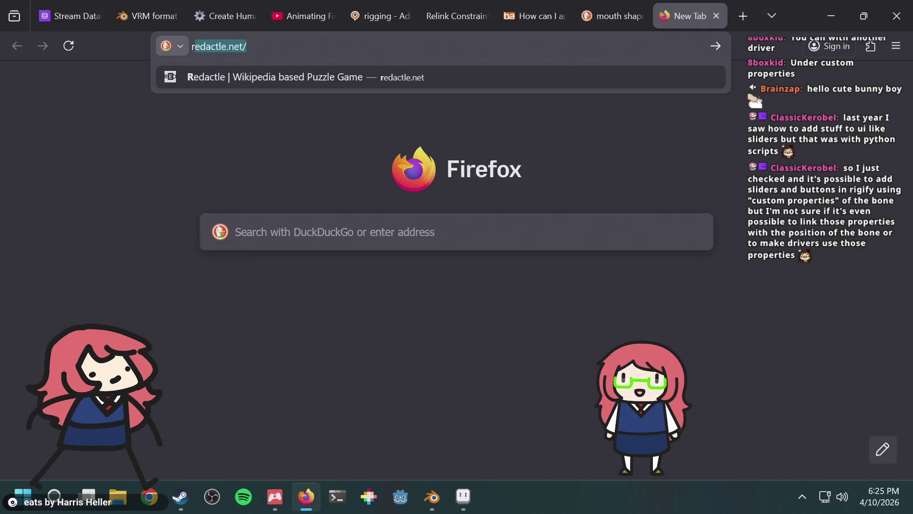
{"action": "type", "text": "stom properties"}
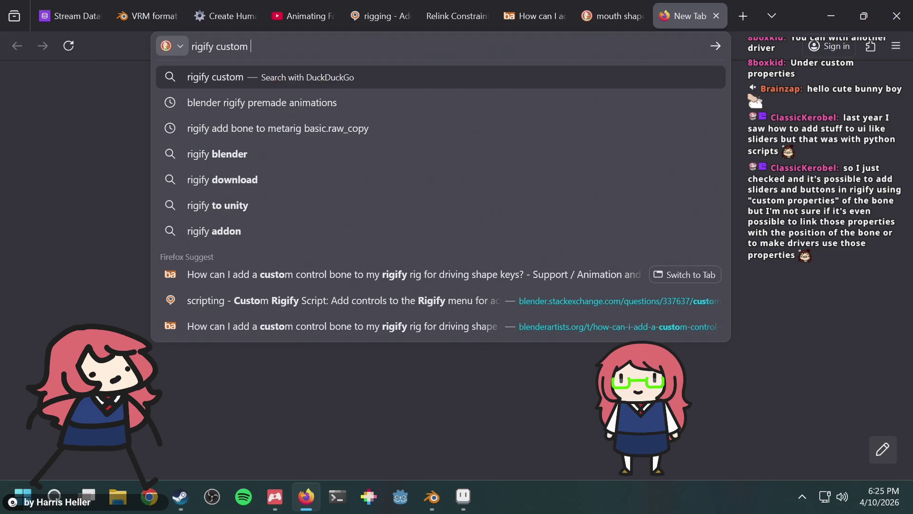
{"action": "key", "text": "Return"}
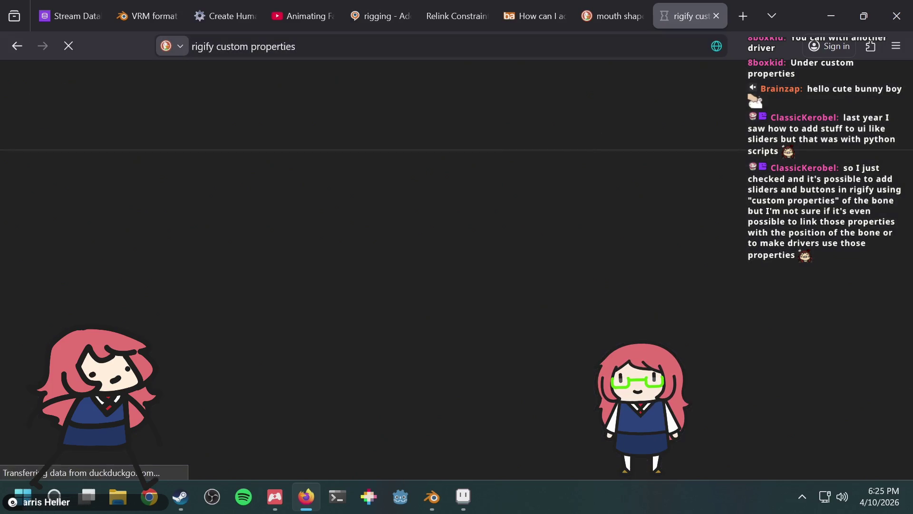
Step: Find the 'custom p' mentions on the Blender Manual Creating Meta-rigs page
{"action": "scroll", "coordinate": [304, 260], "scroll_direction": "down", "scroll_amount": 3}
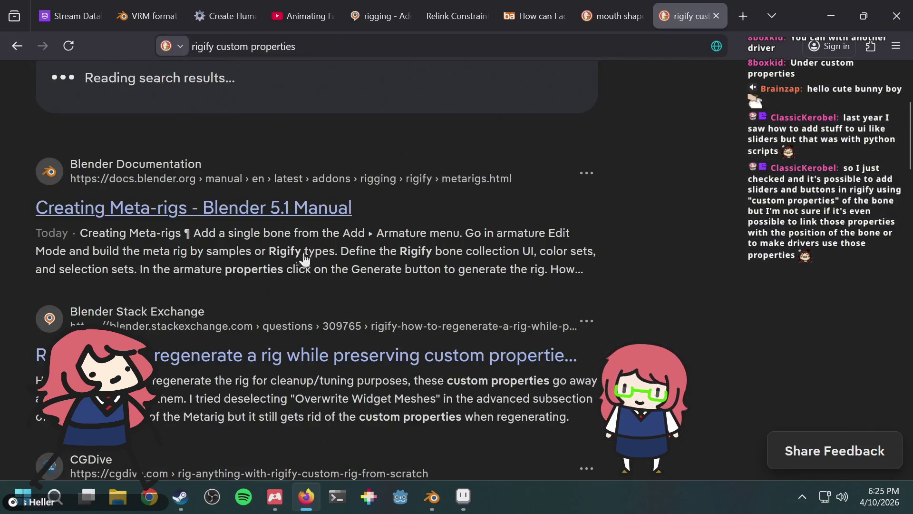
{"action": "left_click", "coordinate": [309, 224]}
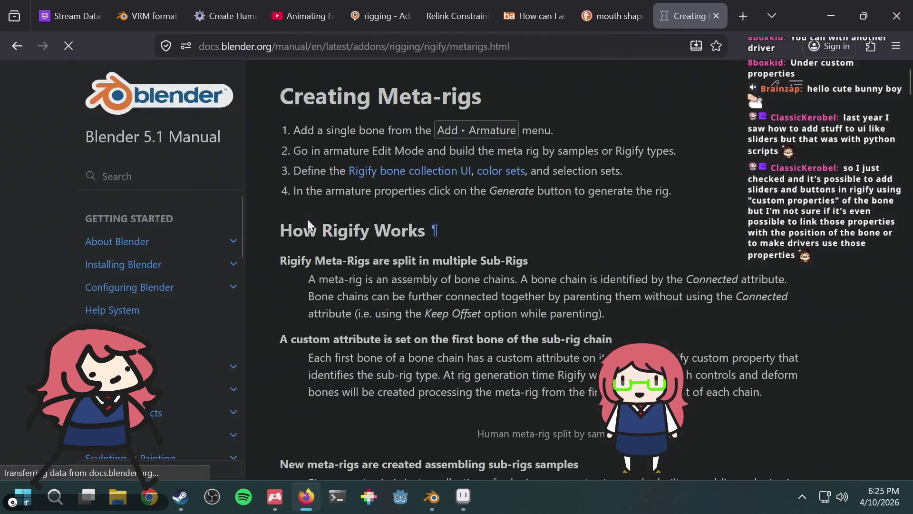
{"action": "key", "text": "ctrl+f"}
{"action": "type", "text": "custom pr"}
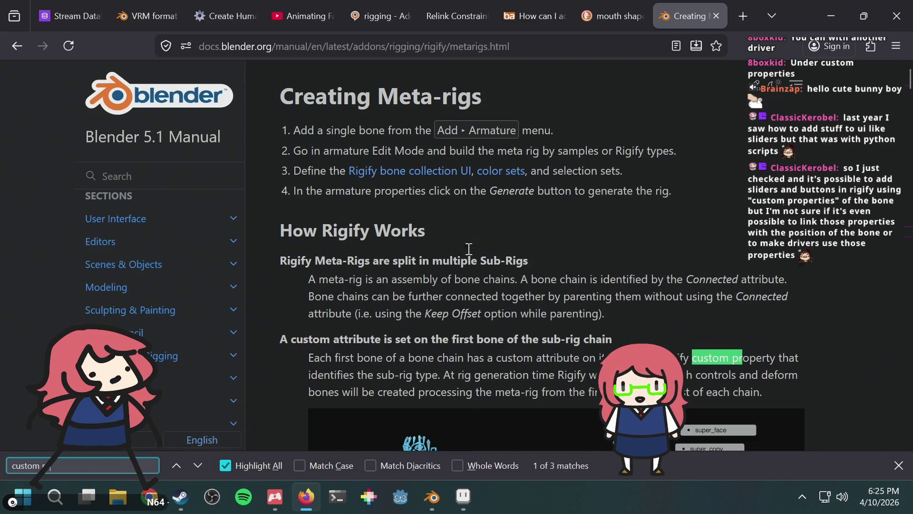
{"action": "scroll", "coordinate": [475, 248], "scroll_direction": "down", "scroll_amount": 5}
{"action": "key", "text": "Return"}
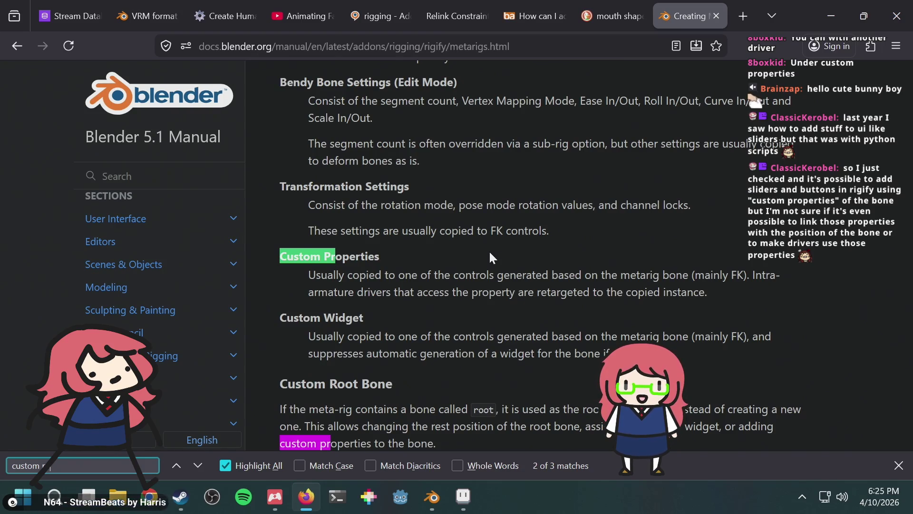
{"action": "scroll", "coordinate": [536, 255], "scroll_direction": "down", "scroll_amount": 2}
{"action": "key", "text": "Return"}
{"action": "key", "text": "Return"}
{"action": "key", "text": "Return"}
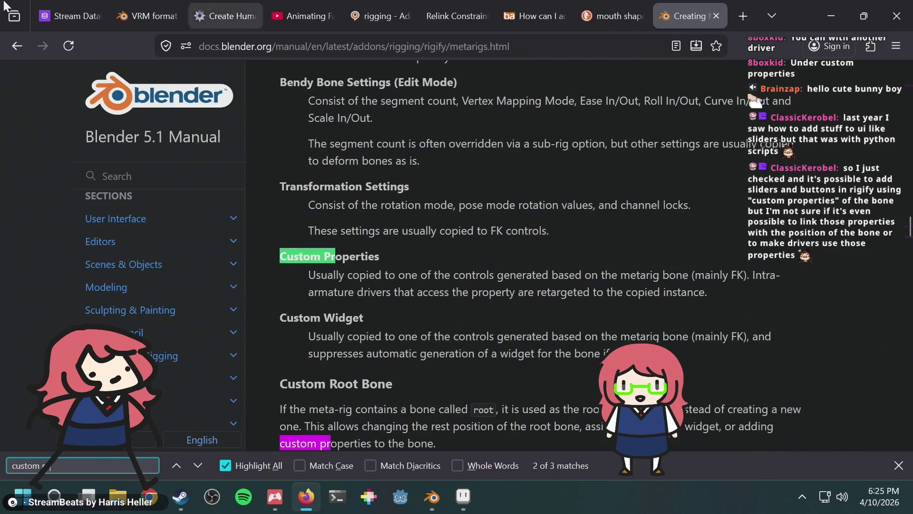
Step: Back in the results, open the Stack Exchange question on preserving Rigify custom properties
{"action": "left_click", "coordinate": [18, 46]}
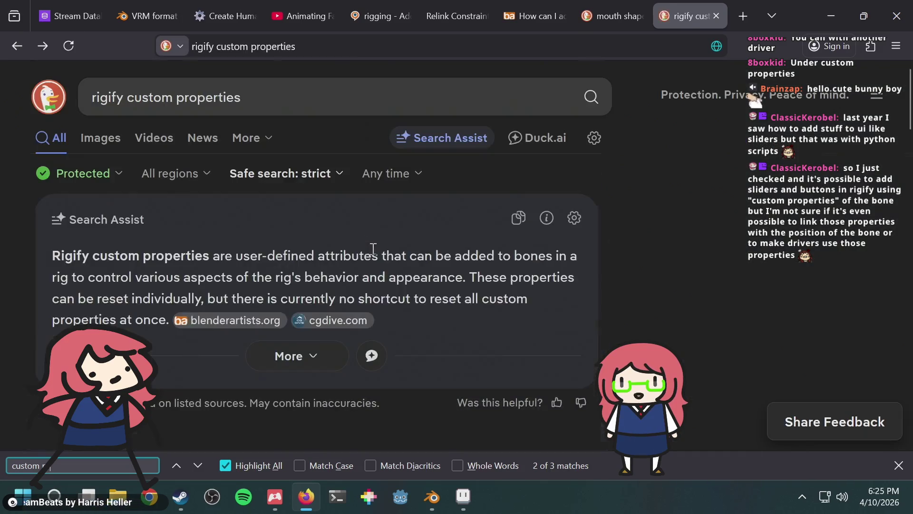
{"action": "scroll", "coordinate": [368, 248], "scroll_direction": "down", "scroll_amount": 2}
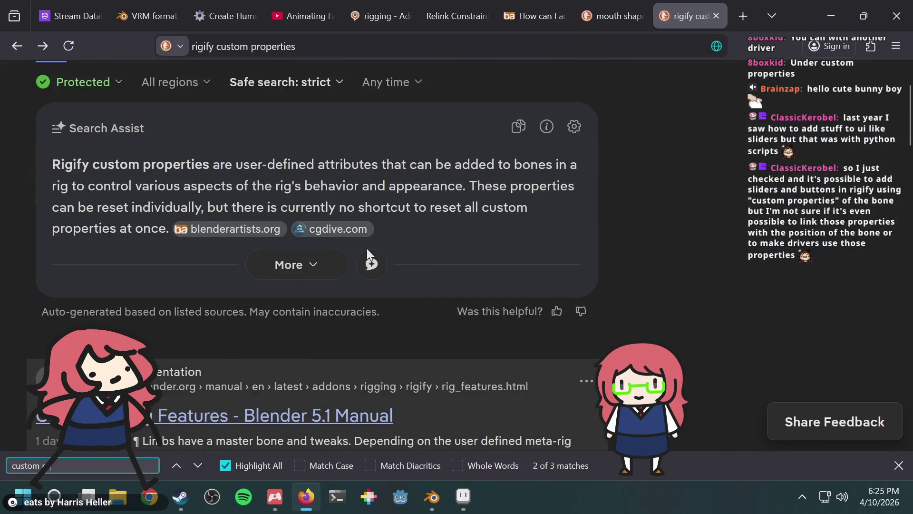
{"action": "scroll", "coordinate": [706, 224], "scroll_direction": "down", "scroll_amount": 5}
{"action": "scroll", "coordinate": [703, 226], "scroll_direction": "down", "scroll_amount": 3}
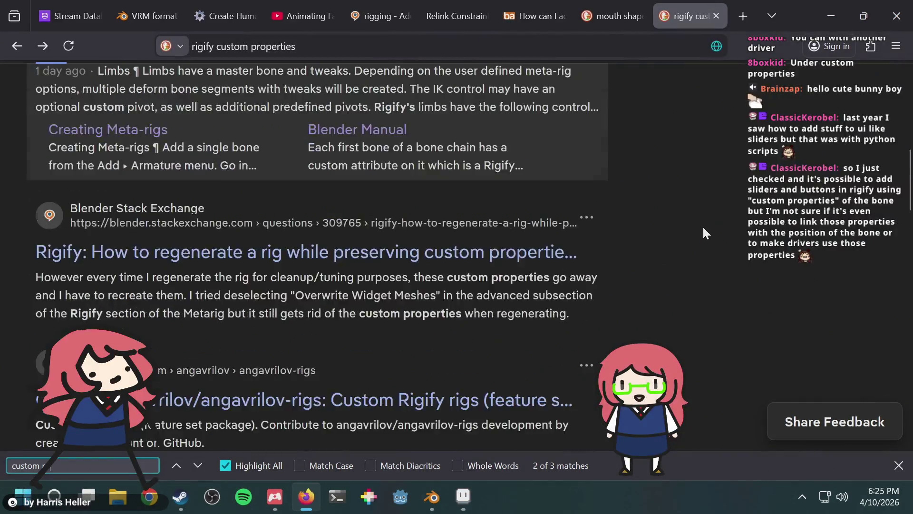
{"action": "scroll", "coordinate": [677, 193], "scroll_direction": "up", "scroll_amount": 2}
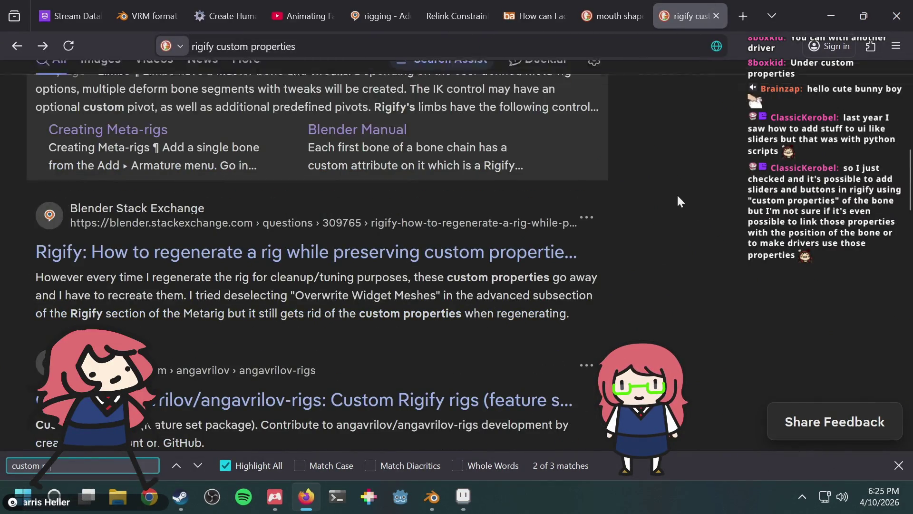
{"action": "left_click", "coordinate": [192, 264]}
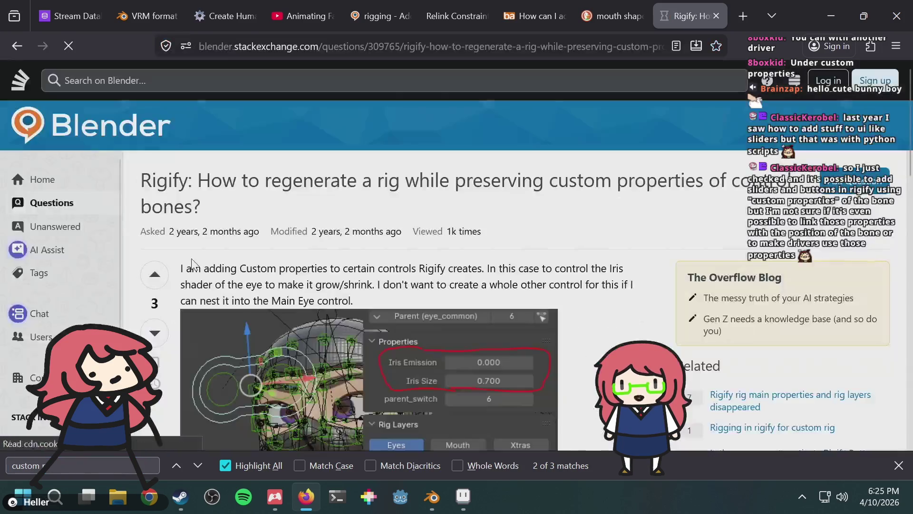
{"action": "scroll", "coordinate": [607, 261], "scroll_direction": "down", "scroll_amount": 2}
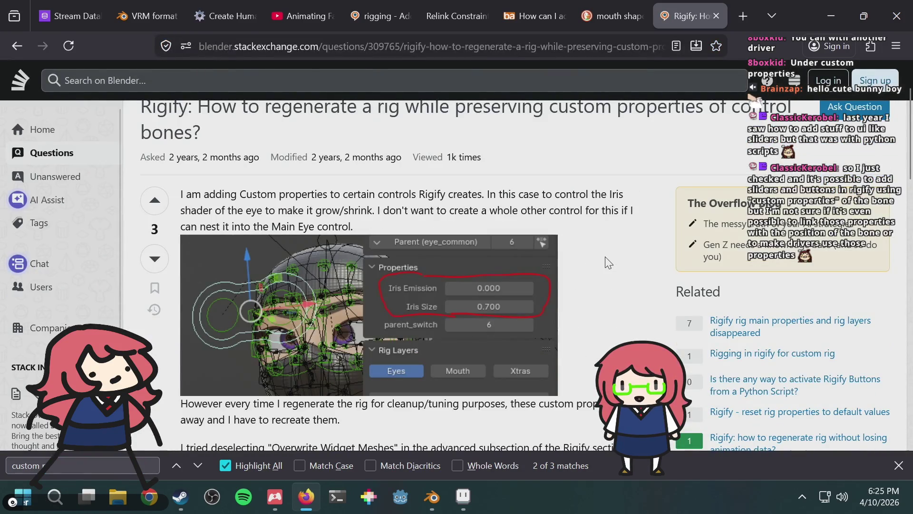
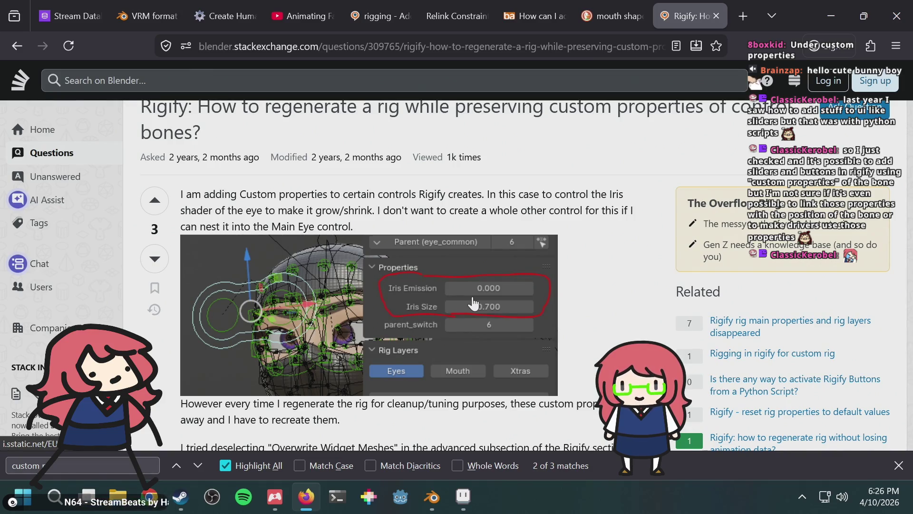
Step: Read the Rigify custom-properties question and its metarig-bone workaround comment, then go back to the results
{"action": "scroll", "coordinate": [485, 300], "scroll_direction": "down", "scroll_amount": 3}
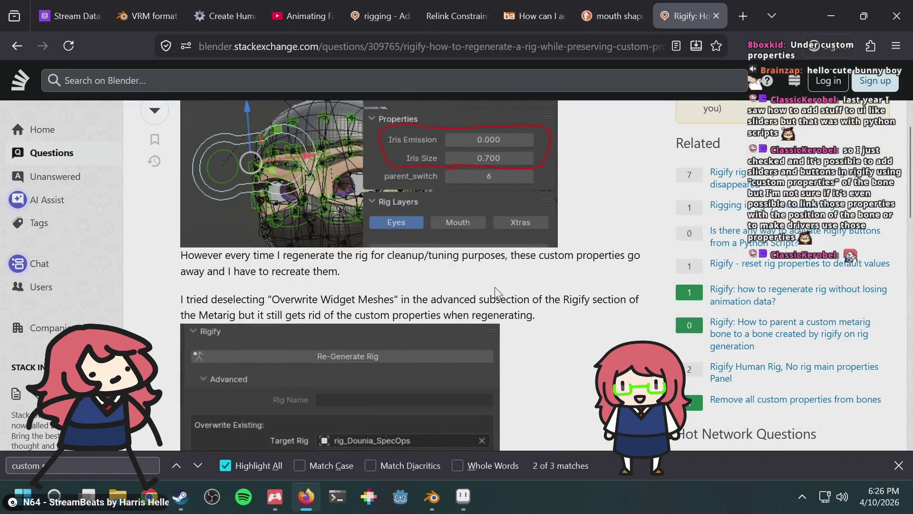
{"action": "scroll", "coordinate": [502, 280], "scroll_direction": "down", "scroll_amount": 2}
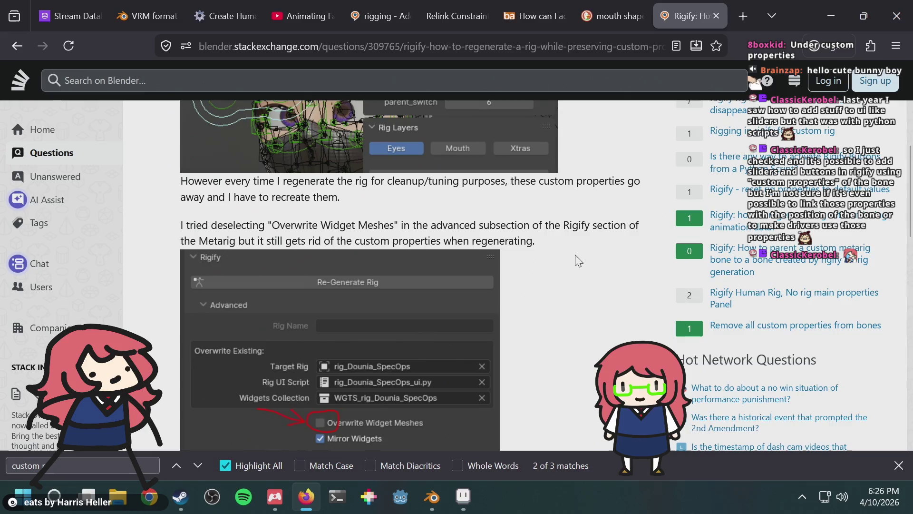
{"action": "scroll", "coordinate": [578, 260], "scroll_direction": "down", "scroll_amount": 5}
{"action": "scroll", "coordinate": [578, 261], "scroll_direction": "down", "scroll_amount": 5}
{"action": "scroll", "coordinate": [579, 260], "scroll_direction": "up", "scroll_amount": 4}
{"action": "mouse_move", "coordinate": [292, 290]}
{"action": "left_mouse_down"}
{"action": "mouse_move", "coordinate": [421, 303]}
{"action": "mouse_move", "coordinate": [419, 328]}
{"action": "mouse_move", "coordinate": [401, 354]}
{"action": "left_mouse_up"}
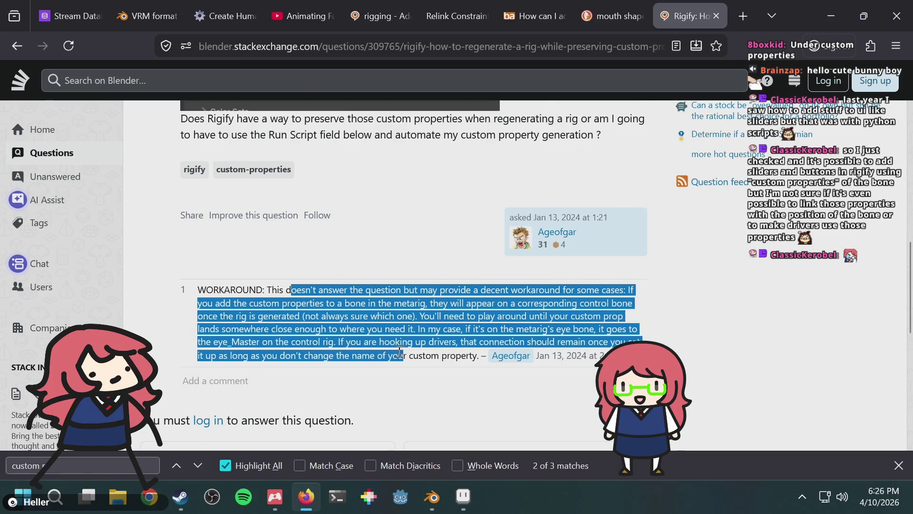
{"action": "left_click", "coordinate": [401, 354]}
{"action": "scroll", "coordinate": [401, 354], "scroll_direction": "up", "scroll_amount": 10}
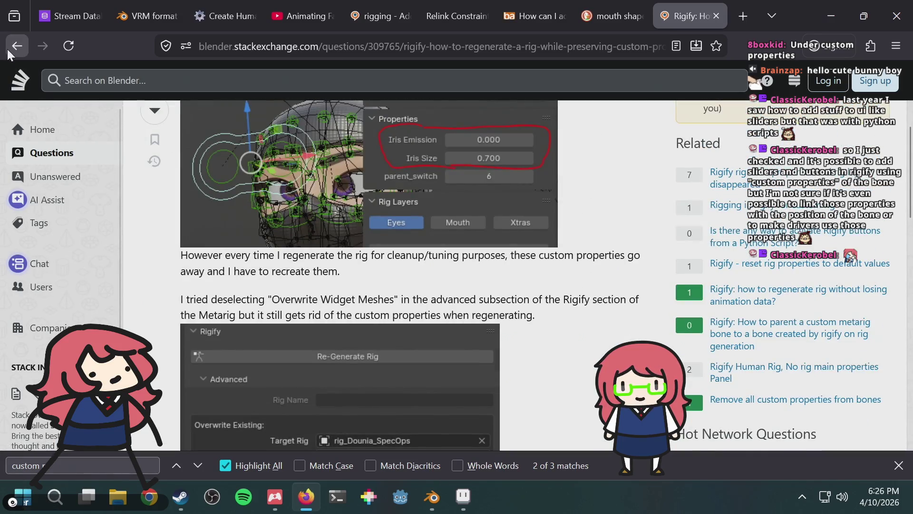
{"action": "left_click", "coordinate": [10, 49]}
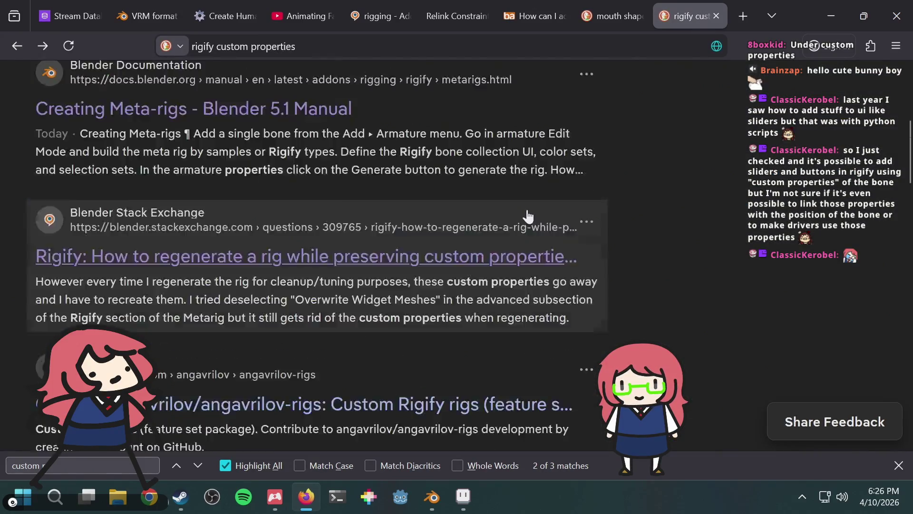
Step: Find and open the blender.stackexchange.com result 'Custom Properties a la Rigify (Global Properties?)'
{"action": "scroll", "coordinate": [527, 216], "scroll_direction": "down", "scroll_amount": 5}
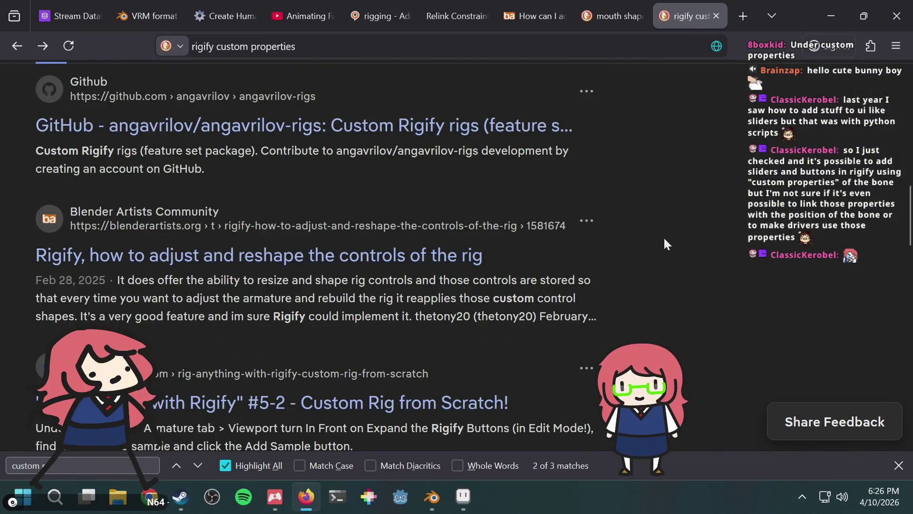
{"action": "scroll", "coordinate": [665, 239], "scroll_direction": "down", "scroll_amount": 5}
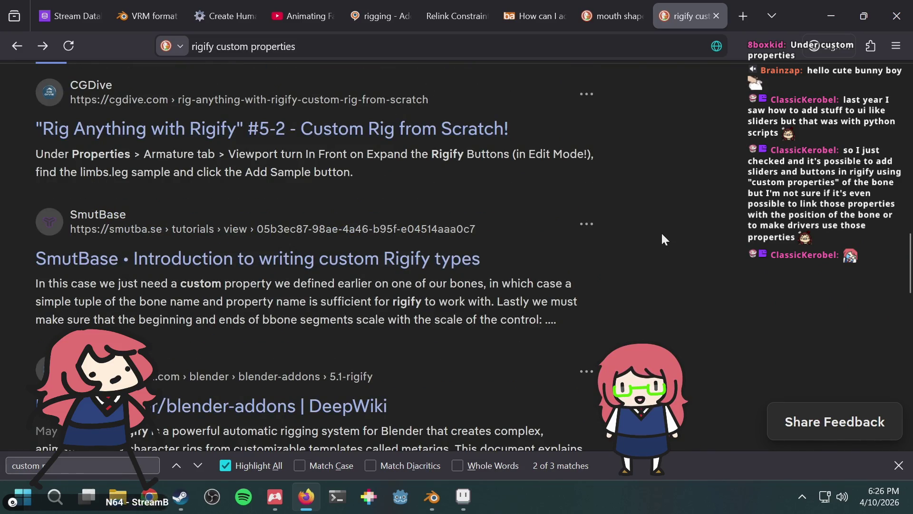
{"action": "scroll", "coordinate": [665, 239], "scroll_direction": "down", "scroll_amount": 2}
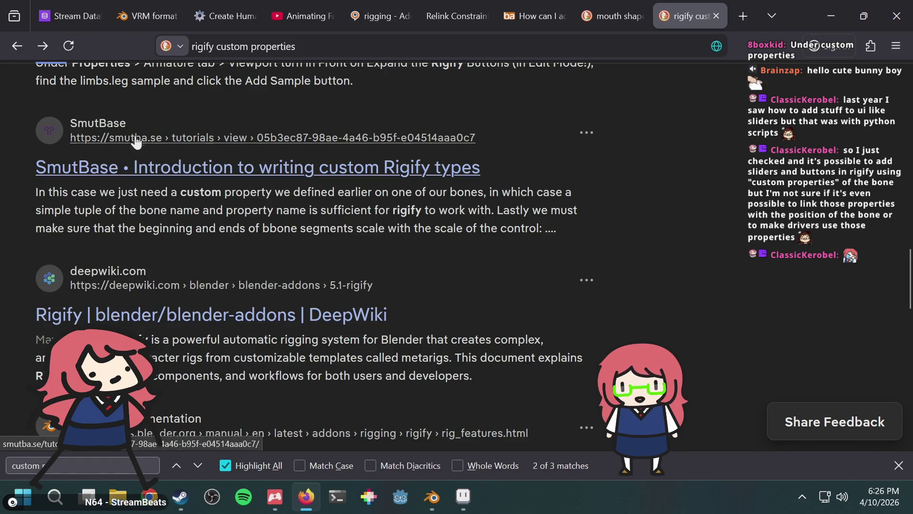
{"action": "scroll", "coordinate": [755, 177], "scroll_direction": "down", "scroll_amount": 2}
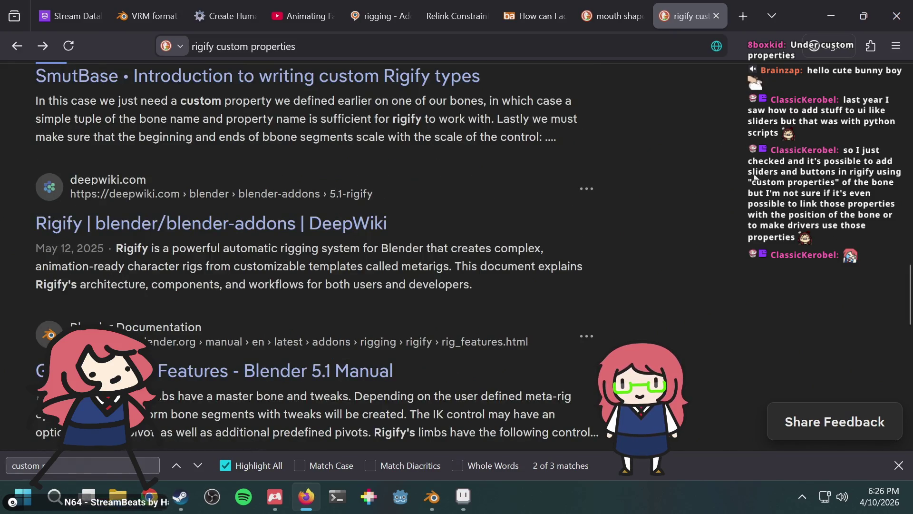
{"action": "scroll", "coordinate": [752, 190], "scroll_direction": "down", "scroll_amount": 2}
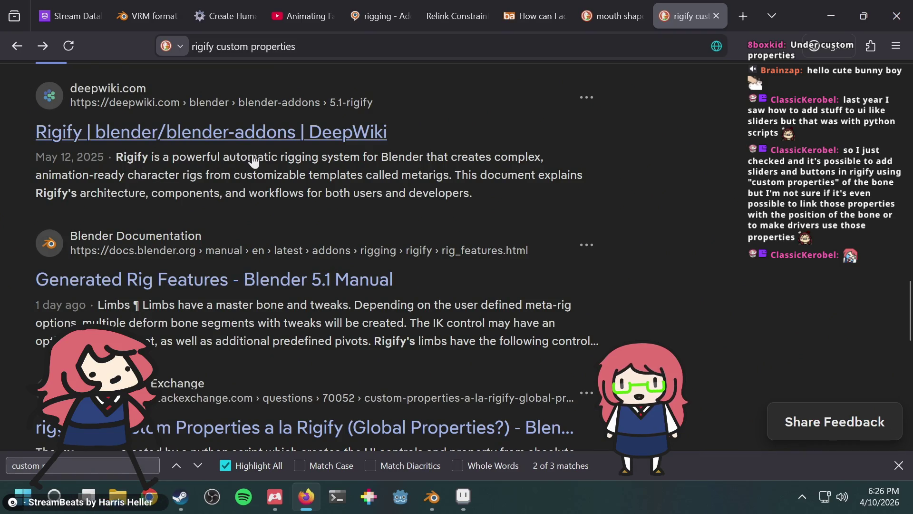
{"action": "scroll", "coordinate": [299, 210], "scroll_direction": "down", "scroll_amount": 2}
{"action": "scroll", "coordinate": [300, 197], "scroll_direction": "down", "scroll_amount": 4}
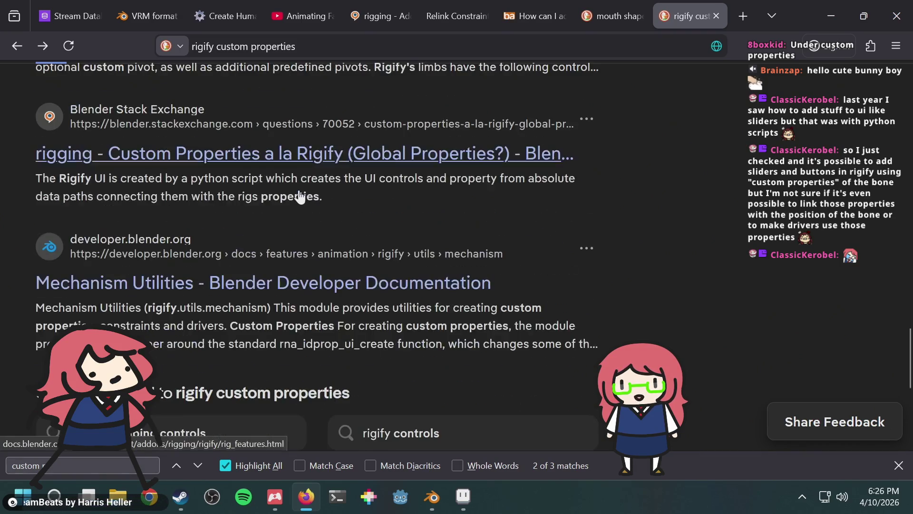
{"action": "left_click", "coordinate": [285, 157]}
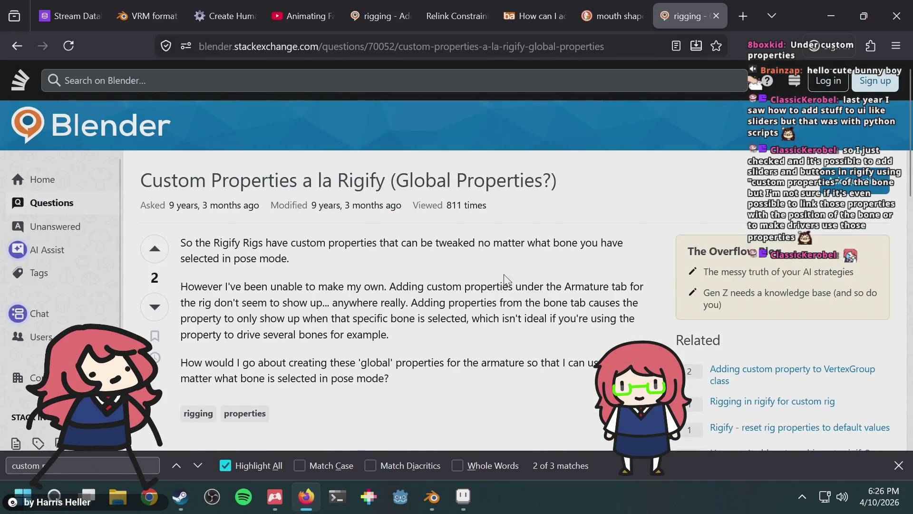
Step: Read the opening paragraphs of the 'Custom Properties a la Rigify' question
{"action": "left_click_drag", "start_coordinate": [455, 251], "coordinate": [444, 272]}
{"action": "left_click", "coordinate": [433, 282]}
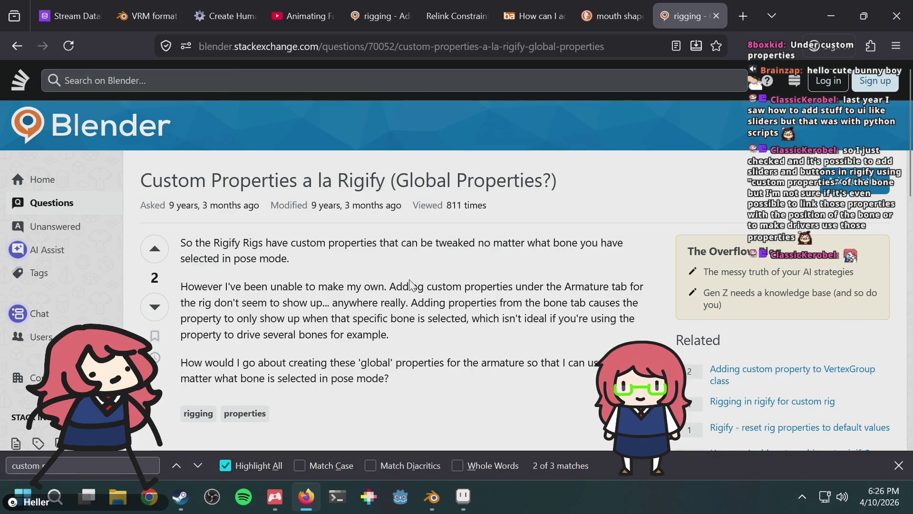
{"action": "left_click_drag", "start_coordinate": [407, 273], "coordinate": [414, 285]}
{"action": "left_click", "coordinate": [416, 287]}
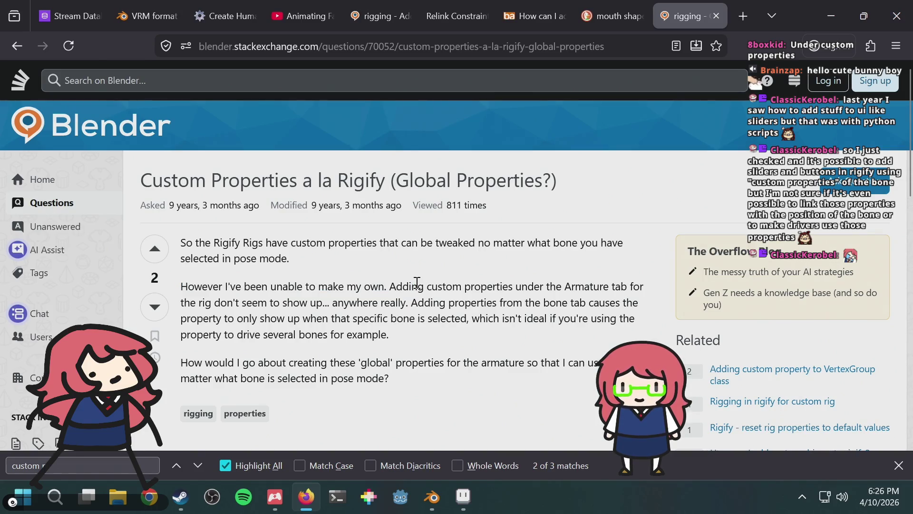
{"action": "scroll", "coordinate": [404, 301], "scroll_direction": "down", "scroll_amount": 2}
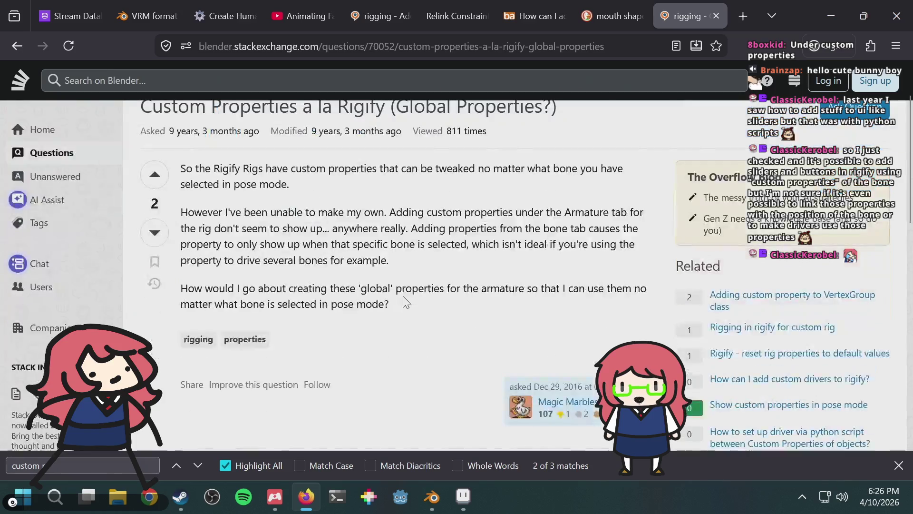
{"action": "scroll", "coordinate": [404, 297], "scroll_direction": "down", "scroll_amount": 8}
{"action": "scroll", "coordinate": [403, 296], "scroll_direction": "up", "scroll_amount": 8}
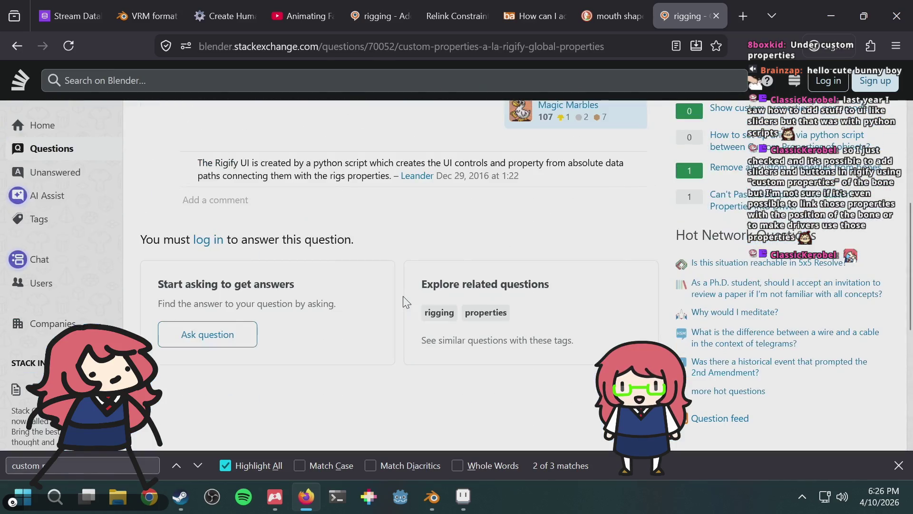
{"action": "scroll", "coordinate": [405, 301], "scroll_direction": "up", "scroll_amount": 2}
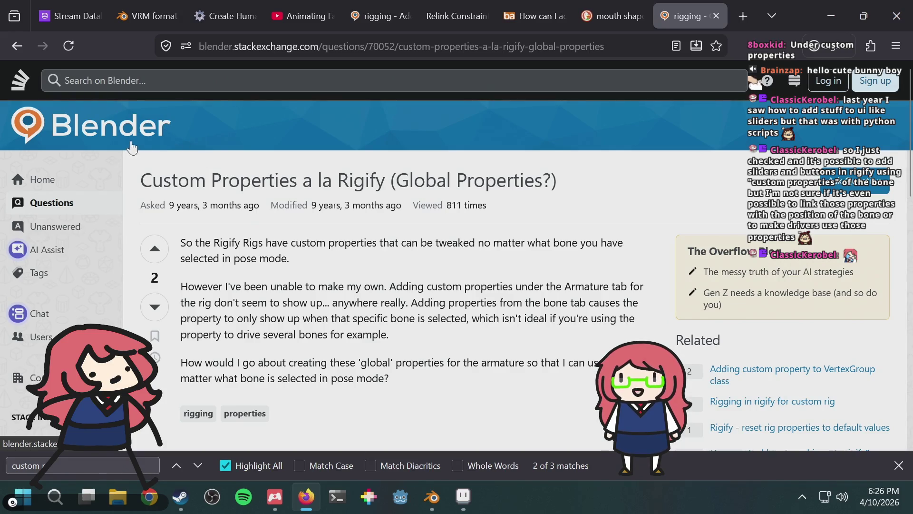
Step: Read through the rest of the question, up to its closing paragraph
{"action": "scroll", "coordinate": [288, 190], "scroll_direction": "down", "scroll_amount": 6}
{"action": "scroll", "coordinate": [288, 190], "scroll_direction": "up", "scroll_amount": 4}
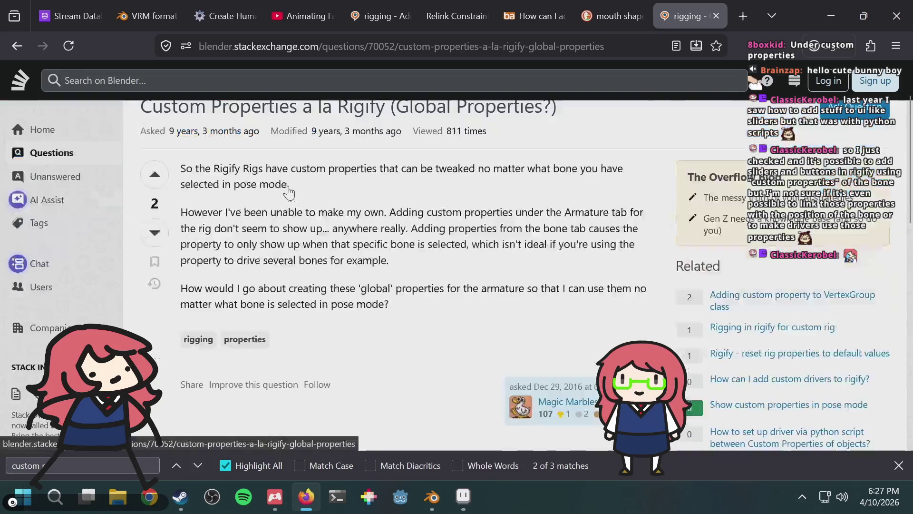
{"action": "scroll", "coordinate": [287, 191], "scroll_direction": "up", "scroll_amount": 2}
{"action": "scroll", "coordinate": [288, 190], "scroll_direction": "down", "scroll_amount": 4}
{"action": "scroll", "coordinate": [289, 190], "scroll_direction": "down", "scroll_amount": 4}
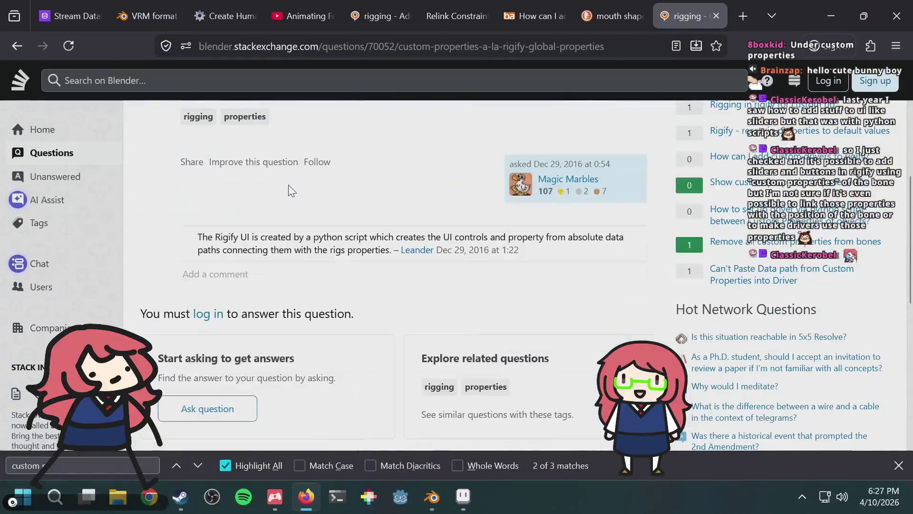
{"action": "scroll", "coordinate": [312, 226], "scroll_direction": "up", "scroll_amount": 6}
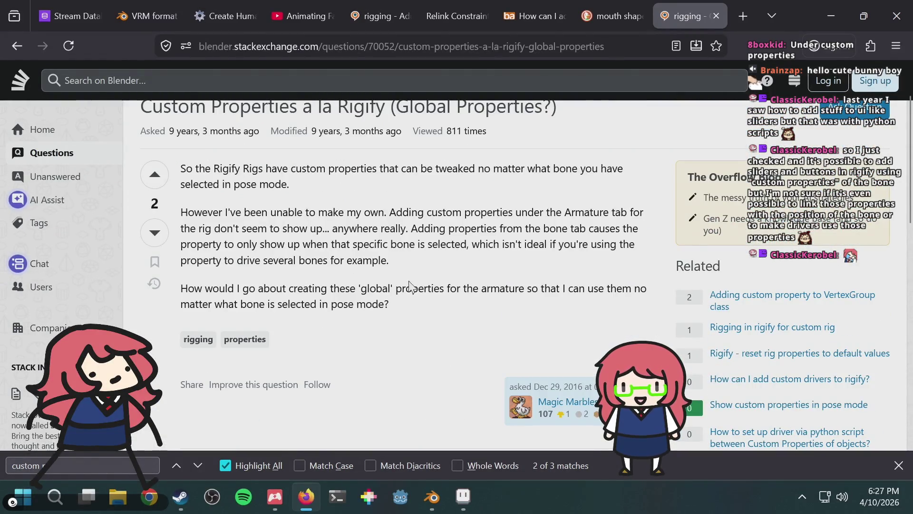
{"action": "left_click_drag", "start_coordinate": [437, 275], "coordinate": [436, 303]}
{"action": "scroll", "coordinate": [434, 314], "scroll_direction": "down", "scroll_amount": 5}
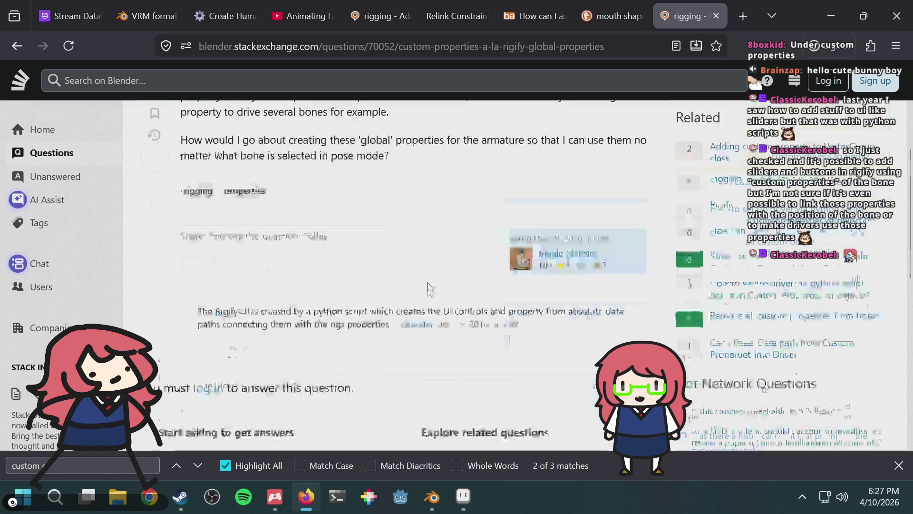
Step: Load more 'rigify custom properties' results, then switch to the Blender bunny rig
{"action": "left_click", "coordinate": [17, 46]}
{"action": "scroll", "coordinate": [370, 183], "scroll_direction": "down", "scroll_amount": 5}
{"action": "left_click", "coordinate": [373, 267]}
{"action": "scroll", "coordinate": [638, 198], "scroll_direction": "down", "scroll_amount": 5}
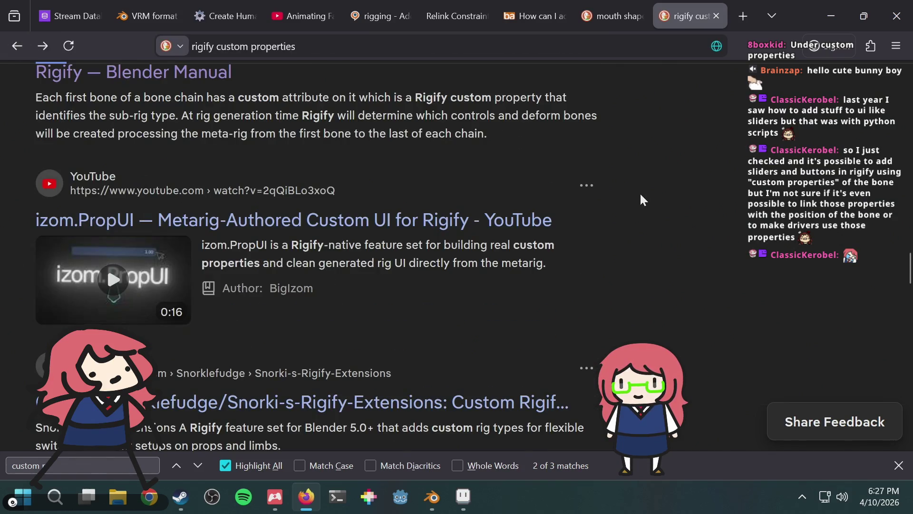
{"action": "scroll", "coordinate": [640, 193], "scroll_direction": "down", "scroll_amount": 5}
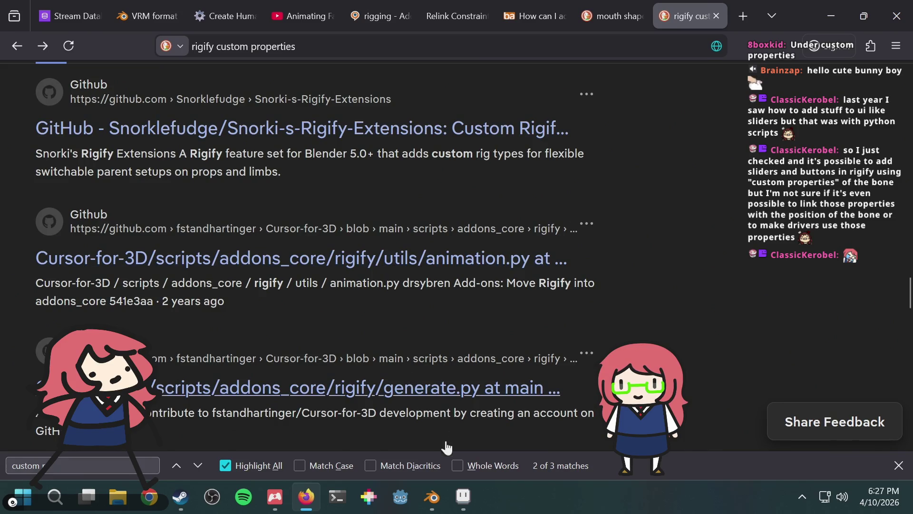
{"action": "left_click", "coordinate": [432, 495]}
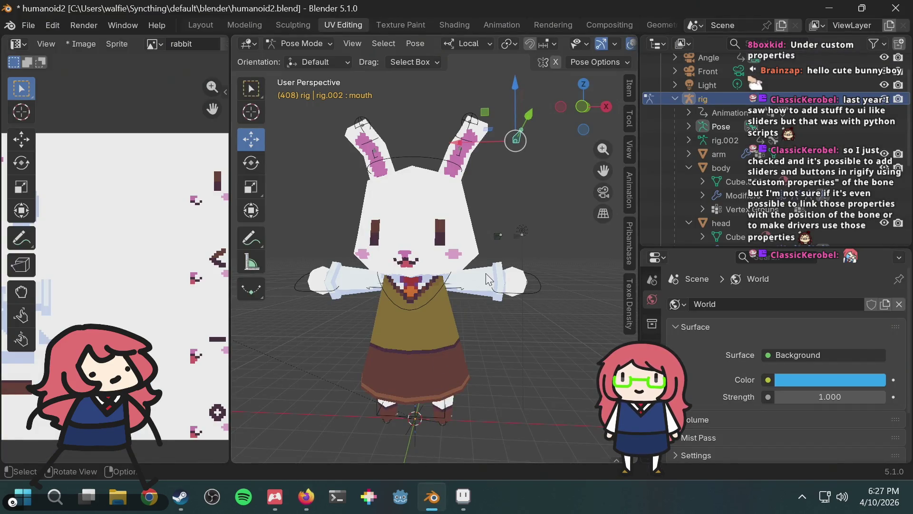
{"action": "middle_click_drag", "start_coordinate": [486, 273], "coordinate": [446, 238]}
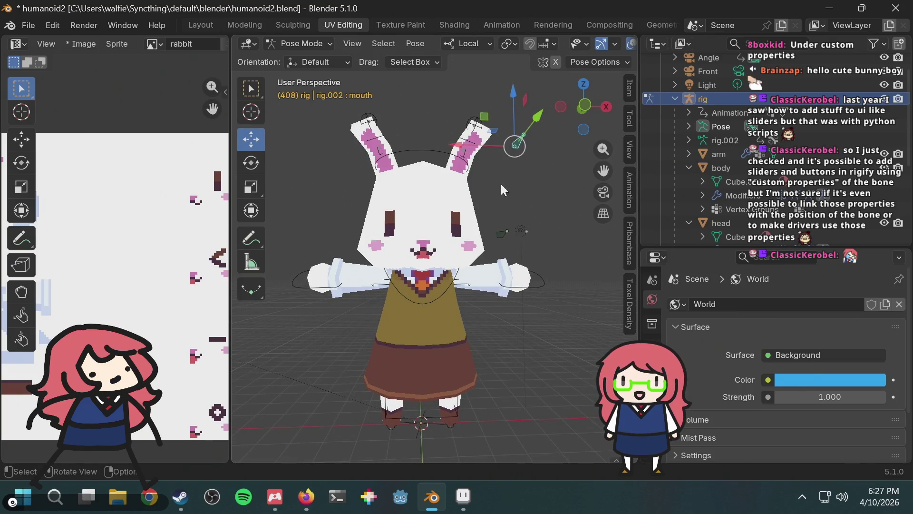
{"action": "key", "text": "g"}
{"action": "key", "text": "z"}
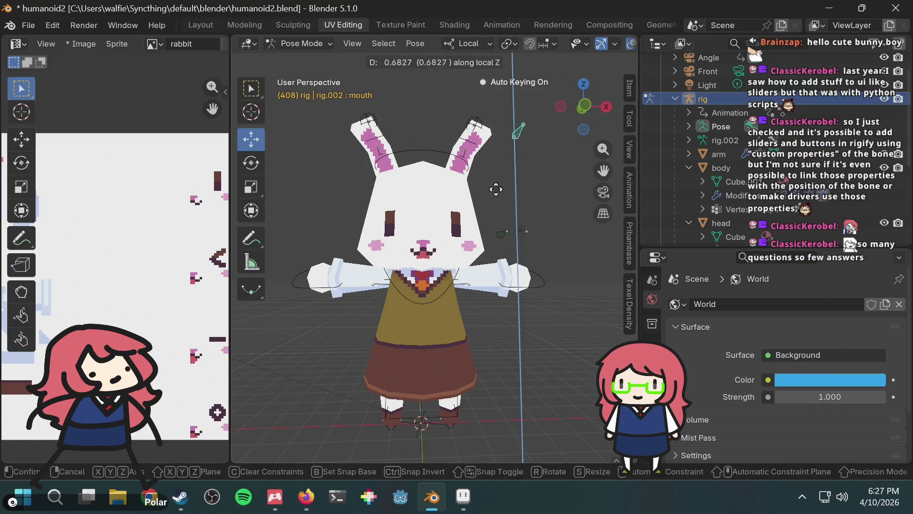
{"action": "left_click", "coordinate": [506, 286]}
{"action": "key", "text": "alt+Tab"}
{"action": "key", "text": "alt+Tab"}
{"action": "key", "text": "alt+Tab"}
{"action": "key", "text": "alt+Tab"}
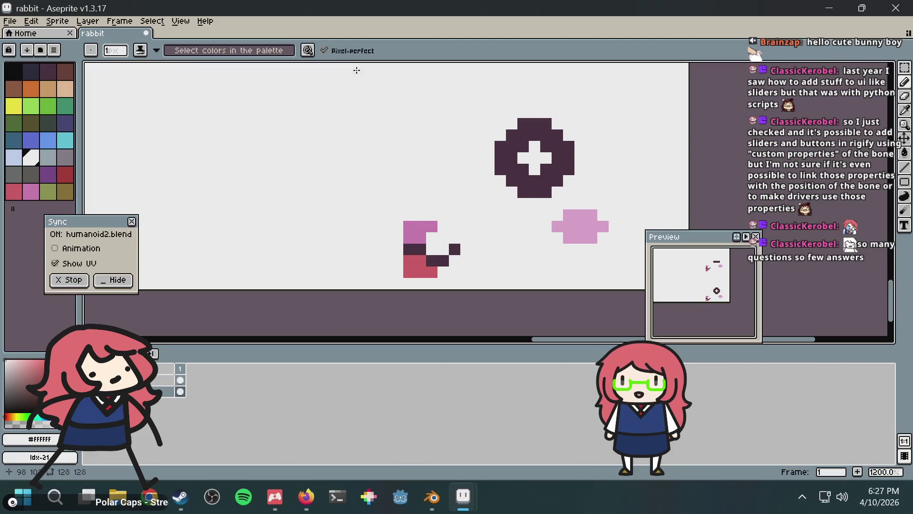
Step: Paint dark pixels into the rabbit's open-mouth sprite, sampling the dark, red #d95763 and white colours
{"action": "left_click", "coordinate": [457, 230]}
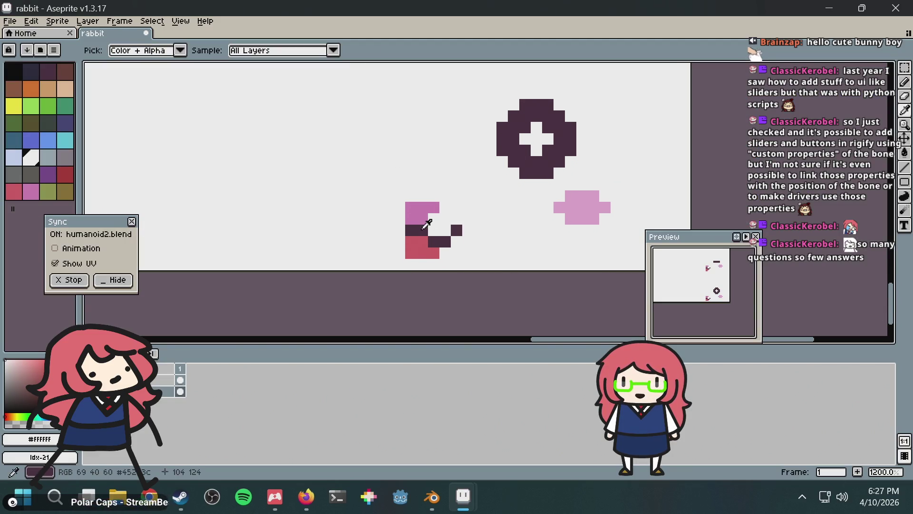
{"action": "left_click", "coordinate": [420, 229], "text": "alt"}
{"action": "left_click", "coordinate": [434, 230]}
{"action": "left_click", "coordinate": [420, 246], "text": "alt"}
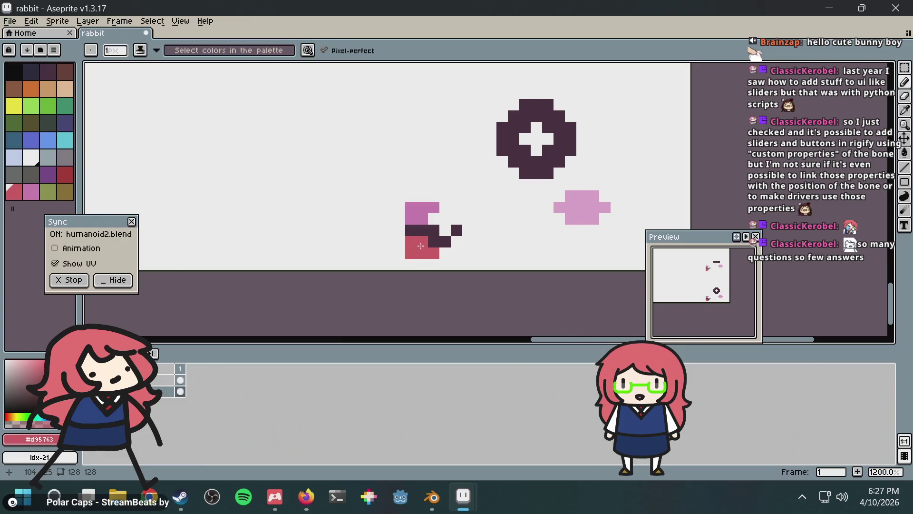
{"action": "left_click", "coordinate": [430, 232], "text": "alt"}
{"action": "left_click", "coordinate": [455, 242]}
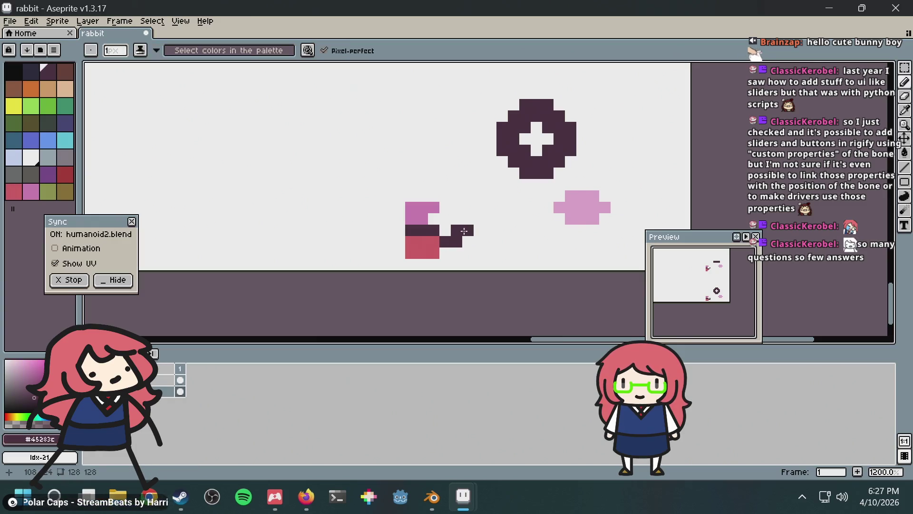
{"action": "left_click", "coordinate": [453, 220], "text": "alt"}
{"action": "left_click", "coordinate": [437, 249], "text": "alt"}
Step: Preview the mouth shapes in Blender and start moving the mouth bone along local Z
{"action": "key", "text": "alt+Tab"}
{"action": "mouse_move", "coordinate": [515, 145]}
{"action": "left_mouse_down"}
{"action": "mouse_move", "coordinate": [521, 176]}
{"action": "mouse_move", "coordinate": [520, 138]}
{"action": "mouse_move", "coordinate": [515, 172]}
{"action": "left_mouse_up"}
{"action": "key", "text": "alt+Tab"}
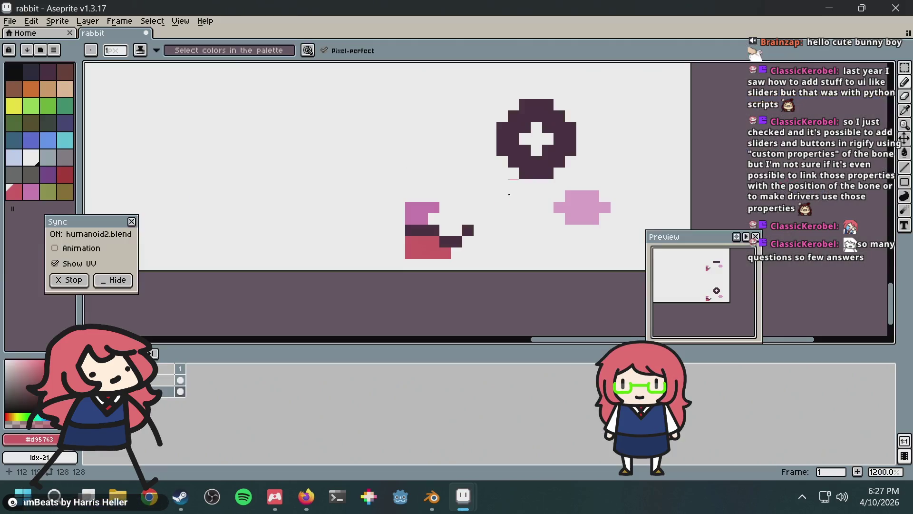
{"action": "left_click", "coordinate": [471, 245], "text": "alt"}
{"action": "key", "text": "alt+Tab"}
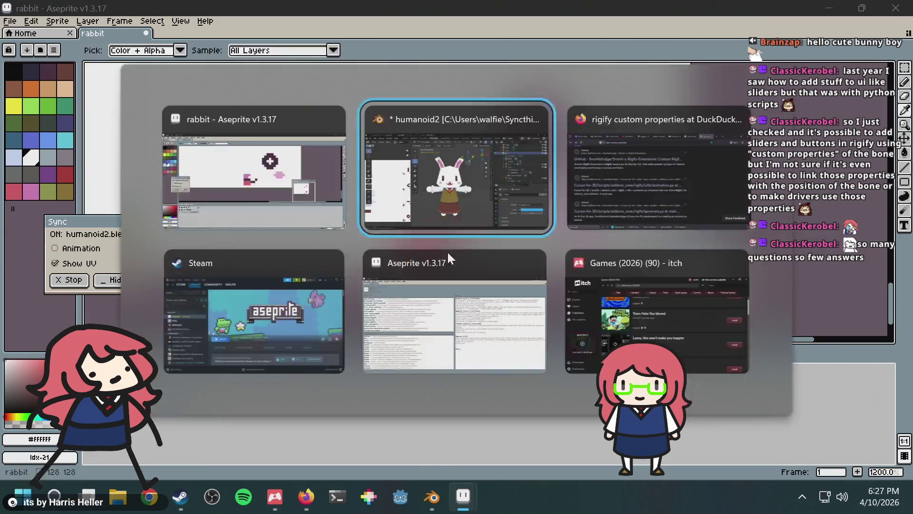
{"action": "key", "text": "g"}
{"action": "key", "text": "z"}
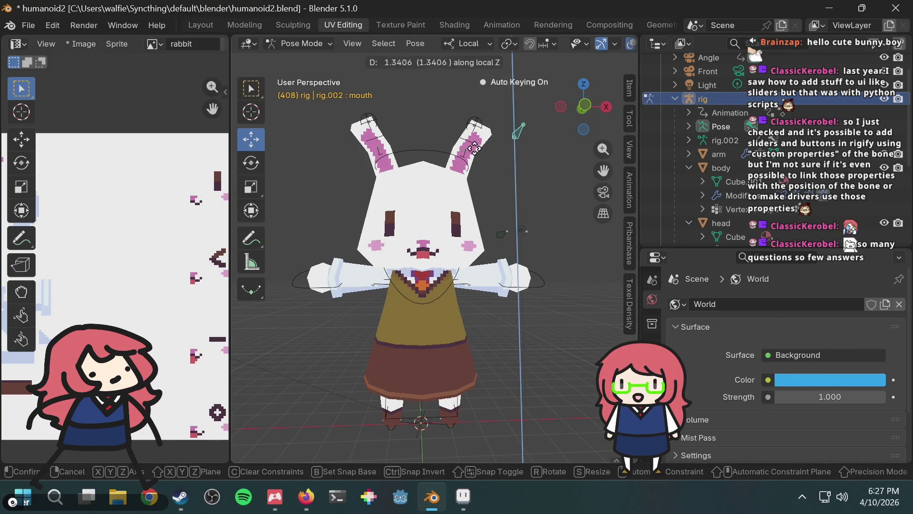
Step: Slide the mouth bone along local Z twice to swap the rabbit's mouth shape
{"action": "left_click", "coordinate": [470, 191]}
{"action": "scroll", "coordinate": [438, 263], "scroll_direction": "up", "scroll_amount": 4}
{"action": "middle_click_drag", "start_coordinate": [459, 214], "coordinate": [463, 216]}
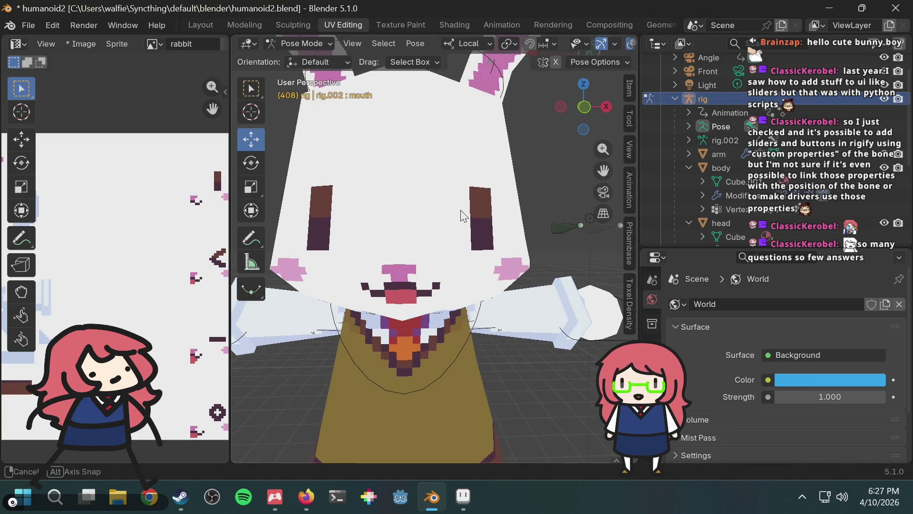
{"action": "scroll", "coordinate": [430, 299], "scroll_direction": "up", "scroll_amount": 2}
{"action": "scroll", "coordinate": [418, 304], "scroll_direction": "down", "scroll_amount": 6}
{"action": "key", "text": "g"}
{"action": "key", "text": "z"}
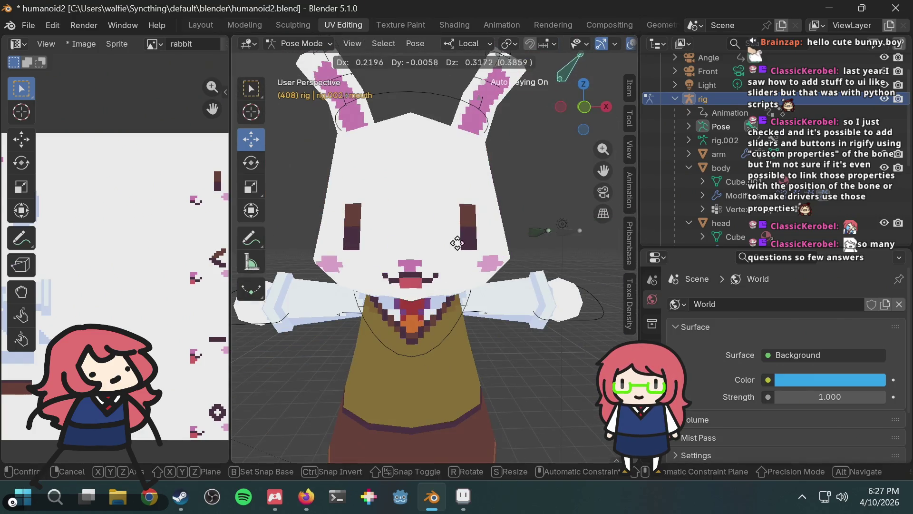
{"action": "left_click", "coordinate": [505, 204]}
Step: Undo the unwanted fill and pencil strokes on the Aseprite mouth sprite, comparing with the rabbit
{"action": "key", "text": "alt+Tab"}
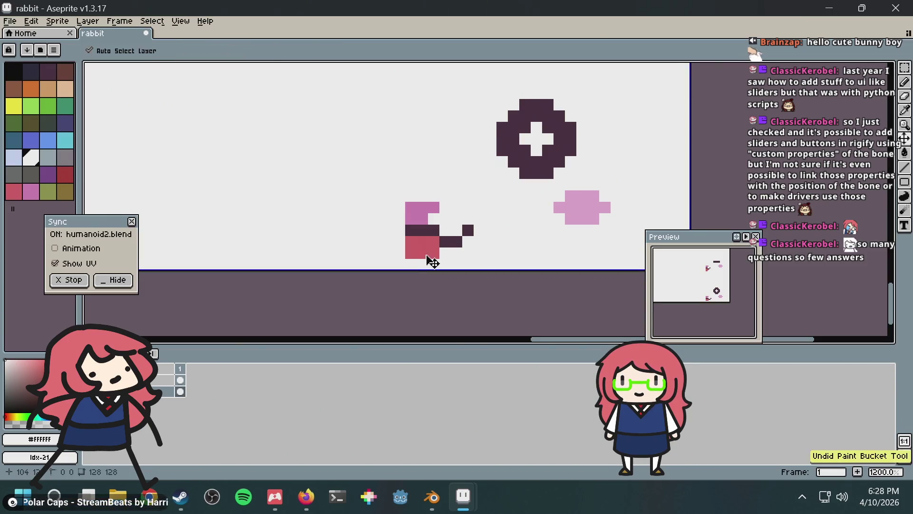
{"action": "key", "text": "b"}
{"action": "key", "text": "alt+Tab"}
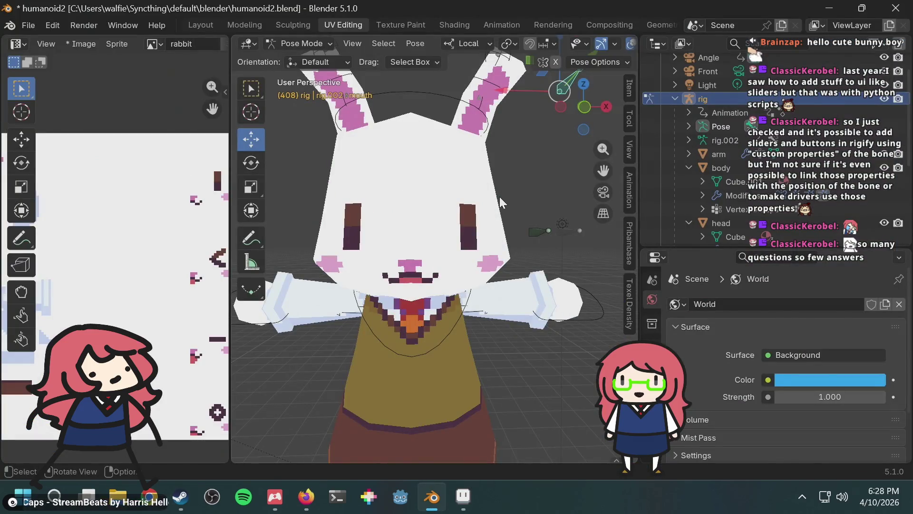
{"action": "key", "text": "alt+Tab"}
{"action": "key", "text": "ctrl+s"}
{"action": "key", "text": "alt+Tab"}
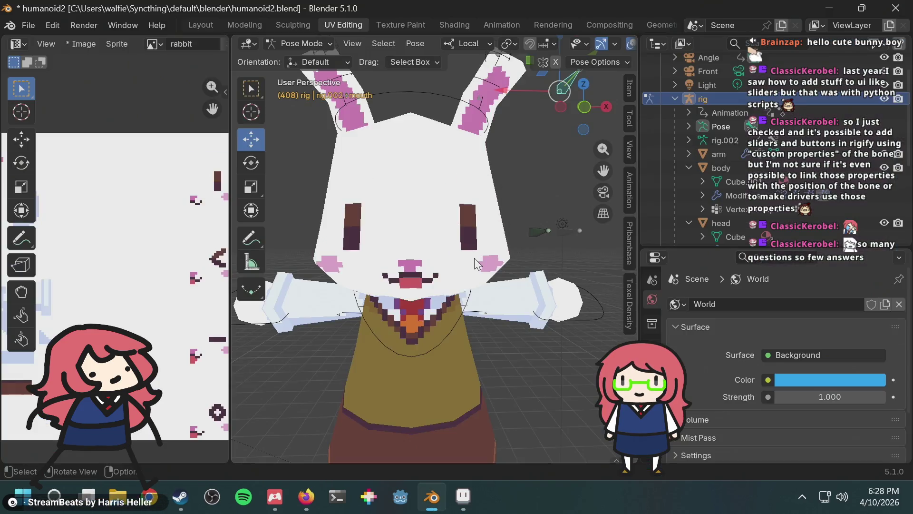
{"action": "key", "text": "alt+Tab"}
{"action": "key", "text": "alt+Tab"}
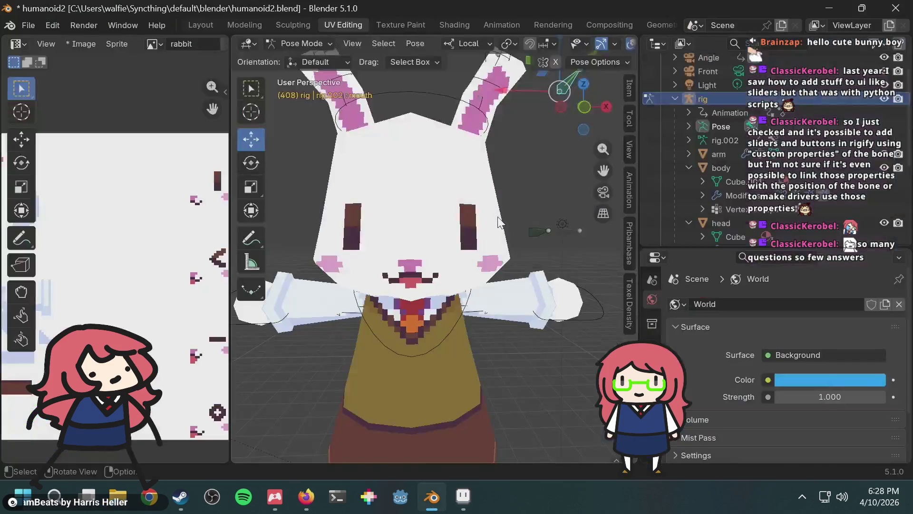
{"action": "key", "text": "alt+Tab"}
{"action": "key", "text": "ctrl+z"}
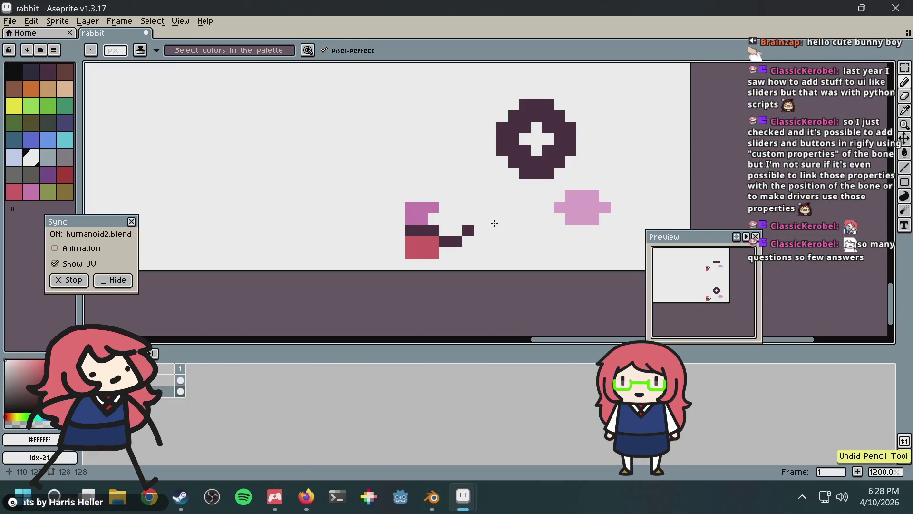
{"action": "scroll", "coordinate": [459, 209], "scroll_direction": "down", "scroll_amount": 1}
{"action": "key", "text": "alt+Tab"}
Step: Move the mouth bone along local Z until the open pink mouth shows, and inspect it
{"action": "key", "text": "g"}
{"action": "key", "text": "z"}
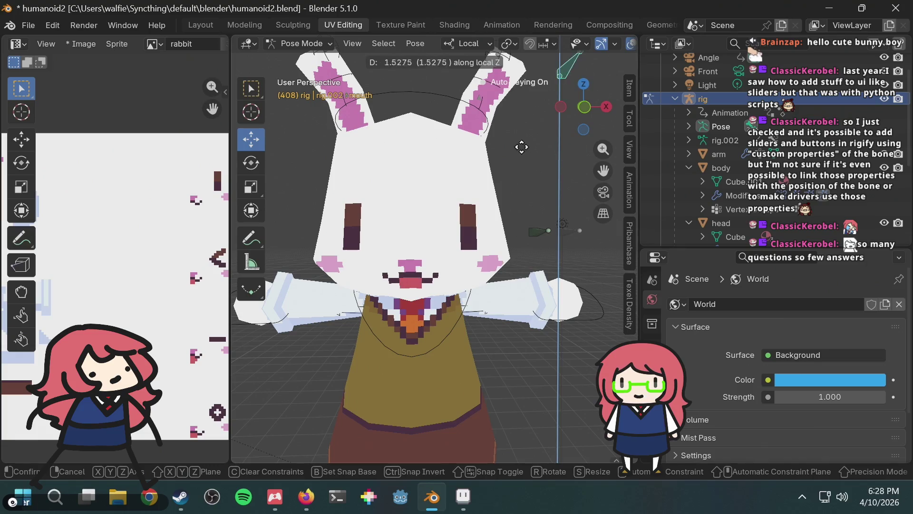
{"action": "left_click", "coordinate": [474, 214]}
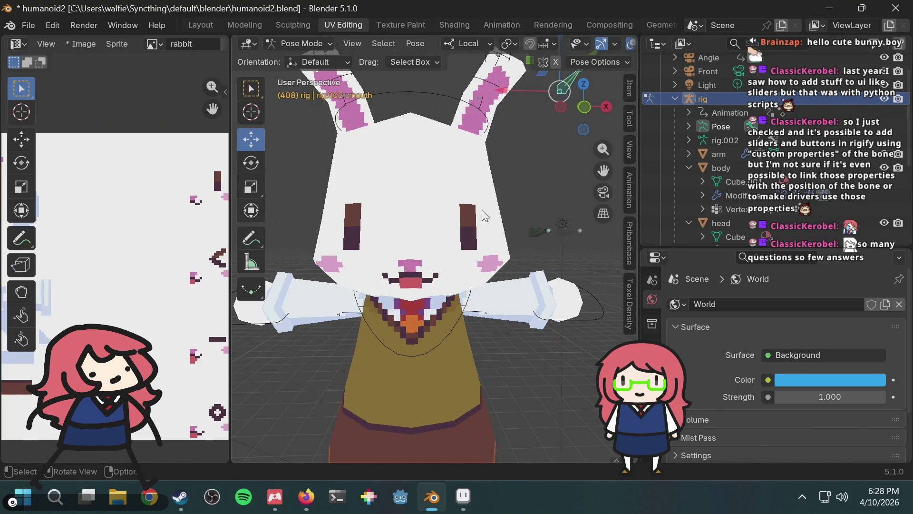
{"action": "scroll", "coordinate": [484, 215], "scroll_direction": "down", "scroll_amount": 3}
{"action": "key", "text": "g"}
{"action": "key", "text": "z"}
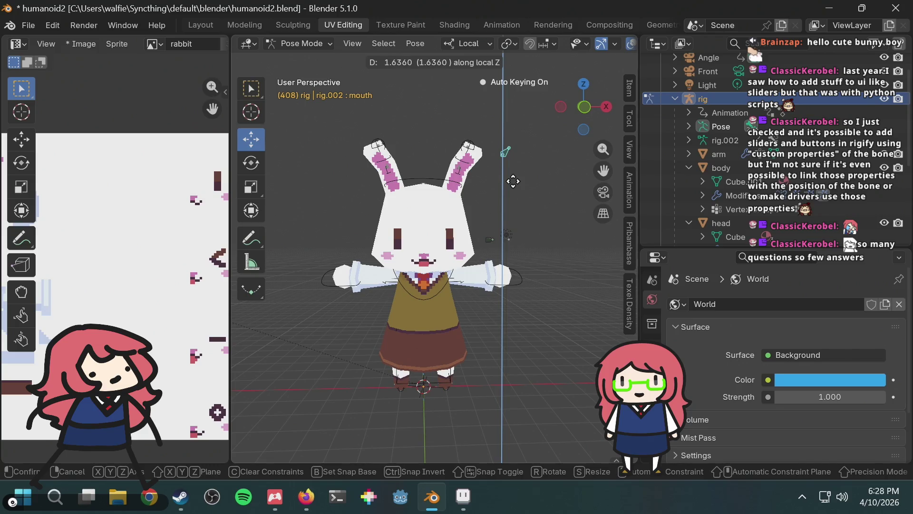
{"action": "left_click", "coordinate": [513, 181]}
{"action": "scroll", "coordinate": [443, 284], "scroll_direction": "up", "scroll_amount": 4}
{"action": "scroll", "coordinate": [419, 298], "scroll_direction": "up", "scroll_amount": 6}
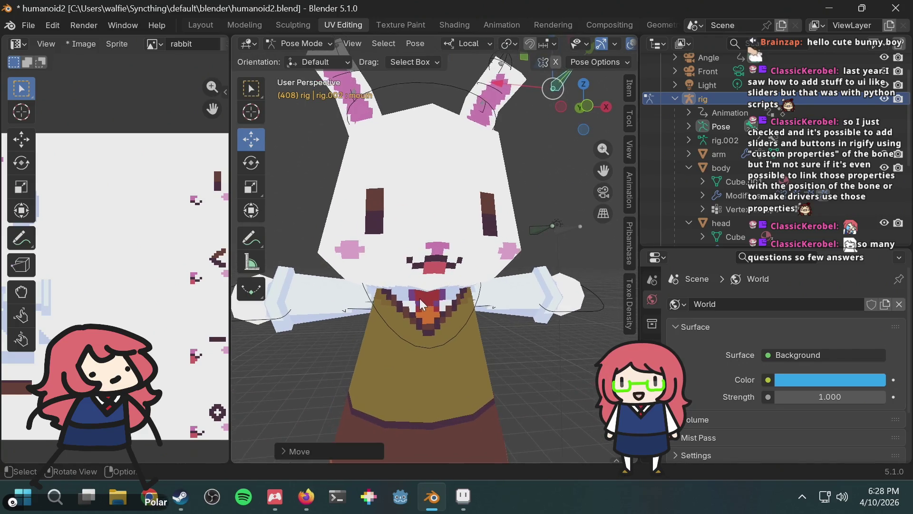
{"action": "mouse_move", "coordinate": [452, 280]}
{"action": "middle_mouse_down"}
{"action": "mouse_move", "coordinate": [521, 292]}
{"action": "mouse_move", "coordinate": [477, 296]}
{"action": "mouse_move", "coordinate": [466, 287]}
{"action": "middle_mouse_up"}
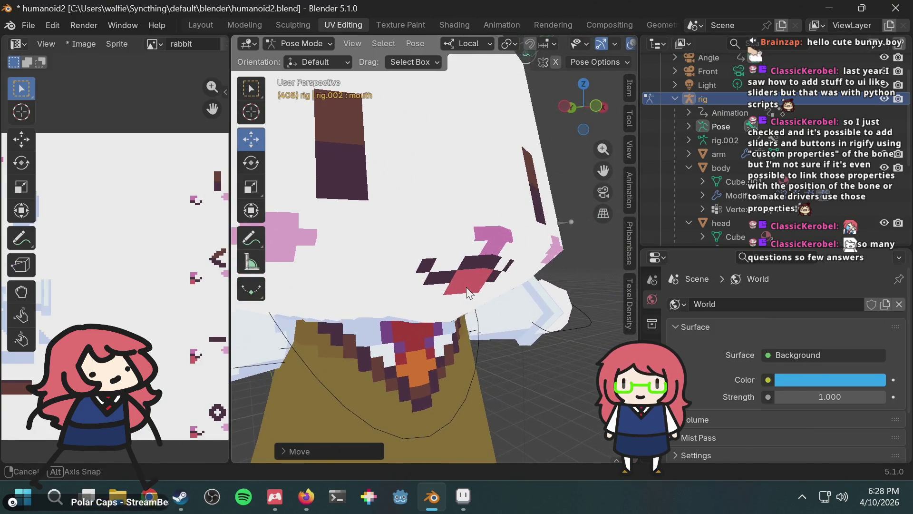
{"action": "key", "text": "alt+Tab"}
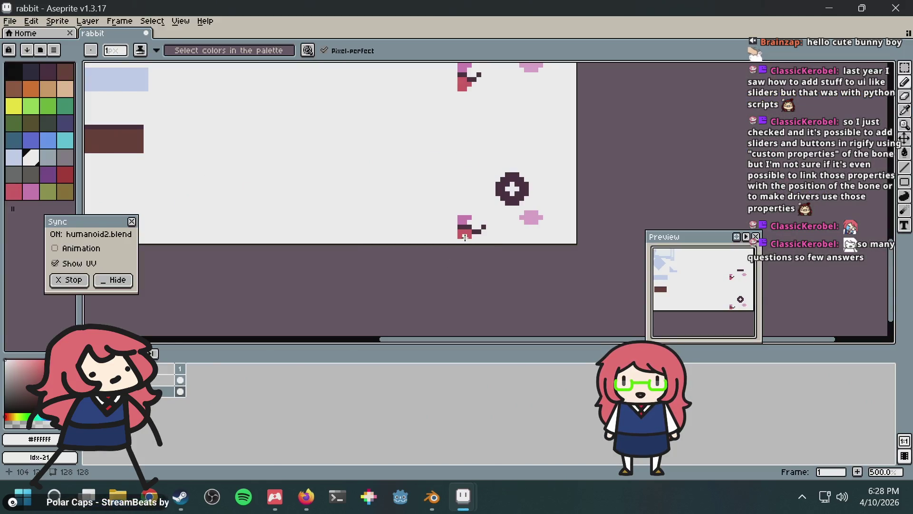
Step: Set the Aseprite drawing colour to pink #d95763 and view the rabbit in Blender
{"action": "left_click", "coordinate": [464, 235], "text": "alt"}
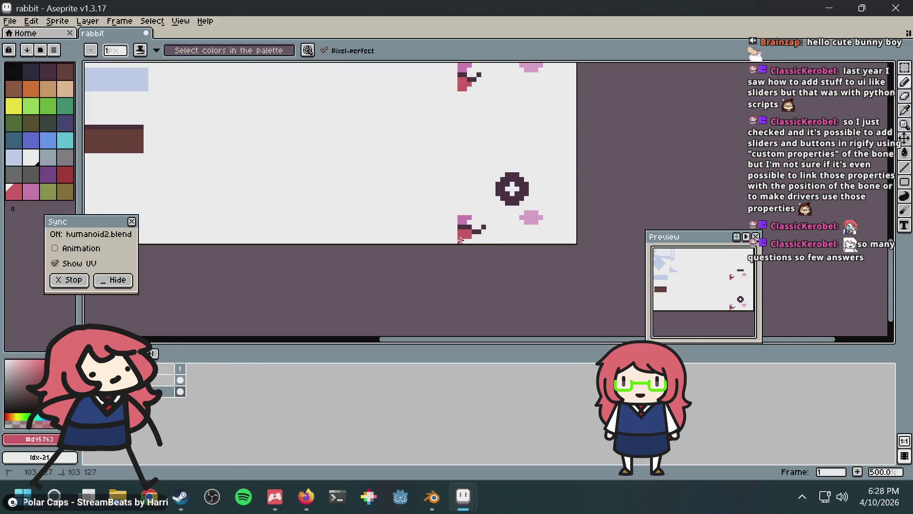
{"action": "key", "text": "alt+Tab"}
{"action": "scroll", "coordinate": [517, 246], "scroll_direction": "down", "scroll_amount": 5}
{"action": "middle_click_drag", "start_coordinate": [518, 246], "coordinate": [476, 252]}
Step: Test mouth shapes by moving the mouth bone along local Z, ending mid-move at 4.0520
{"action": "key", "text": "g"}
{"action": "key", "text": "z"}
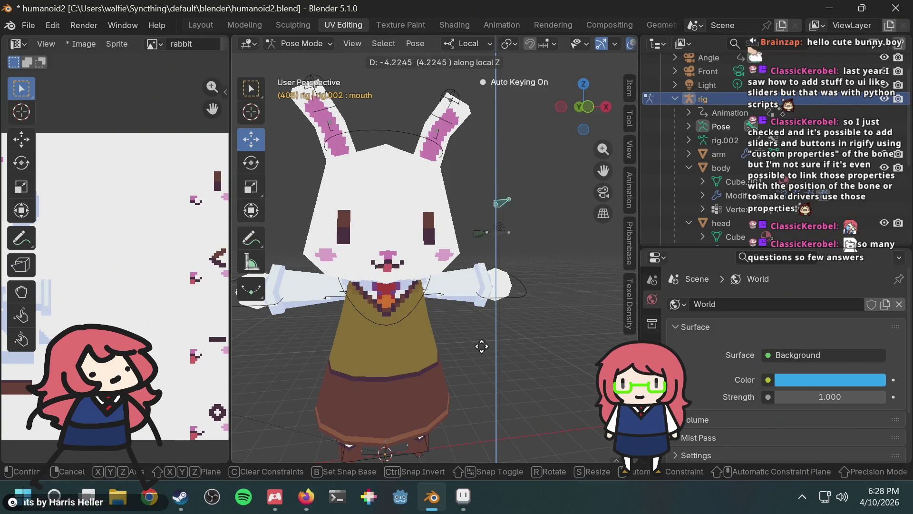
{"action": "left_click", "coordinate": [472, 278]}
{"action": "key", "text": "alt+Tab"}
{"action": "scroll", "coordinate": [435, 242], "scroll_direction": "up", "scroll_amount": 2}
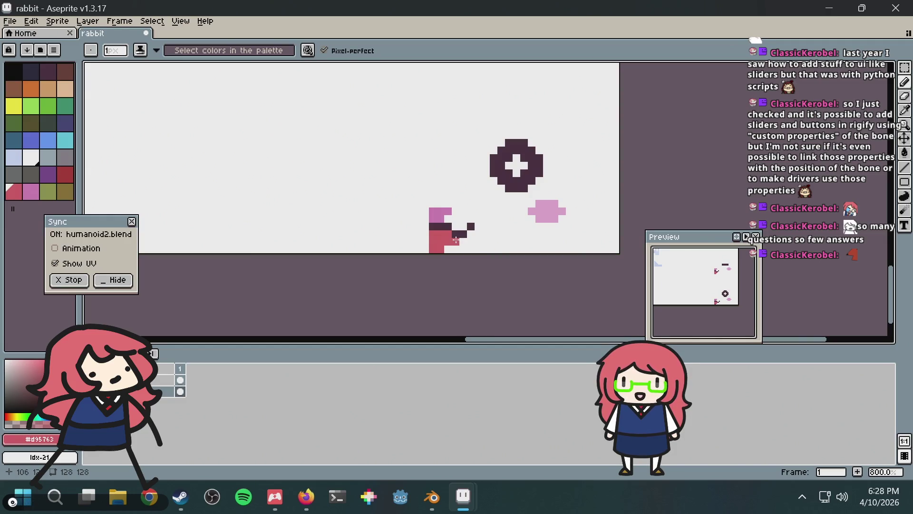
{"action": "key", "text": "alt+Tab"}
{"action": "key", "text": "g"}
{"action": "key", "text": "z"}
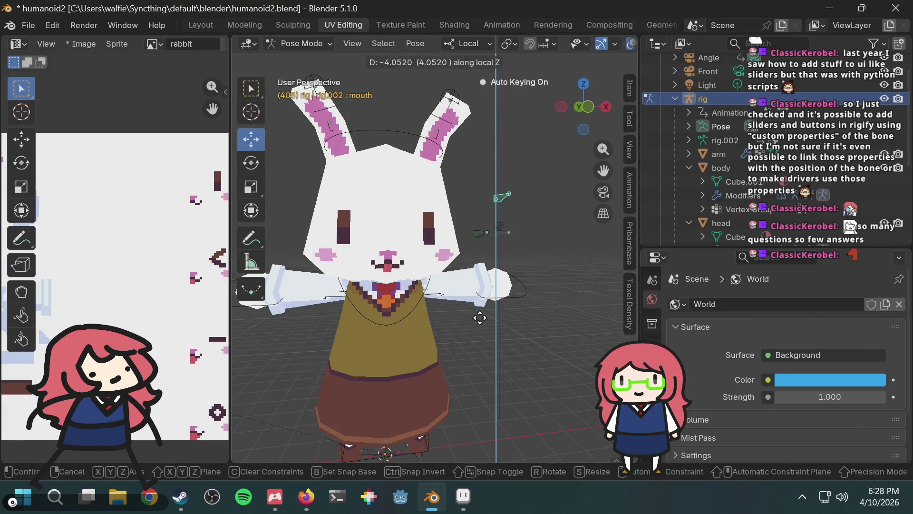
Step: Confirm the mouth bone, then move the face bone along local Z to give plus-shaped eyes
{"action": "left_click", "coordinate": [496, 247]}
{"action": "left_click_drag", "start_coordinate": [484, 232], "coordinate": [488, 415]}
{"action": "left_click", "coordinate": [484, 236]}
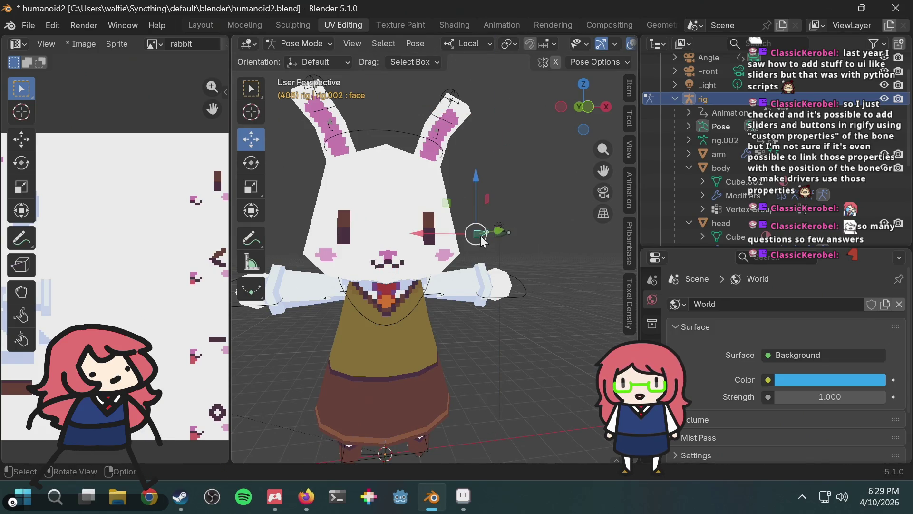
{"action": "key", "text": "g"}
{"action": "key", "text": "z"}
{"action": "key", "text": "z"}
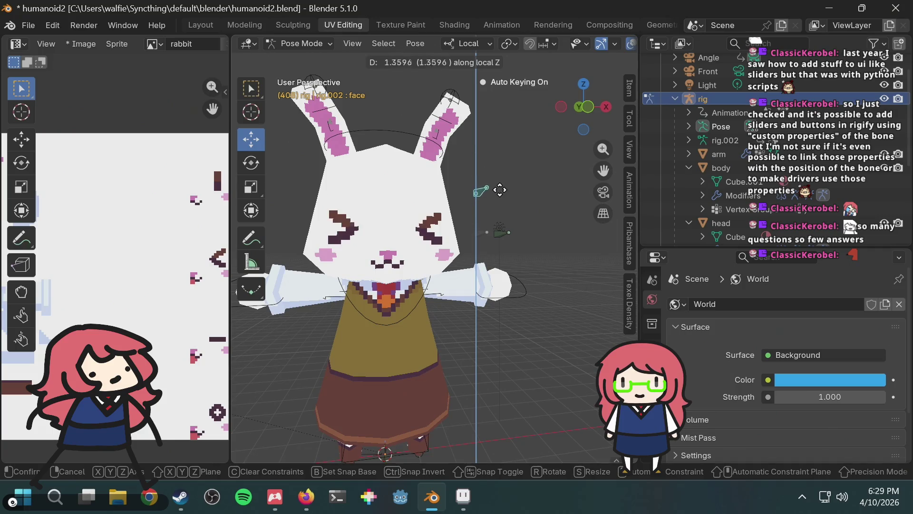
{"action": "left_click", "coordinate": [499, 141]}
Step: Move the small mouth bone along local Z to the open-mouth shape and view it from the side
{"action": "left_click_drag", "start_coordinate": [526, 199], "coordinate": [494, 258]}
{"action": "key", "text": "g"}
{"action": "key", "text": "z"}
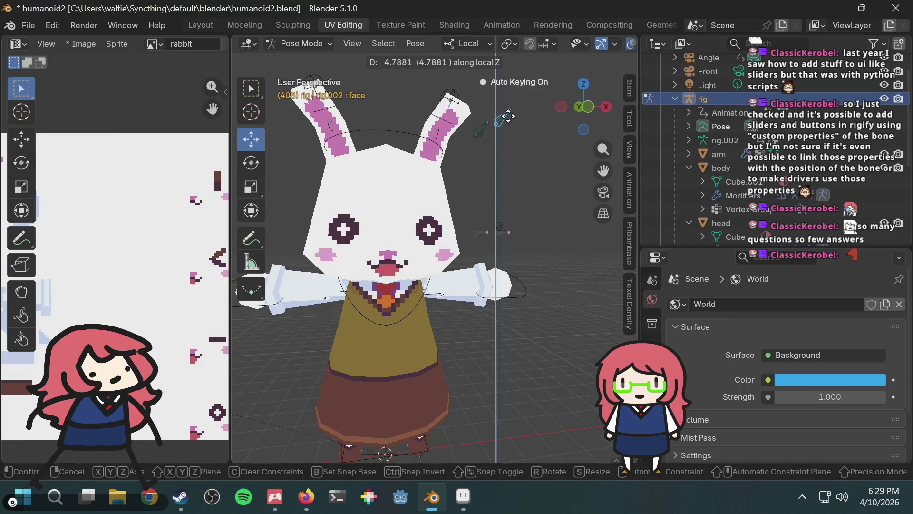
{"action": "left_click", "coordinate": [504, 142]}
{"action": "middle_click_drag", "start_coordinate": [504, 143], "coordinate": [452, 249]}
{"action": "scroll", "coordinate": [459, 233], "scroll_direction": "up", "scroll_amount": 5}
{"action": "scroll", "coordinate": [467, 238], "scroll_direction": "down", "scroll_amount": 2}
{"action": "scroll", "coordinate": [475, 242], "scroll_direction": "up", "scroll_amount": 2}
{"action": "key", "text": "alt+Tab"}
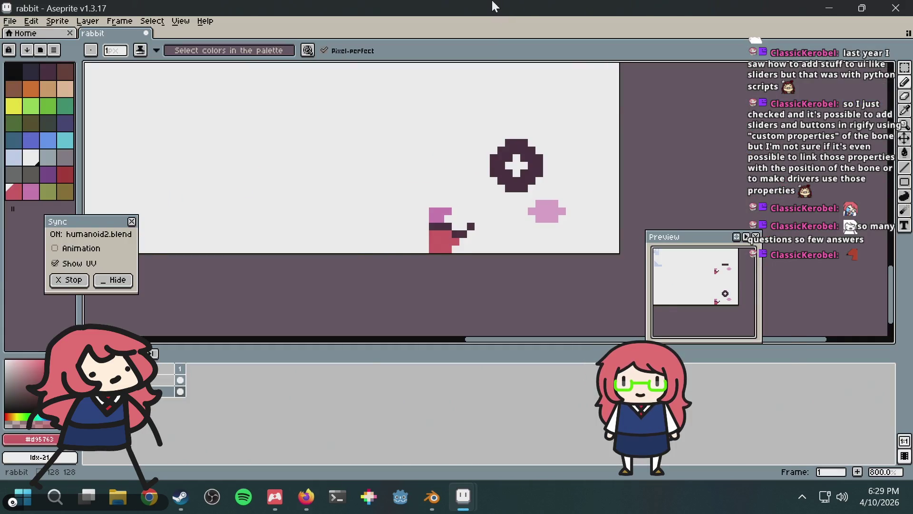
{"action": "key", "text": "alt+Tab"}
{"action": "key", "text": "Tab"}
Step: Search DuckDuckGo images for 'flcl 360 animation' and open the glitter-graphics FLCL 360 degrees GIF
{"action": "left_click", "coordinate": [507, 44]}
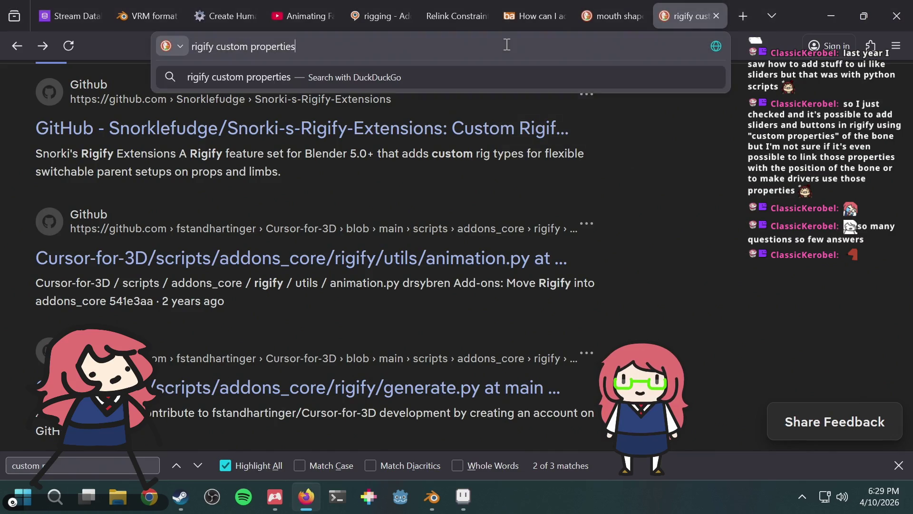
{"action": "type", "text": "flcl 3"}
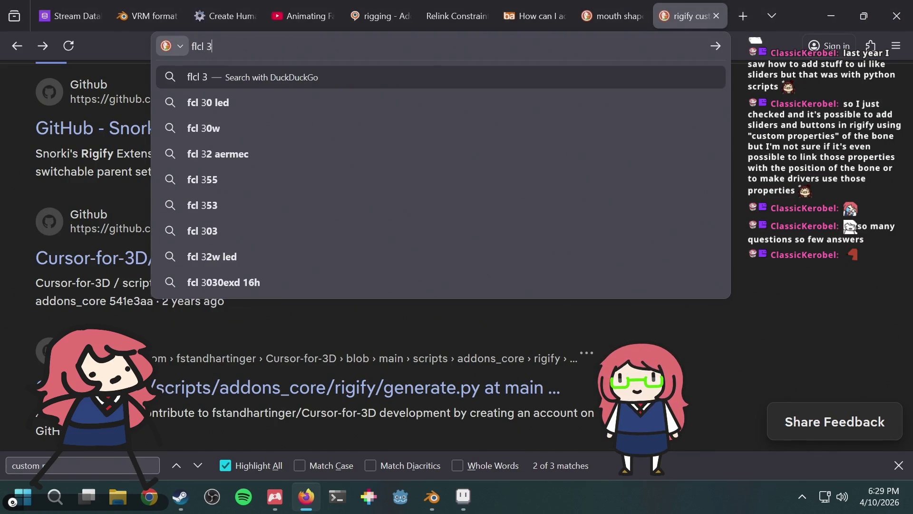
{"action": "type", "text": "60 animation"}
{"action": "key", "text": "Return"}
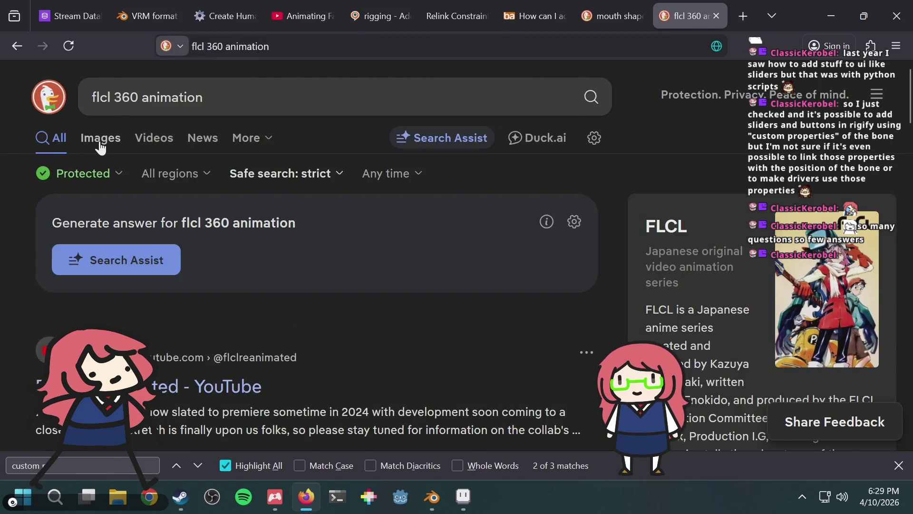
{"action": "left_click", "coordinate": [99, 144]}
{"action": "scroll", "coordinate": [257, 248], "scroll_direction": "down", "scroll_amount": 3}
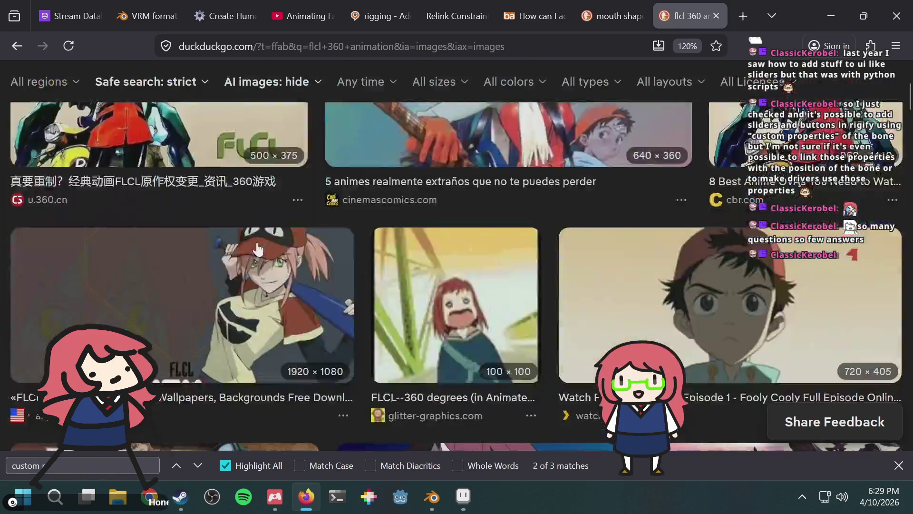
{"action": "scroll", "coordinate": [257, 248], "scroll_direction": "down", "scroll_amount": 2}
{"action": "left_click", "coordinate": [454, 228]}
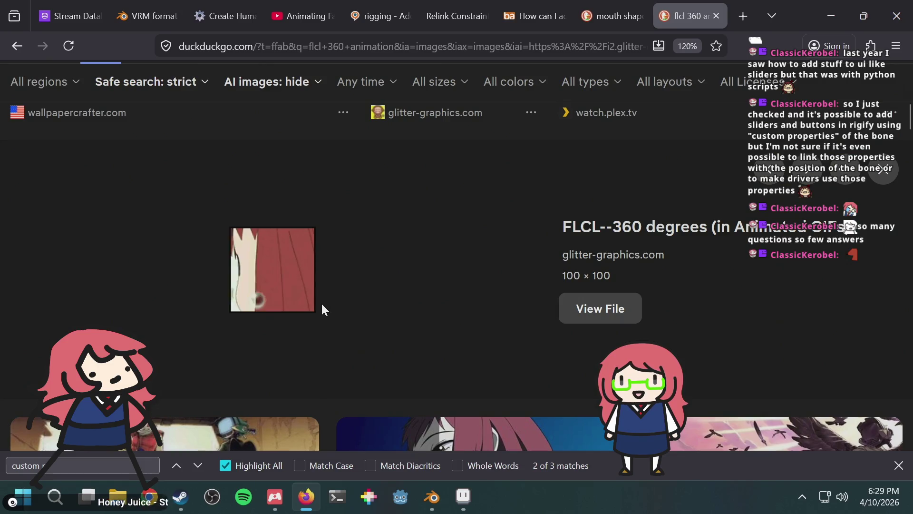
{"action": "key", "text": "alt+Tab"}
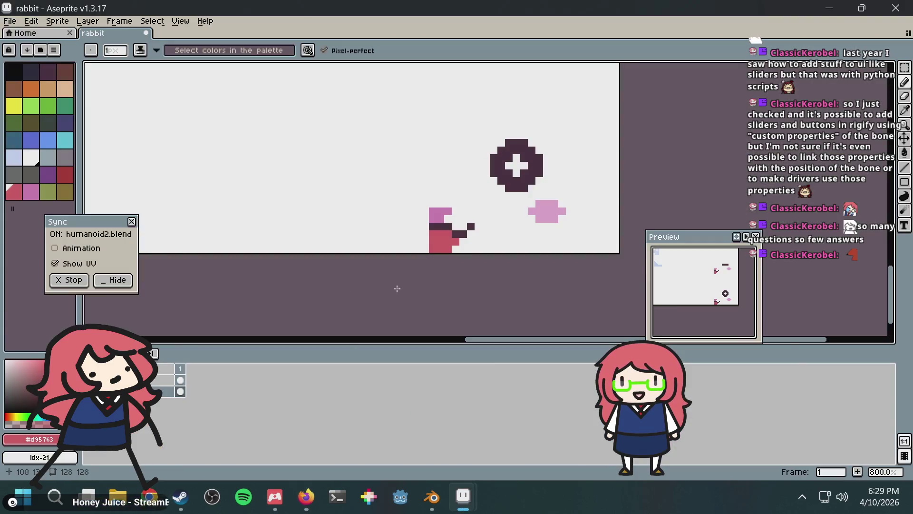
Step: Return to Blender and zoom out to see the whole rabbit
{"action": "key", "text": "alt+Tab"}
{"action": "key", "text": "alt+Tab"}
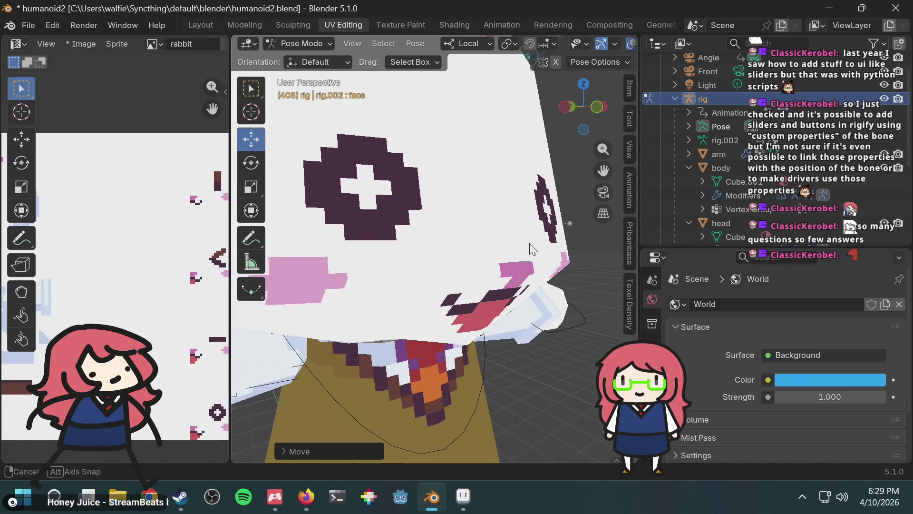
{"action": "key", "text": "alt+Tab"}
{"action": "key", "text": "alt+Tab"}
{"action": "key", "text": "alt+Tab"}
{"action": "key", "text": "alt+Tab"}
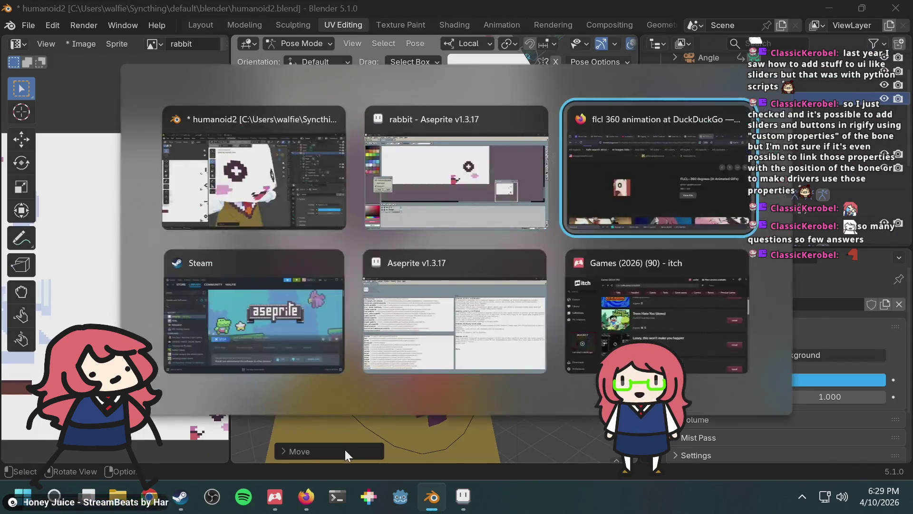
{"action": "key", "text": "alt+Tab"}
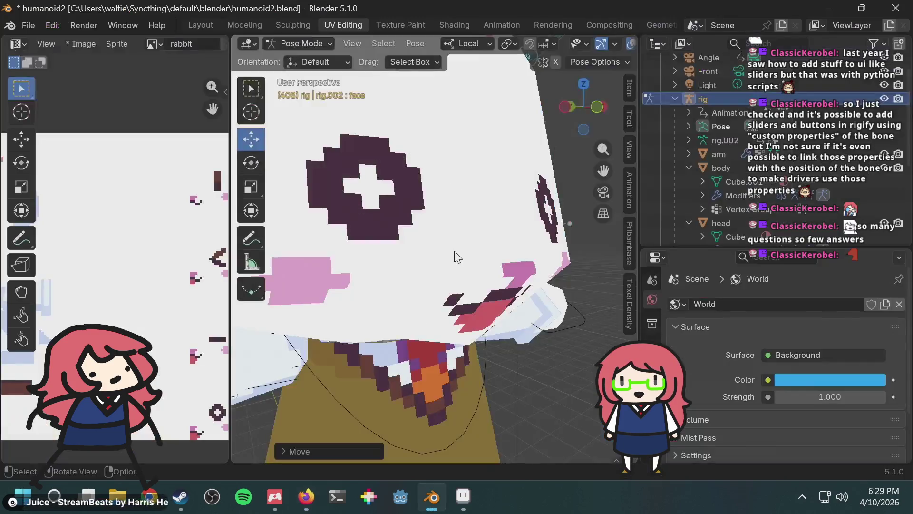
{"action": "mouse_move", "coordinate": [359, 244]}
{"action": "middle_mouse_down"}
{"action": "mouse_move", "coordinate": [597, 267]}
{"action": "mouse_move", "coordinate": [399, 269]}
{"action": "mouse_move", "coordinate": [389, 308]}
{"action": "mouse_move", "coordinate": [355, 275]}
{"action": "mouse_move", "coordinate": [278, 236]}
{"action": "mouse_move", "coordinate": [289, 260]}
{"action": "middle_mouse_up"}
{"action": "scroll", "coordinate": [326, 260], "scroll_direction": "down", "scroll_amount": 5}
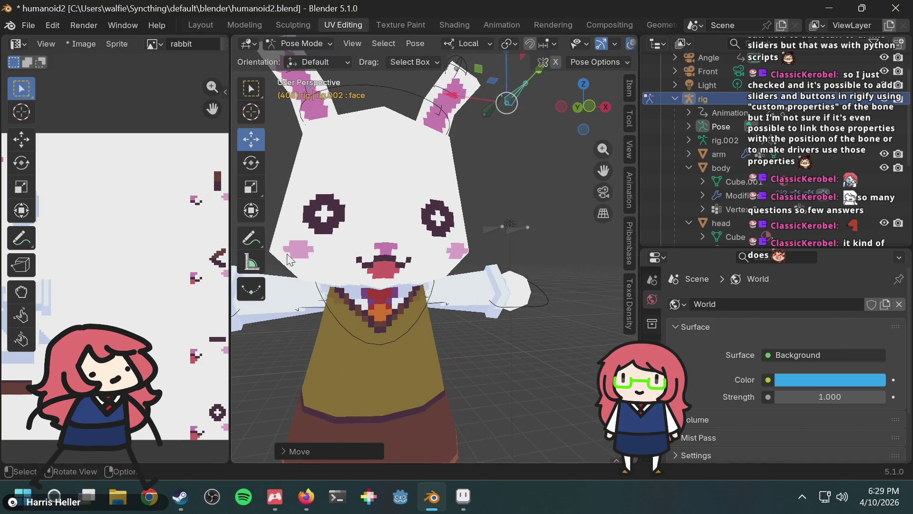
{"action": "key", "text": "alt+Tab"}
{"action": "key", "text": "alt+Tab"}
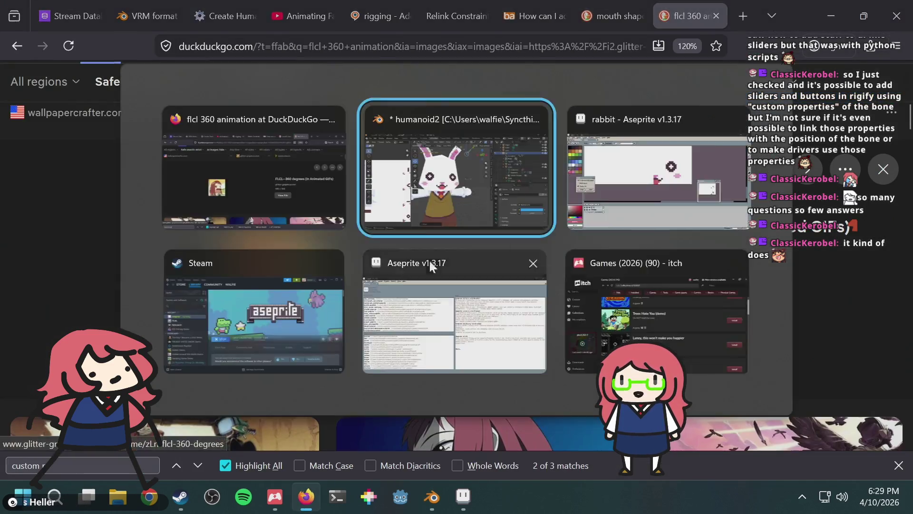
Step: Move the face bone to change the rabbit's eye shape and save humanoid2.blend
{"action": "key", "text": "g"}
{"action": "scroll", "coordinate": [461, 232], "scroll_direction": "down", "scroll_amount": 5}
{"action": "mouse_move", "coordinate": [462, 232]}
{"action": "middle_mouse_down"}
{"action": "mouse_move", "coordinate": [519, 224]}
{"action": "mouse_move", "coordinate": [502, 226]}
{"action": "mouse_move", "coordinate": [520, 150]}
{"action": "mouse_move", "coordinate": [489, 266]}
{"action": "middle_mouse_up"}
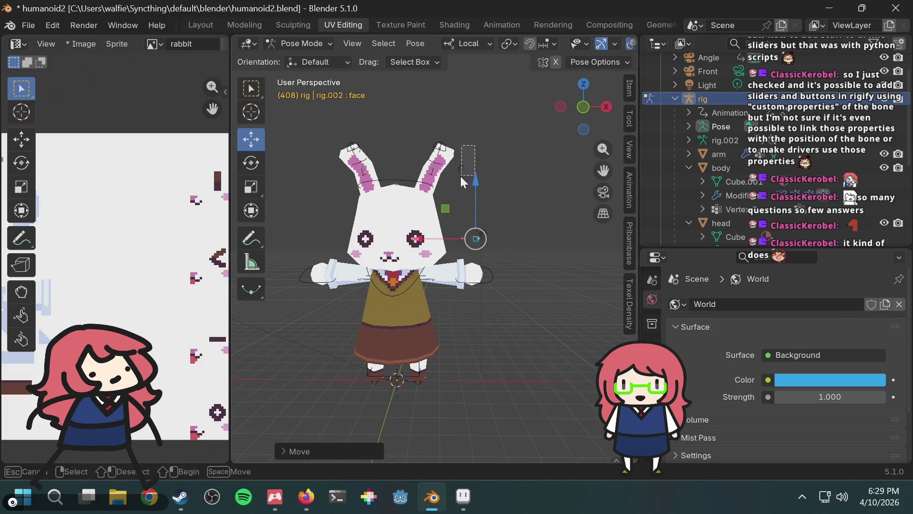
{"action": "key", "text": "g"}
{"action": "left_click", "coordinate": [555, 159]}
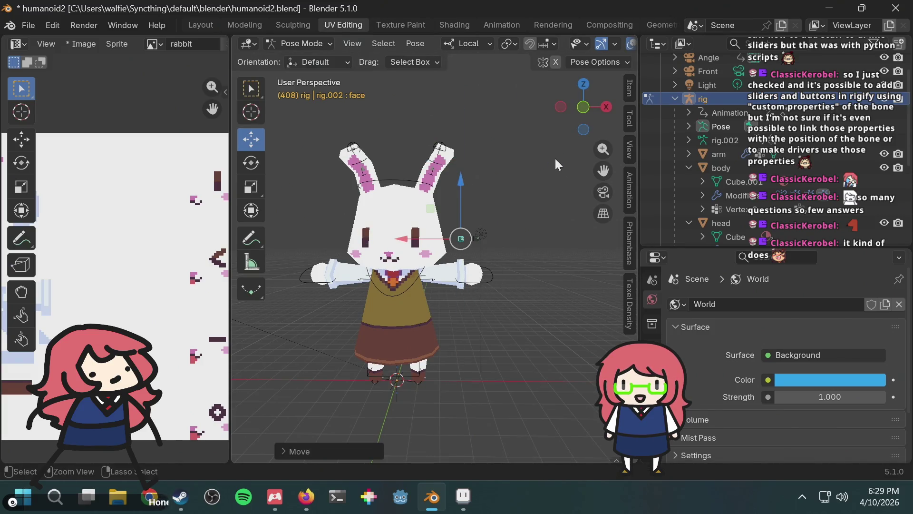
{"action": "key", "text": "ctrl+s"}
Step: Switch the rig into Object Mode and then back into Pose Mode
{"action": "left_click", "coordinate": [539, 160]}
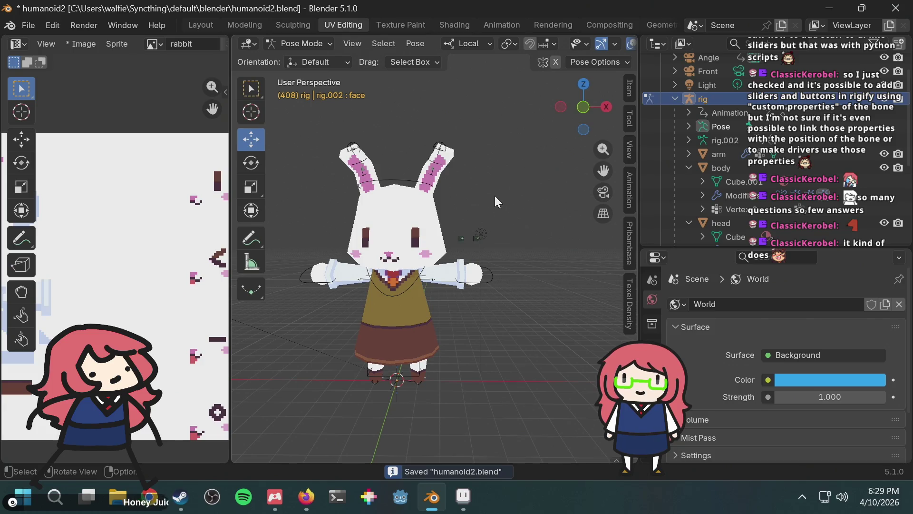
{"action": "scroll", "coordinate": [495, 195], "scroll_direction": "up", "scroll_amount": 3}
{"action": "scroll", "coordinate": [496, 222], "scroll_direction": "down", "scroll_amount": 2}
{"action": "left_click_drag", "start_coordinate": [455, 215], "coordinate": [467, 248]}
{"action": "left_click", "coordinate": [312, 44]}
{"action": "left_click", "coordinate": [311, 61]}
{"action": "middle_click_drag", "start_coordinate": [418, 203], "coordinate": [435, 197]}
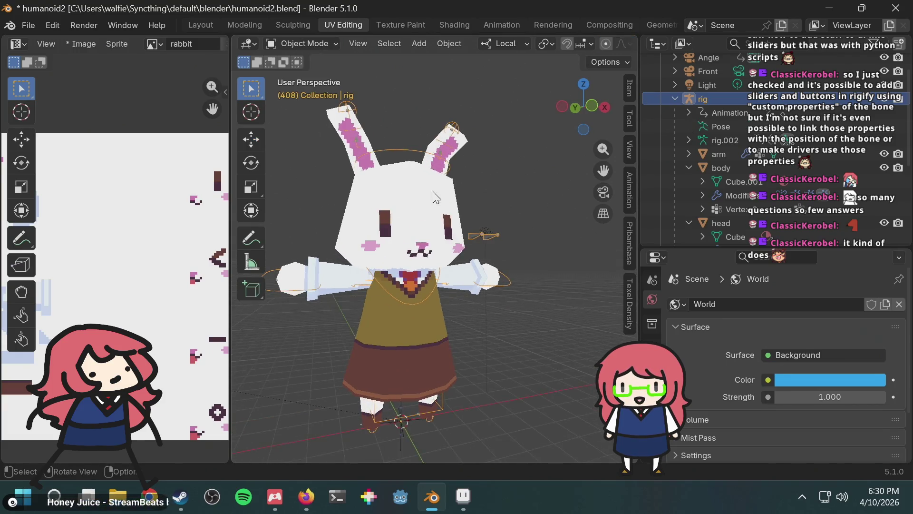
{"action": "scroll", "coordinate": [435, 198], "scroll_direction": "down", "scroll_amount": 5}
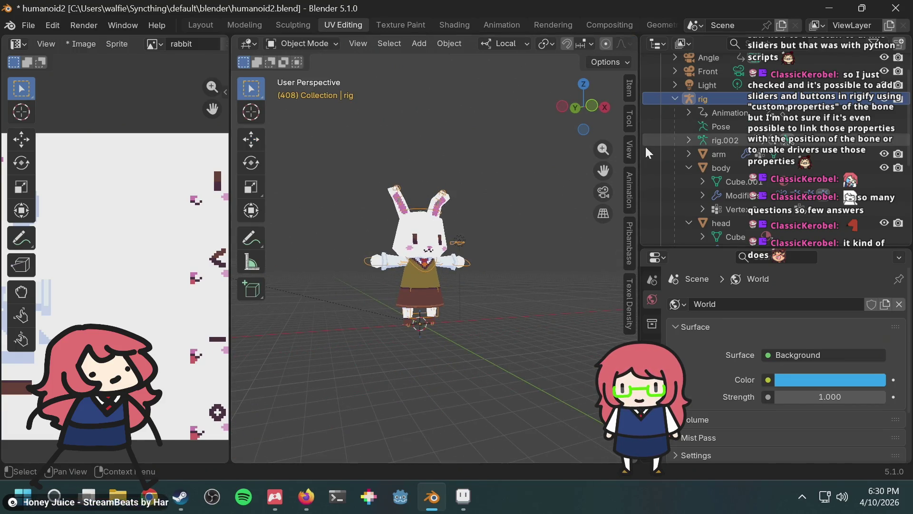
{"action": "left_click", "coordinate": [293, 44]}
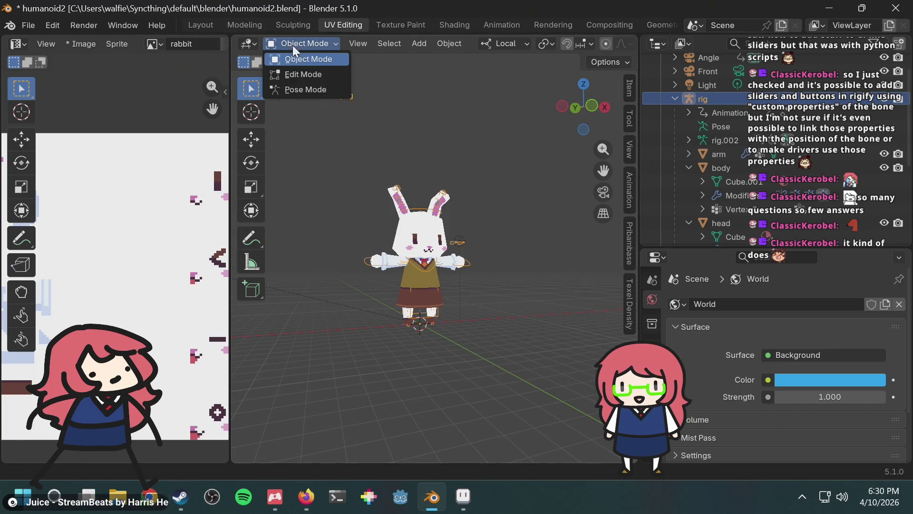
{"action": "left_click", "coordinate": [292, 87]}
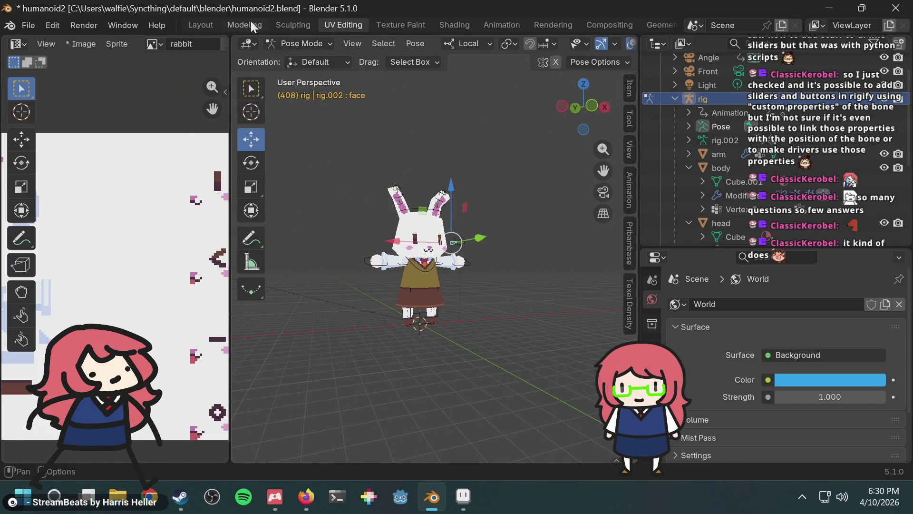
{"action": "left_click", "coordinate": [190, 25]}
Step: Open the Animation workspace with the bottom area set to the Dope Sheet
{"action": "left_click", "coordinate": [508, 24]}
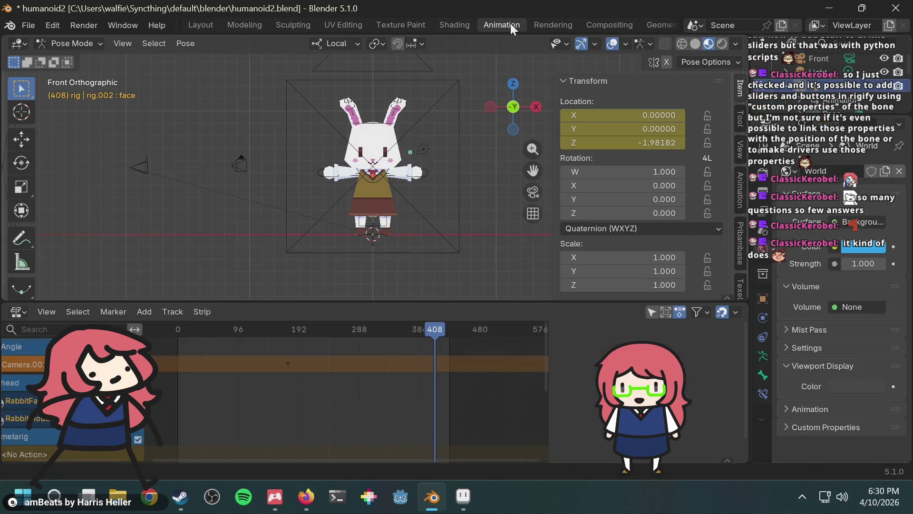
{"action": "mouse_move", "coordinate": [306, 497]}
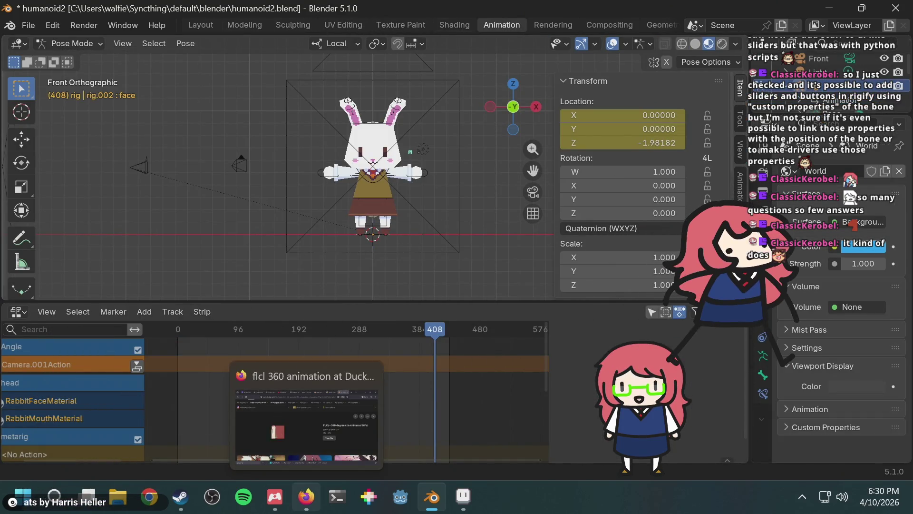
{"action": "left_click", "coordinate": [18, 311]}
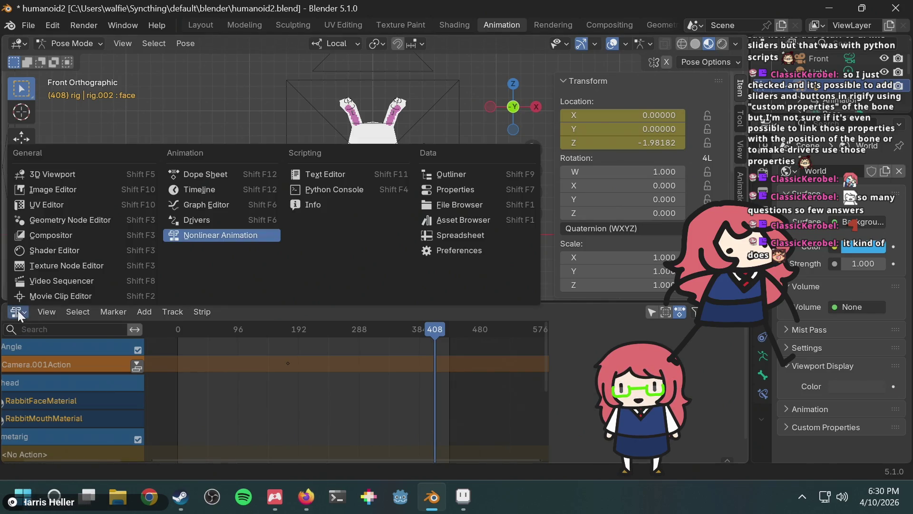
{"action": "left_click", "coordinate": [225, 174]}
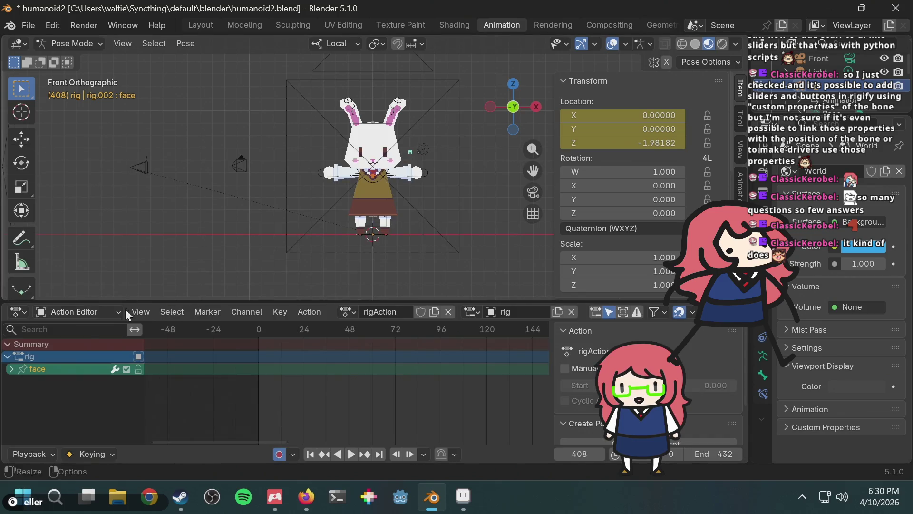
Step: Assign the 'run' action to the rig and play it back
{"action": "left_click", "coordinate": [349, 312]}
{"action": "left_click", "coordinate": [364, 193]}
{"action": "mouse_move", "coordinate": [365, 193]}
{"action": "middle_mouse_down"}
{"action": "mouse_move", "coordinate": [329, 221]}
{"action": "mouse_move", "coordinate": [415, 216]}
{"action": "mouse_move", "coordinate": [416, 181]}
{"action": "middle_mouse_up"}
{"action": "key", "text": "space"}
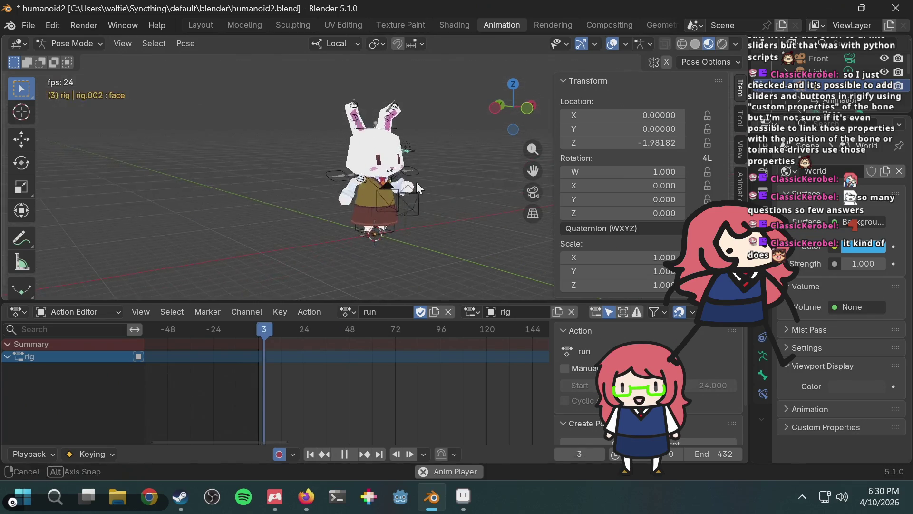
{"action": "key", "text": "space"}
Step: Assign the 'walk' action, play it, and rewind to frame 0
{"action": "left_click", "coordinate": [354, 315]}
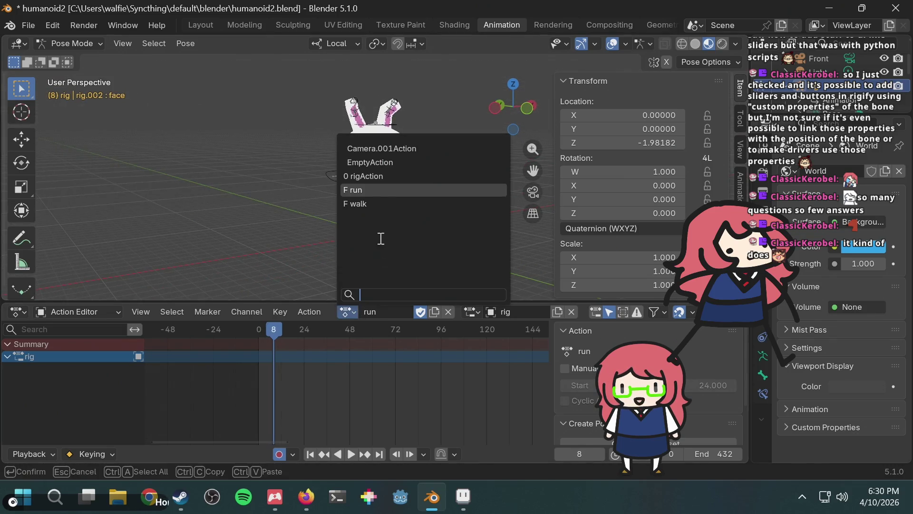
{"action": "left_click", "coordinate": [379, 202]}
{"action": "key", "text": "space"}
{"action": "middle_click_drag", "start_coordinate": [446, 206], "coordinate": [417, 200]}
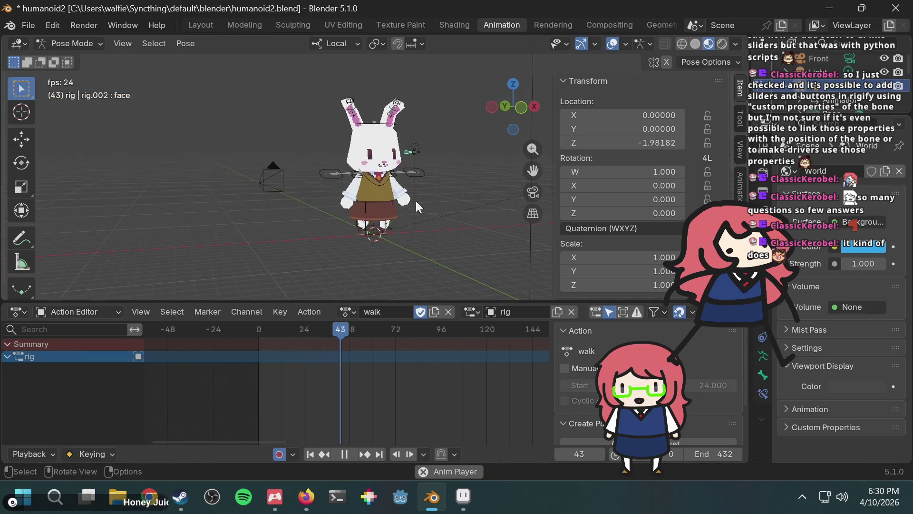
{"action": "scroll", "coordinate": [416, 200], "scroll_direction": "up", "scroll_amount": 3}
{"action": "key", "text": "space"}
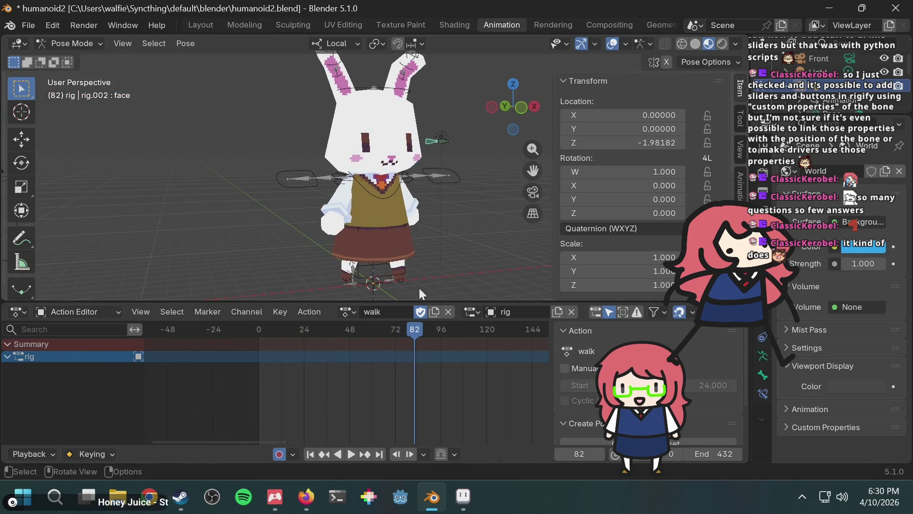
{"action": "left_click_drag", "start_coordinate": [386, 330], "coordinate": [234, 336]}
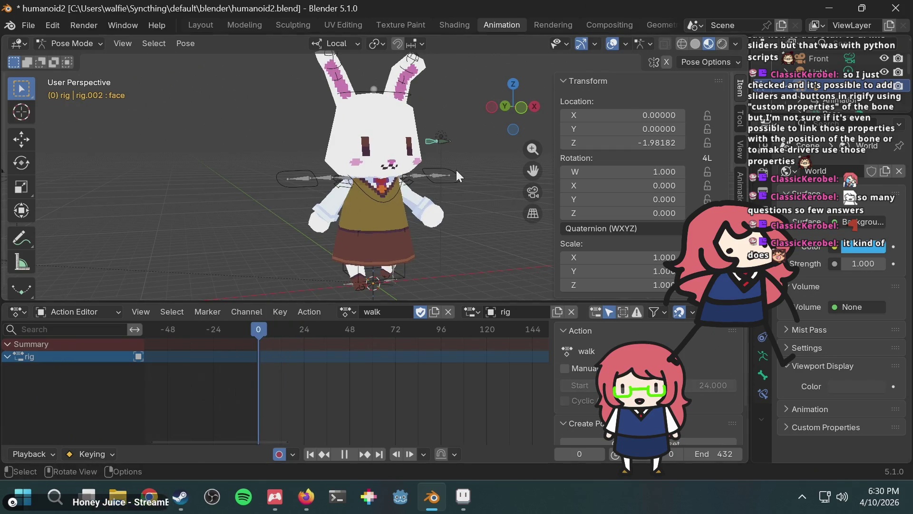
Step: Start a local-Z move of the face bone, cancel it, and expand the rig's channels
{"action": "key", "text": "g"}
{"action": "key", "text": "z"}
{"action": "key", "text": "z"}
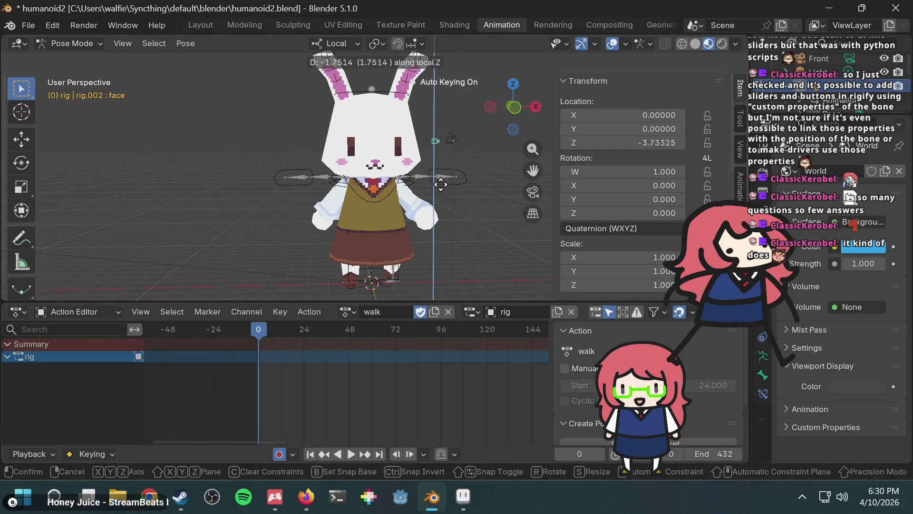
{"action": "key", "text": "Escape"}
{"action": "middle_click_drag", "start_coordinate": [410, 154], "coordinate": [466, 156]}
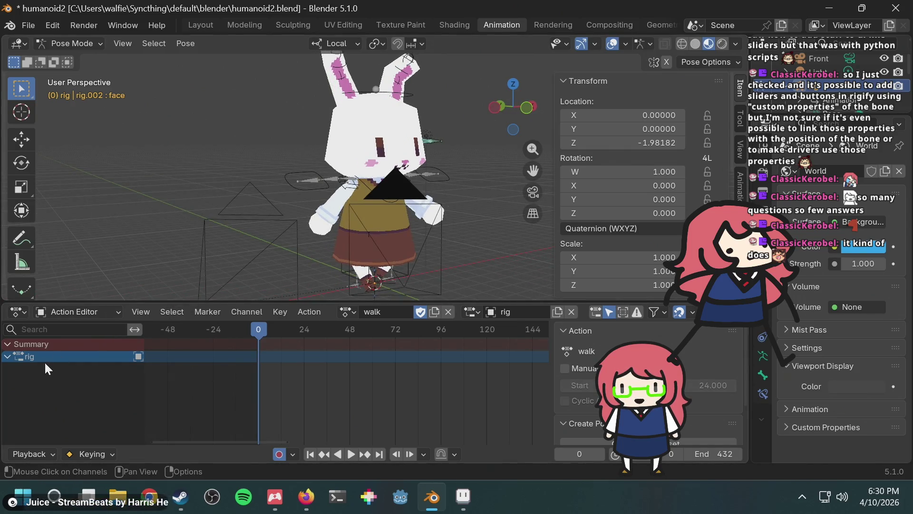
{"action": "left_click", "coordinate": [7, 357]}
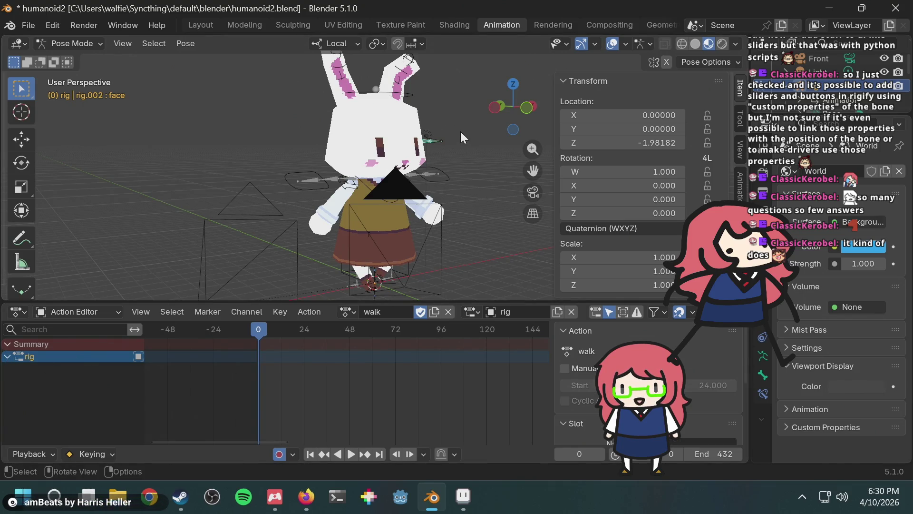
{"action": "middle_click_drag", "start_coordinate": [441, 156], "coordinate": [400, 152]}
Step: Key a face-bone move that closes the eyes, undo it, and save humanoid2.blend
{"action": "key", "text": "g"}
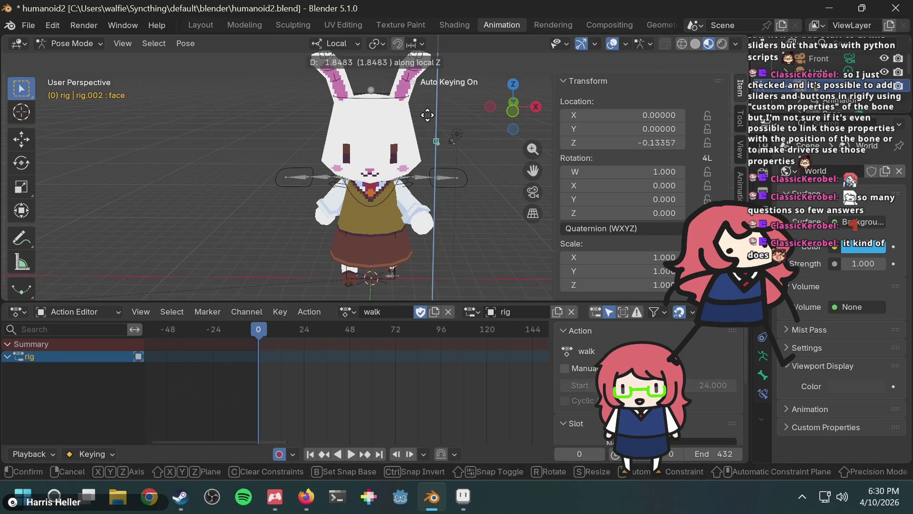
{"action": "left_click", "coordinate": [429, 77]}
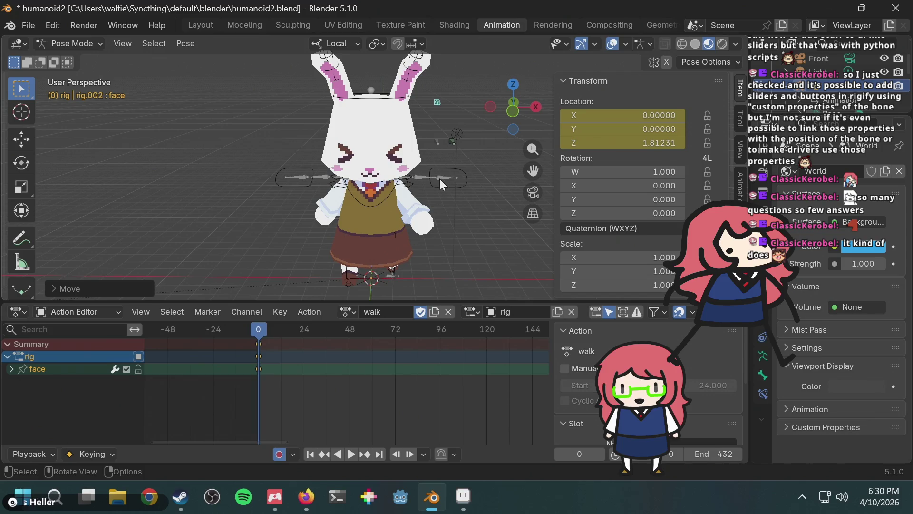
{"action": "middle_click_drag", "start_coordinate": [441, 178], "coordinate": [435, 192]}
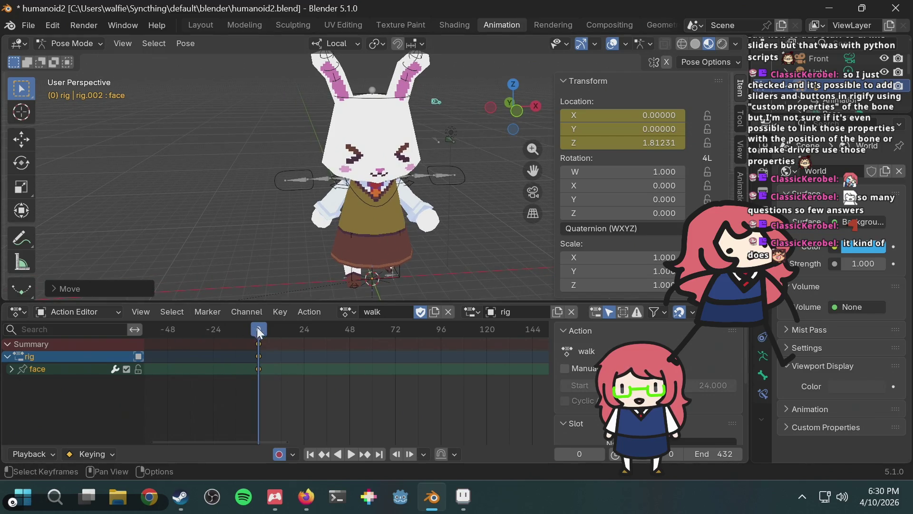
{"action": "key", "text": "ctrl+z"}
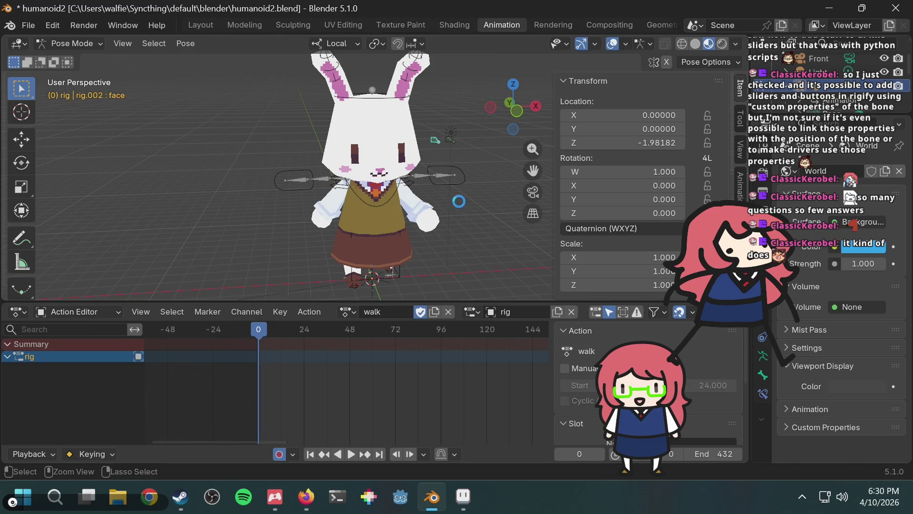
{"action": "key", "text": "ctrl+s"}
Step: Enlarge the Outliner to show more of the scene hierarchy
{"action": "scroll", "coordinate": [575, 244], "scroll_direction": "down", "scroll_amount": 10}
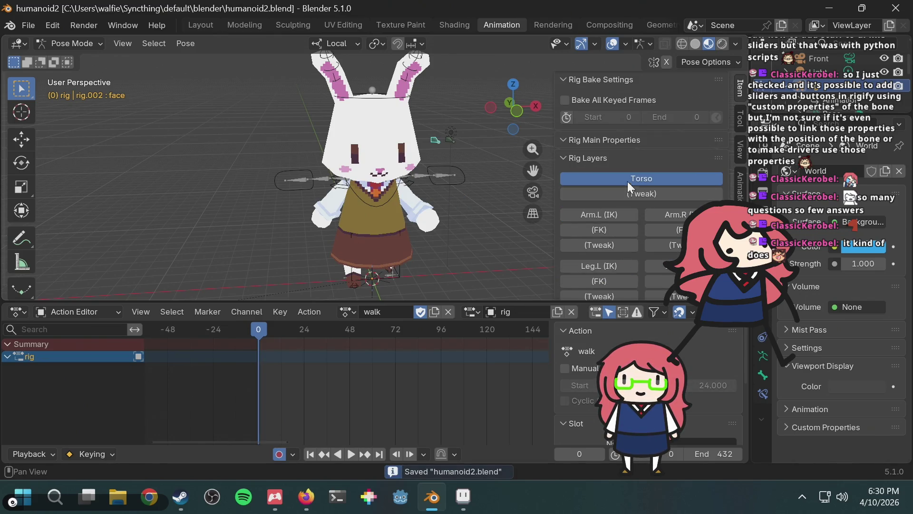
{"action": "scroll", "coordinate": [600, 202], "scroll_direction": "down", "scroll_amount": 2}
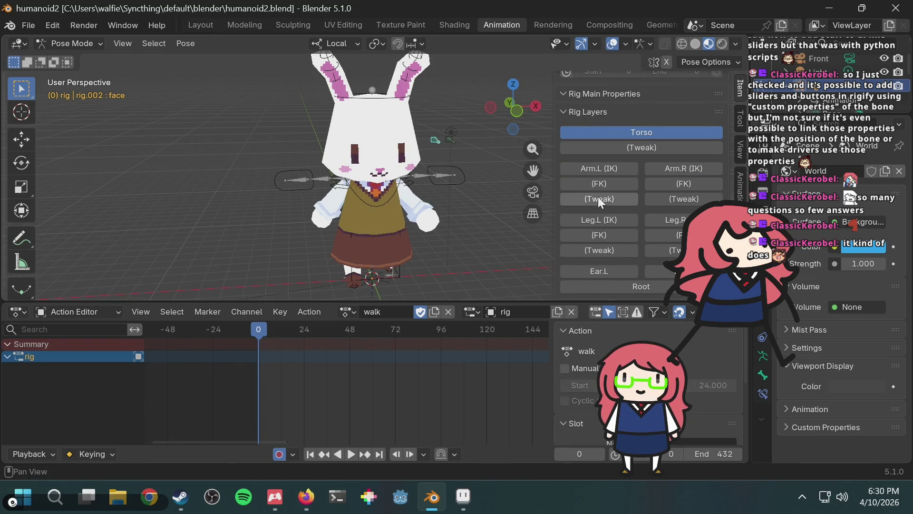
{"action": "key", "text": "alt+Tab"}
{"action": "key", "text": "alt+Tab"}
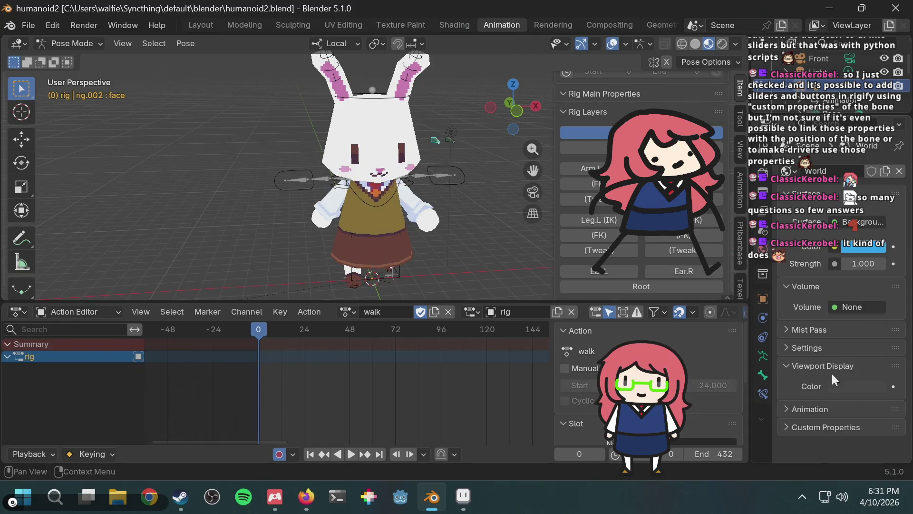
{"action": "mouse_move", "coordinate": [826, 497]}
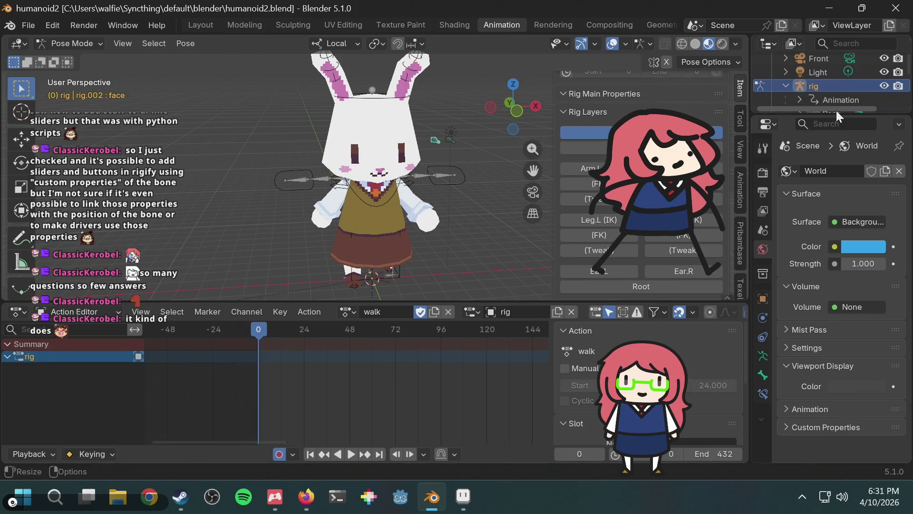
{"action": "left_click_drag", "start_coordinate": [837, 117], "coordinate": [837, 232]}
{"action": "scroll", "coordinate": [826, 184], "scroll_direction": "down", "scroll_amount": 5}
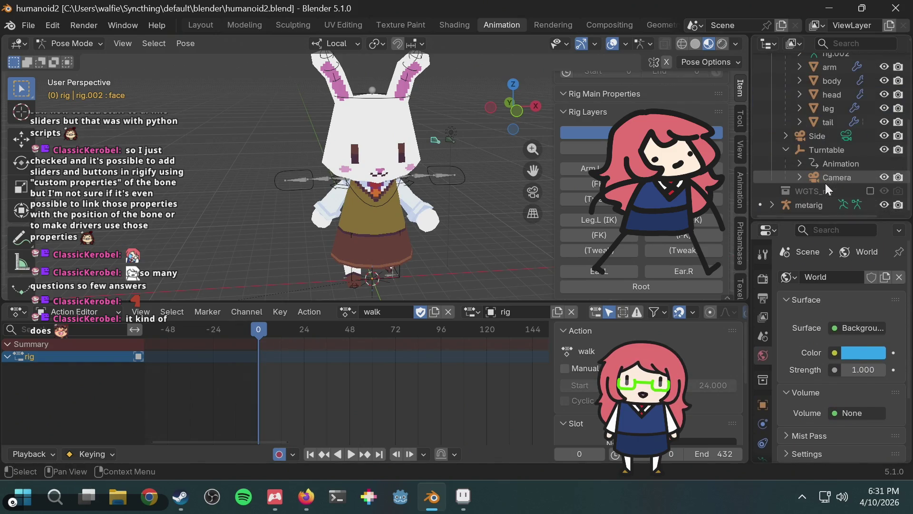
Step: Expand the metarig object and its armature to list the bones, and save the file
{"action": "left_click", "coordinate": [771, 204]}
{"action": "scroll", "coordinate": [807, 179], "scroll_direction": "down", "scroll_amount": 2}
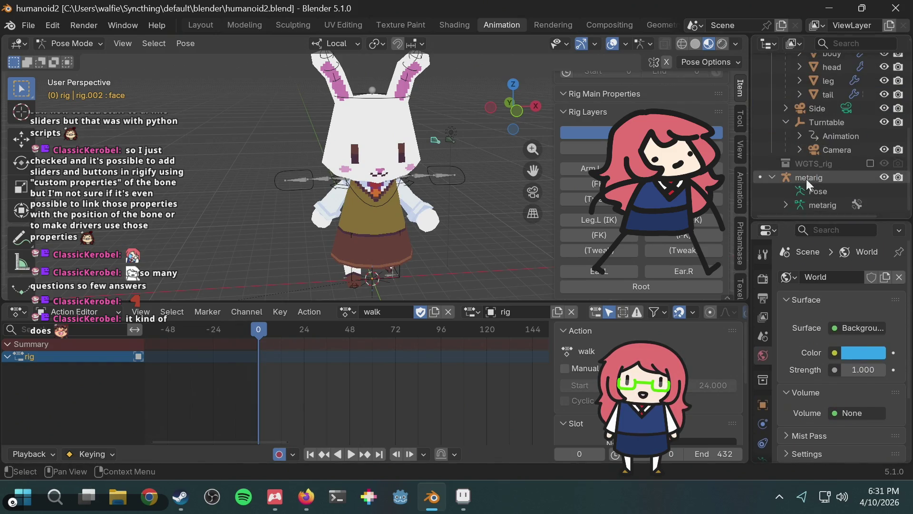
{"action": "left_click", "coordinate": [786, 205]}
{"action": "scroll", "coordinate": [809, 196], "scroll_direction": "down", "scroll_amount": 4}
{"action": "key", "text": "ctrl+s"}
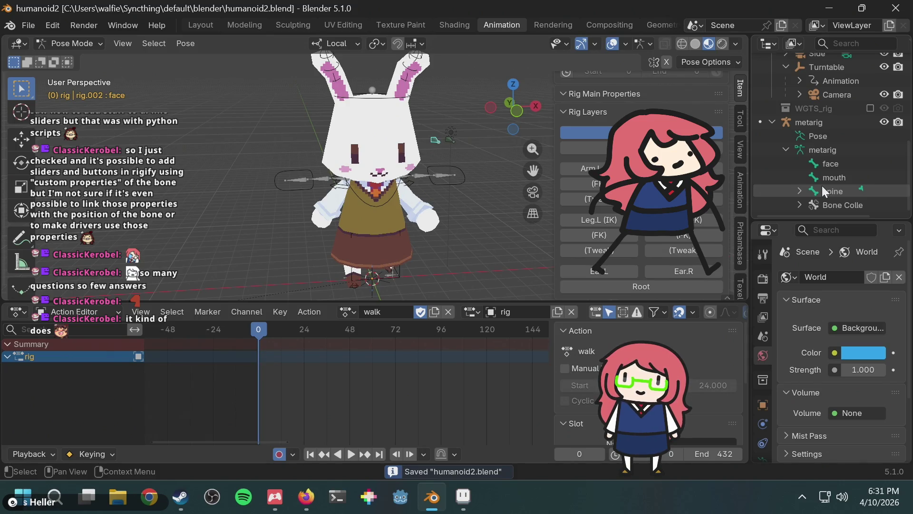
Step: Expand the spine bone's children and select the metarig's face bone
{"action": "left_click", "coordinate": [798, 192]}
{"action": "left_click", "coordinate": [798, 191]}
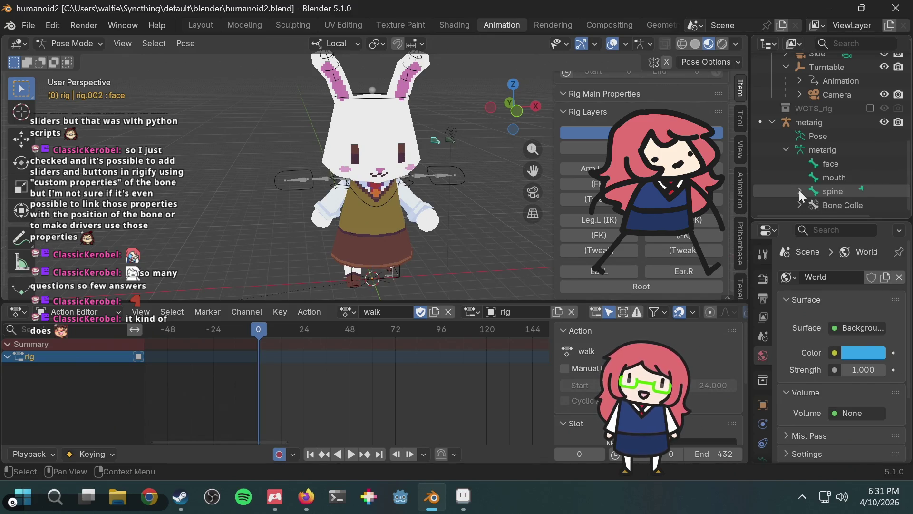
{"action": "left_click", "coordinate": [799, 190]}
{"action": "scroll", "coordinate": [807, 184], "scroll_direction": "down", "scroll_amount": 3}
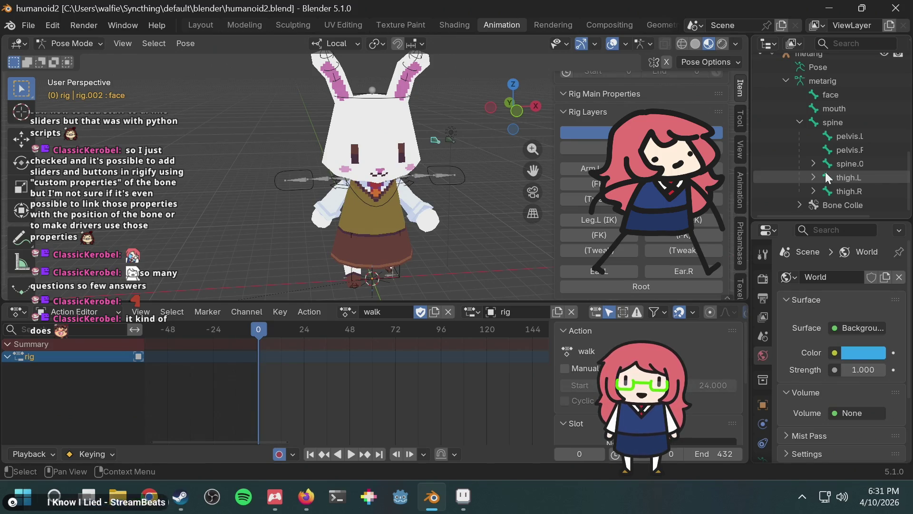
{"action": "left_click", "coordinate": [821, 98]}
{"action": "scroll", "coordinate": [787, 354], "scroll_direction": "down", "scroll_amount": 4}
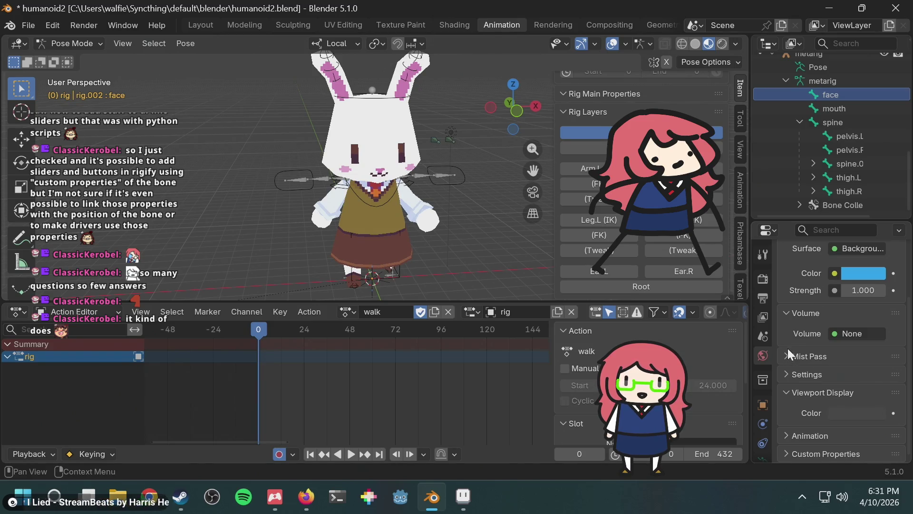
{"action": "scroll", "coordinate": [767, 381], "scroll_direction": "down", "scroll_amount": 4}
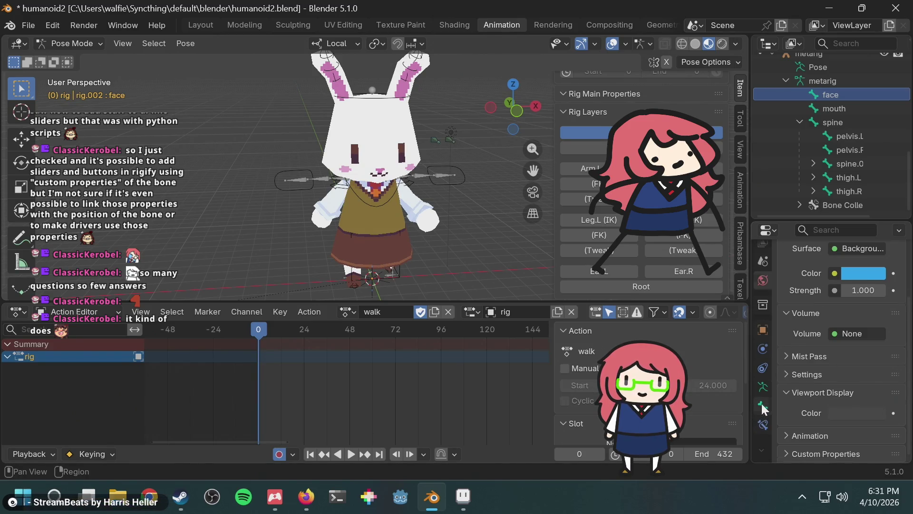
Step: In Bone properties, add a custom property 'prop' (1.000) to the face bone and open its settings
{"action": "left_click", "coordinate": [762, 407]}
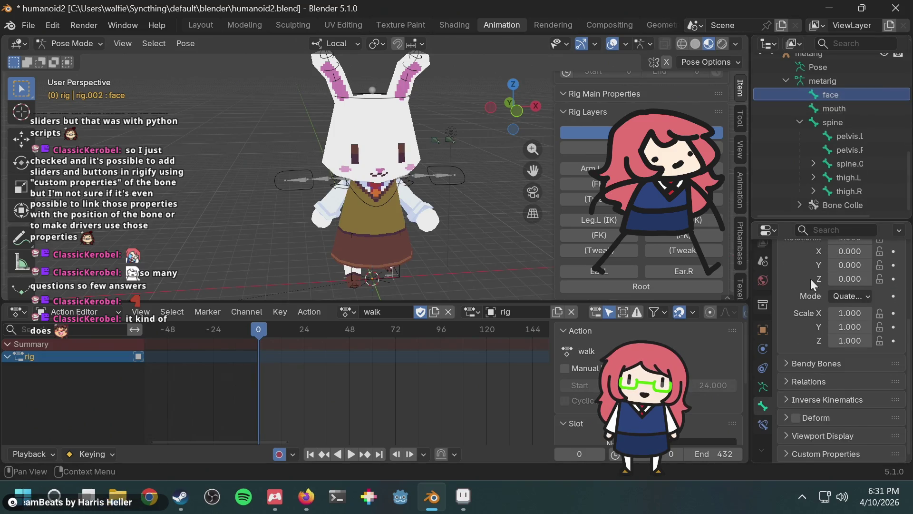
{"action": "left_click_drag", "start_coordinate": [756, 283], "coordinate": [738, 285]}
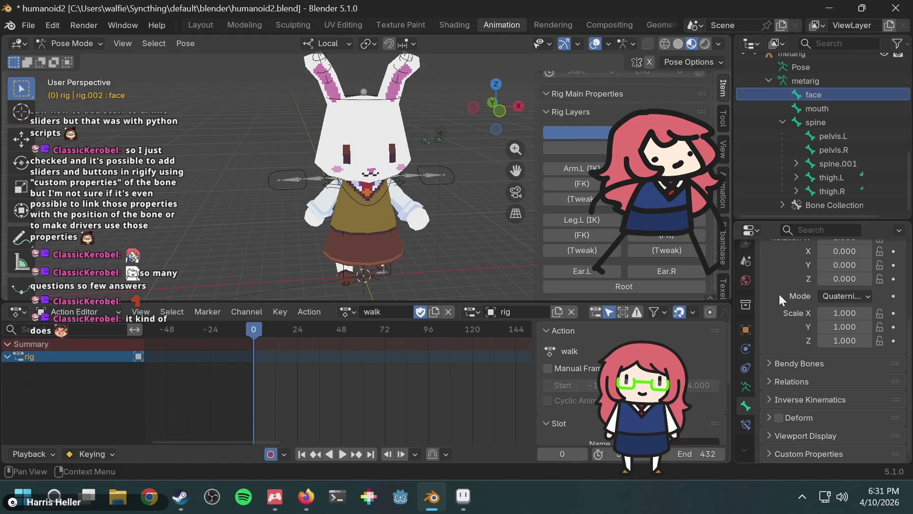
{"action": "scroll", "coordinate": [779, 294], "scroll_direction": "up", "scroll_amount": 5}
{"action": "scroll", "coordinate": [779, 294], "scroll_direction": "down", "scroll_amount": 6}
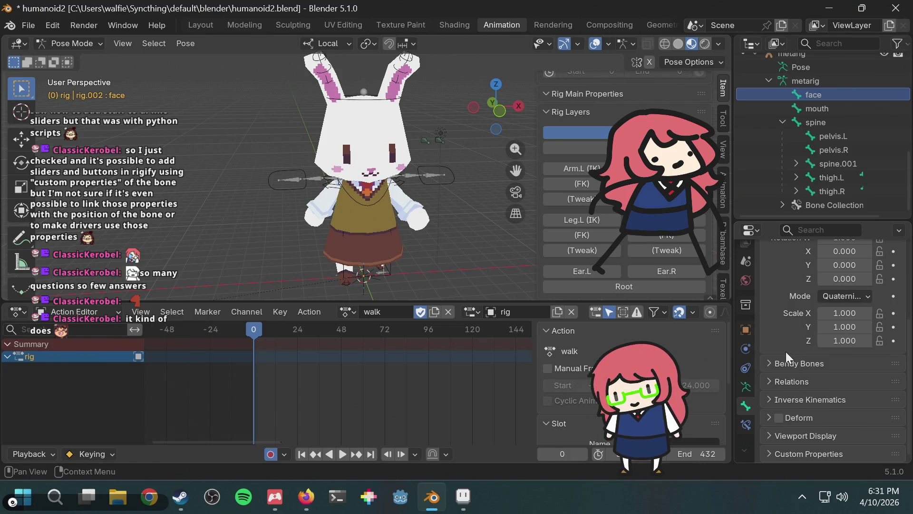
{"action": "scroll", "coordinate": [785, 357], "scroll_direction": "up", "scroll_amount": 2}
{"action": "scroll", "coordinate": [772, 443], "scroll_direction": "down", "scroll_amount": 2}
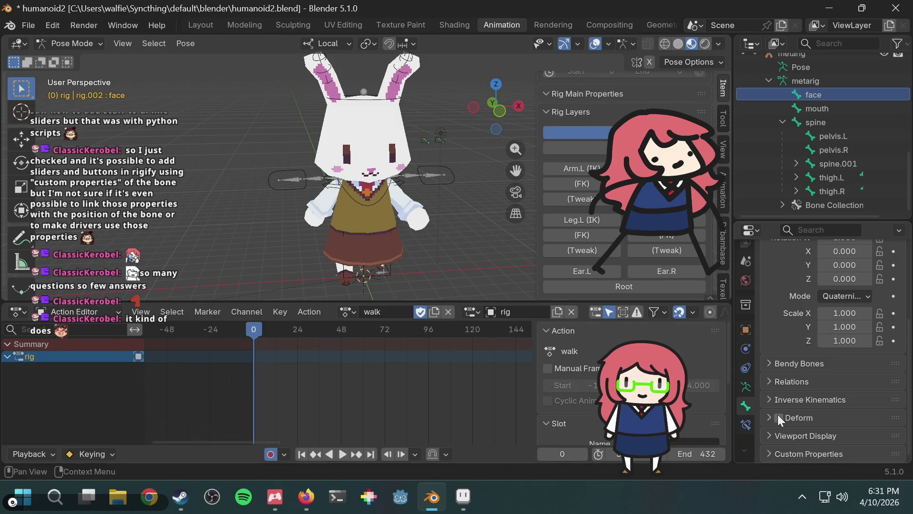
{"action": "left_click", "coordinate": [766, 453]}
{"action": "scroll", "coordinate": [791, 416], "scroll_direction": "down", "scroll_amount": 2}
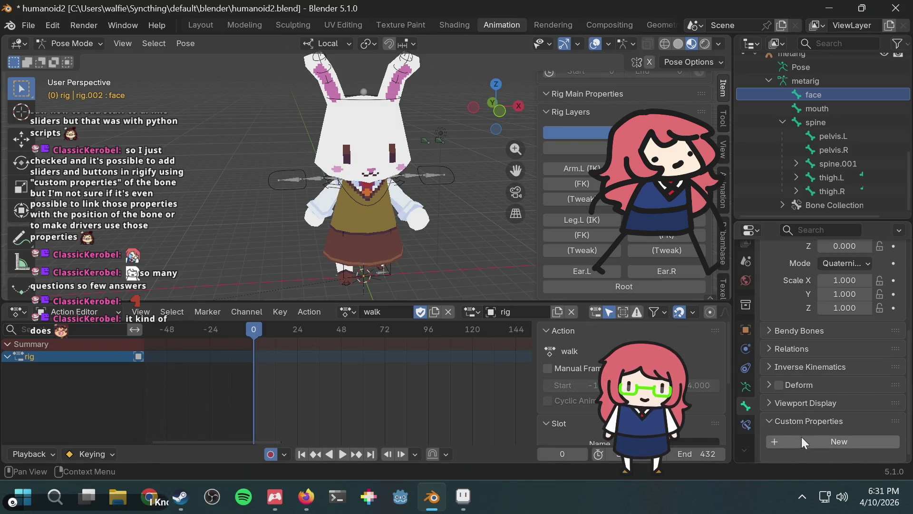
{"action": "left_click", "coordinate": [801, 439]}
{"action": "scroll", "coordinate": [809, 409], "scroll_direction": "down", "scroll_amount": 1}
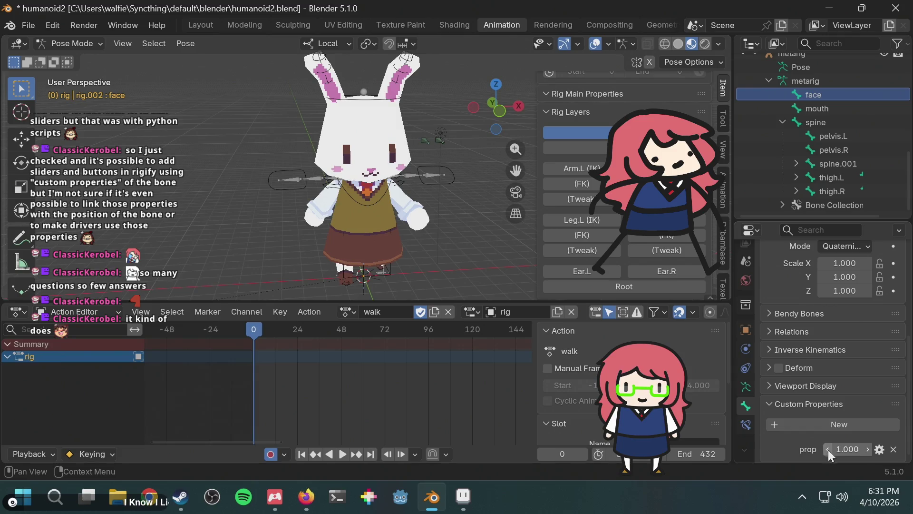
{"action": "left_click", "coordinate": [880, 450]}
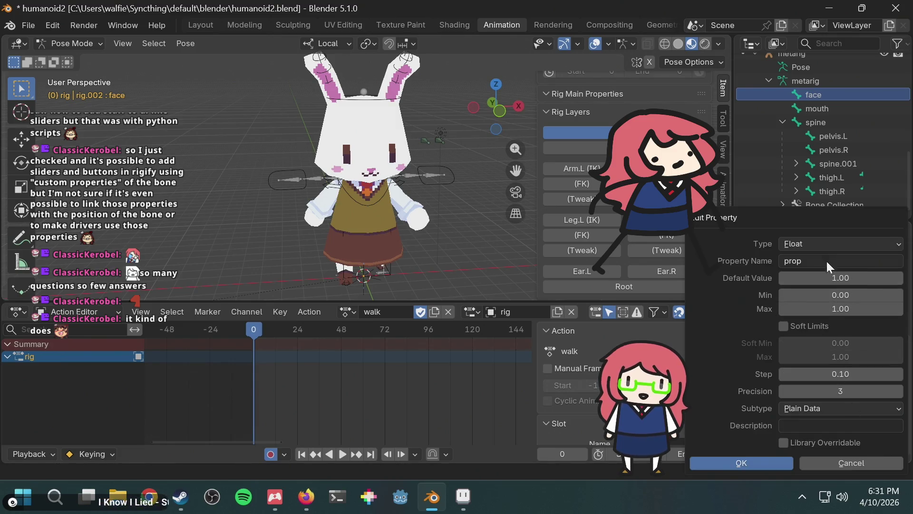
Step: Make the face bone's property an Integer named 'eyes' with maximum 4 and value 1
{"action": "left_click", "coordinate": [823, 242]}
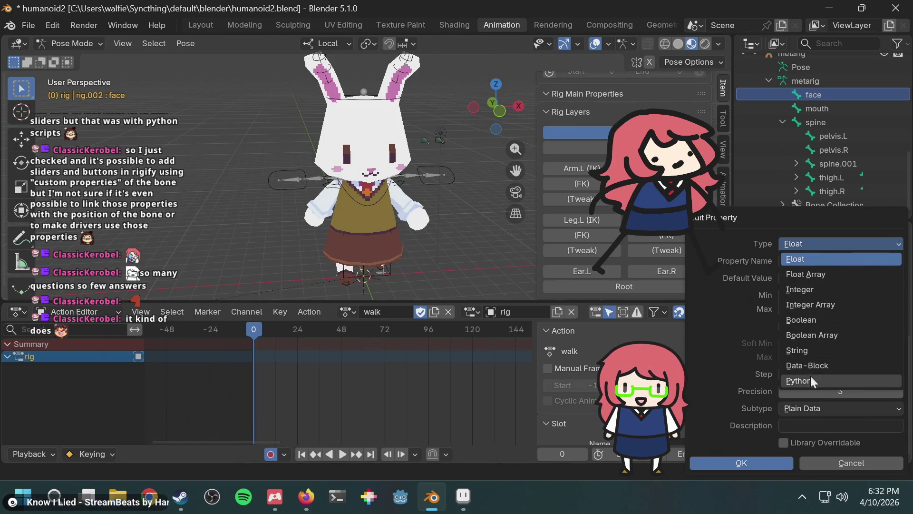
{"action": "left_click", "coordinate": [809, 289]}
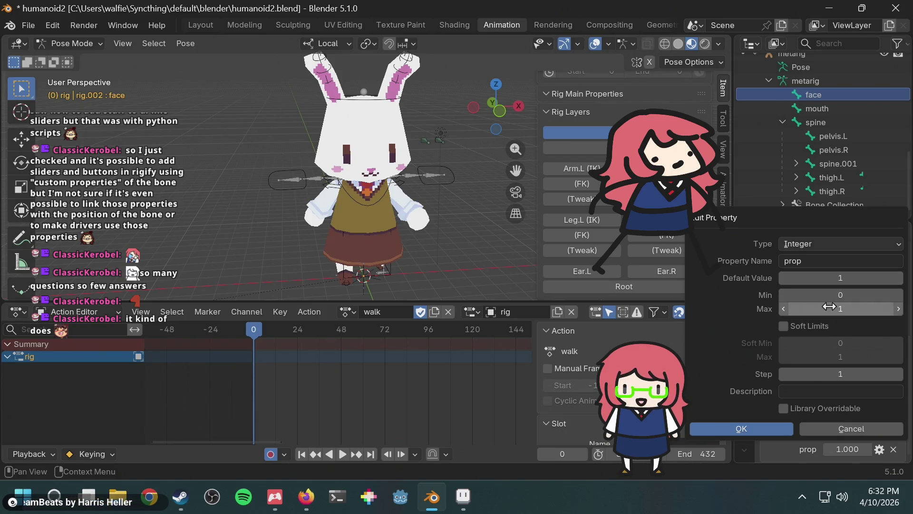
{"action": "left_click", "coordinate": [851, 309]}
{"action": "type", "text": "4"}
{"action": "key", "text": "Return"}
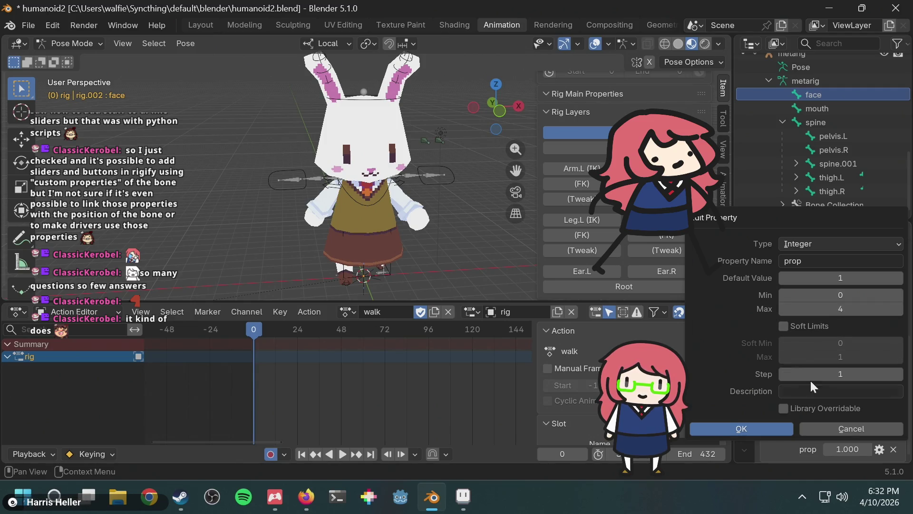
{"action": "left_click", "coordinate": [811, 261]}
{"action": "type", "text": "eyes"}
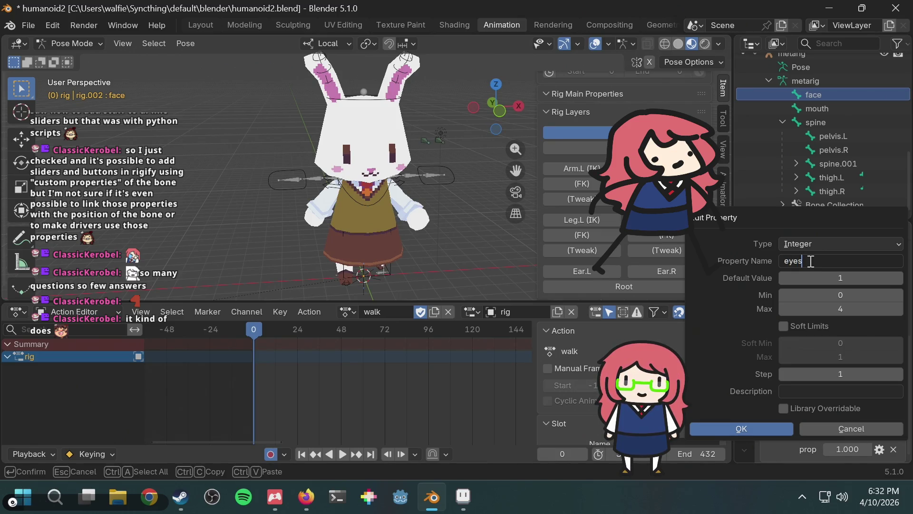
{"action": "key", "text": "Return"}
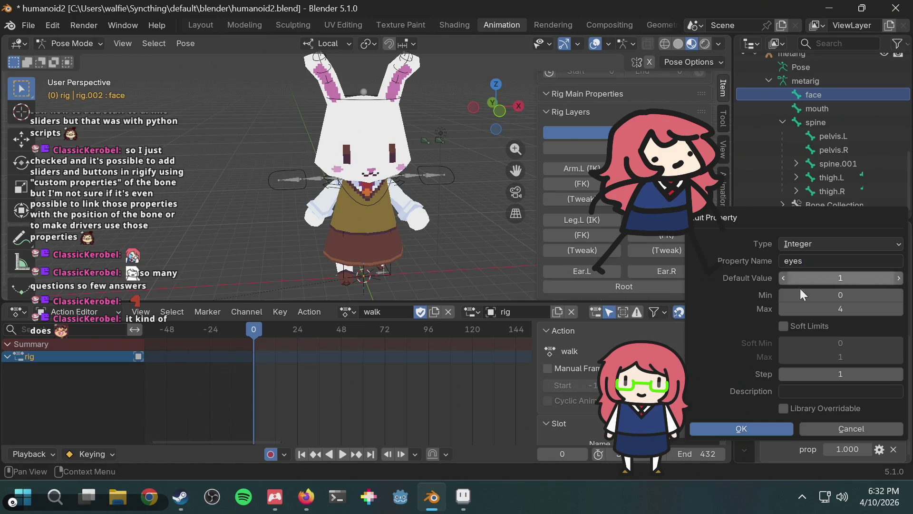
{"action": "left_click", "coordinate": [751, 429]}
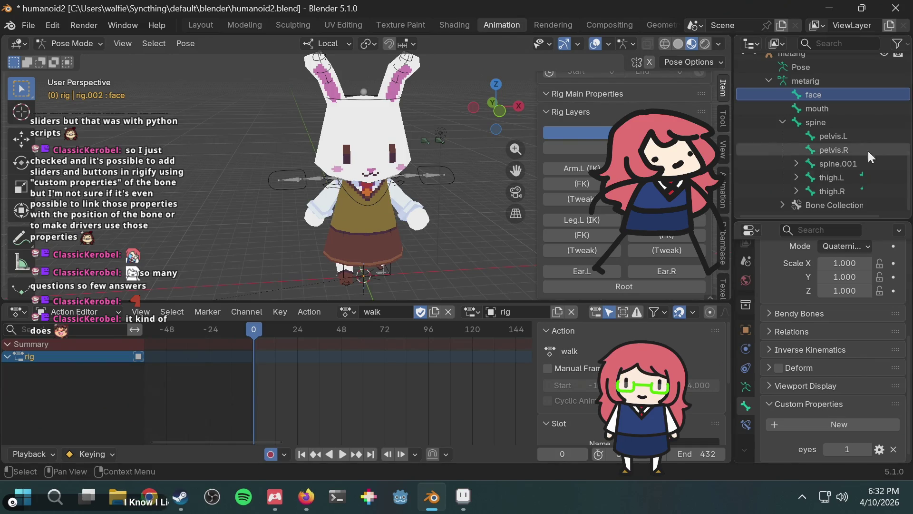
Step: Select the mouth and face bones in the Outliner, keeping the rig in Pose Mode
{"action": "left_click", "coordinate": [842, 109]}
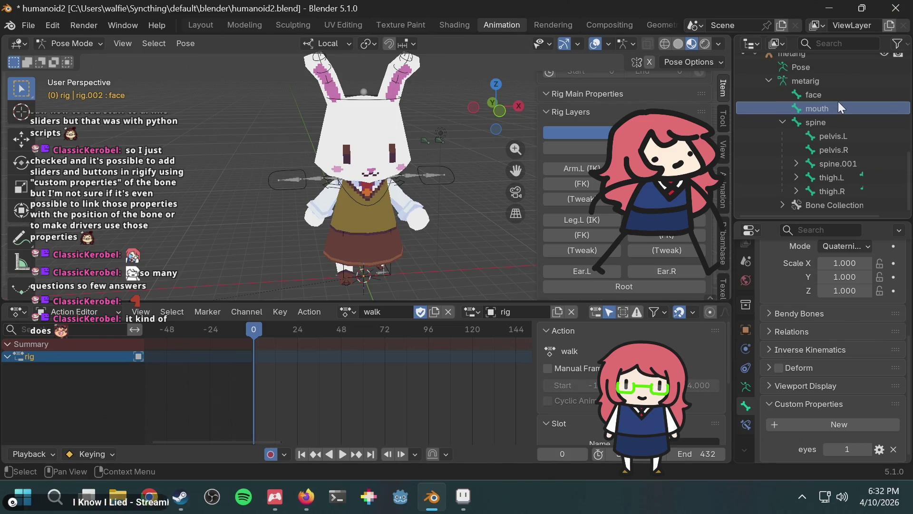
{"action": "left_click", "coordinate": [837, 96]}
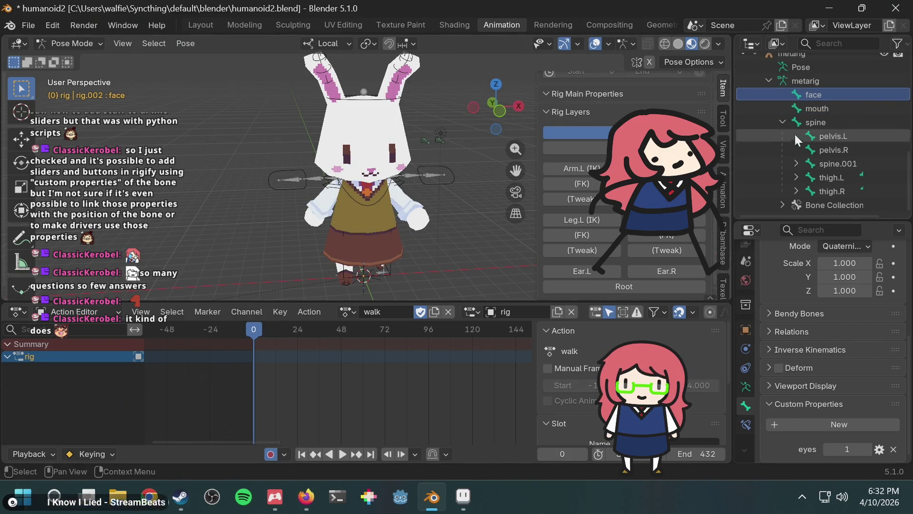
{"action": "scroll", "coordinate": [813, 389], "scroll_direction": "up", "scroll_amount": 3}
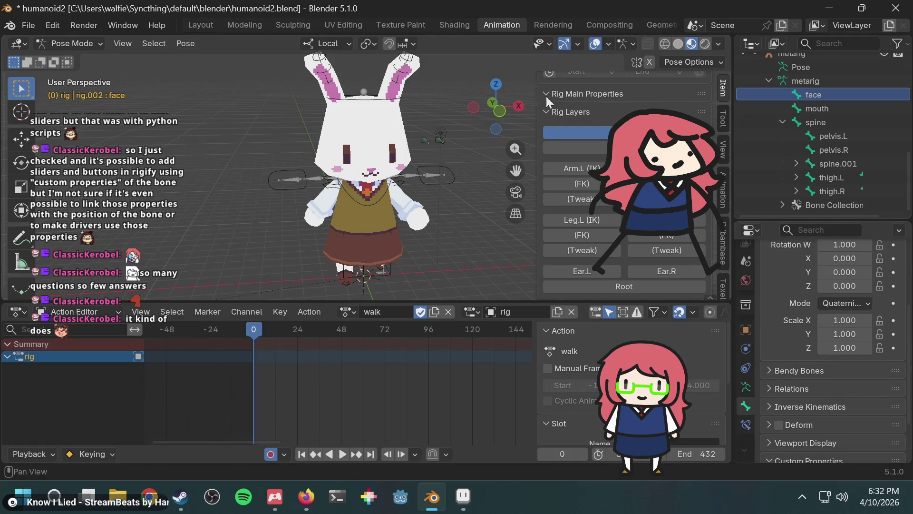
{"action": "left_click", "coordinate": [87, 40]}
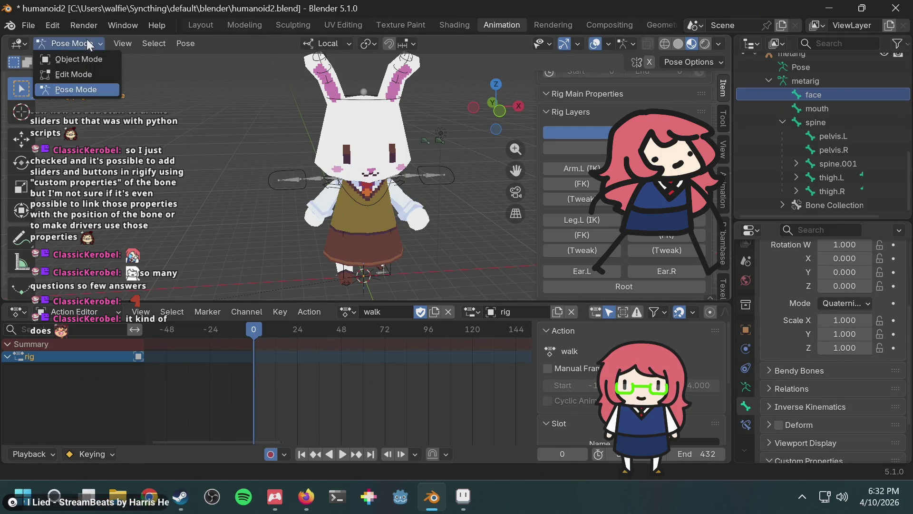
{"action": "left_click", "coordinate": [84, 40]}
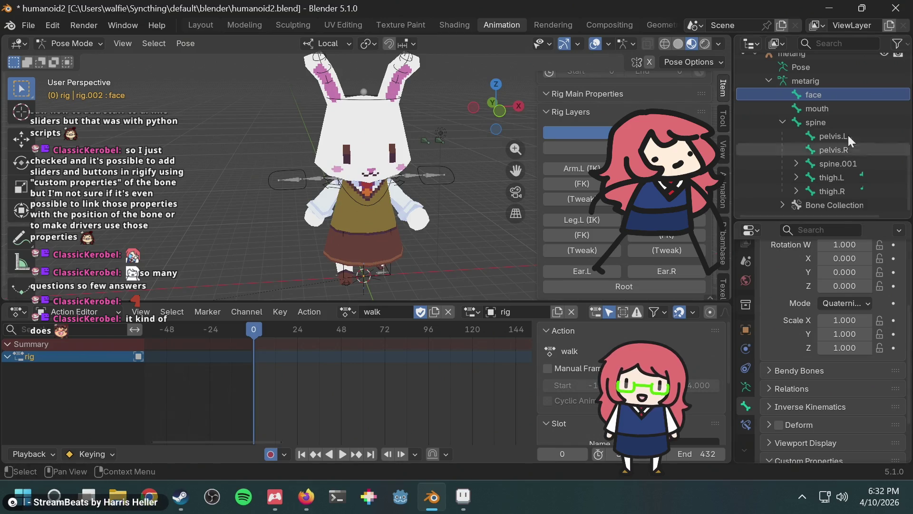
{"action": "left_click", "coordinate": [849, 106]}
{"action": "scroll", "coordinate": [429, 132], "scroll_direction": "up", "scroll_amount": 2}
{"action": "scroll", "coordinate": [443, 149], "scroll_direction": "down", "scroll_amount": 4, "text": "ctrl"}
{"action": "scroll", "coordinate": [804, 326], "scroll_direction": "down", "scroll_amount": 3}
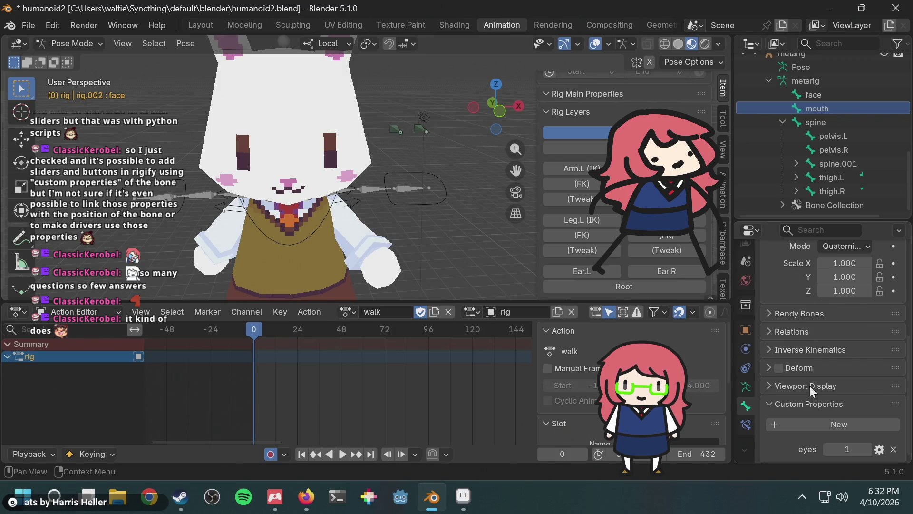
Step: Check the context options for the face bone's eyes property, then select the mouth bone
{"action": "left_click", "coordinate": [424, 133]}
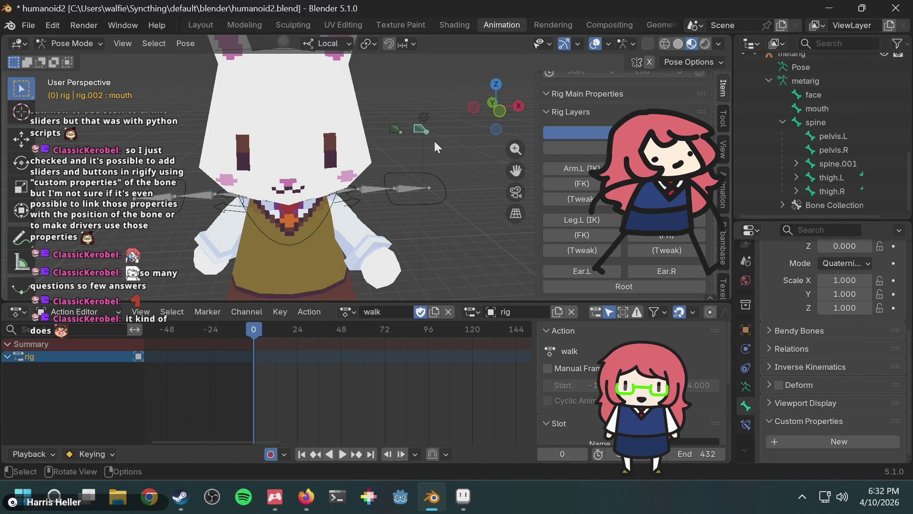
{"action": "left_click", "coordinate": [395, 130]}
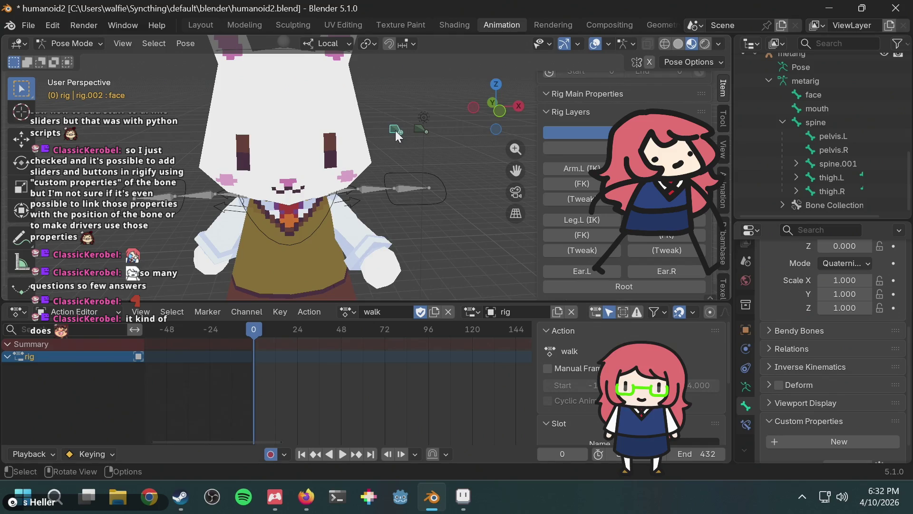
{"action": "scroll", "coordinate": [887, 349], "scroll_direction": "down", "scroll_amount": 1}
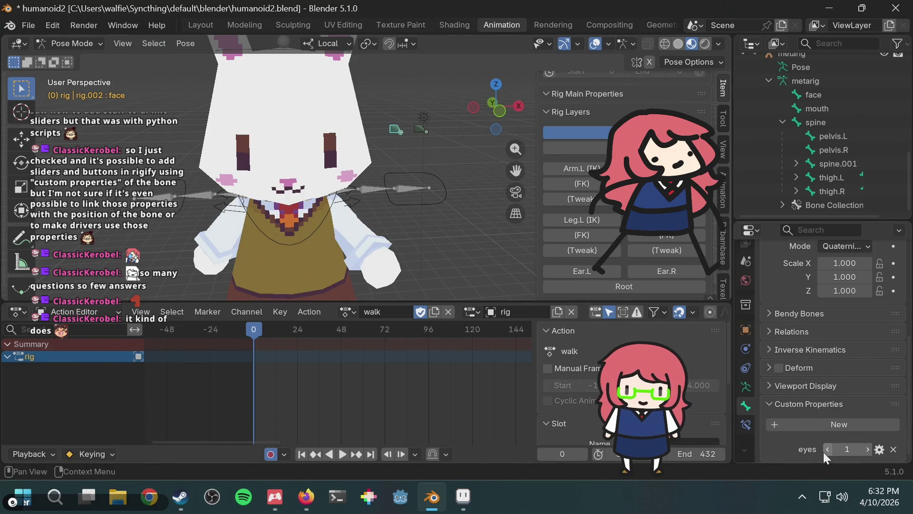
{"action": "right_click", "coordinate": [843, 447]}
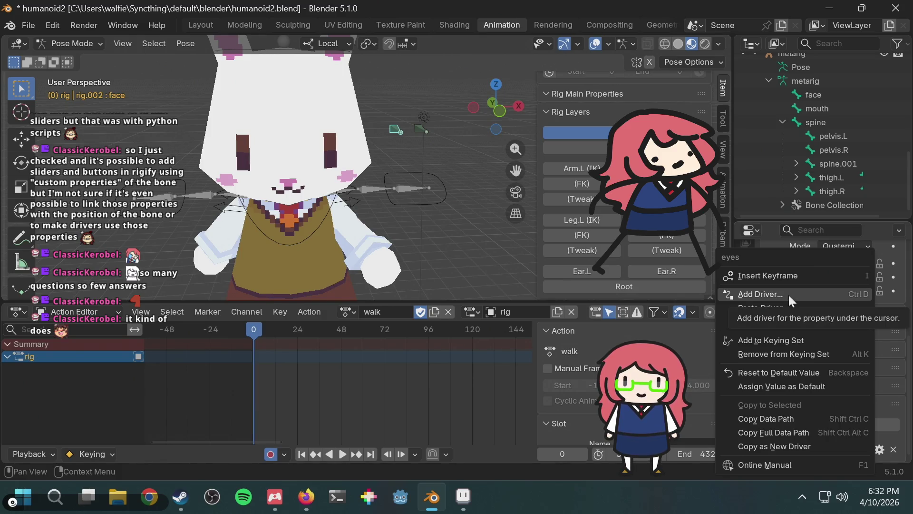
{"action": "left_click", "coordinate": [421, 130]}
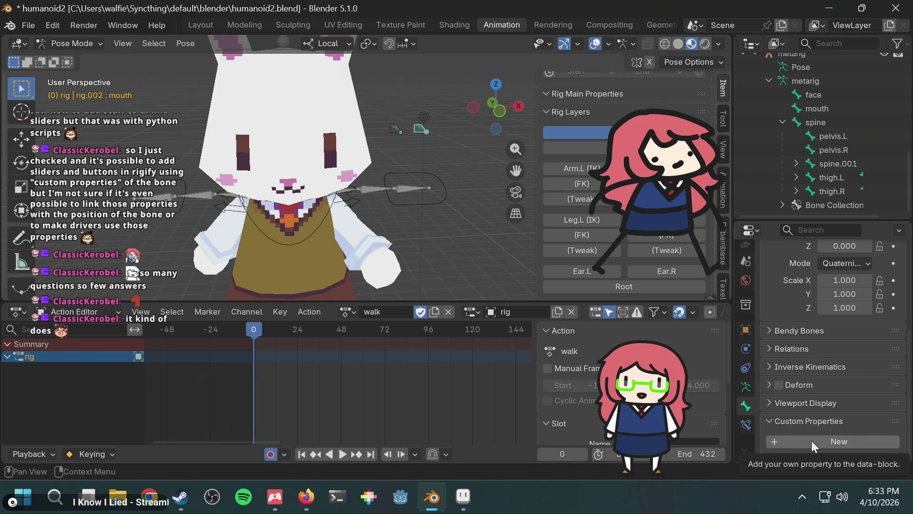
Step: Add a new custom property to the mouth bone and name it 'mouth'
{"action": "left_click", "coordinate": [396, 130]}
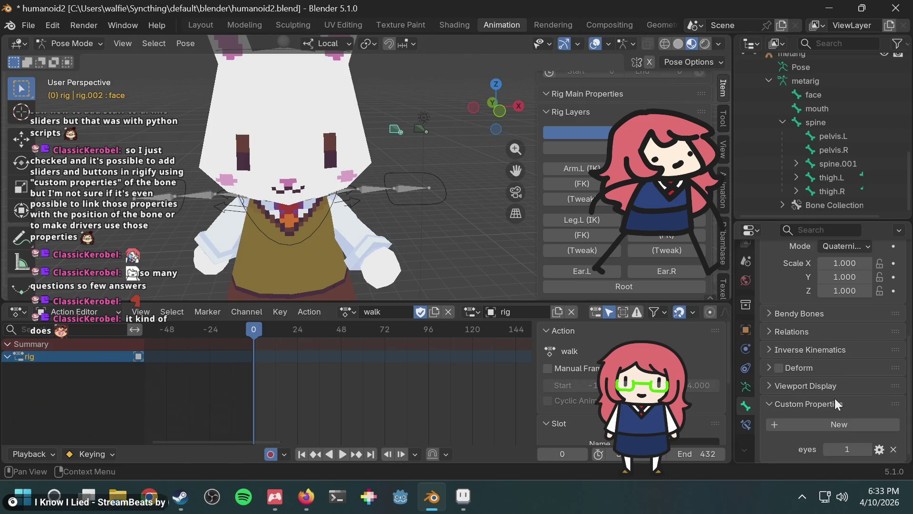
{"action": "left_click", "coordinate": [420, 129]}
{"action": "left_click", "coordinate": [814, 445]}
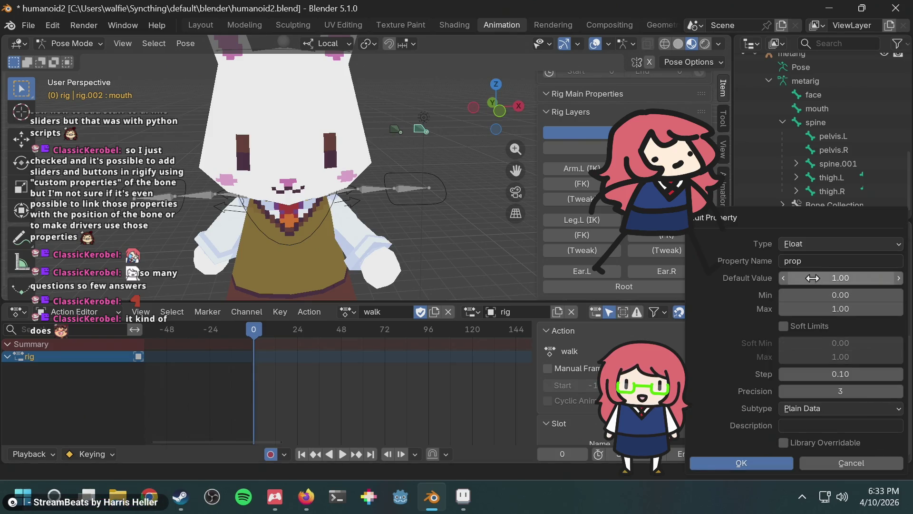
{"action": "left_click", "coordinate": [811, 262]}
{"action": "type", "text": "mouth"}
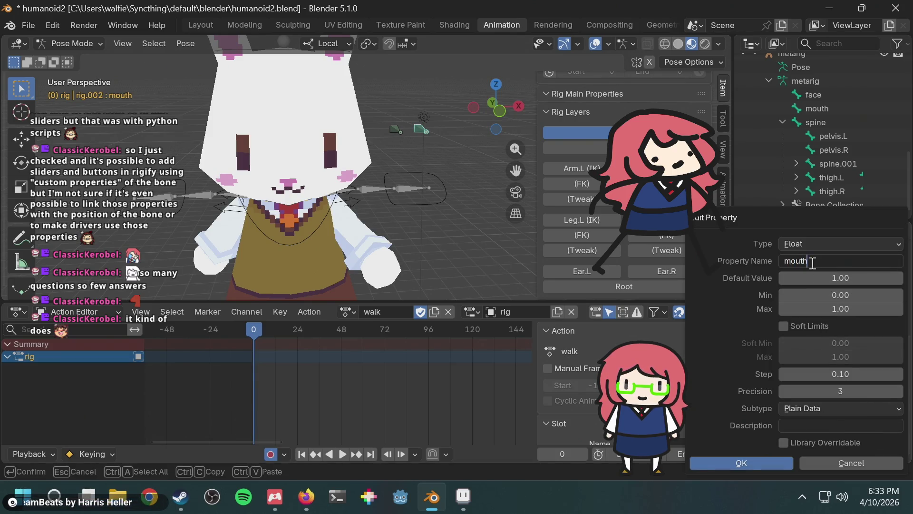
{"action": "key", "text": "Return"}
Step: Set the mouth property's type to Integer, after briefly trying Data-Block and String
{"action": "left_click", "coordinate": [808, 239]}
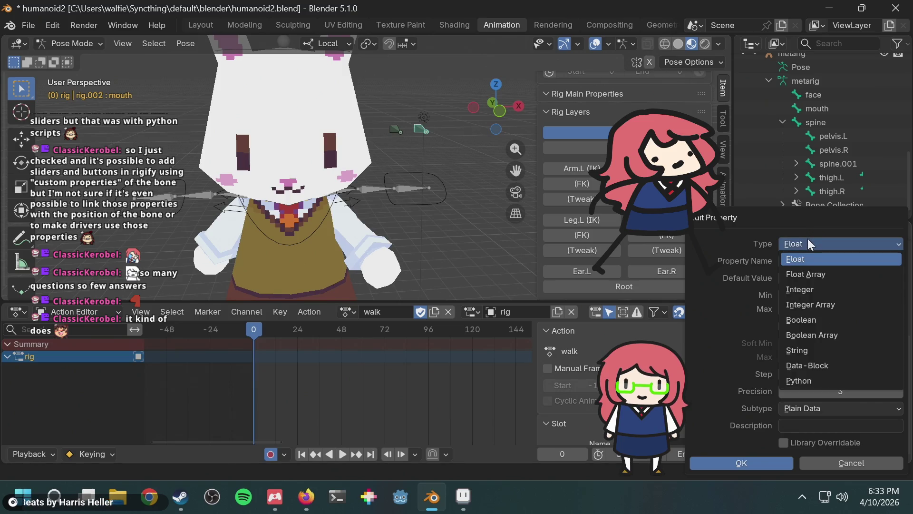
{"action": "left_click", "coordinate": [812, 291]}
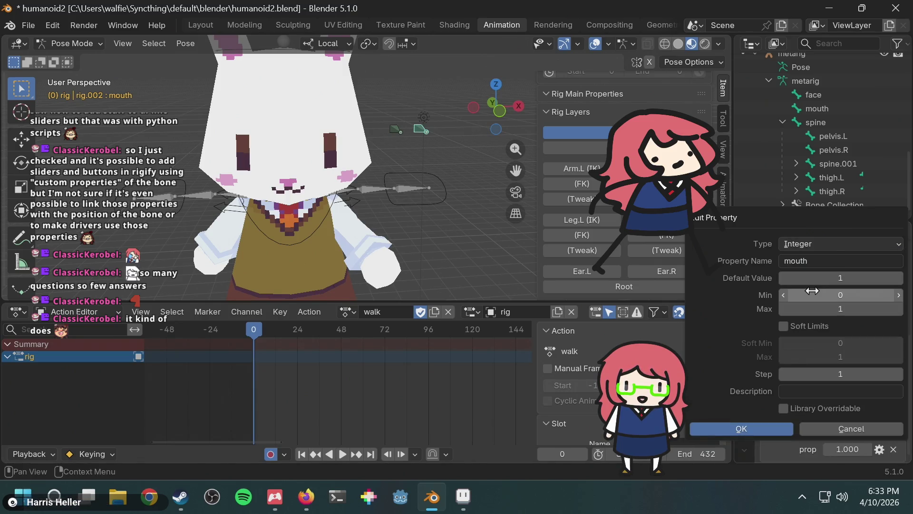
{"action": "left_click", "coordinate": [804, 244]}
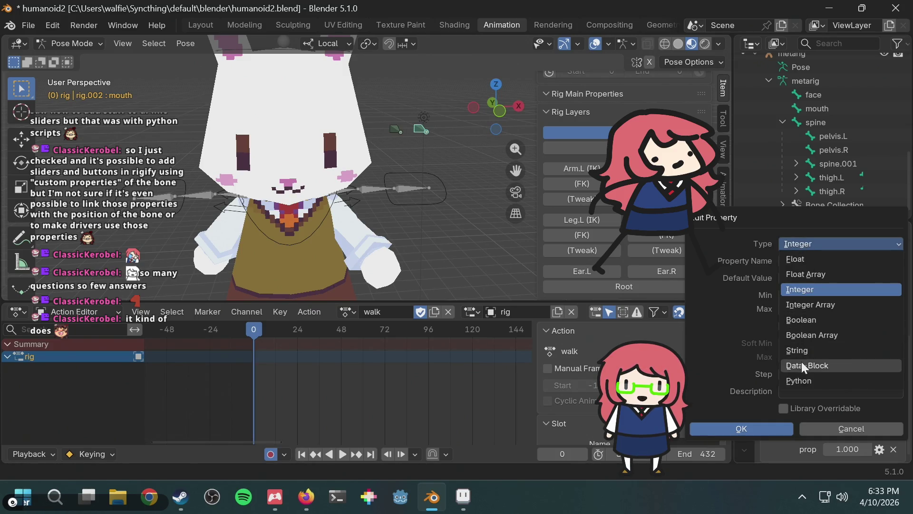
{"action": "left_click", "coordinate": [802, 364]}
{"action": "left_click", "coordinate": [820, 245]}
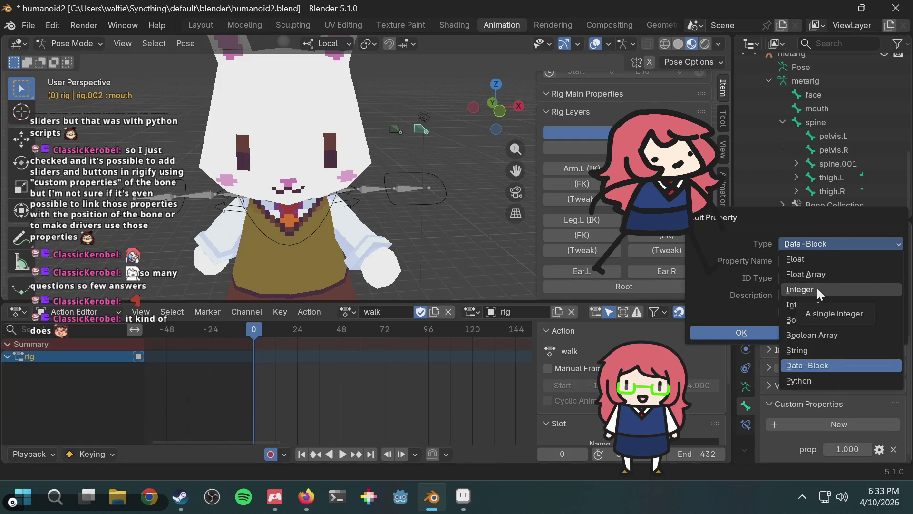
{"action": "left_click", "coordinate": [804, 350]}
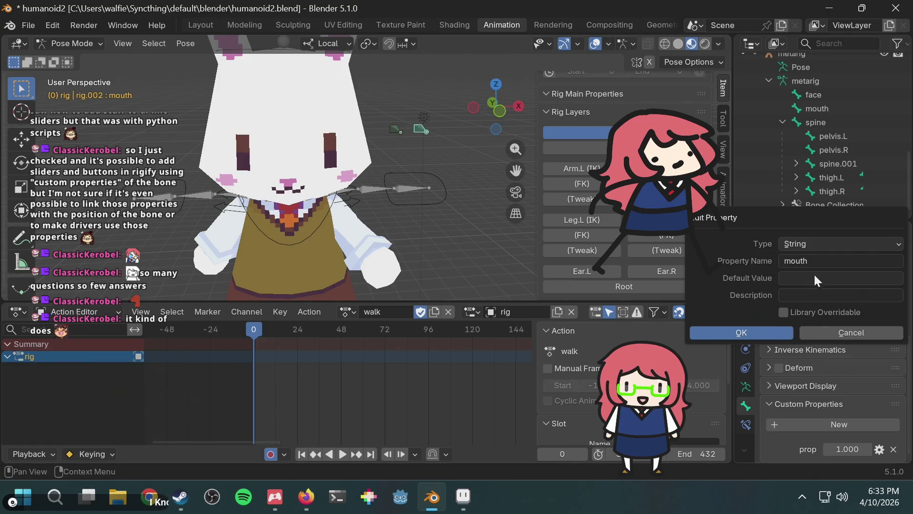
{"action": "left_click", "coordinate": [812, 239]}
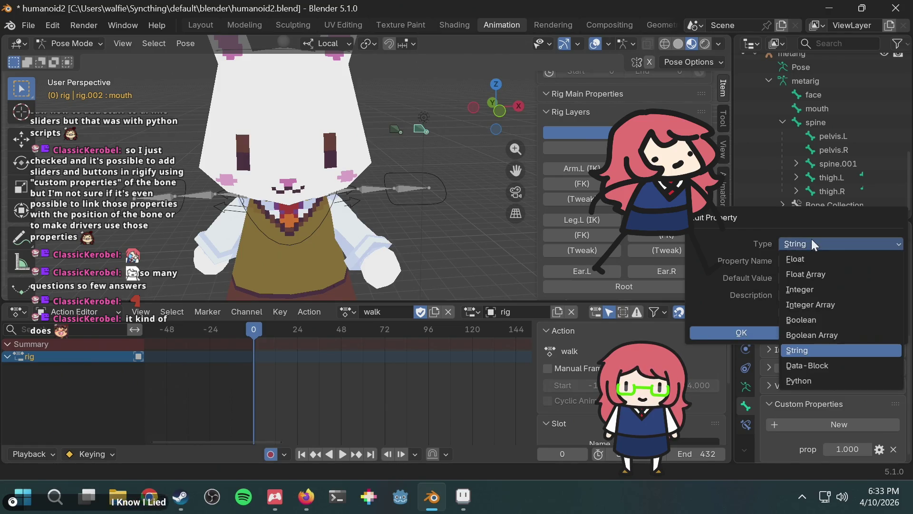
{"action": "left_click", "coordinate": [826, 286]}
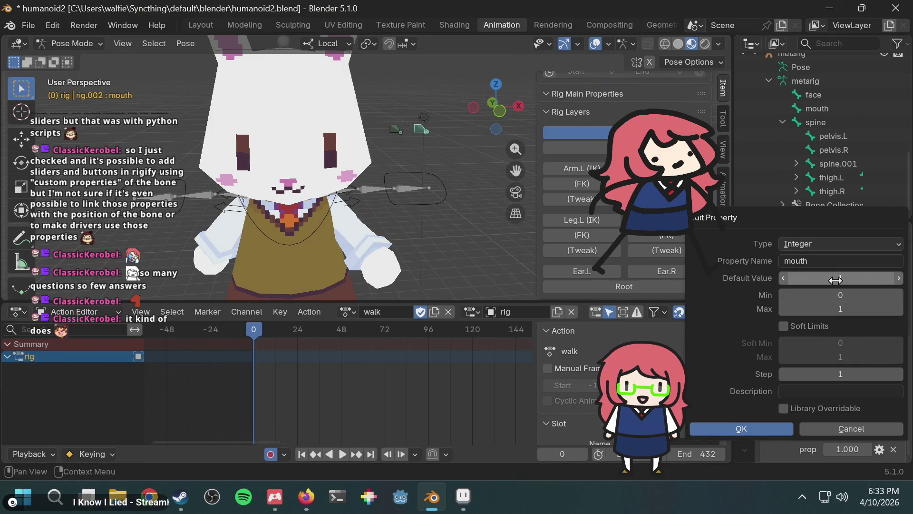
Step: Give the mouth property maximum 4 and the description 'Controls mouth shape', then apply
{"action": "left_click", "coordinate": [853, 309]}
{"action": "type", "text": "4"}
{"action": "key", "text": "Return"}
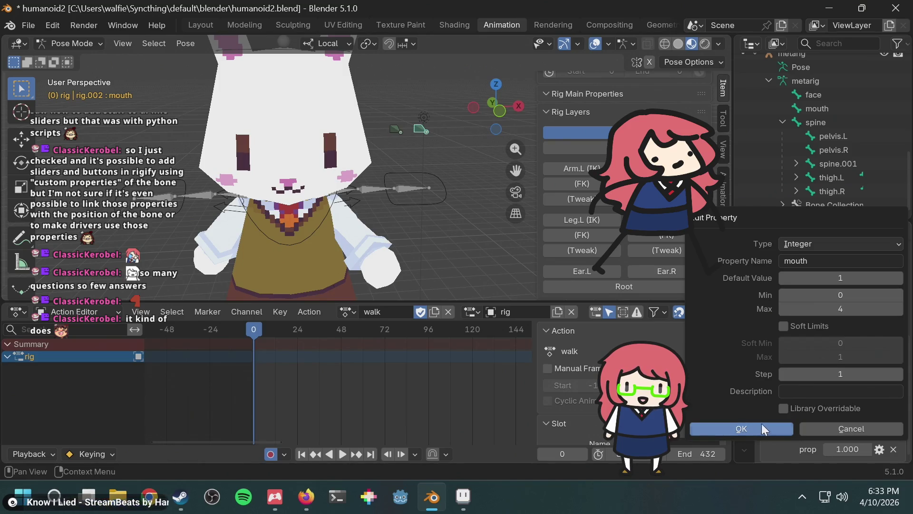
{"action": "left_click", "coordinate": [791, 392]}
{"action": "type", "text": "Controls mouth shape"}
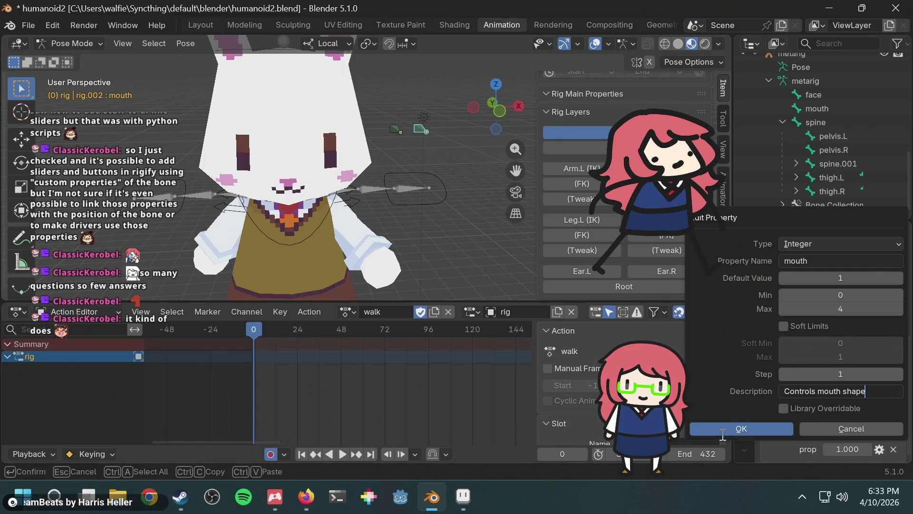
{"action": "left_click", "coordinate": [724, 430]}
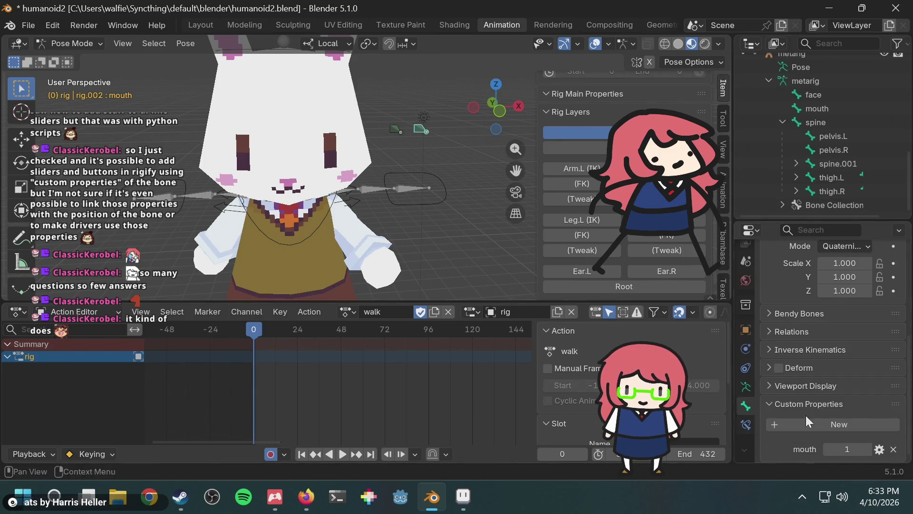
Step: Rename the mouth bone's property from 'mouth' to 'mouth_shape'
{"action": "left_click", "coordinate": [878, 448]}
{"action": "left_click", "coordinate": [825, 296]}
{"action": "left_click", "coordinate": [826, 296]}
{"action": "type", "text": "_shape"}
{"action": "key", "text": "Return"}
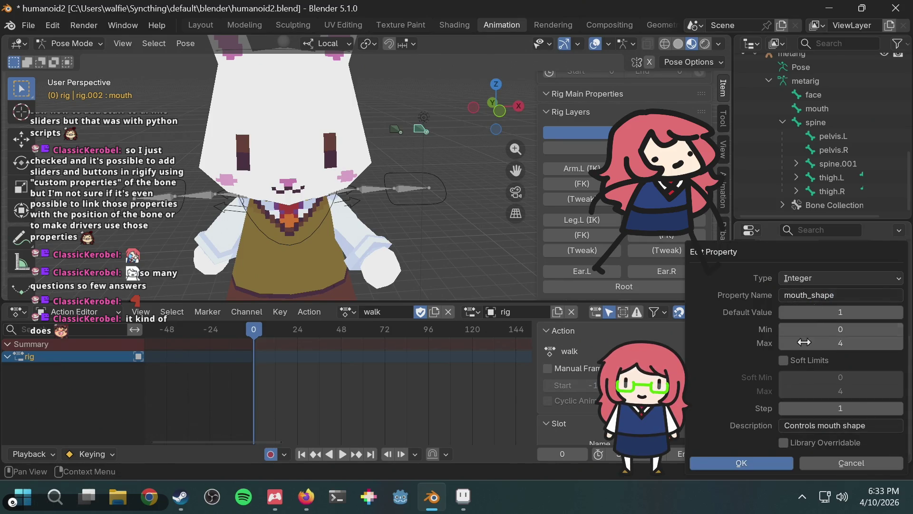
{"action": "left_click", "coordinate": [743, 462]}
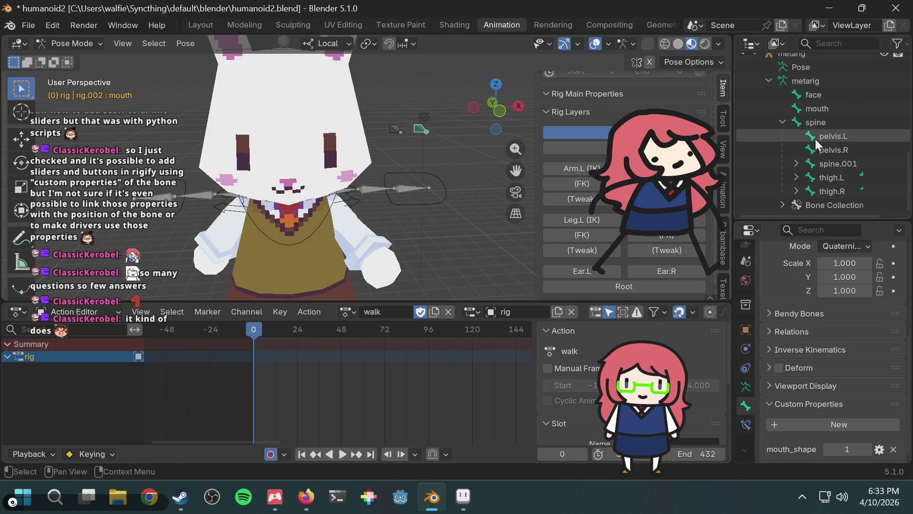
Step: Select the face bone and rename its 'eyes' property to 'eye_shape'
{"action": "left_click", "coordinate": [827, 107]}
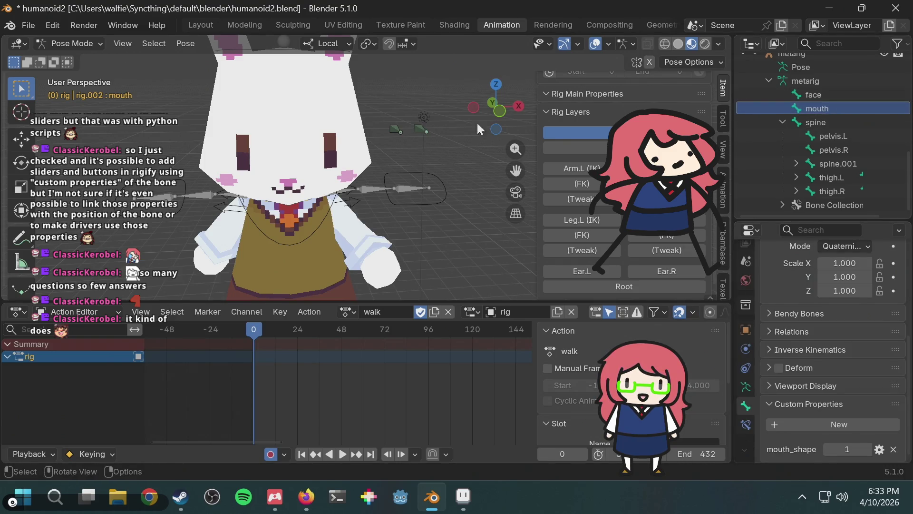
{"action": "left_click", "coordinate": [394, 130]}
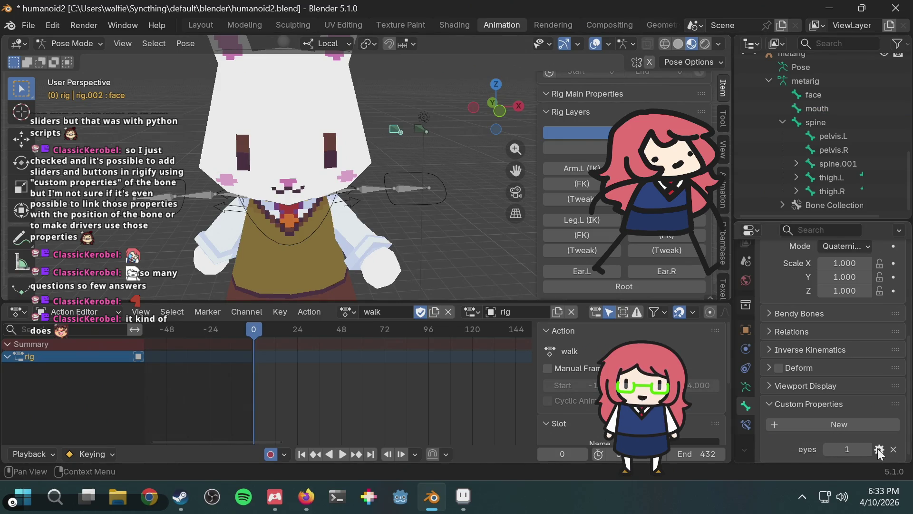
{"action": "left_click", "coordinate": [879, 450]}
{"action": "left_click", "coordinate": [821, 293]}
{"action": "left_click", "coordinate": [822, 295]}
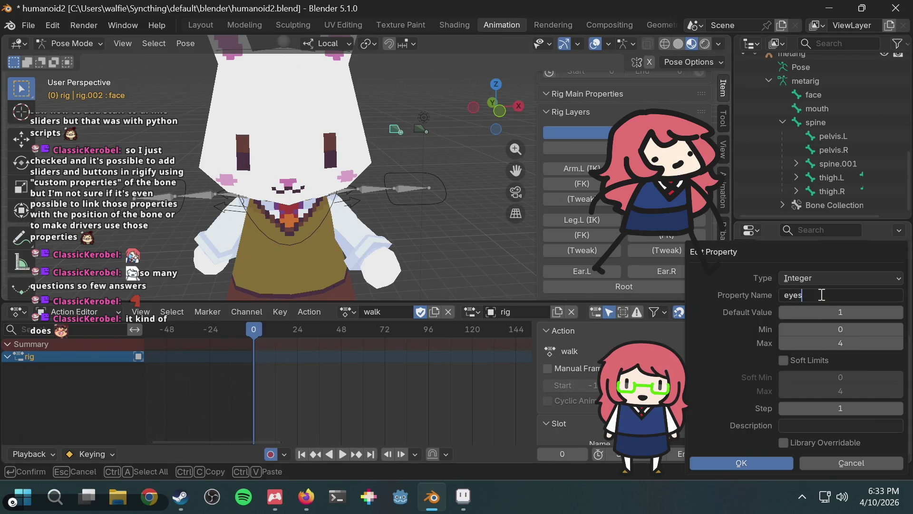
{"action": "type", "text": "_shape"}
{"action": "key", "text": "Return"}
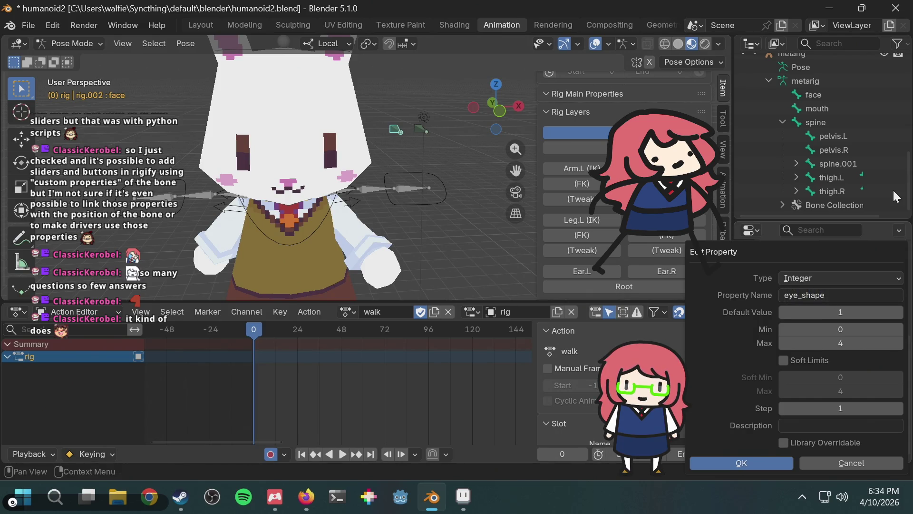
{"action": "left_click", "coordinate": [726, 463]}
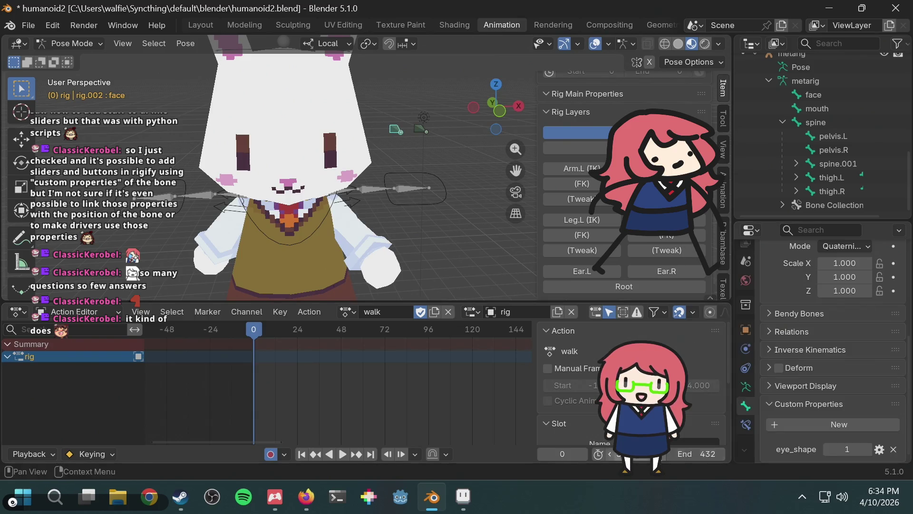
{"action": "mouse_move", "coordinate": [465, 496]}
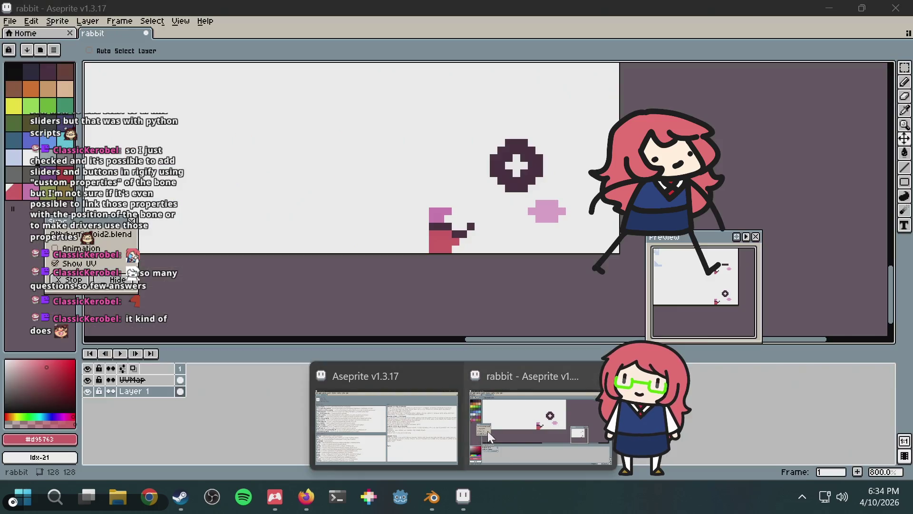
{"action": "left_click", "coordinate": [490, 426]}
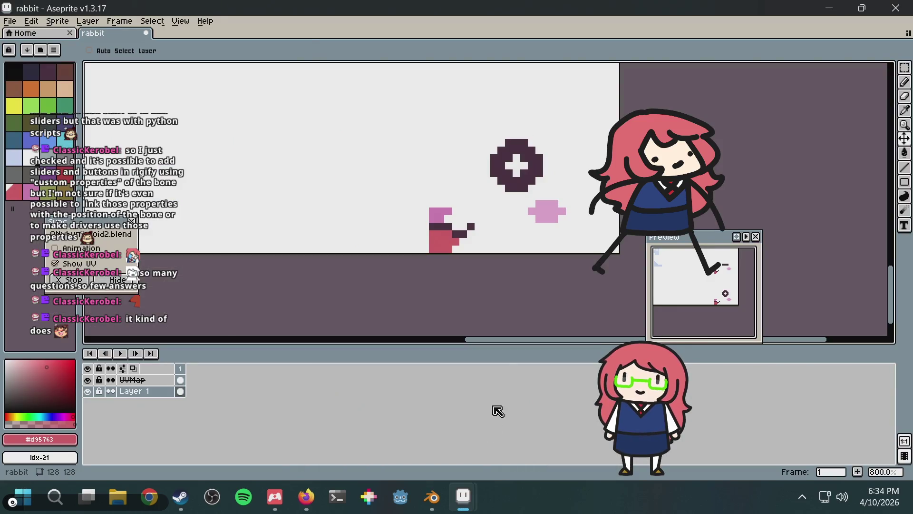
{"action": "mouse_move", "coordinate": [505, 161]}
{"action": "middle_mouse_down"}
{"action": "mouse_move", "coordinate": [452, 306]}
{"action": "mouse_move", "coordinate": [455, 275]}
{"action": "middle_mouse_up"}
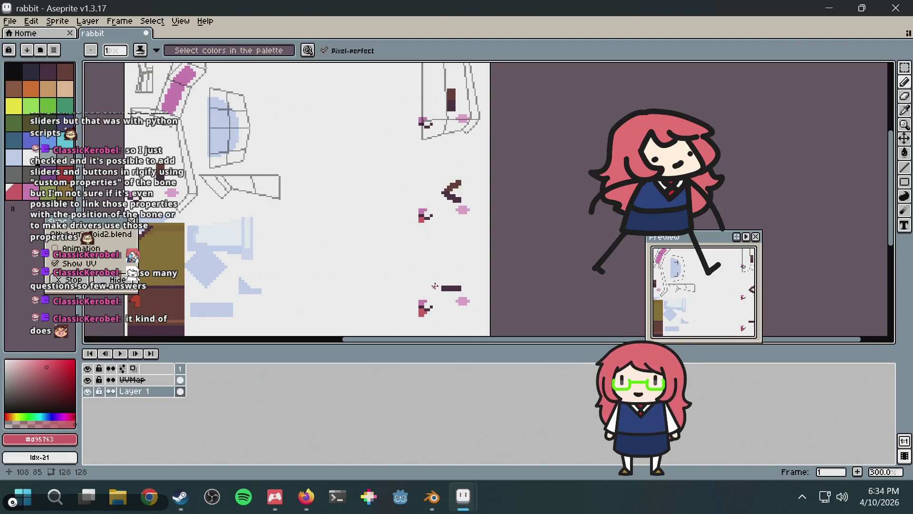
{"action": "middle_click_drag", "start_coordinate": [443, 140], "coordinate": [468, 180]}
{"action": "key", "text": "alt+Tab"}
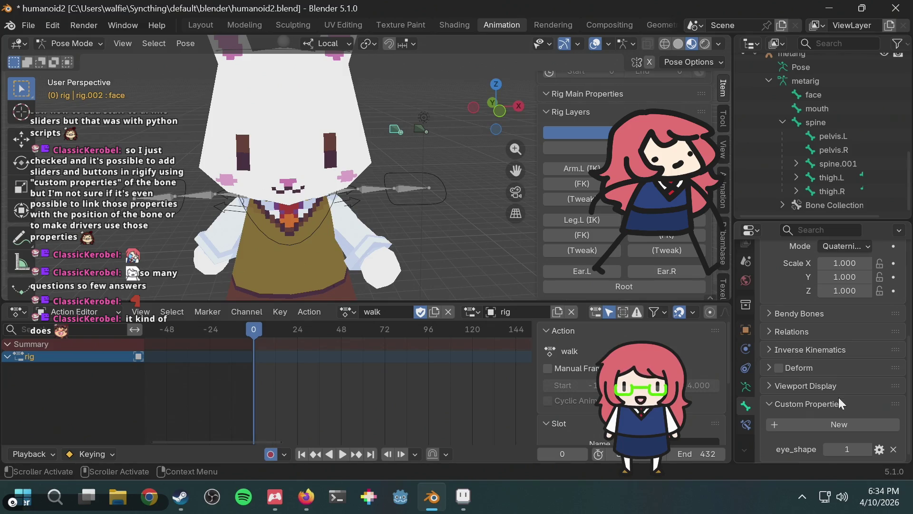
Step: Set the face bone's eye_shape and the rig mouth bone's mouth_shape properties both to 0
{"action": "left_click", "coordinate": [853, 454]}
{"action": "type", "text": "0"}
{"action": "key", "text": "Return"}
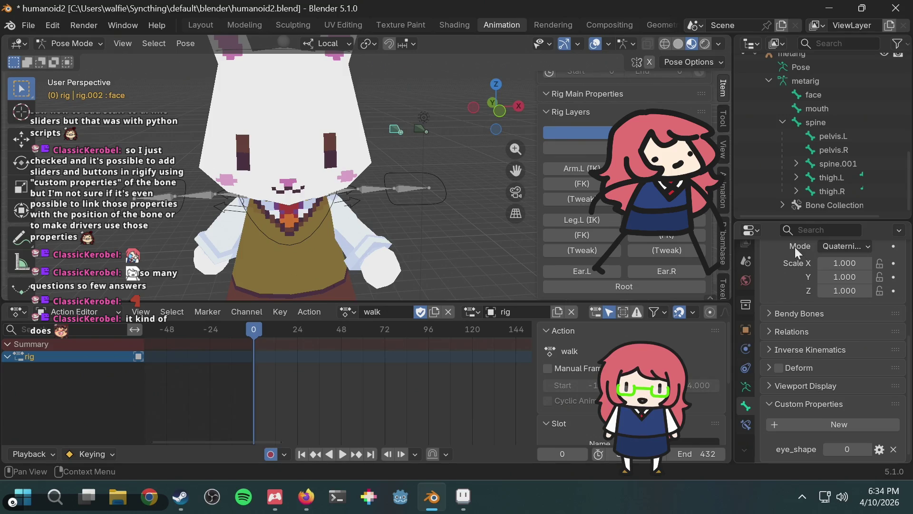
{"action": "left_click", "coordinate": [814, 108]}
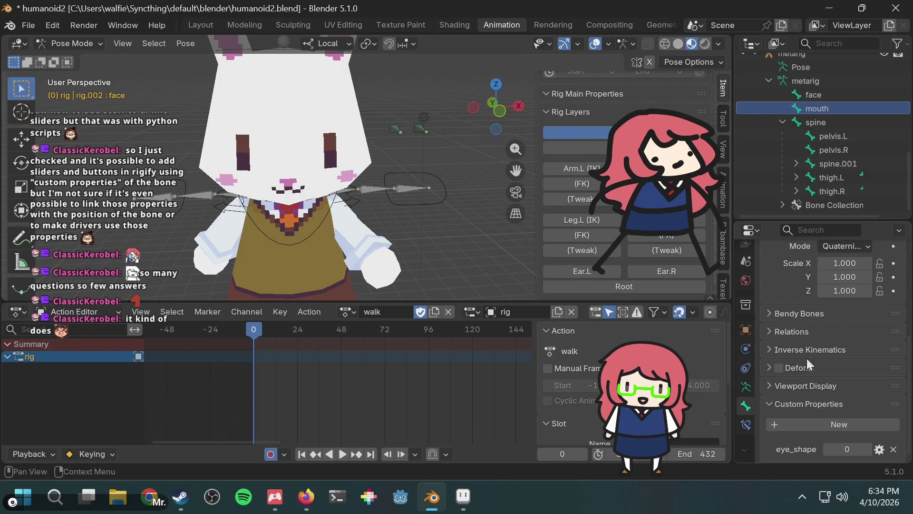
{"action": "left_click", "coordinate": [419, 129]}
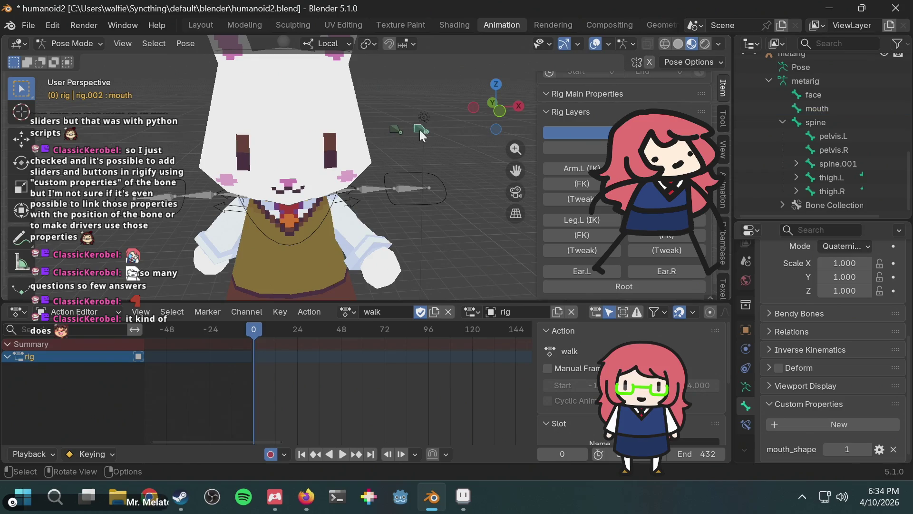
{"action": "left_click", "coordinate": [851, 449]}
{"action": "type", "text": "0"}
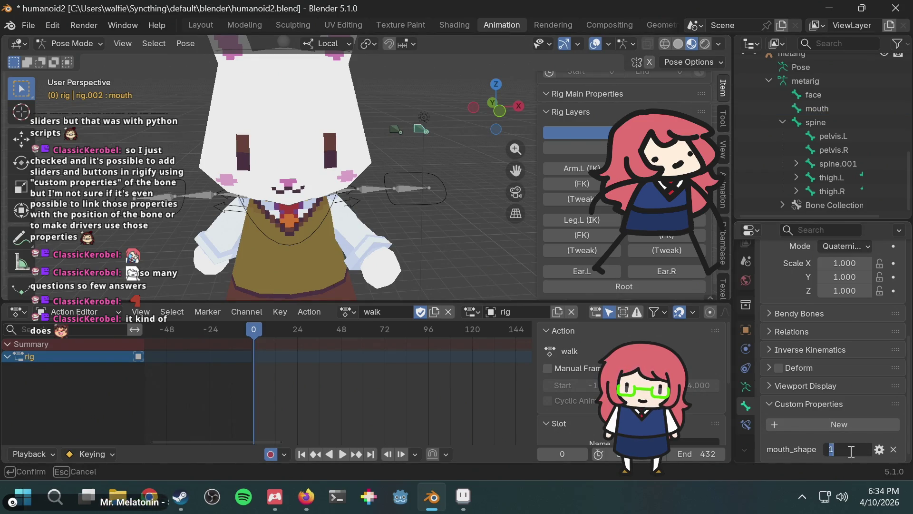
{"action": "key", "text": "Return"}
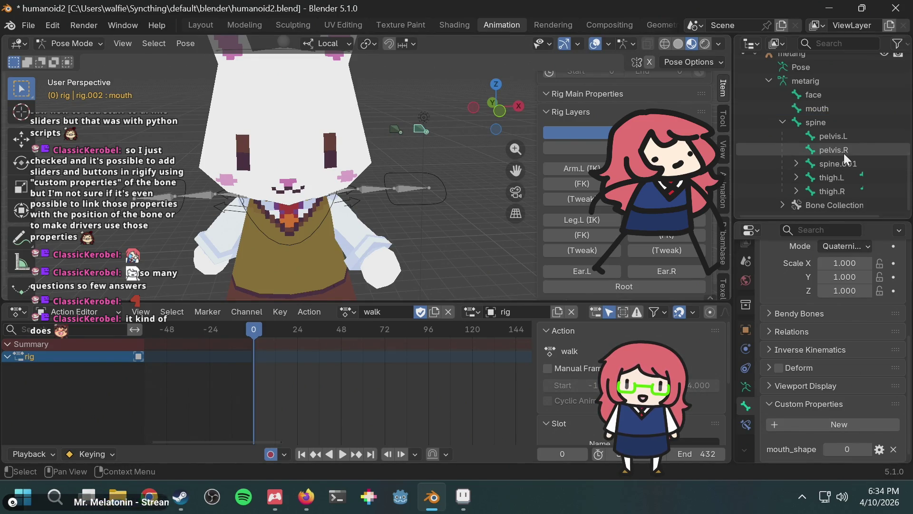
{"action": "scroll", "coordinate": [843, 153], "scroll_direction": "up", "scroll_amount": 2}
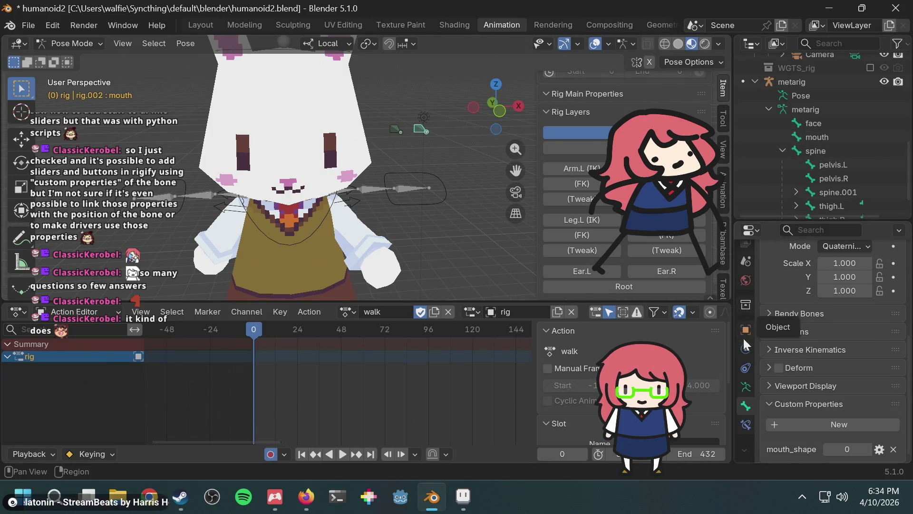
Step: Select the metarig and bring up its Armature data settings with the Rigify panel
{"action": "left_click", "coordinate": [746, 386]}
{"action": "scroll", "coordinate": [818, 371], "scroll_direction": "up", "scroll_amount": 3}
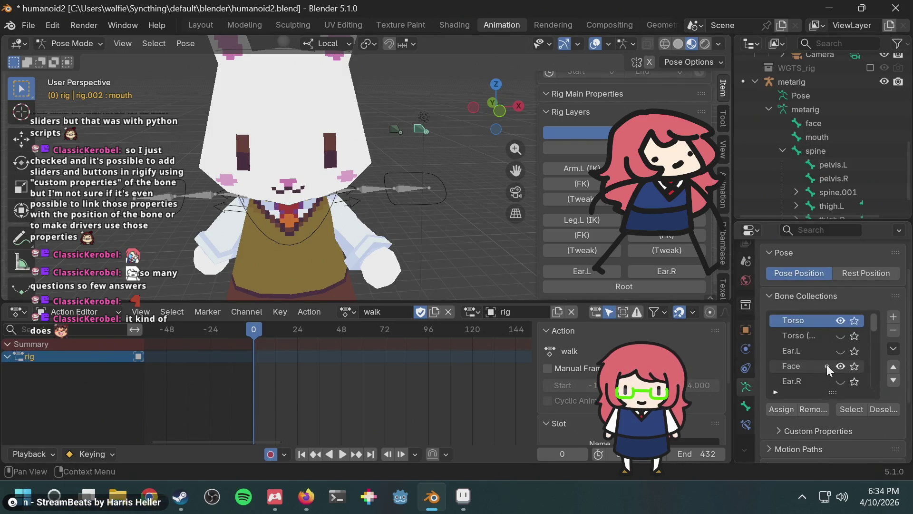
{"action": "scroll", "coordinate": [878, 366], "scroll_direction": "down", "scroll_amount": 3}
{"action": "scroll", "coordinate": [872, 389], "scroll_direction": "up", "scroll_amount": 5}
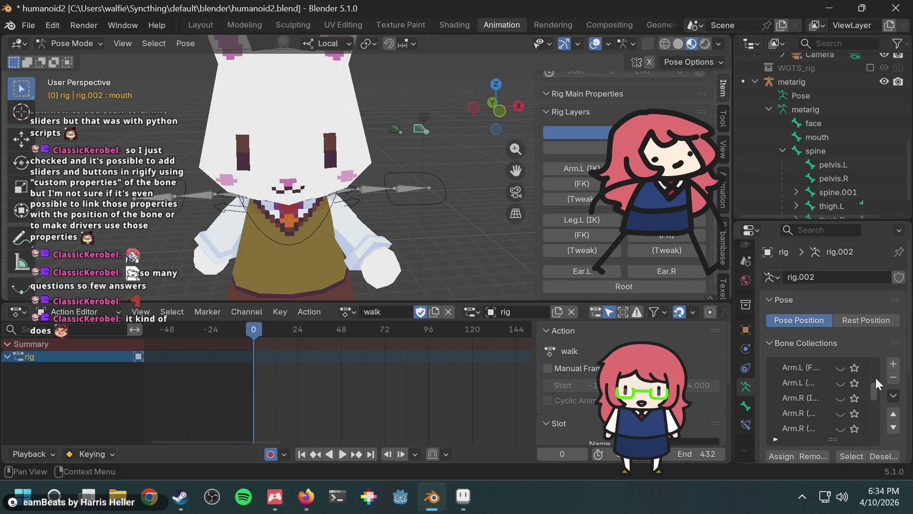
{"action": "scroll", "coordinate": [857, 381], "scroll_direction": "down", "scroll_amount": 1}
{"action": "scroll", "coordinate": [857, 356], "scroll_direction": "down", "scroll_amount": 2}
{"action": "left_click", "coordinate": [816, 83]}
{"action": "scroll", "coordinate": [843, 426], "scroll_direction": "down", "scroll_amount": 5}
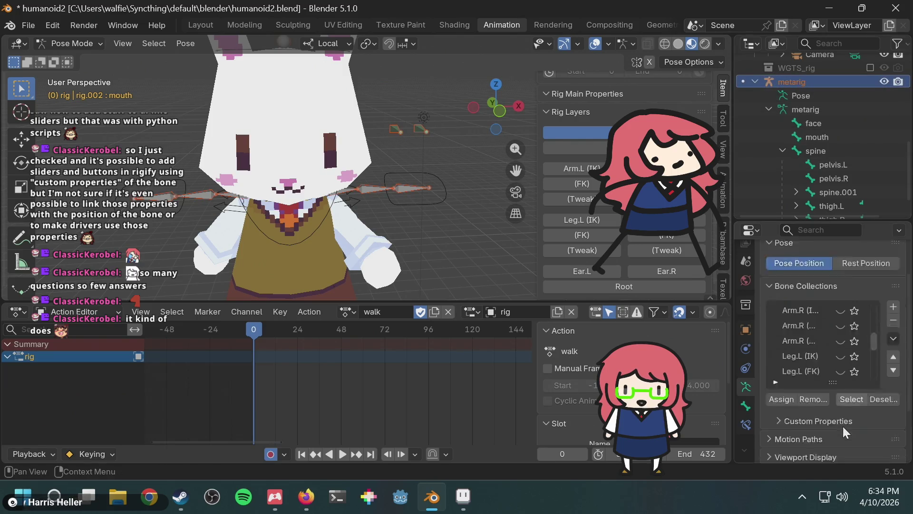
{"action": "scroll", "coordinate": [804, 372], "scroll_direction": "up", "scroll_amount": 5}
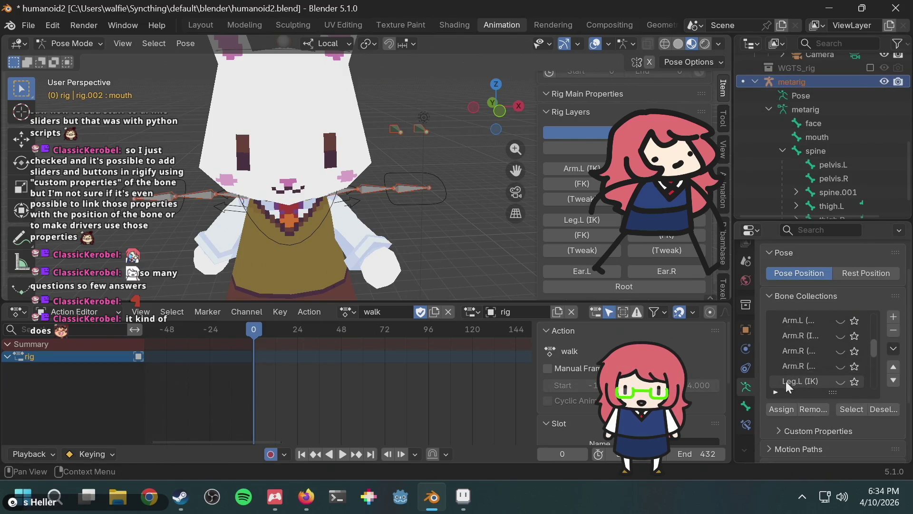
{"action": "scroll", "coordinate": [810, 332], "scroll_direction": "up", "scroll_amount": 3}
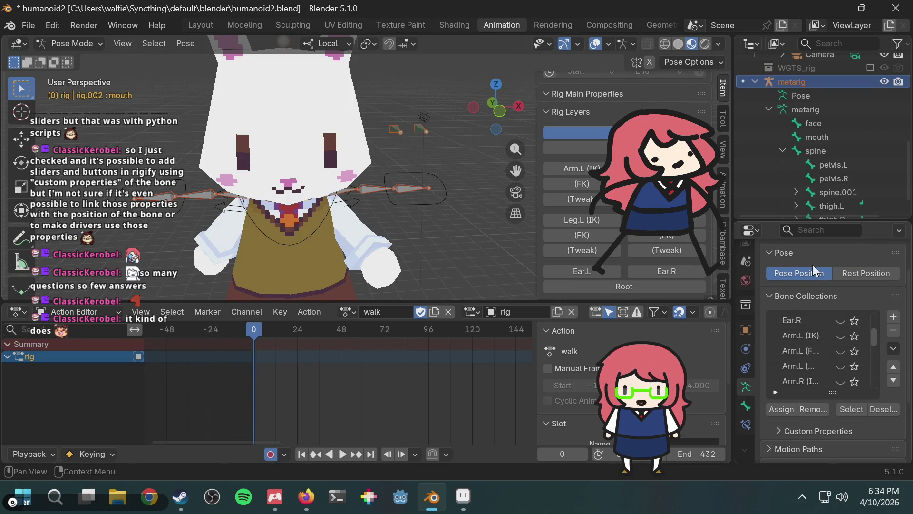
{"action": "scroll", "coordinate": [813, 265], "scroll_direction": "up", "scroll_amount": 1}
{"action": "scroll", "coordinate": [783, 282], "scroll_direction": "down", "scroll_amount": 5}
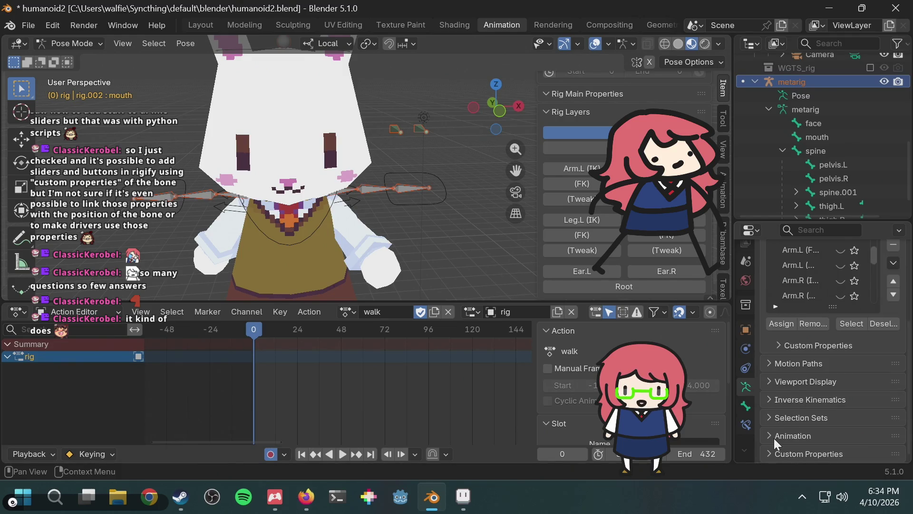
{"action": "scroll", "coordinate": [798, 401], "scroll_direction": "down", "scroll_amount": 1}
{"action": "scroll", "coordinate": [786, 411], "scroll_direction": "up", "scroll_amount": 1}
{"action": "left_click", "coordinate": [746, 406]}
{"action": "left_click", "coordinate": [745, 387]}
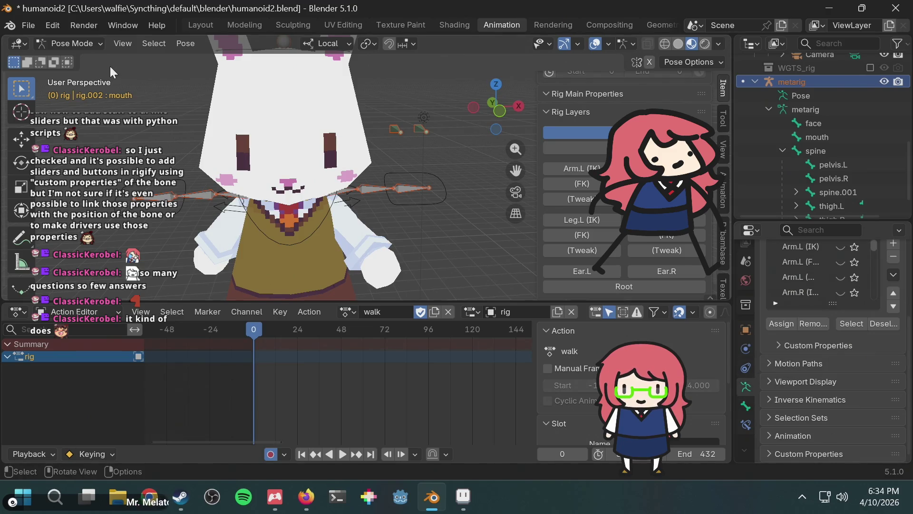
Step: Return to Object Mode with the metarig active and regenerate the Rigify rig
{"action": "left_click", "coordinate": [92, 44]}
{"action": "left_click", "coordinate": [89, 56]}
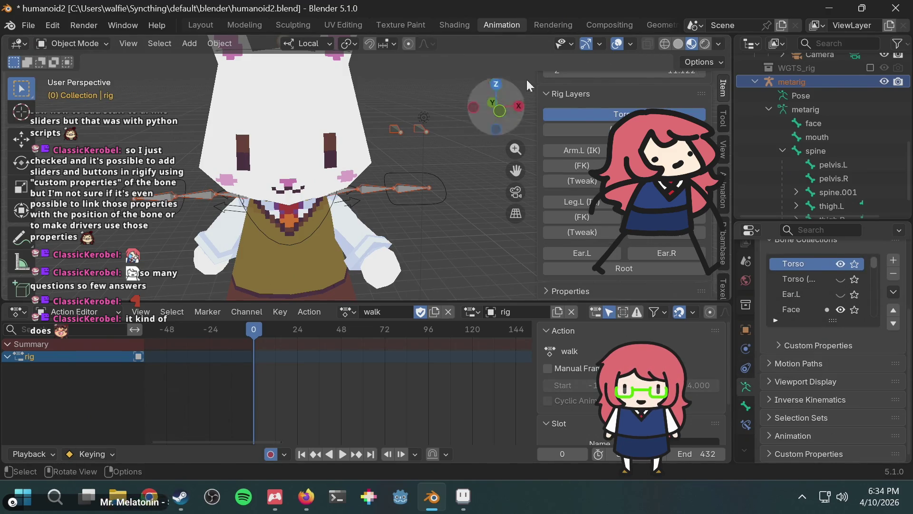
{"action": "left_click", "coordinate": [809, 85]}
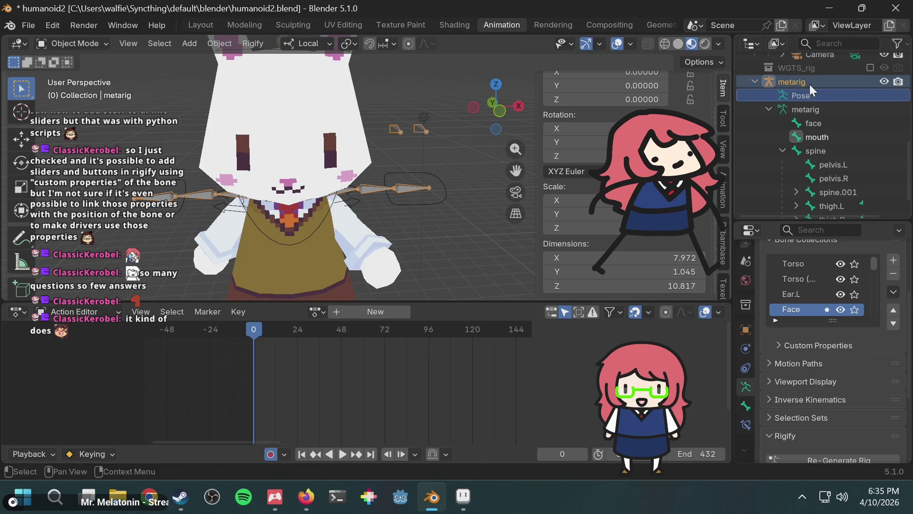
{"action": "scroll", "coordinate": [831, 371], "scroll_direction": "down", "scroll_amount": 4}
{"action": "left_click", "coordinate": [828, 376]}
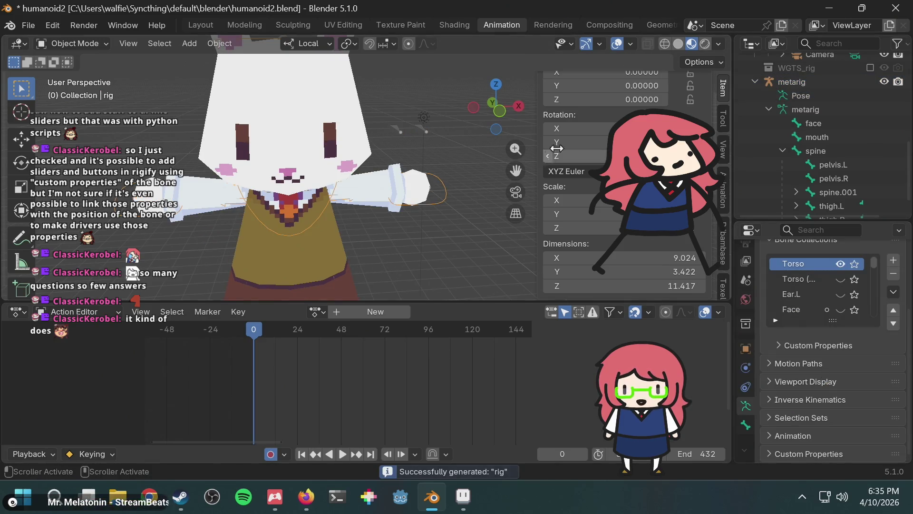
{"action": "scroll", "coordinate": [866, 166], "scroll_direction": "up", "scroll_amount": 5}
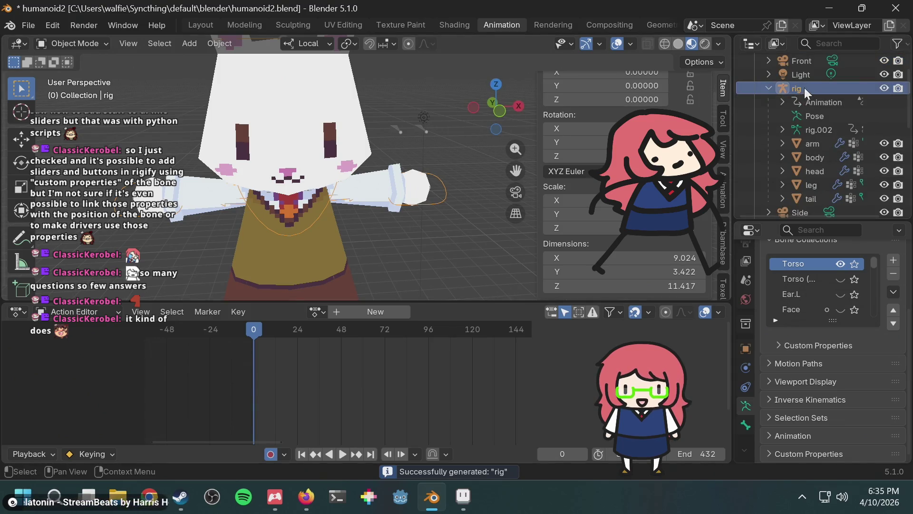
Step: Put the generated rig in Pose Mode, show its Face bone collection, and select the face bone
{"action": "left_click", "coordinate": [57, 42]}
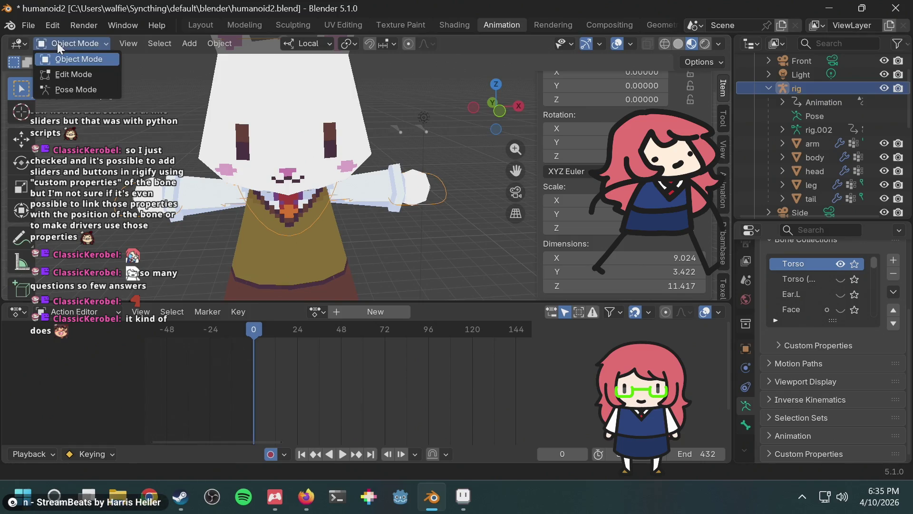
{"action": "left_click", "coordinate": [73, 88]}
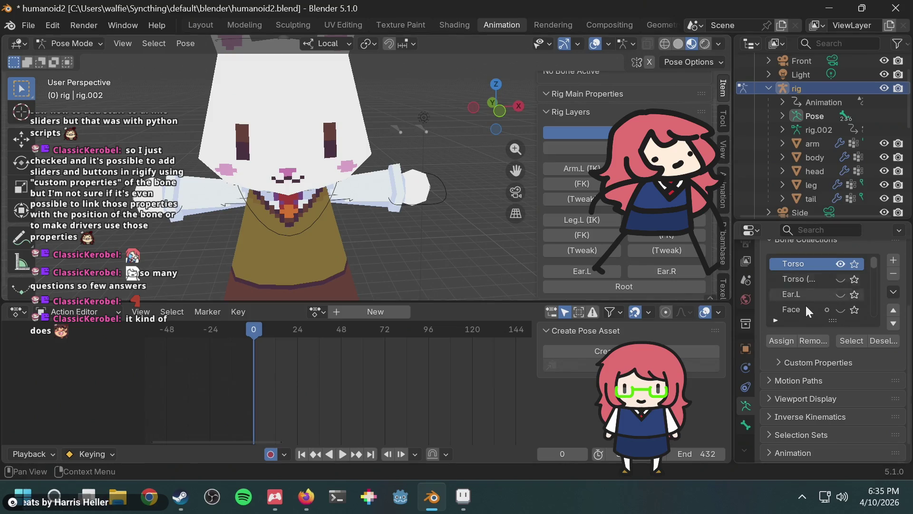
{"action": "left_click", "coordinate": [841, 310]}
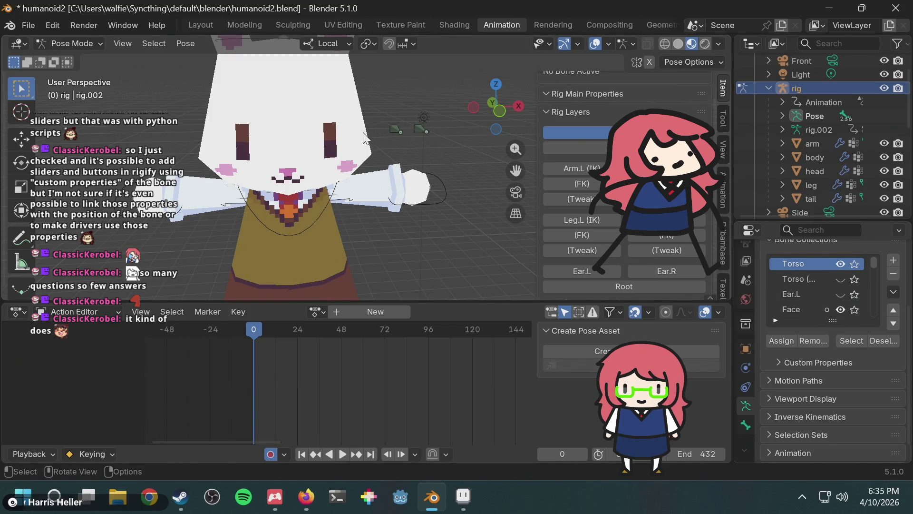
{"action": "left_click", "coordinate": [392, 127]}
Step: Inspect the face bone's custom properties in the Bone tab, finding the list empty
{"action": "scroll", "coordinate": [870, 375], "scroll_direction": "down", "scroll_amount": 1}
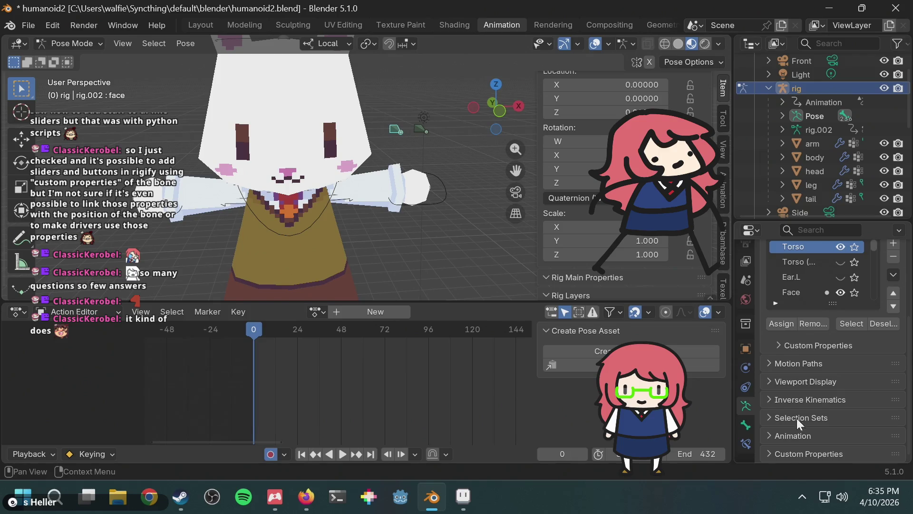
{"action": "left_click", "coordinate": [772, 452]}
{"action": "scroll", "coordinate": [820, 404], "scroll_direction": "down", "scroll_amount": 3}
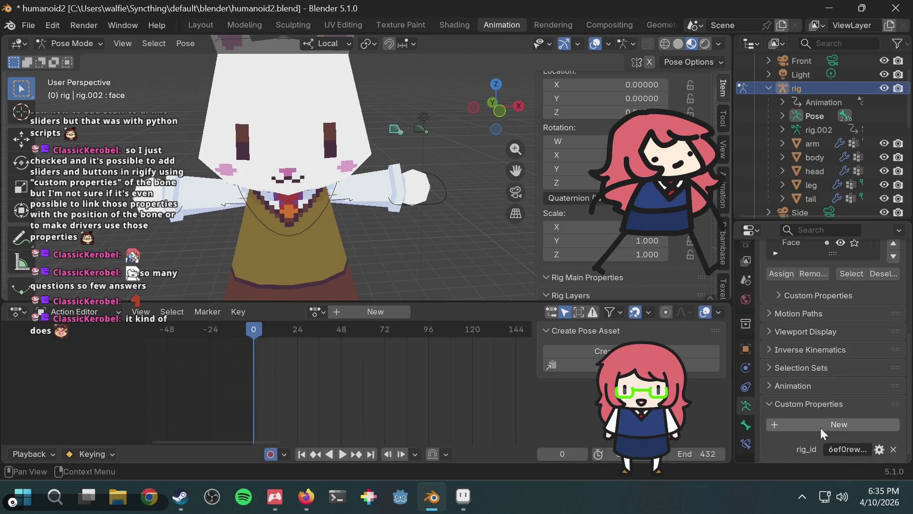
{"action": "left_click", "coordinate": [746, 426]}
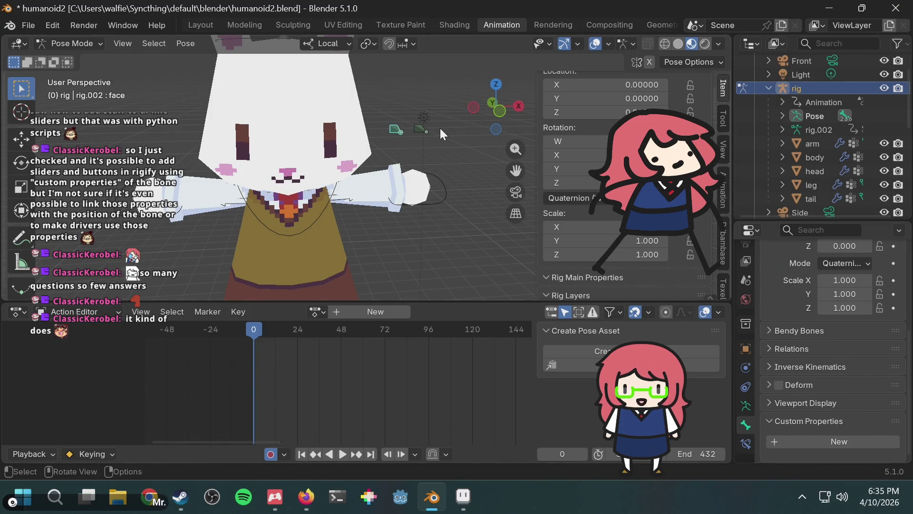
{"action": "left_click", "coordinate": [421, 133]}
{"action": "left_click", "coordinate": [393, 130]}
{"action": "left_click", "coordinate": [396, 131]}
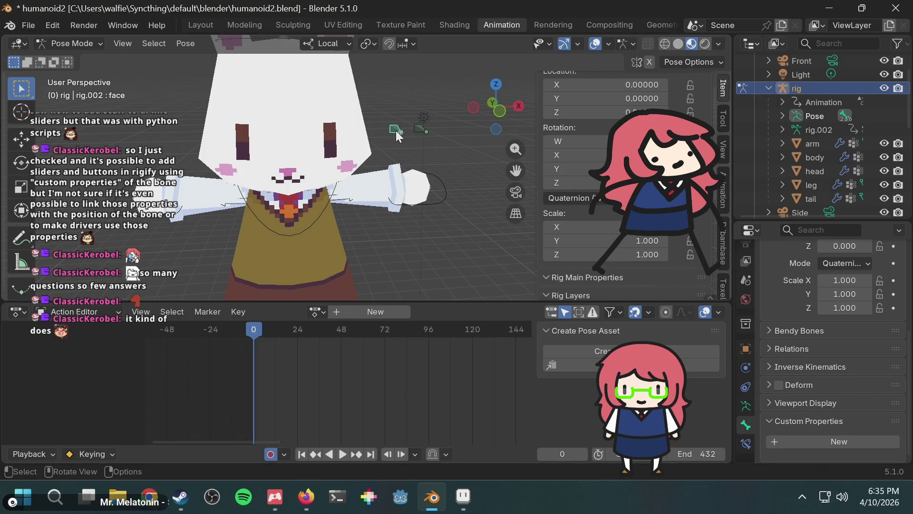
{"action": "scroll", "coordinate": [831, 121], "scroll_direction": "down", "scroll_amount": 5}
{"action": "scroll", "coordinate": [831, 121], "scroll_direction": "down", "scroll_amount": 2}
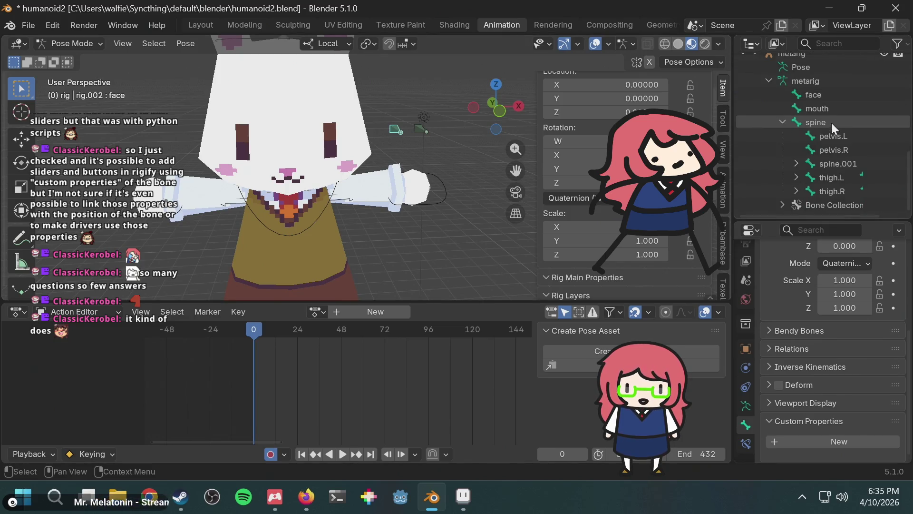
{"action": "scroll", "coordinate": [805, 76], "scroll_direction": "up", "scroll_amount": 2}
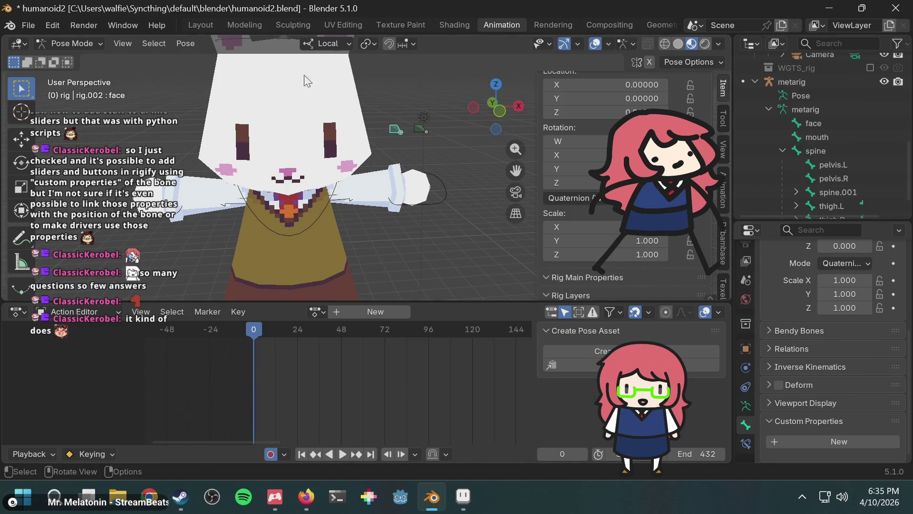
{"action": "left_click", "coordinate": [86, 45]}
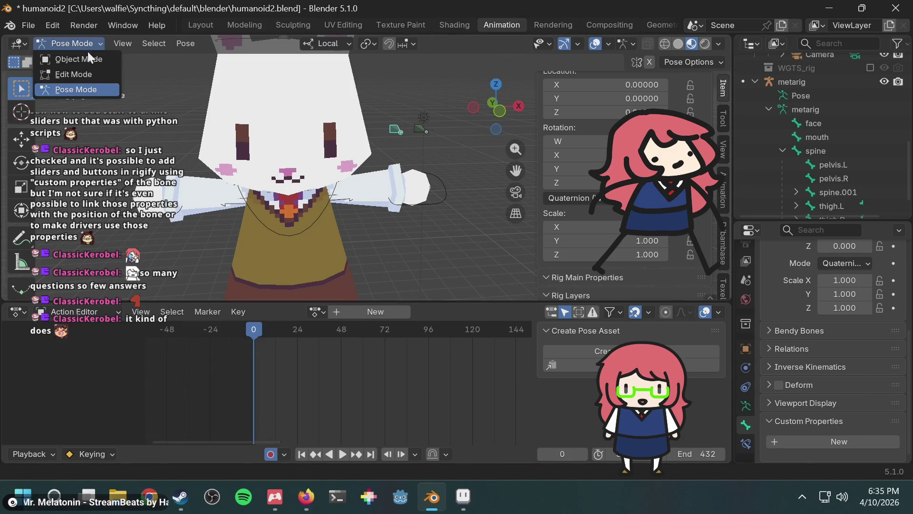
Step: Return to Object Mode, select the metarig, and put it into Pose Mode
{"action": "left_click", "coordinate": [86, 57]}
{"action": "left_click", "coordinate": [808, 80]}
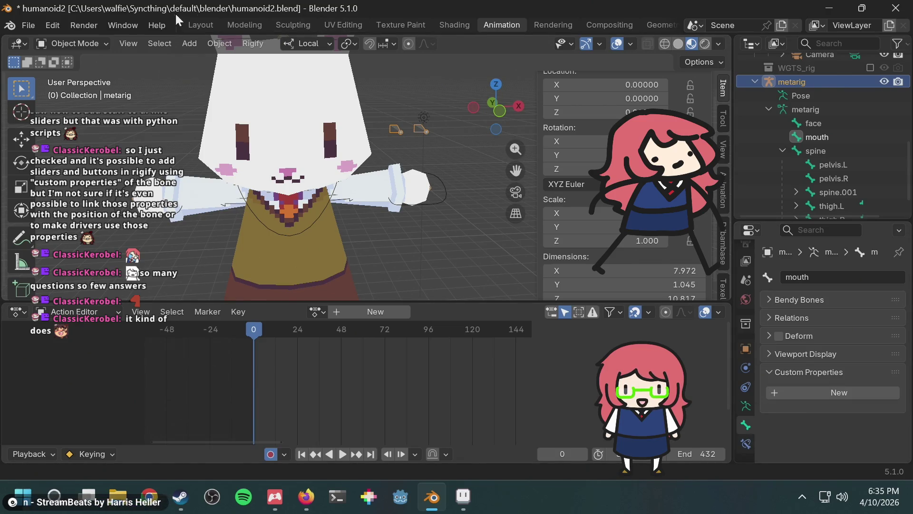
{"action": "left_click", "coordinate": [64, 47]}
{"action": "left_click", "coordinate": [77, 91]}
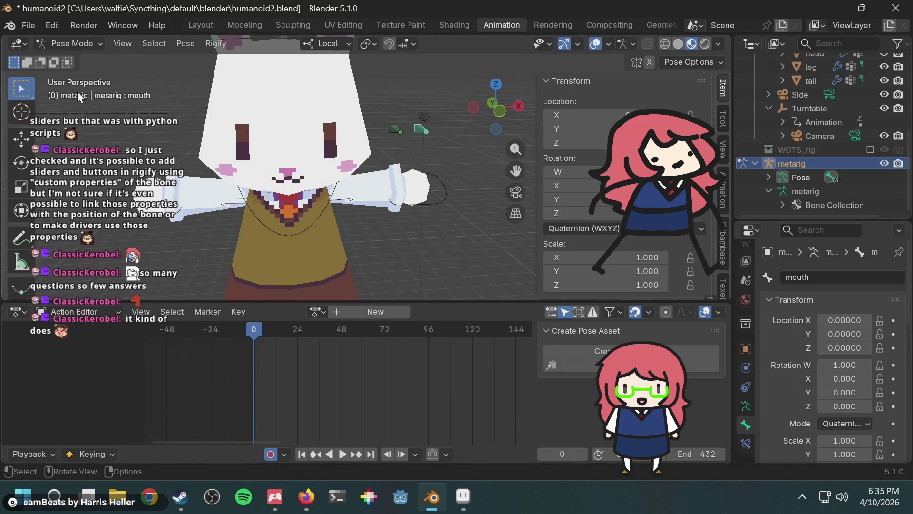
{"action": "scroll", "coordinate": [820, 412], "scroll_direction": "down", "scroll_amount": 10}
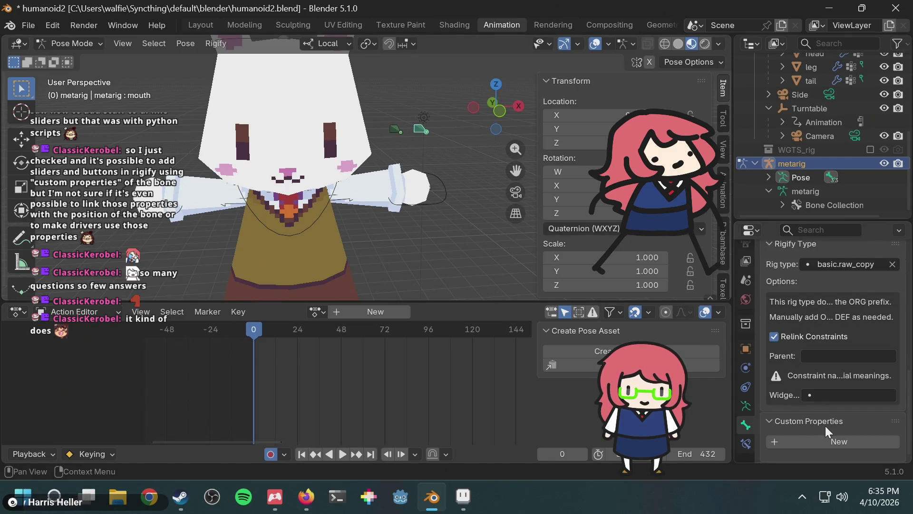
Step: Select the metarig's face bone and add a new custom property 'prop' to it
{"action": "left_click", "coordinate": [394, 131]}
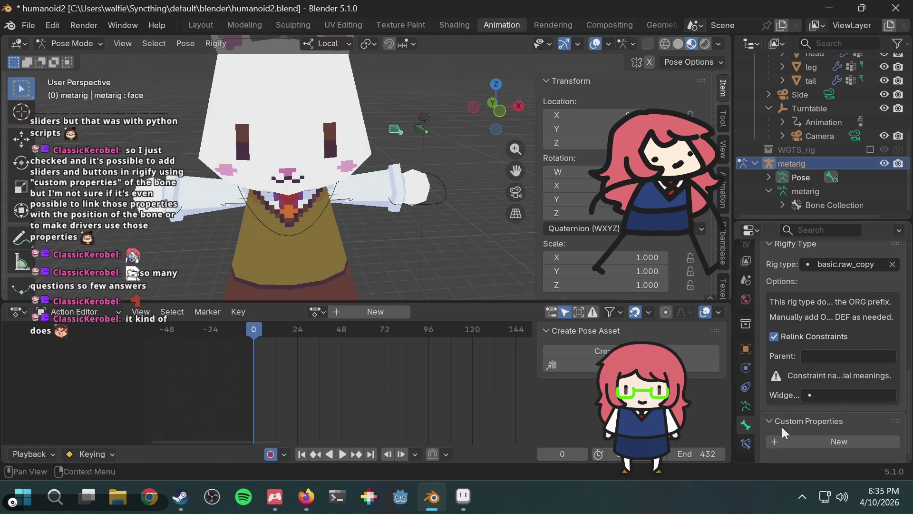
{"action": "left_click", "coordinate": [767, 421]}
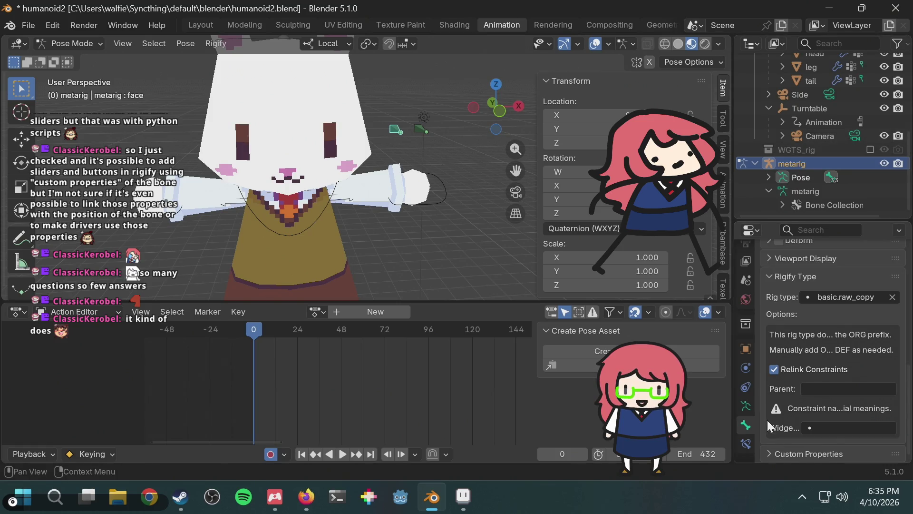
{"action": "left_click", "coordinate": [763, 455]}
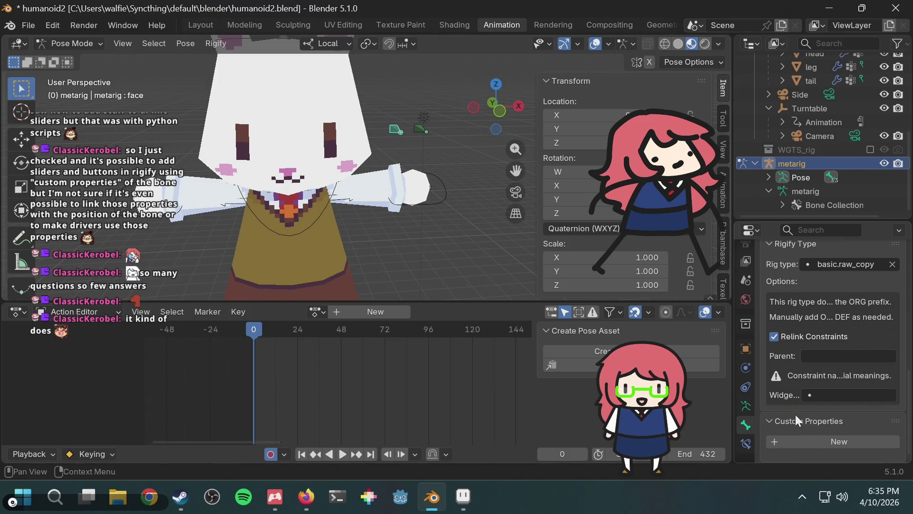
{"action": "left_click", "coordinate": [785, 441]}
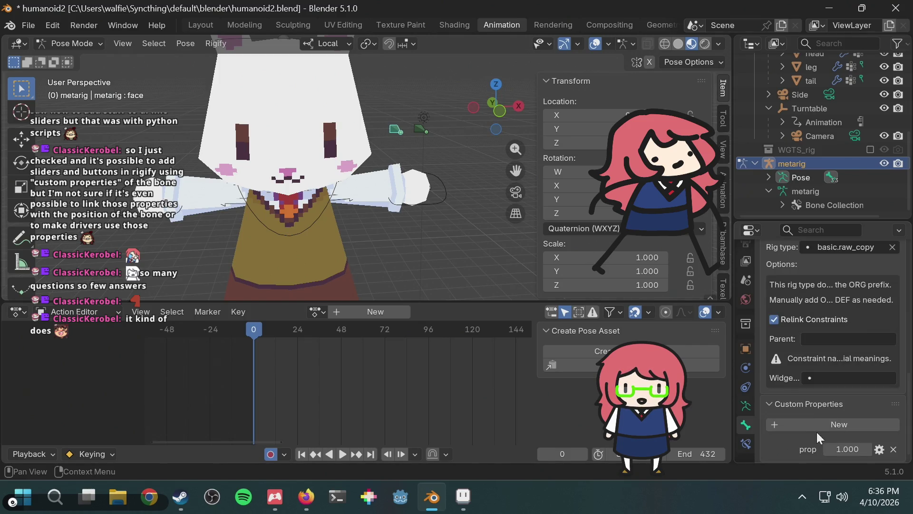
Step: Rename the face bone's new property eye_shape, an Integer with maximum 4 and default 0
{"action": "left_click", "coordinate": [878, 448]}
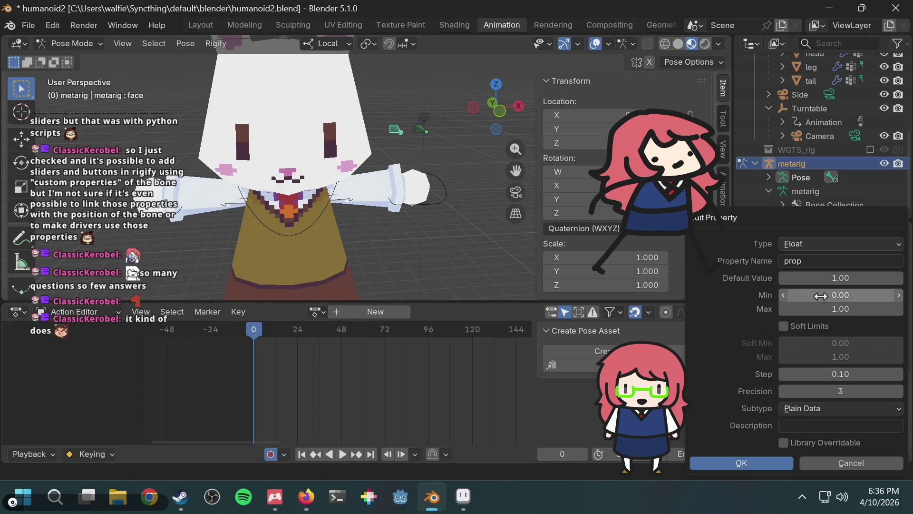
{"action": "left_click", "coordinate": [824, 263]}
{"action": "type", "text": "e_shape"}
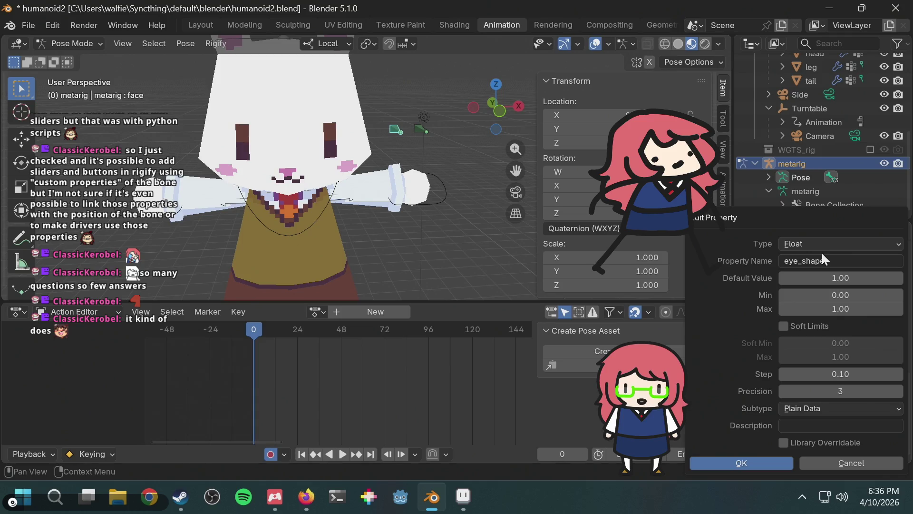
{"action": "left_click", "coordinate": [840, 309]}
{"action": "type", "text": "4"}
{"action": "key", "text": "Return"}
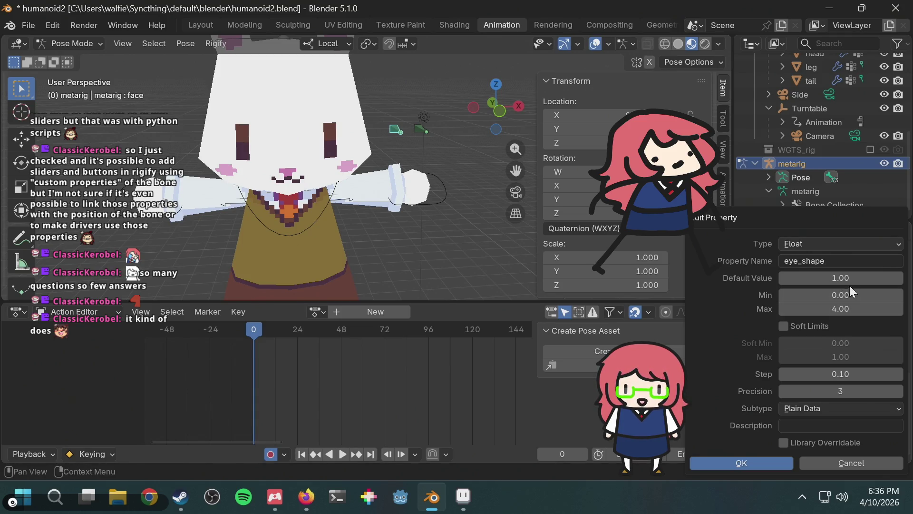
{"action": "left_click", "coordinate": [854, 277]}
{"action": "type", "text": "0"}
{"action": "key", "text": "Return"}
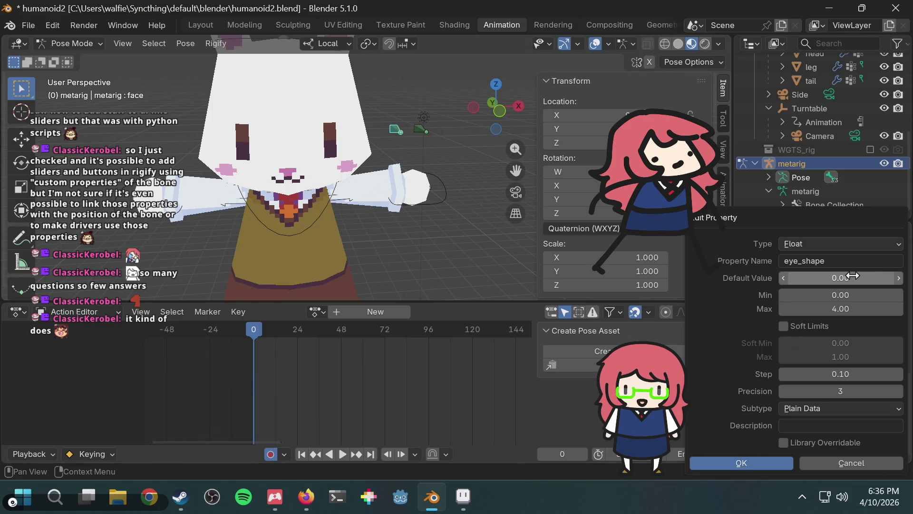
{"action": "left_click", "coordinate": [827, 243]}
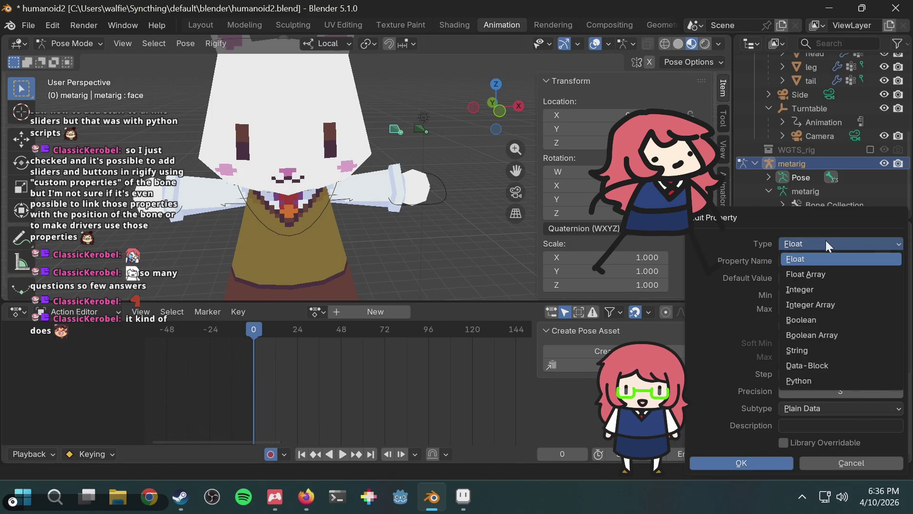
{"action": "left_click", "coordinate": [814, 288]}
Step: Give eye_shape the description 'Controls eye shape' and apply the property settings
{"action": "left_click", "coordinate": [804, 396]}
{"action": "type", "text": "Controls mouth"}
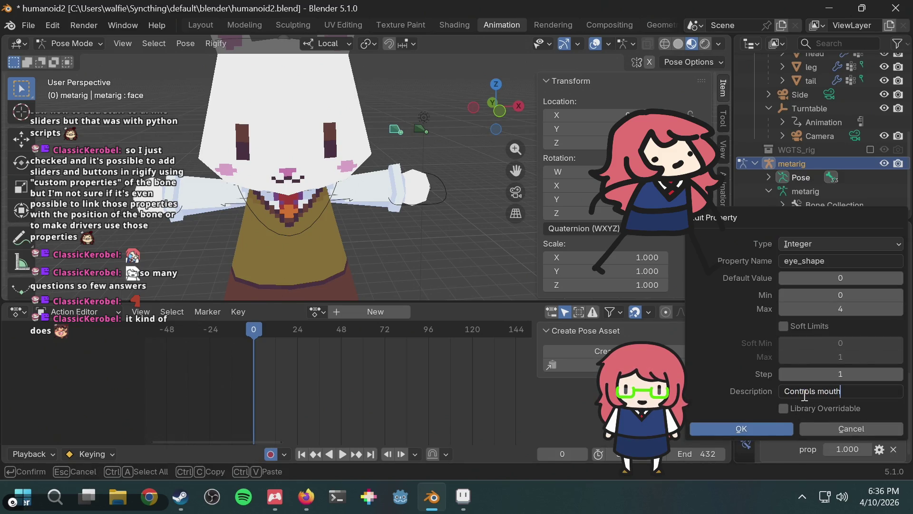
{"action": "key", "text": "BackSpace"}
{"action": "key", "text": "BackSpace"}
{"action": "key", "text": "BackSpace"}
{"action": "type", "text": "eye shape"}
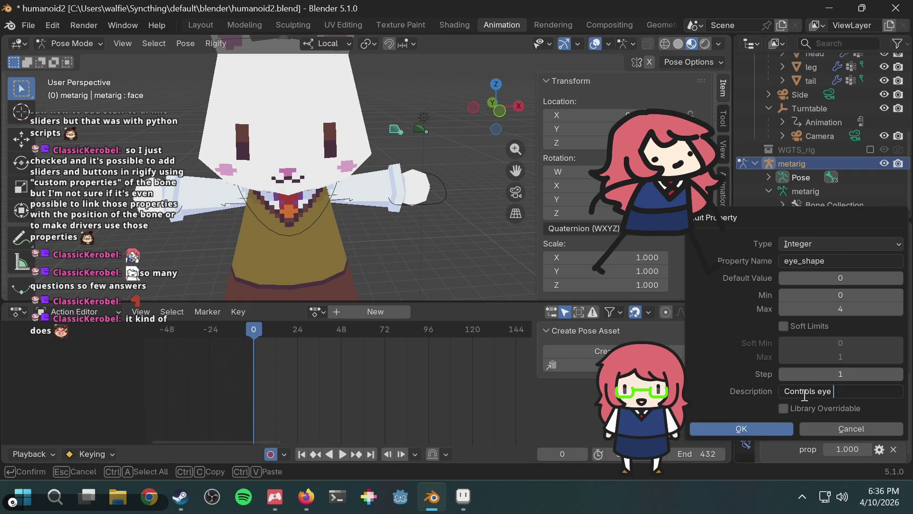
{"action": "key", "text": "Return"}
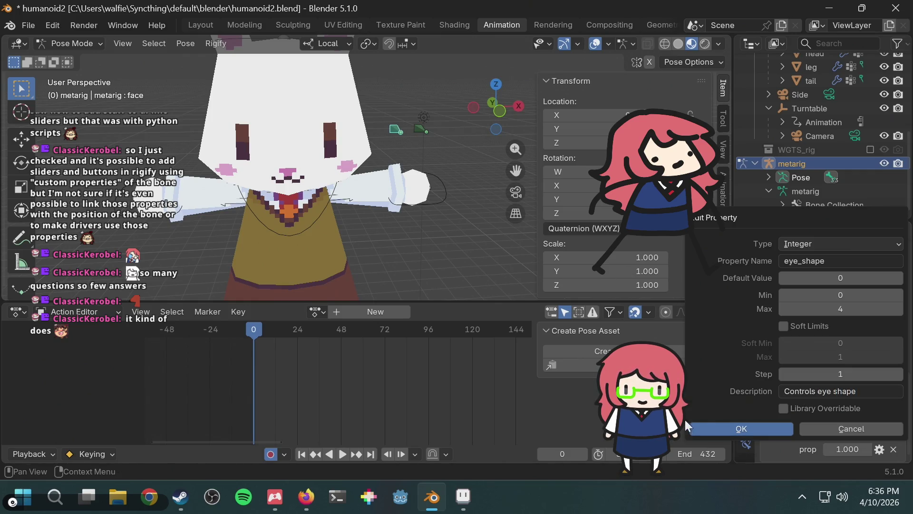
{"action": "left_click", "coordinate": [738, 421]}
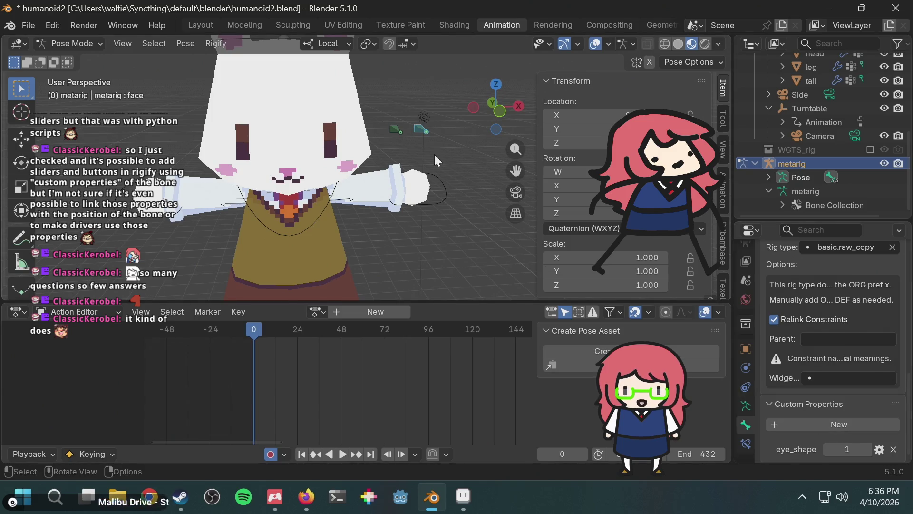
{"action": "left_click", "coordinate": [421, 130]}
Step: Select the metarig's mouth bone and add a new custom property to it
{"action": "left_click", "coordinate": [398, 128]}
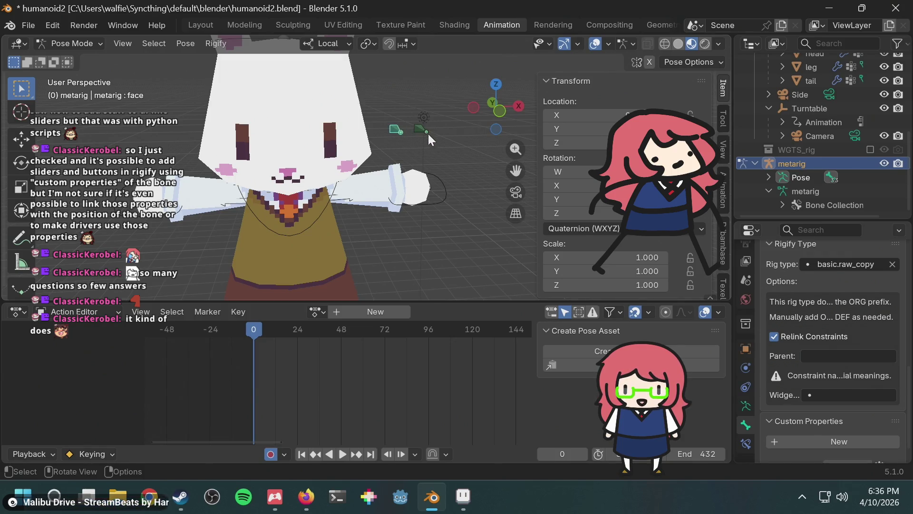
{"action": "scroll", "coordinate": [826, 347], "scroll_direction": "down", "scroll_amount": 1}
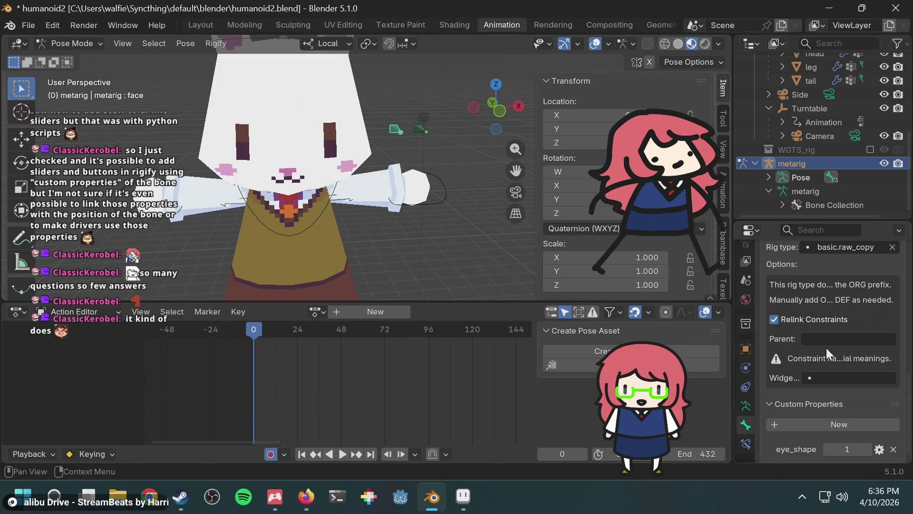
{"action": "left_click", "coordinate": [423, 128]}
{"action": "left_click", "coordinate": [832, 441]}
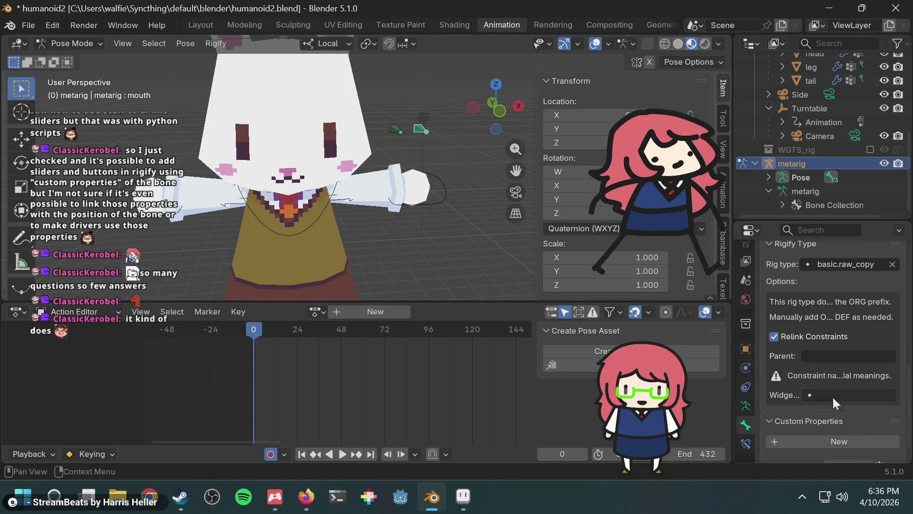
{"action": "scroll", "coordinate": [830, 427], "scroll_direction": "down", "scroll_amount": 1}
{"action": "left_click", "coordinate": [857, 447]}
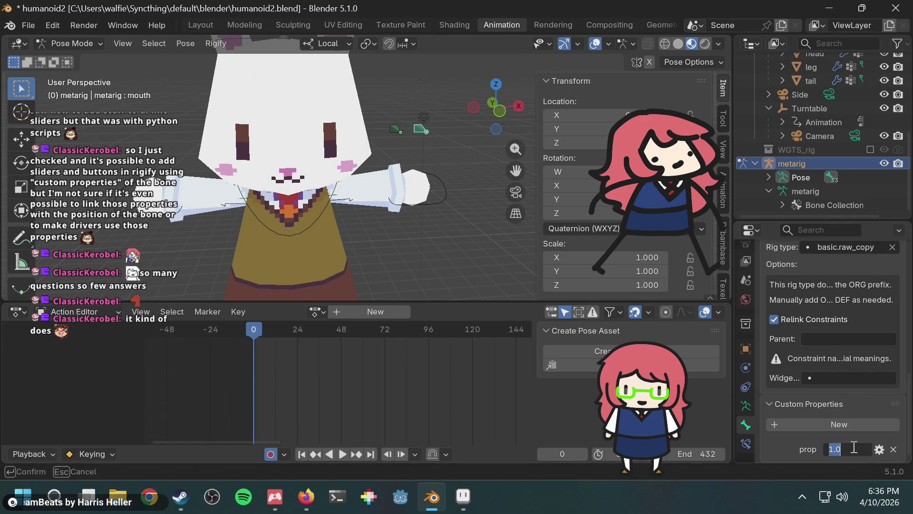
{"action": "key", "text": "Escape"}
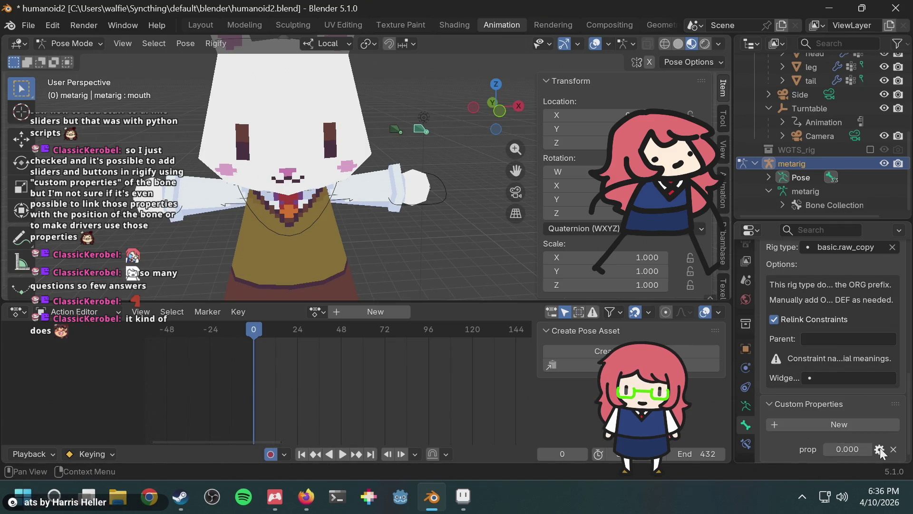
Step: Rename the mouth bone's property mouth_shape and make it an Integer with maximum 4
{"action": "left_click", "coordinate": [880, 449]}
{"action": "left_click", "coordinate": [806, 260]}
{"action": "type", "text": "mou"}
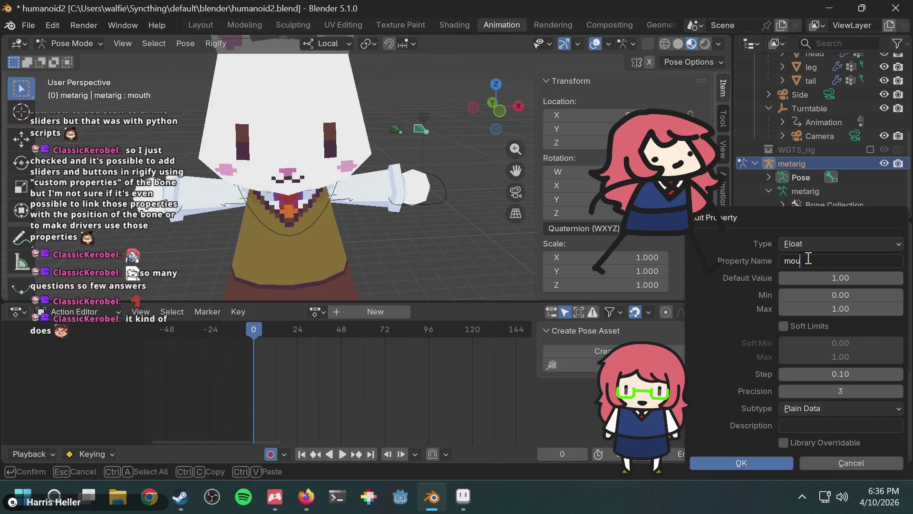
{"action": "type", "text": "the"}
{"action": "key", "text": "Return"}
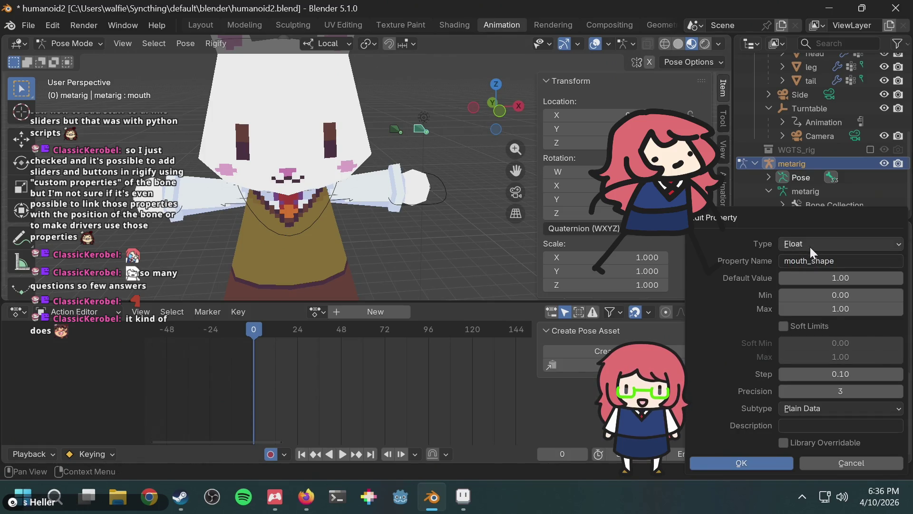
{"action": "left_click", "coordinate": [809, 246]}
{"action": "left_click", "coordinate": [806, 289]}
{"action": "left_click", "coordinate": [858, 313]}
{"action": "type", "text": "4"}
{"action": "key", "text": "Return"}
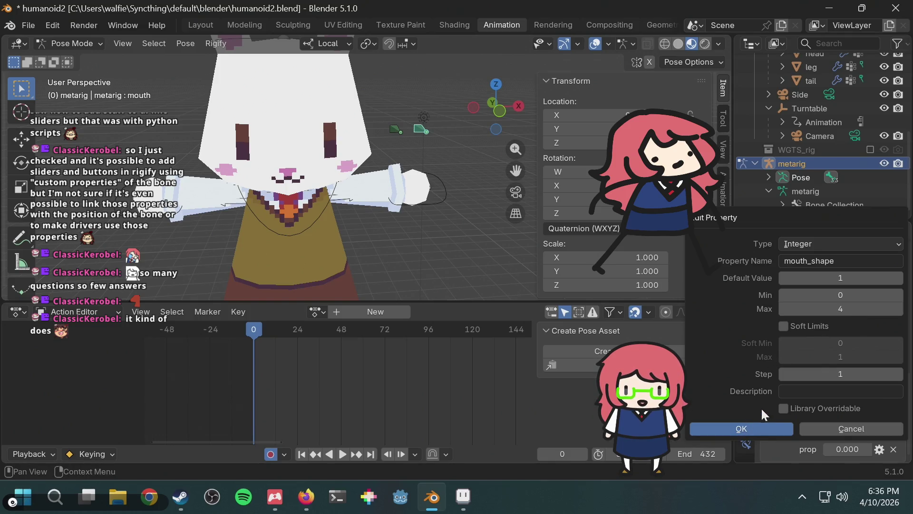
Step: Describe mouth_shape as 'Controls mouth shape' and apply the property settings
{"action": "left_click", "coordinate": [792, 391]}
{"action": "type", "text": "Contorls"}
{"action": "key", "text": "BackSpace"}
{"action": "key", "text": "BackSpace"}
{"action": "key", "text": "BackSpace"}
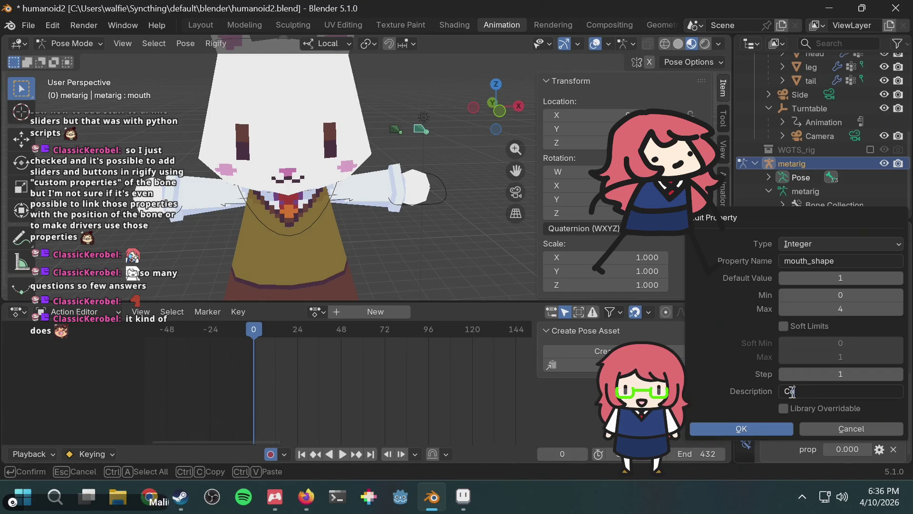
{"action": "type", "text": "rols mouth shape"}
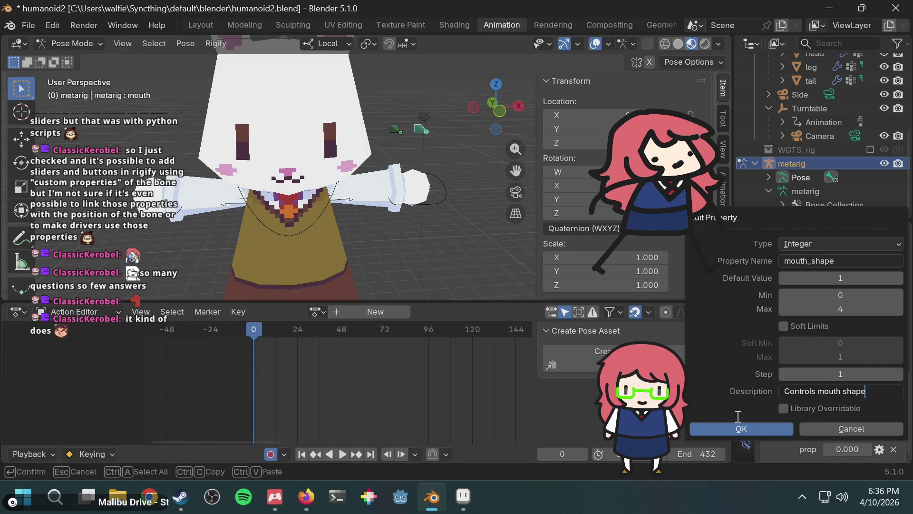
{"action": "left_click", "coordinate": [722, 429]}
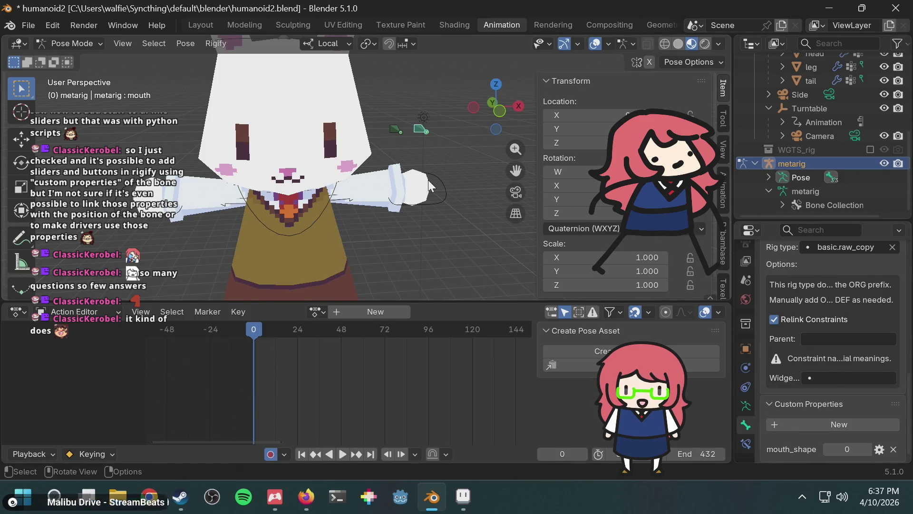
Step: Save the blend file and regenerate the Rigify rig from the metarig
{"action": "key", "text": "ctrl+s"}
{"action": "left_click", "coordinate": [746, 405]}
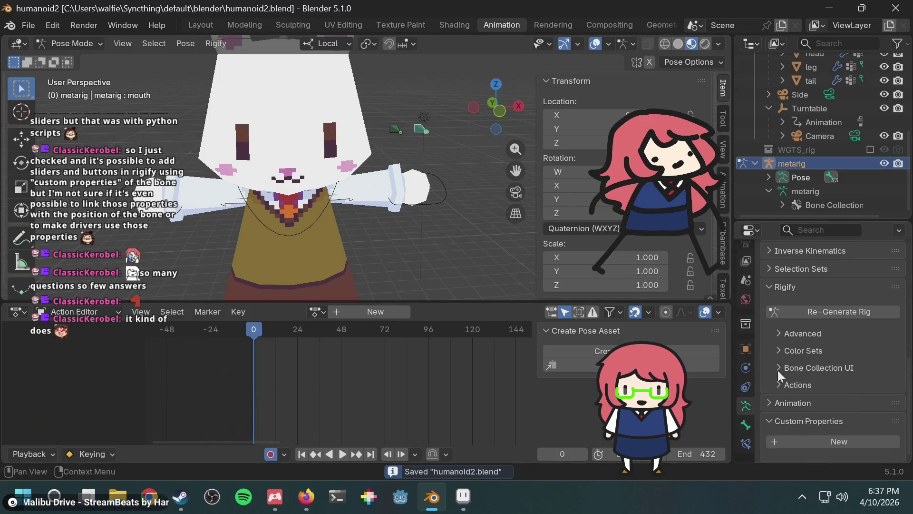
{"action": "left_click", "coordinate": [826, 312]}
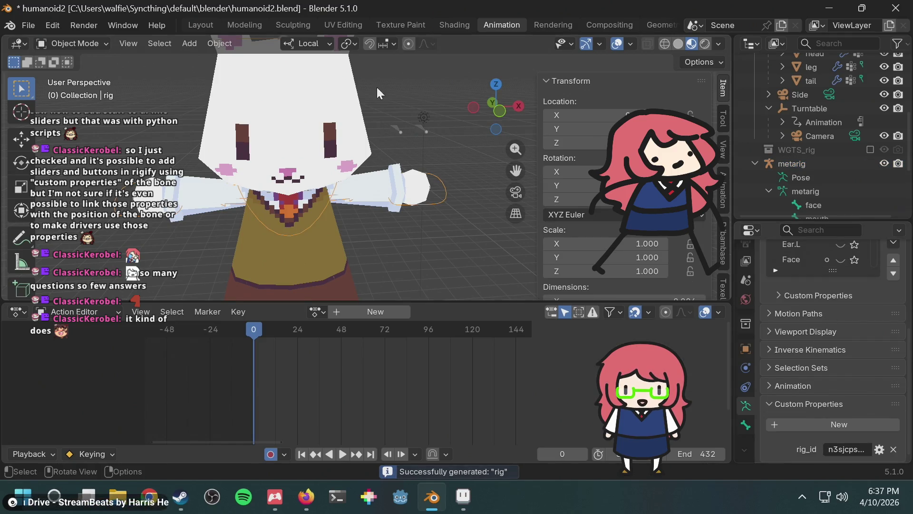